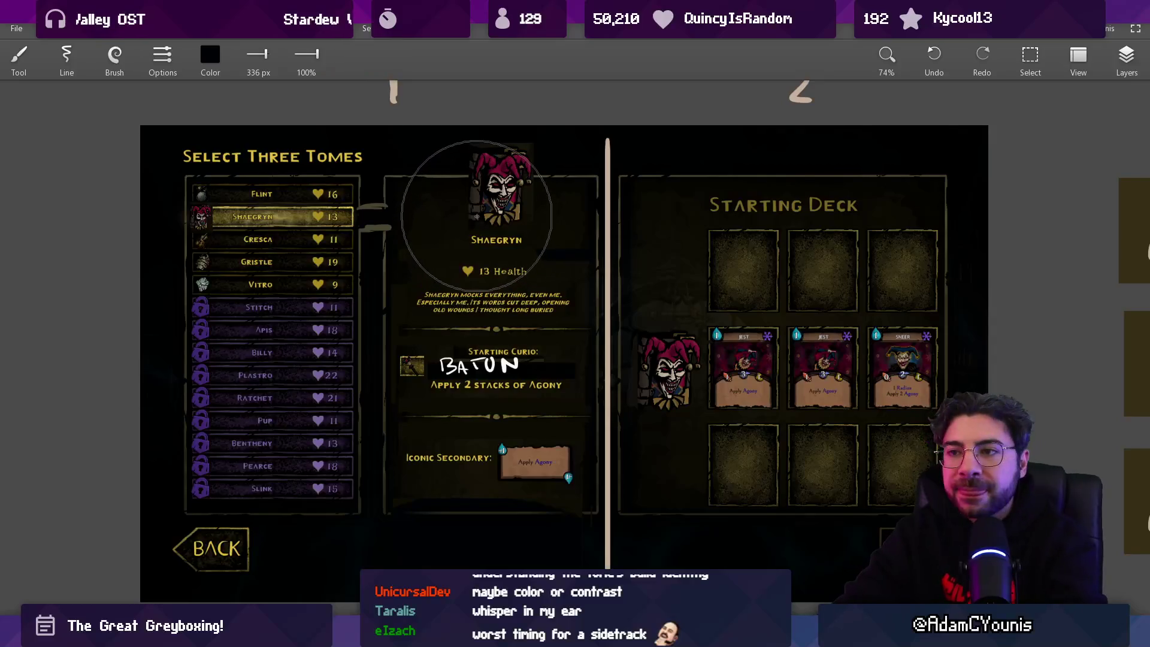
Zoom in, switch the brush to white at a small size, and undo a stray test stroke
{"action": "scroll", "coordinate": [490, 329], "scroll_direction": "up", "scroll_amount": 2}
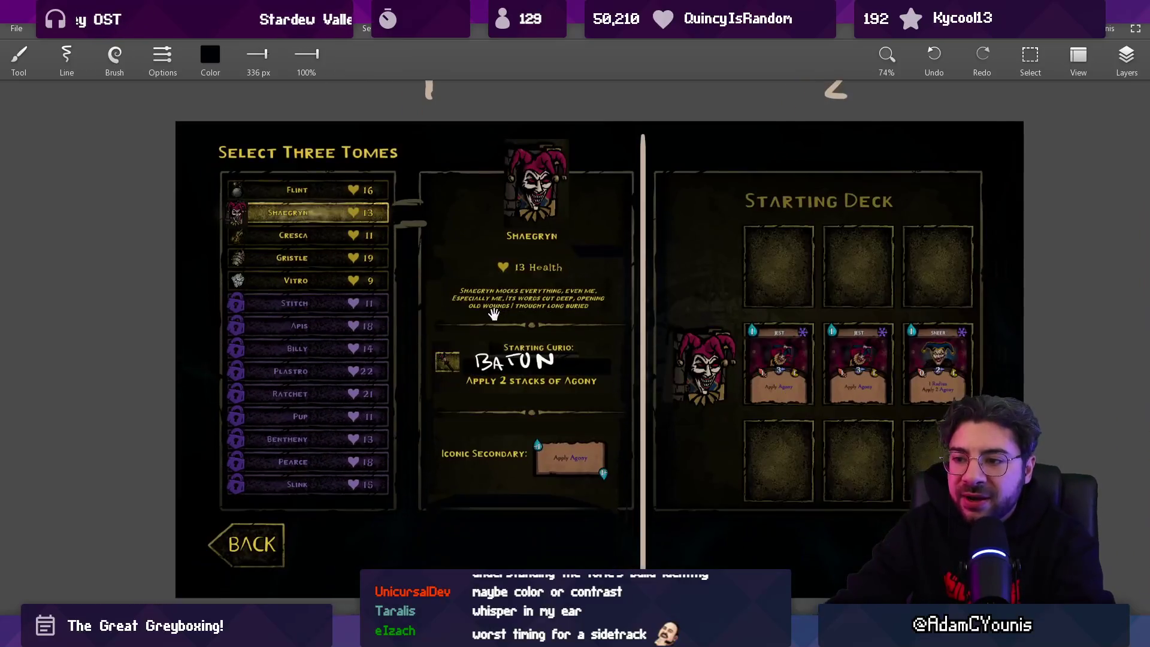
{"action": "scroll", "coordinate": [491, 328], "scroll_direction": "up", "scroll_amount": 3}
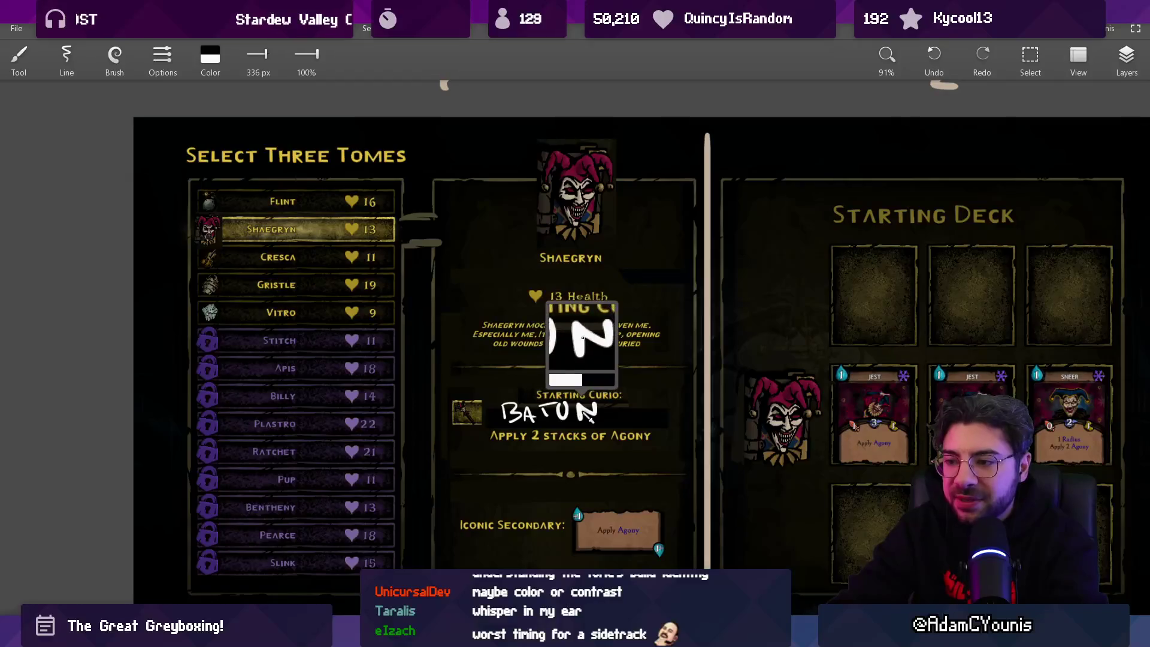
{"action": "key", "text": "x"}
{"action": "key", "text": "bracketleft"}
{"action": "key", "text": "bracketleft"}
{"action": "key", "text": "bracketleft"}
{"action": "key", "text": "bracketleft"}
{"action": "key", "text": "bracketleft"}
{"action": "key", "text": "bracketleft"}
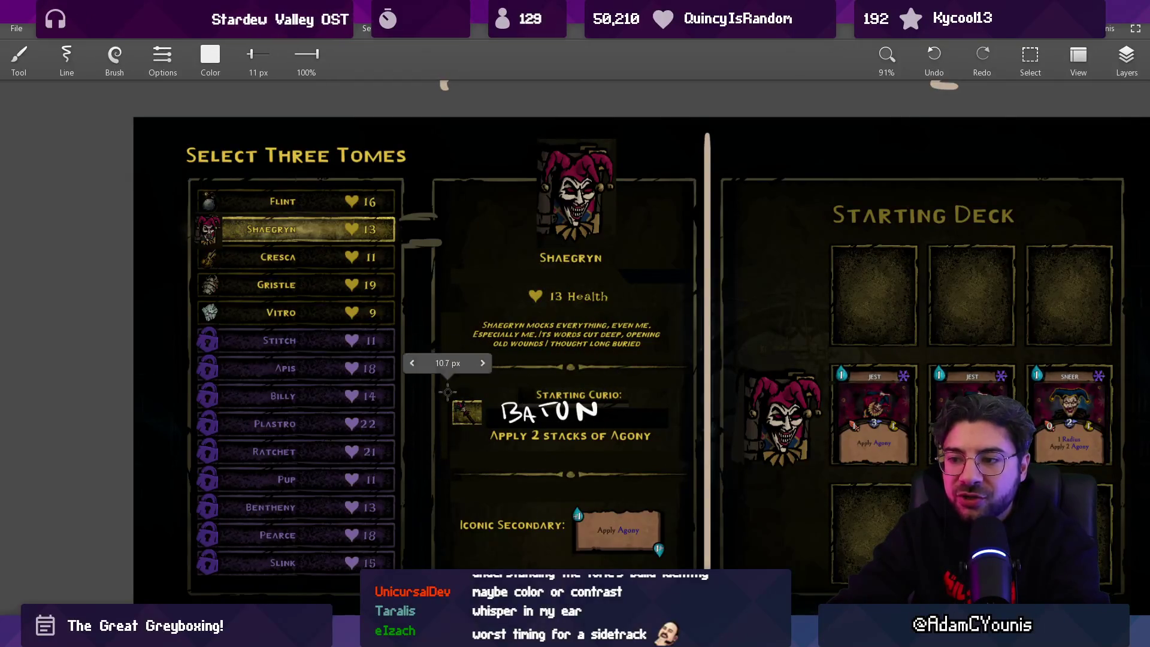
{"action": "left_click_drag", "start_coordinate": [443, 392], "coordinate": [493, 459]}
{"action": "key", "text": "ctrl+z"}
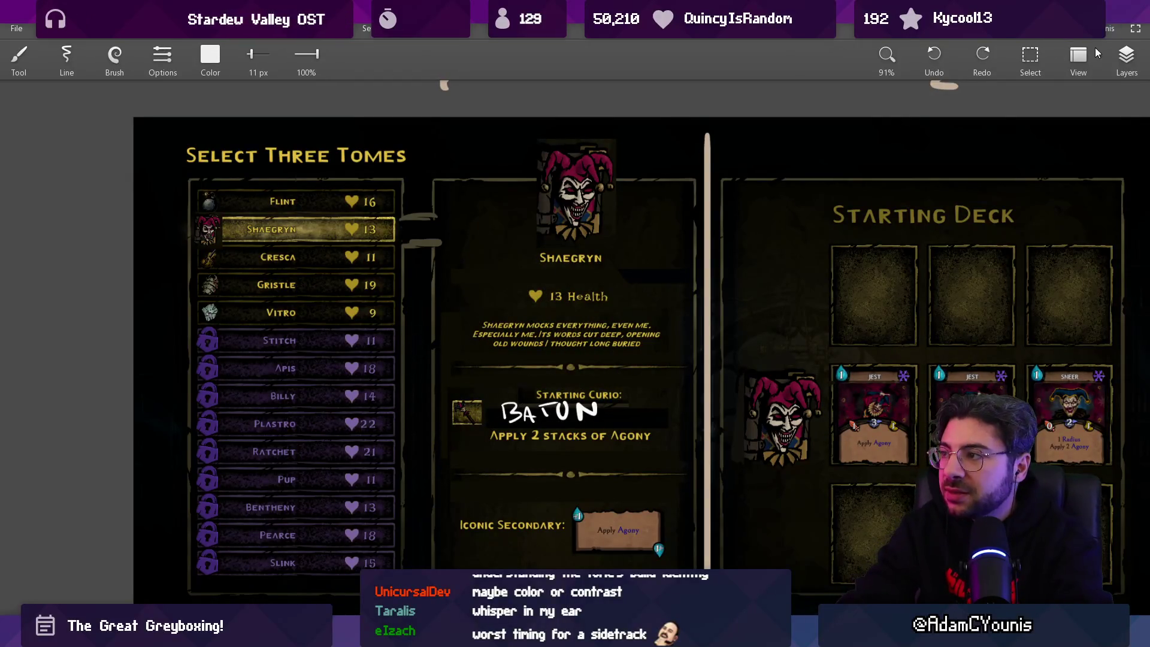
Pick another layer, thicken the brush slightly, and draw then undo a box around Baton
{"action": "left_click", "coordinate": [1126, 55]}
{"action": "left_click", "coordinate": [1066, 119]}
{"action": "left_click", "coordinate": [1125, 55]}
{"action": "key", "text": "bracketright"}
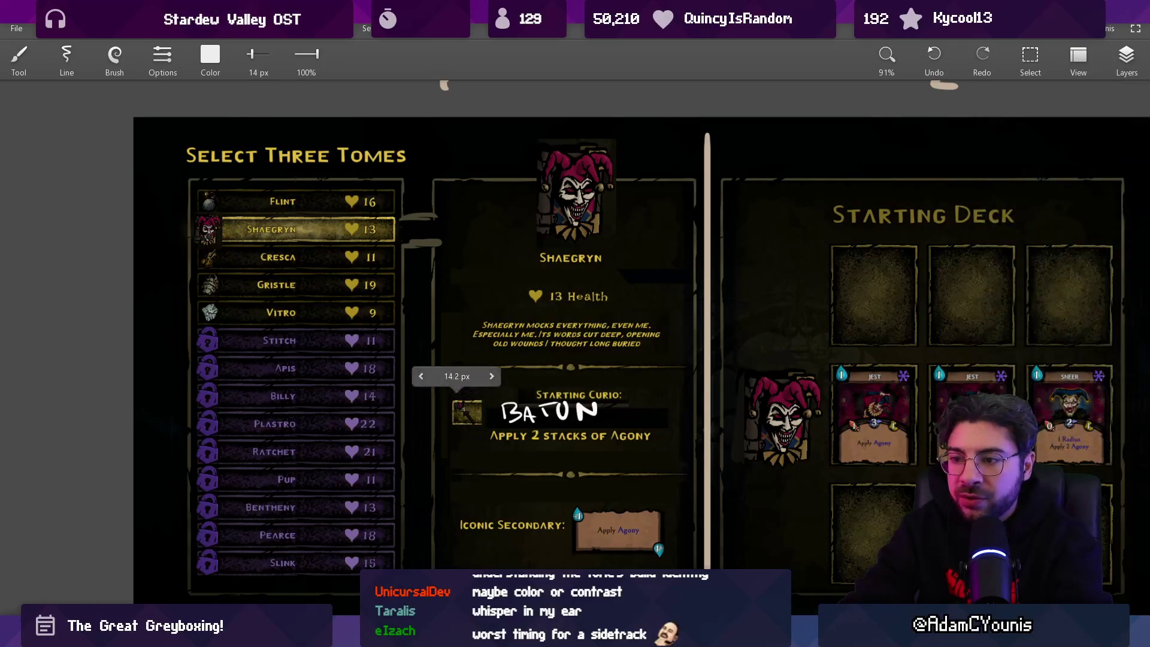
{"action": "mouse_move", "coordinate": [443, 388]}
{"action": "left_mouse_down"}
{"action": "mouse_move", "coordinate": [443, 454]}
{"action": "mouse_move", "coordinate": [683, 457]}
{"action": "mouse_move", "coordinate": [683, 389]}
{"action": "left_mouse_up"}
{"action": "left_click_drag", "start_coordinate": [443, 383], "coordinate": [676, 381]}
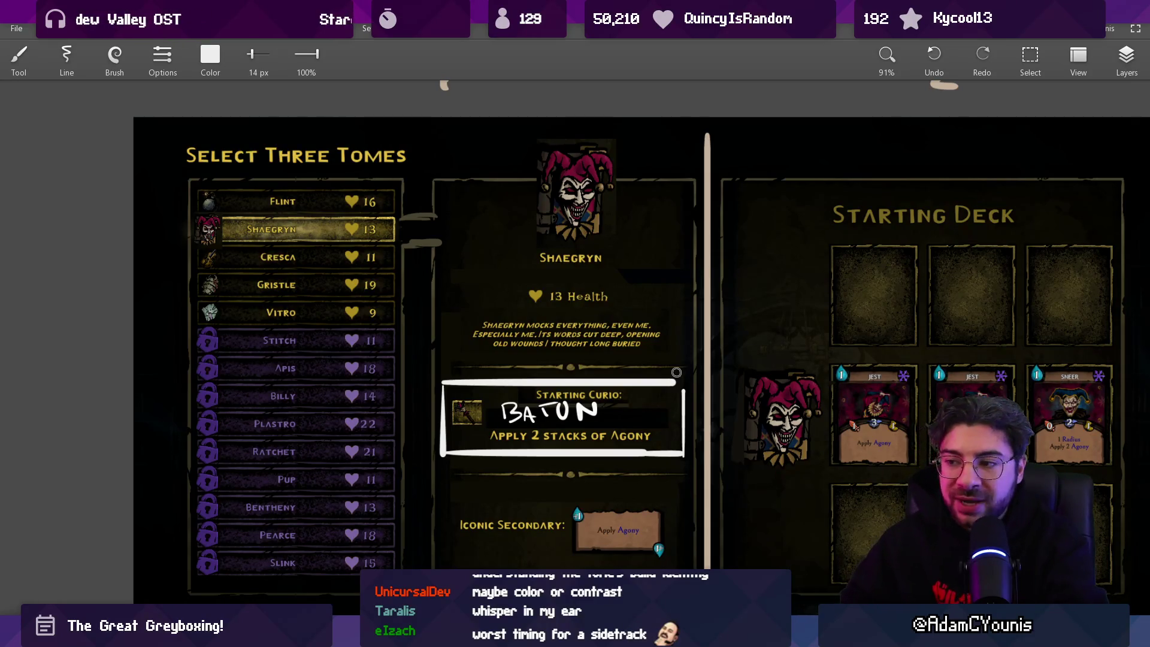
{"action": "left_click_drag", "start_coordinate": [676, 372], "coordinate": [605, 337]}
{"action": "key", "text": "ctrl+z"}
{"action": "key", "text": "ctrl+z"}
{"action": "key", "text": "ctrl+z"}
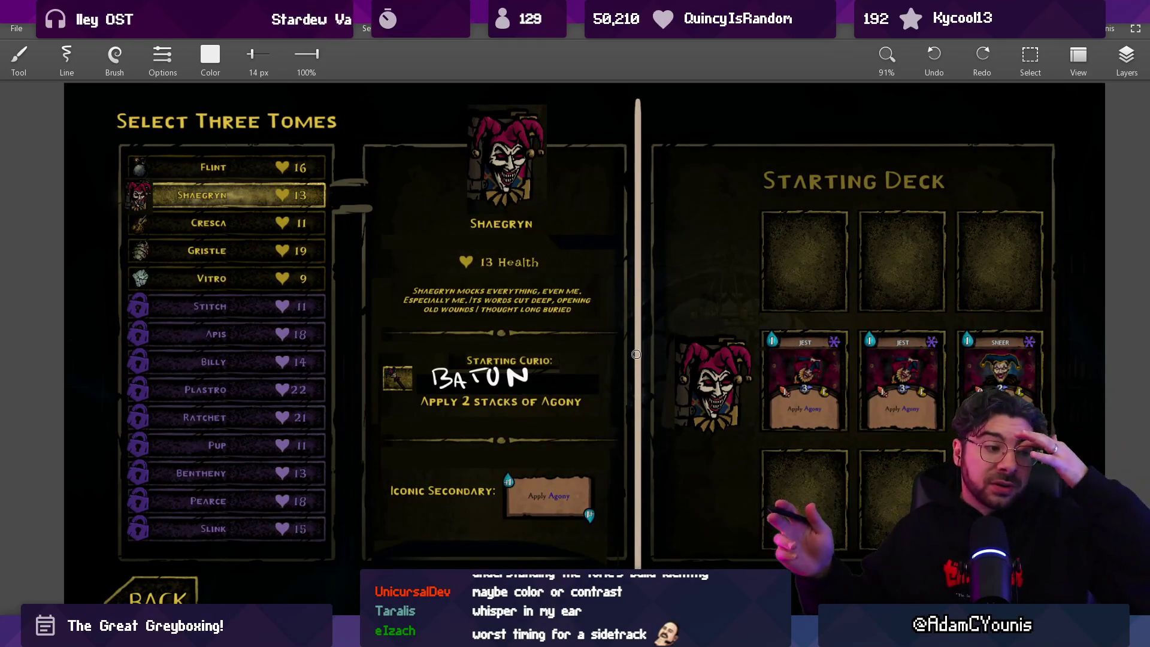
{"action": "key", "text": "alt+Tab"}
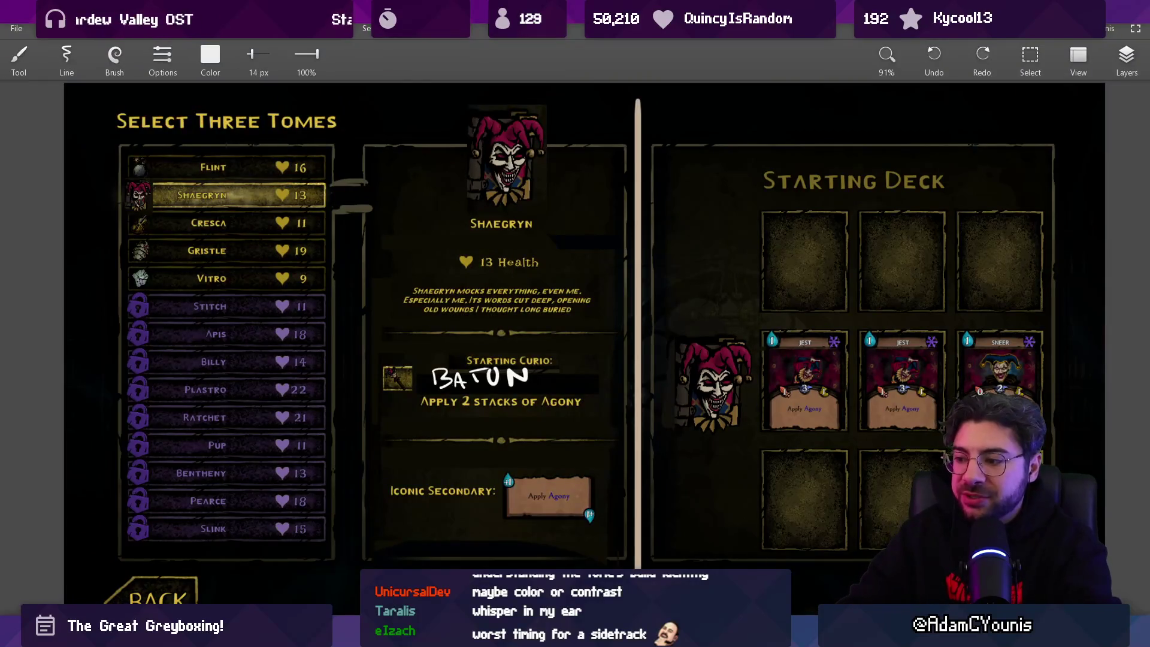
{"action": "scroll", "coordinate": [464, 313], "scroll_direction": "up", "scroll_amount": 1}
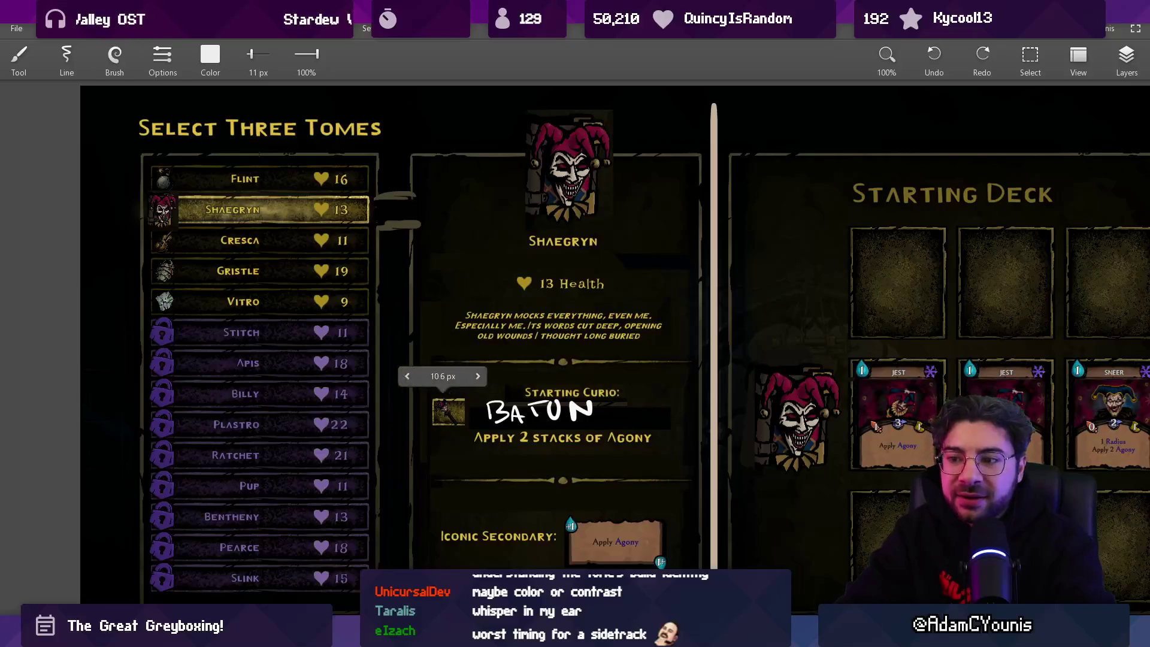
Draw white boxes around the Baton curio icon and the Shaegryn jester portrait, then zoom out
{"action": "mouse_move", "coordinate": [440, 385]}
{"action": "left_mouse_down"}
{"action": "mouse_move", "coordinate": [479, 446]}
{"action": "mouse_move", "coordinate": [440, 384]}
{"action": "left_mouse_up"}
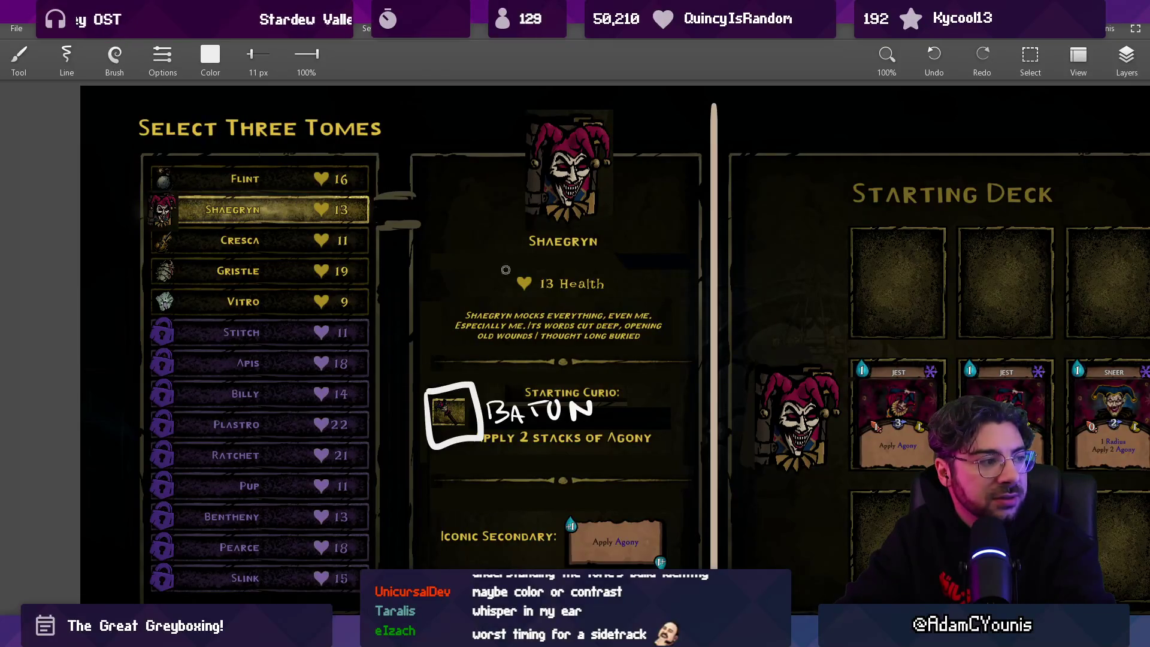
{"action": "mouse_move", "coordinate": [507, 122]}
{"action": "left_mouse_down"}
{"action": "mouse_move", "coordinate": [513, 219]}
{"action": "mouse_move", "coordinate": [624, 210]}
{"action": "mouse_move", "coordinate": [609, 222]}
{"action": "left_mouse_up"}
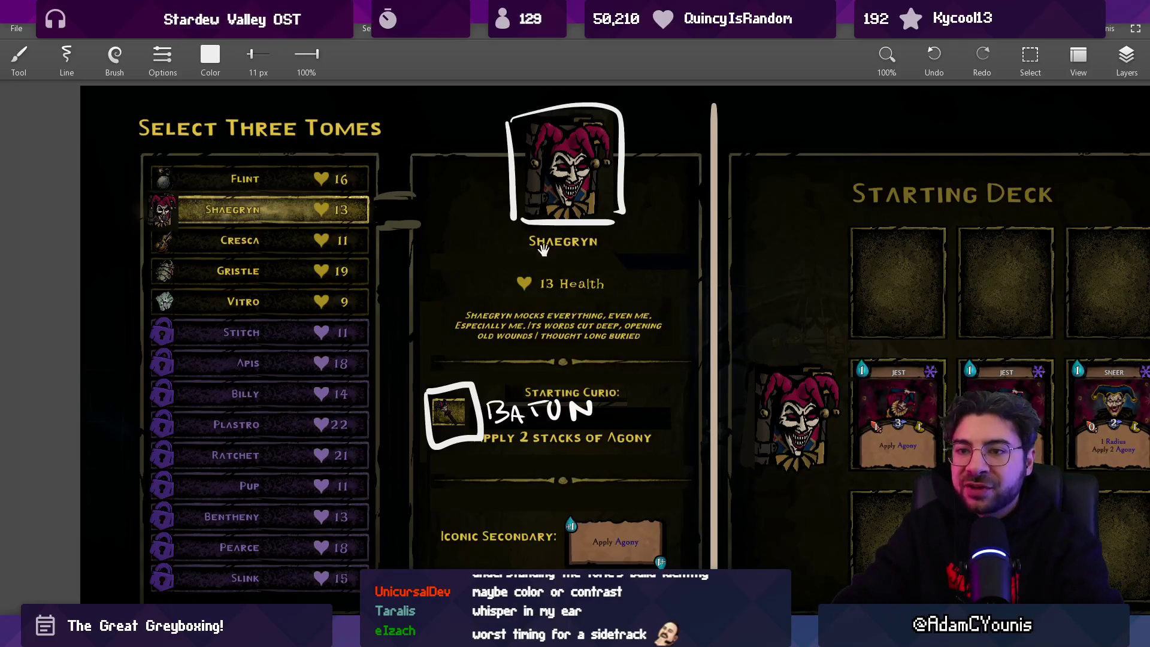
{"action": "scroll", "coordinate": [583, 339], "scroll_direction": "down", "scroll_amount": 2}
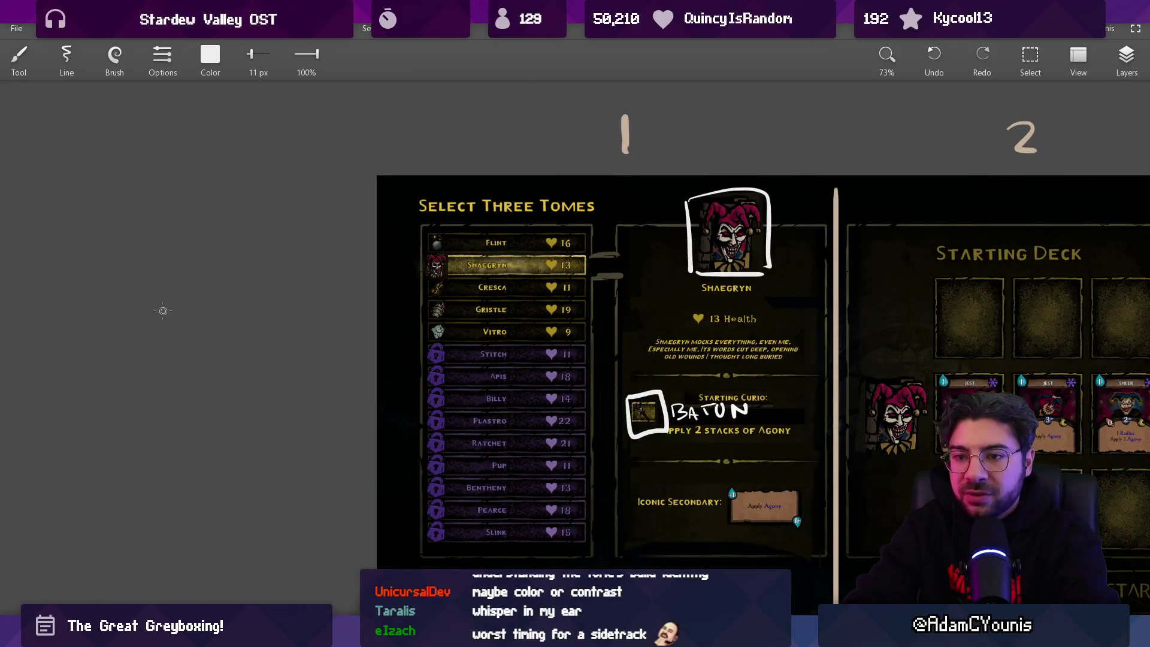
Sketch a white wand doodle on the blank canvas left of the screenshot, removing a stray oval
{"action": "left_click_drag", "start_coordinate": [187, 346], "coordinate": [160, 305]}
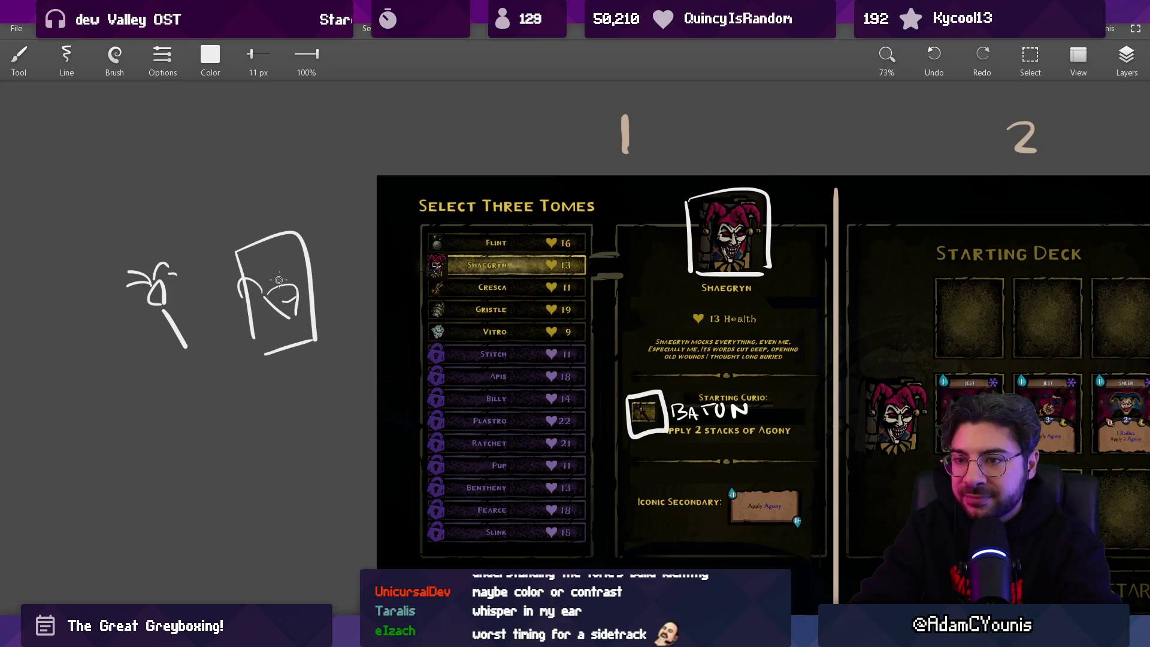
{"action": "left_click_drag", "start_coordinate": [400, 385], "coordinate": [421, 328]}
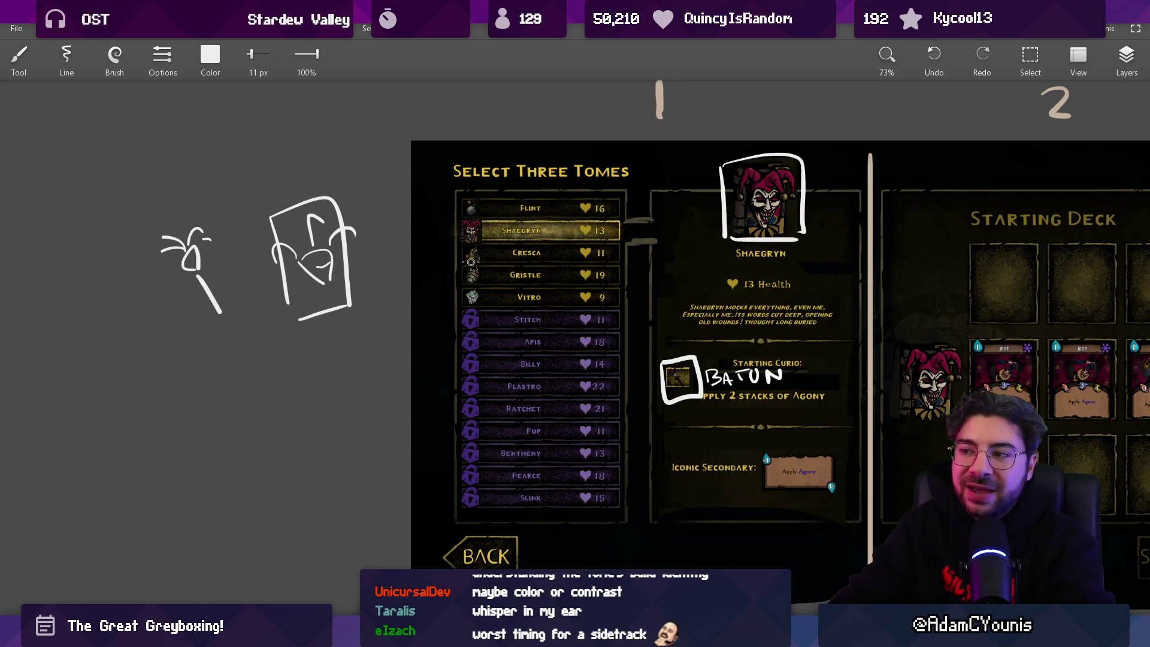
{"action": "left_click_drag", "start_coordinate": [422, 328], "coordinate": [546, 253]}
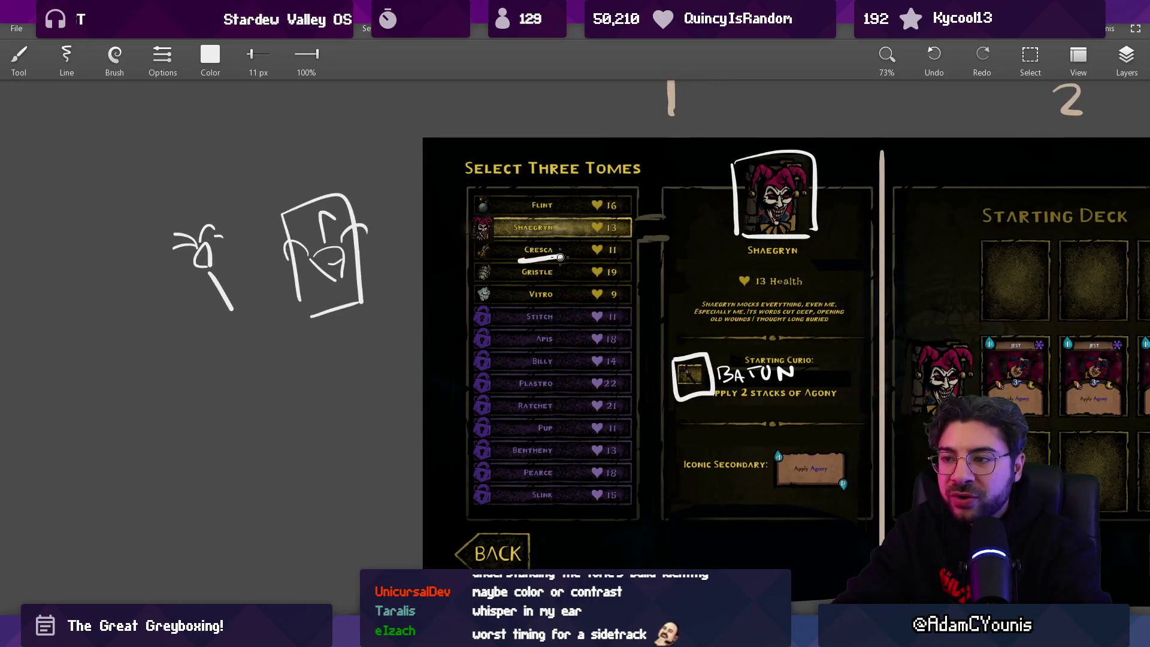
{"action": "left_click_drag", "start_coordinate": [254, 228], "coordinate": [227, 197]}
{"action": "key", "text": "ctrl+z"}
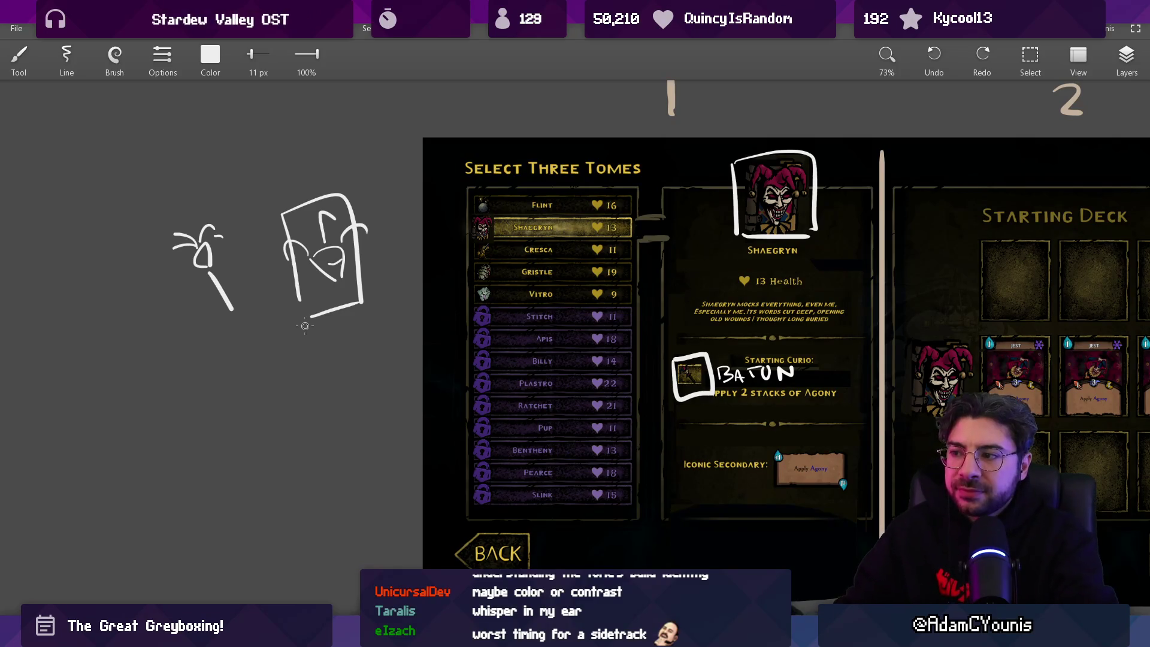
Thin the brush for the rough card doodle and undo two stray strokes nearby
{"action": "scroll", "coordinate": [305, 325], "scroll_direction": "right", "scroll_amount": 3}
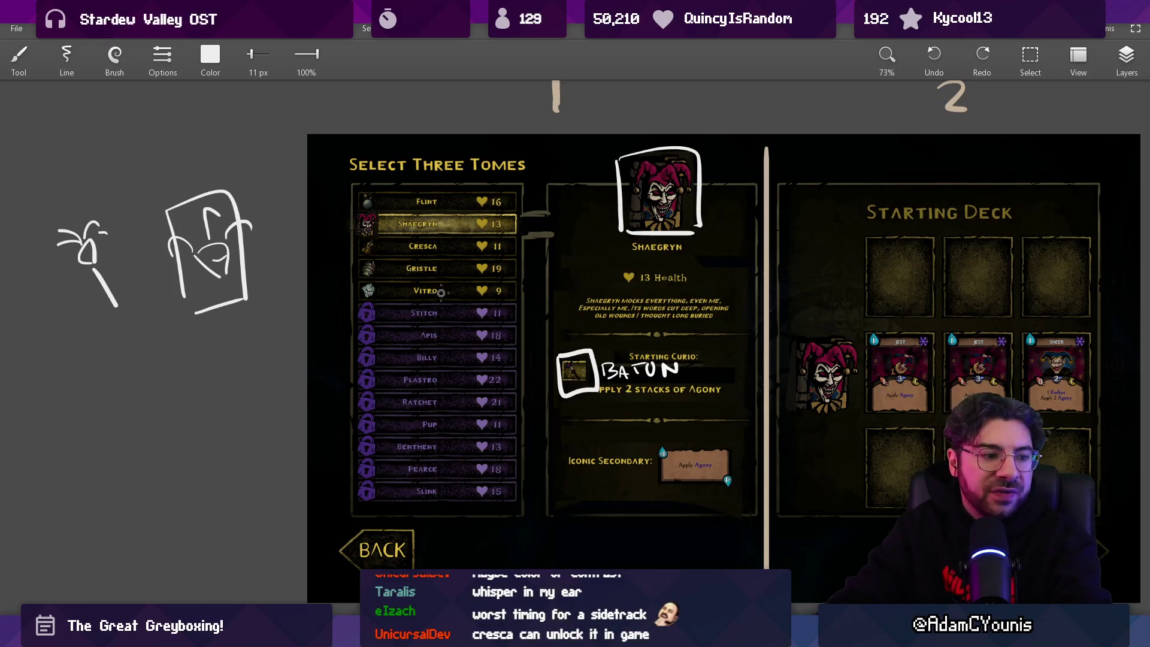
{"action": "key", "text": "bracketleft"}
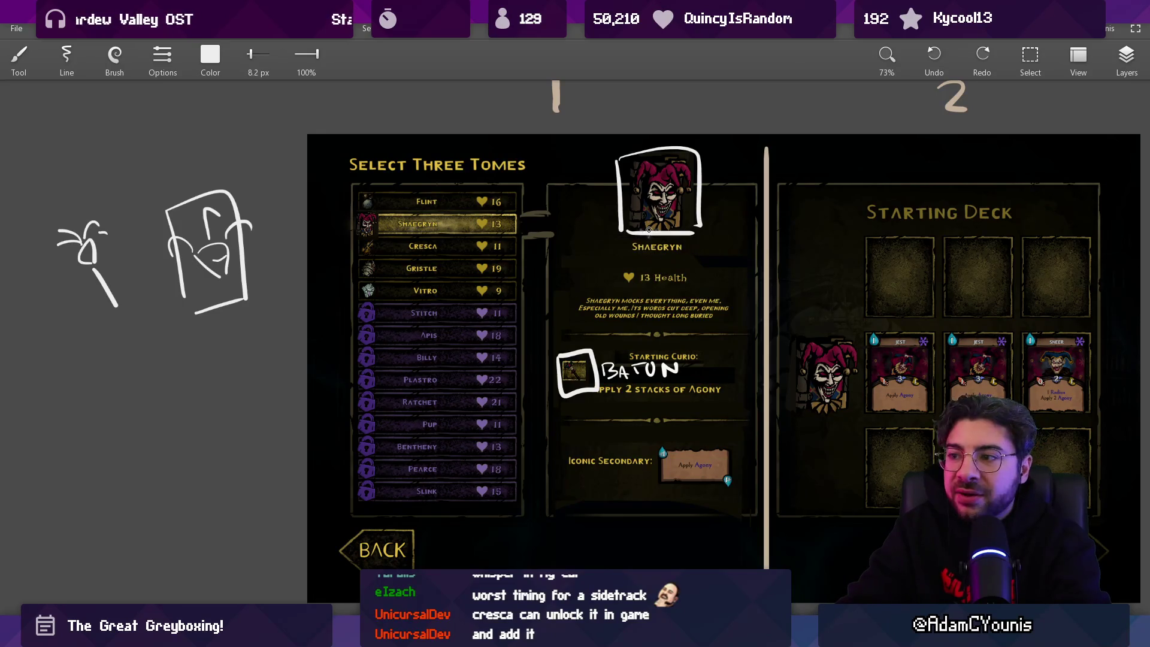
{"action": "key", "text": "ctrl+z"}
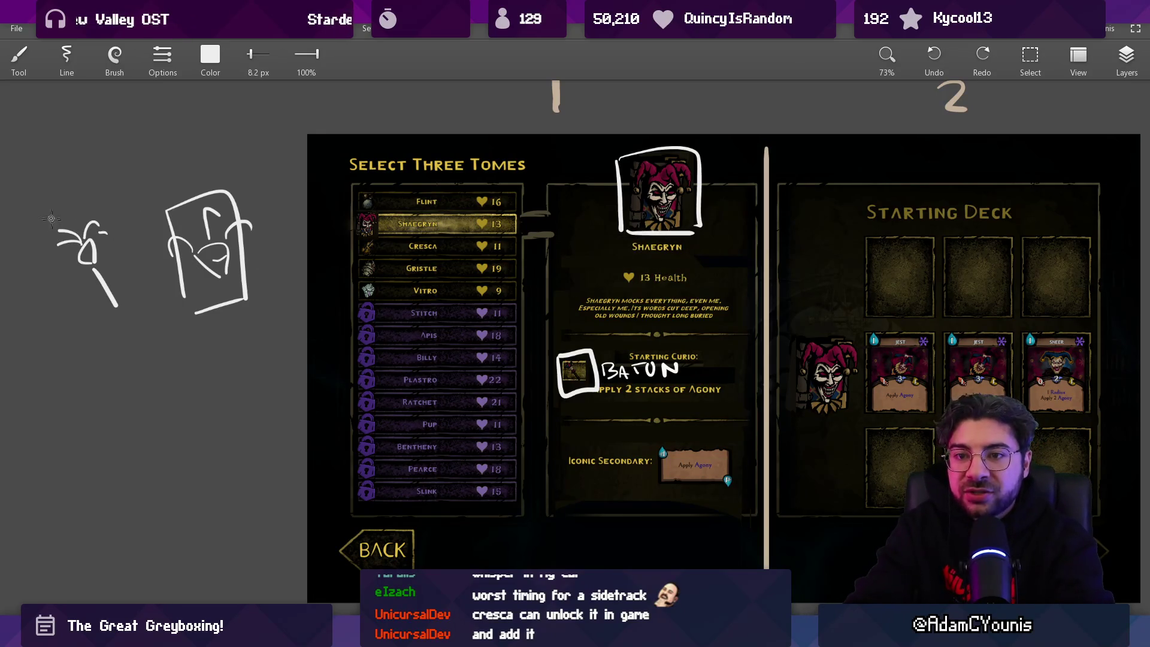
{"action": "key", "text": "ctrl+z"}
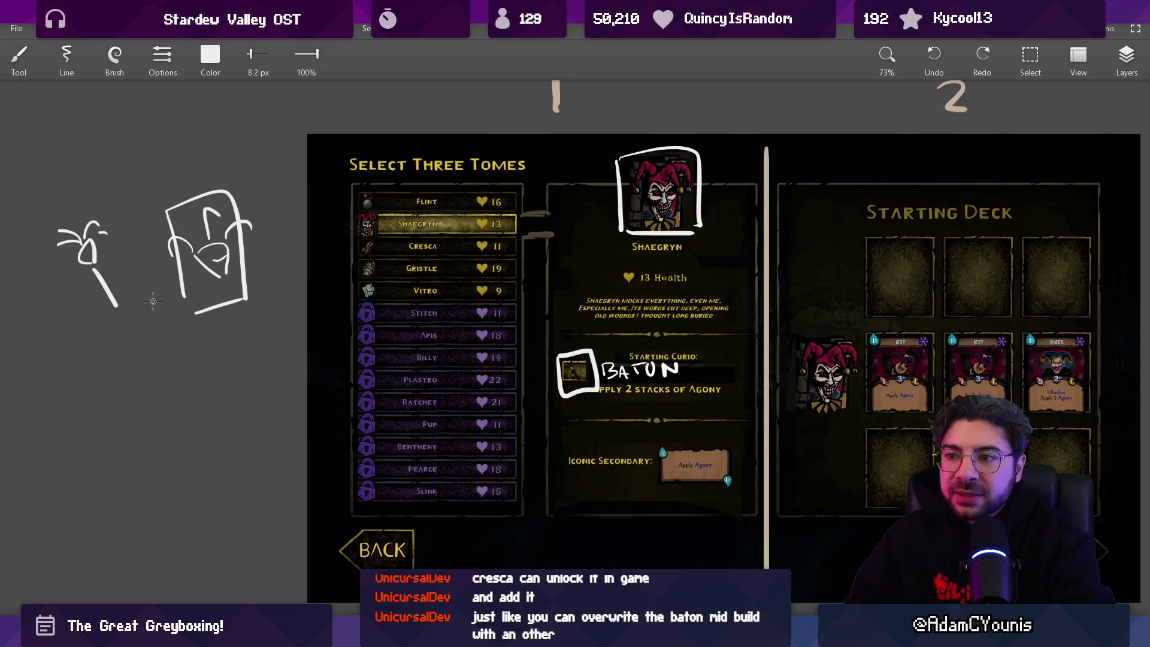
At 100% zoom, draw a white line under the Select Three Tomes title and undo the Cresca box
{"action": "key", "text": "ctrl+1"}
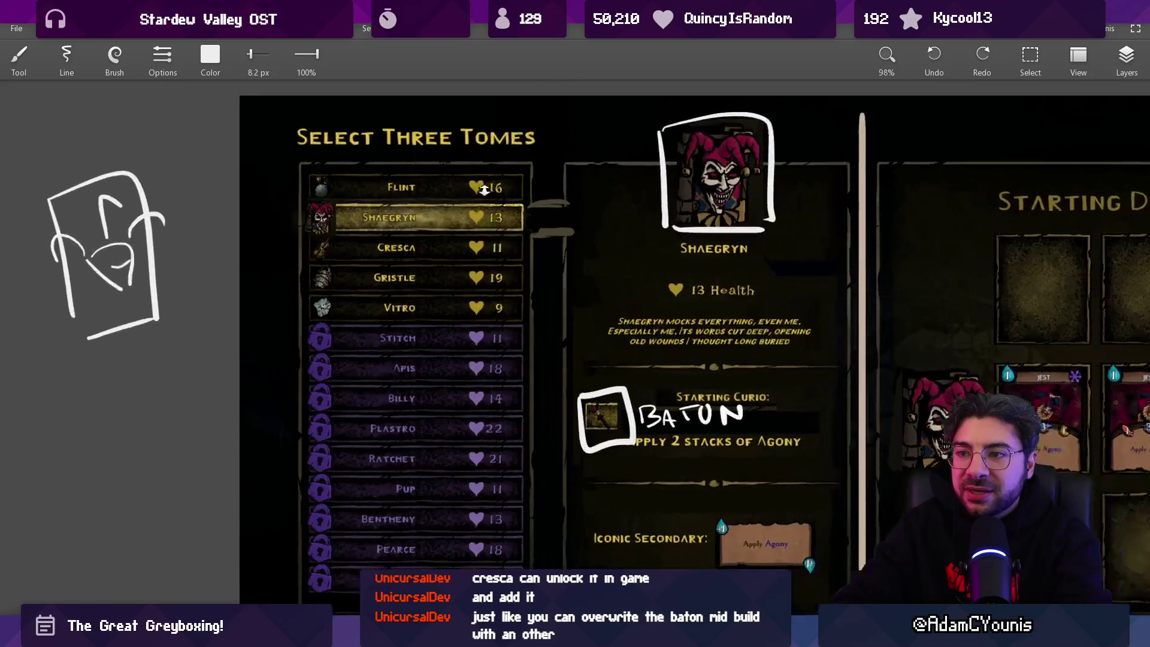
{"action": "left_click_drag", "start_coordinate": [262, 125], "coordinate": [525, 125]}
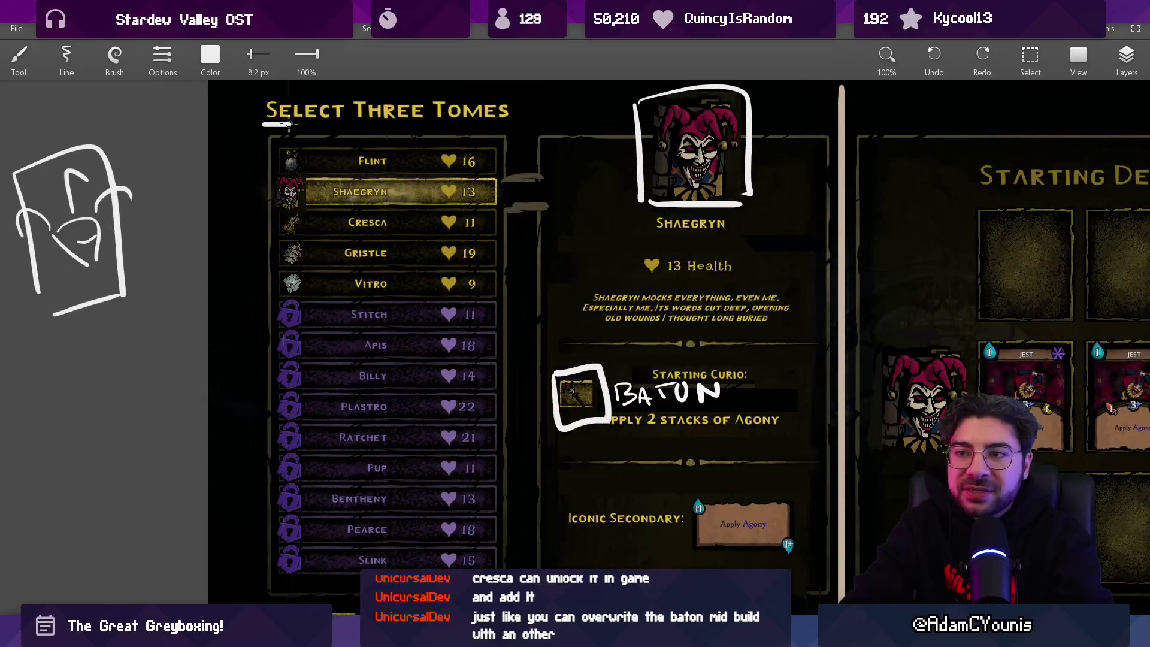
{"action": "scroll", "coordinate": [360, 198], "scroll_direction": "left", "scroll_amount": 3}
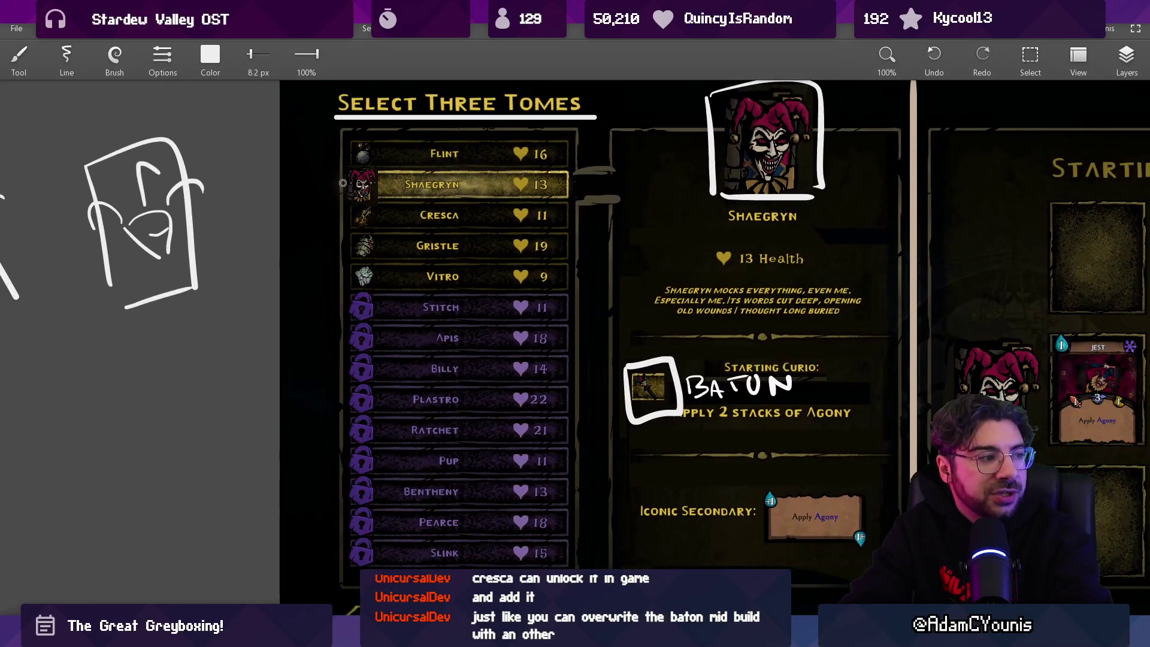
{"action": "scroll", "coordinate": [346, 215], "scroll_direction": "up", "scroll_amount": 3}
{"action": "mouse_move", "coordinate": [349, 167]}
{"action": "left_mouse_down"}
{"action": "mouse_move", "coordinate": [395, 159]}
{"action": "mouse_move", "coordinate": [348, 163]}
{"action": "left_mouse_up"}
{"action": "key", "text": "ctrl+z"}
{"action": "scroll", "coordinate": [415, 225], "scroll_direction": "down", "scroll_amount": 3}
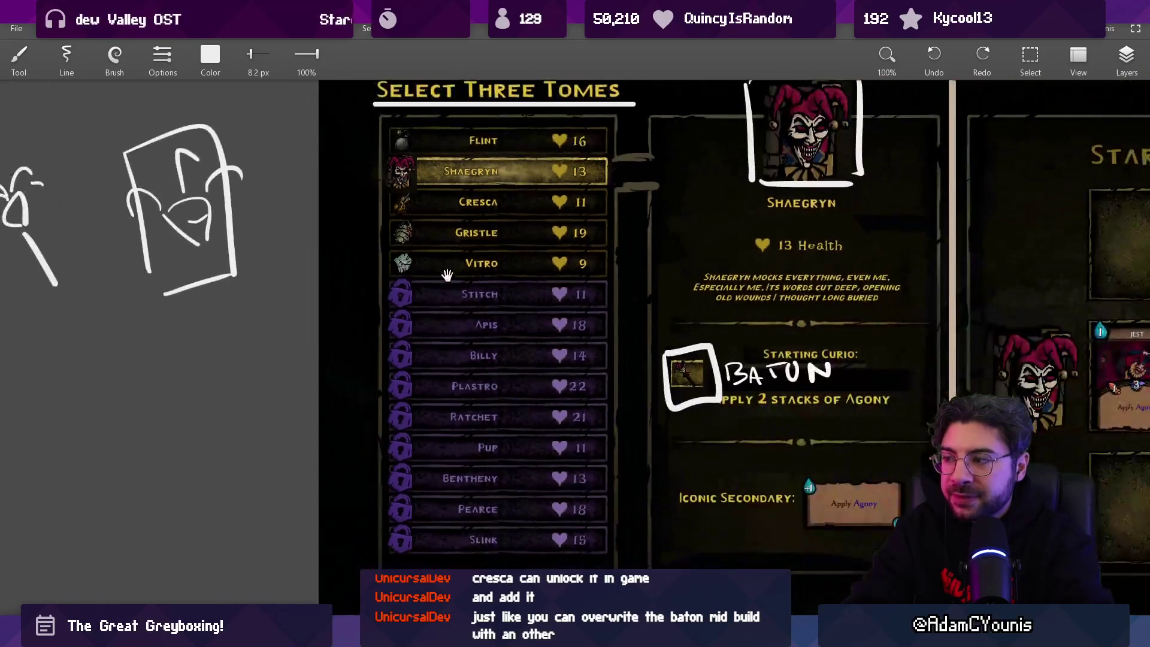
{"action": "scroll", "coordinate": [423, 250], "scroll_direction": "up", "scroll_amount": 1}
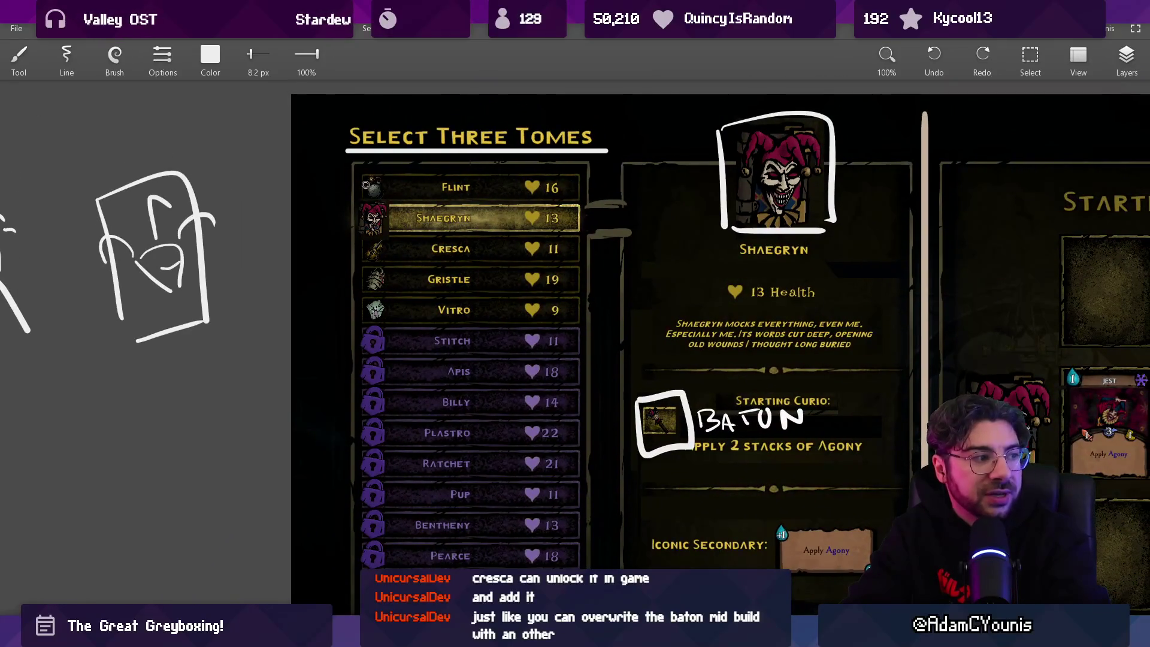
{"action": "scroll", "coordinate": [365, 185], "scroll_direction": "down", "scroll_amount": 1}
{"action": "scroll", "coordinate": [365, 184], "scroll_direction": "right", "scroll_amount": 5}
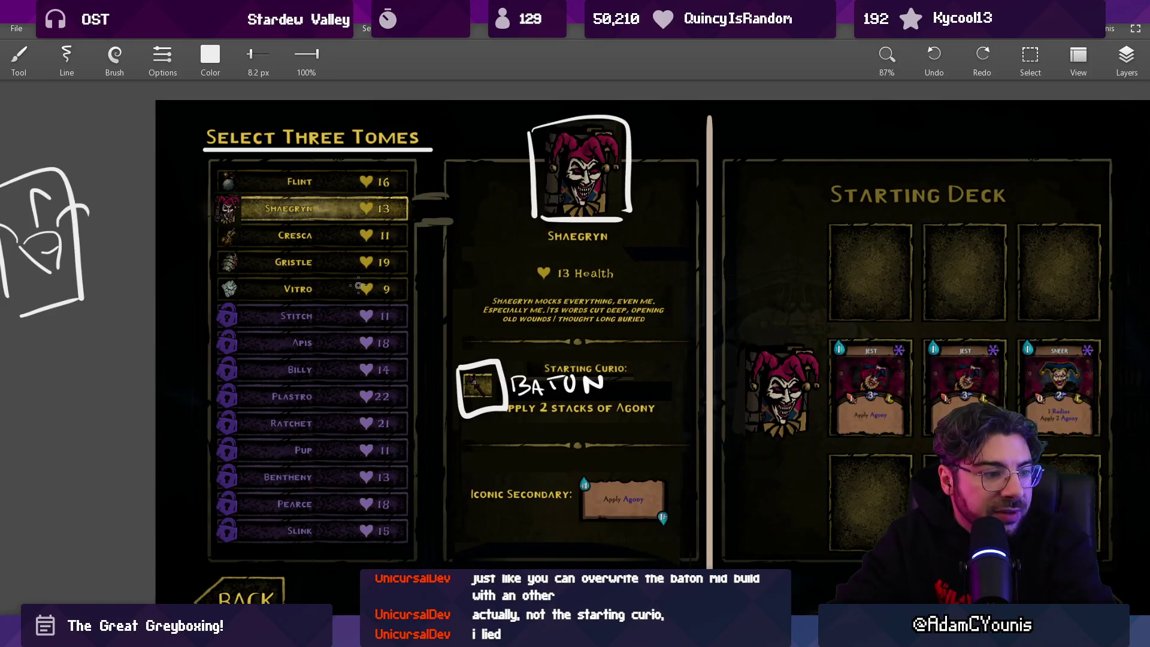
{"action": "scroll", "coordinate": [395, 292], "scroll_direction": "left", "scroll_amount": 2}
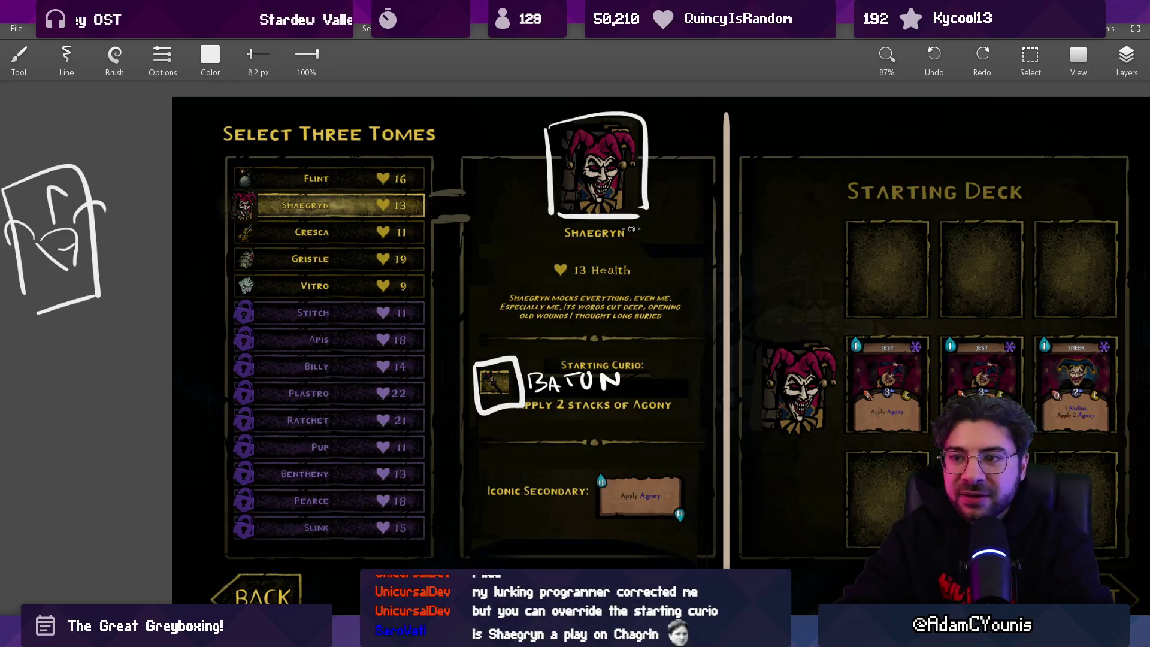
{"action": "key", "text": "e"}
{"action": "mouse_move", "coordinate": [542, 156]}
{"action": "left_mouse_down"}
{"action": "mouse_move", "coordinate": [569, 206]}
{"action": "mouse_move", "coordinate": [631, 132]}
{"action": "left_mouse_up"}
{"action": "key", "text": "ctrl+z"}
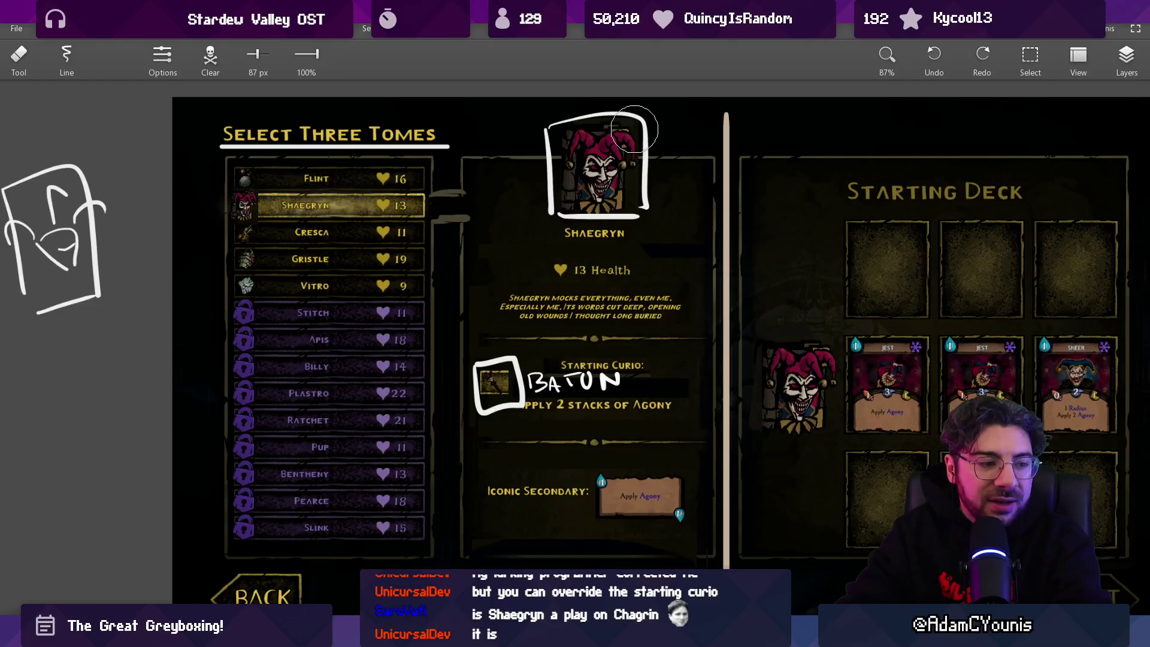
{"action": "left_click_drag", "start_coordinate": [533, 346], "coordinate": [467, 321]}
{"action": "key", "text": "b"}
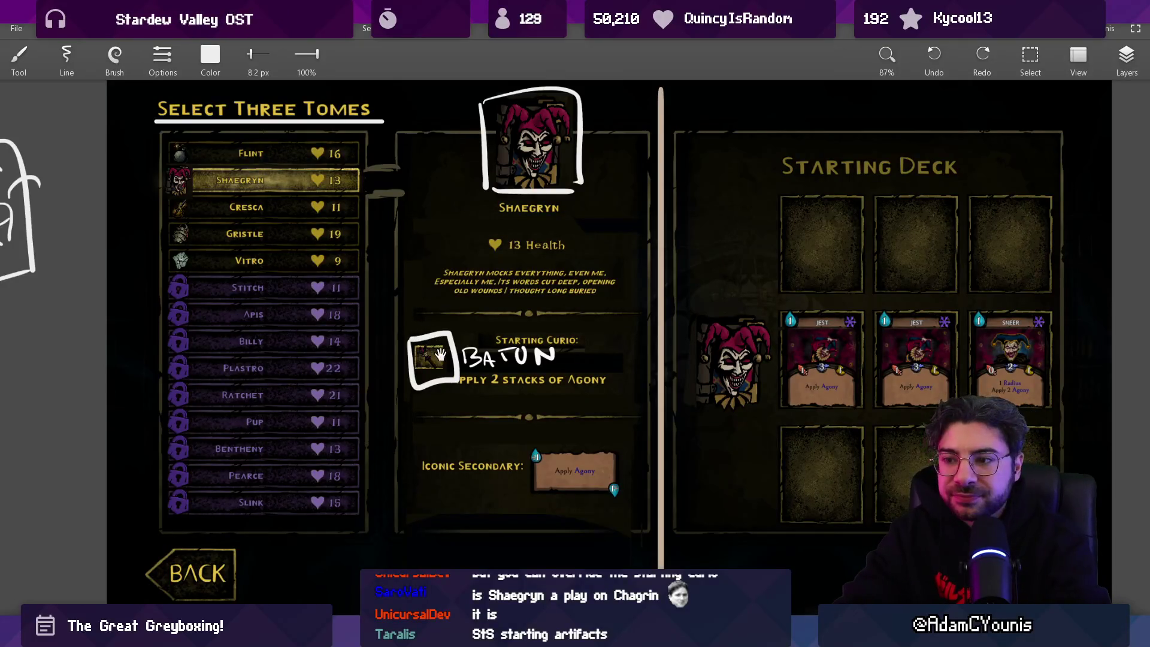
{"action": "scroll", "coordinate": [440, 354], "scroll_direction": "down", "scroll_amount": 2}
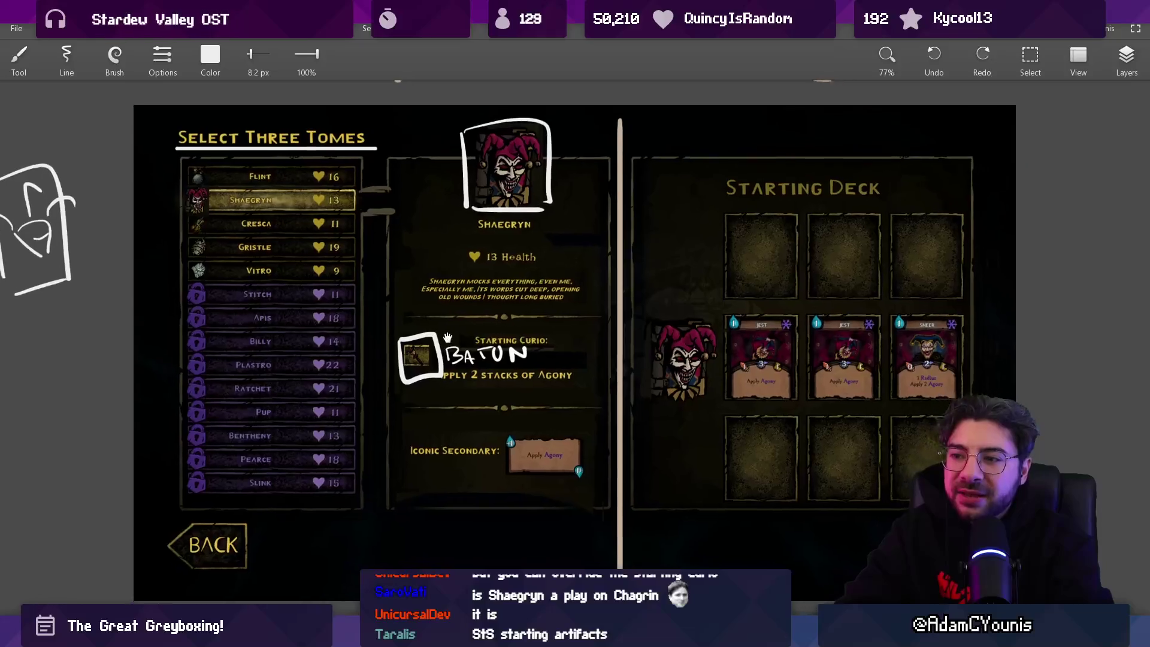
{"action": "left_click_drag", "start_coordinate": [448, 337], "coordinate": [439, 333]}
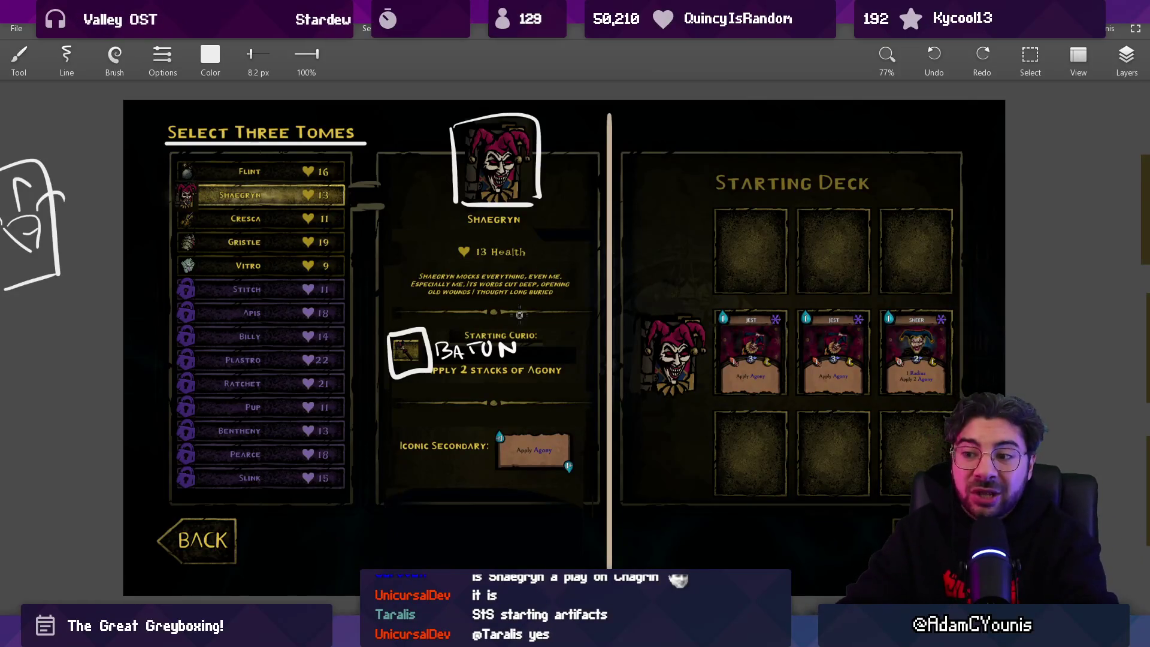
{"action": "mouse_move", "coordinate": [516, 333]}
{"action": "left_mouse_down"}
{"action": "mouse_move", "coordinate": [532, 303]}
{"action": "mouse_move", "coordinate": [609, 284]}
{"action": "mouse_move", "coordinate": [476, 289]}
{"action": "left_mouse_up"}
Toggle the game screenshot layer off and back on, then switch to rectangular selection
{"action": "left_click", "coordinate": [1125, 57]}
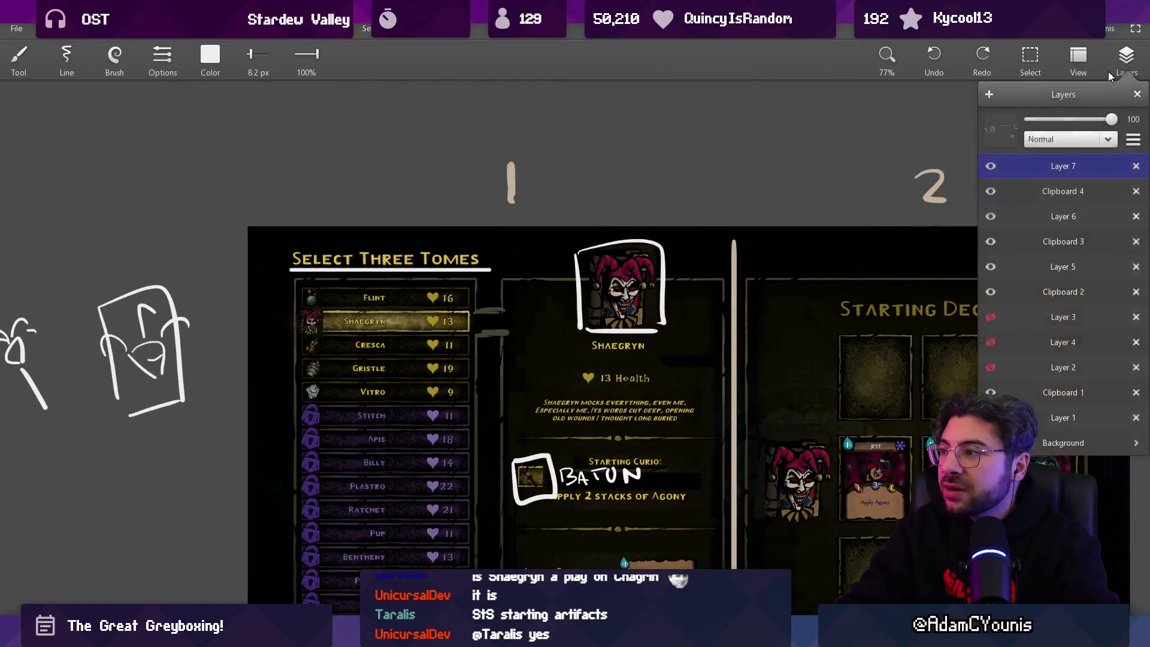
{"action": "left_click", "coordinate": [991, 191]}
{"action": "left_click", "coordinate": [990, 191]}
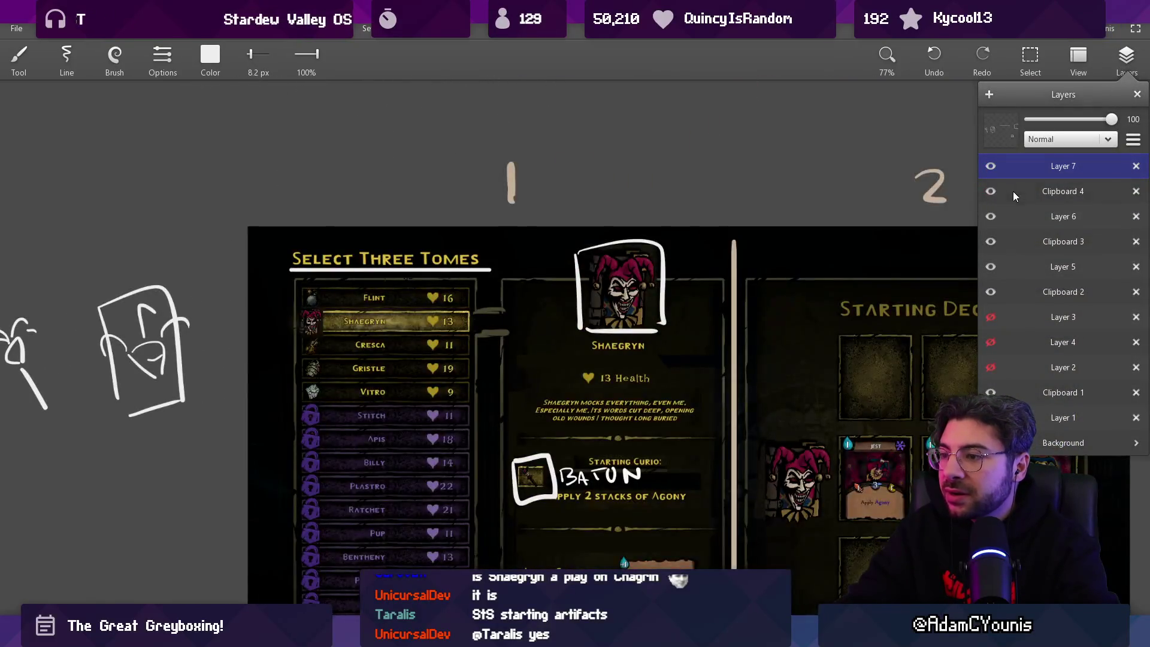
{"action": "scroll", "coordinate": [673, 289], "scroll_direction": "down", "scroll_amount": 3}
{"action": "key", "text": "s"}
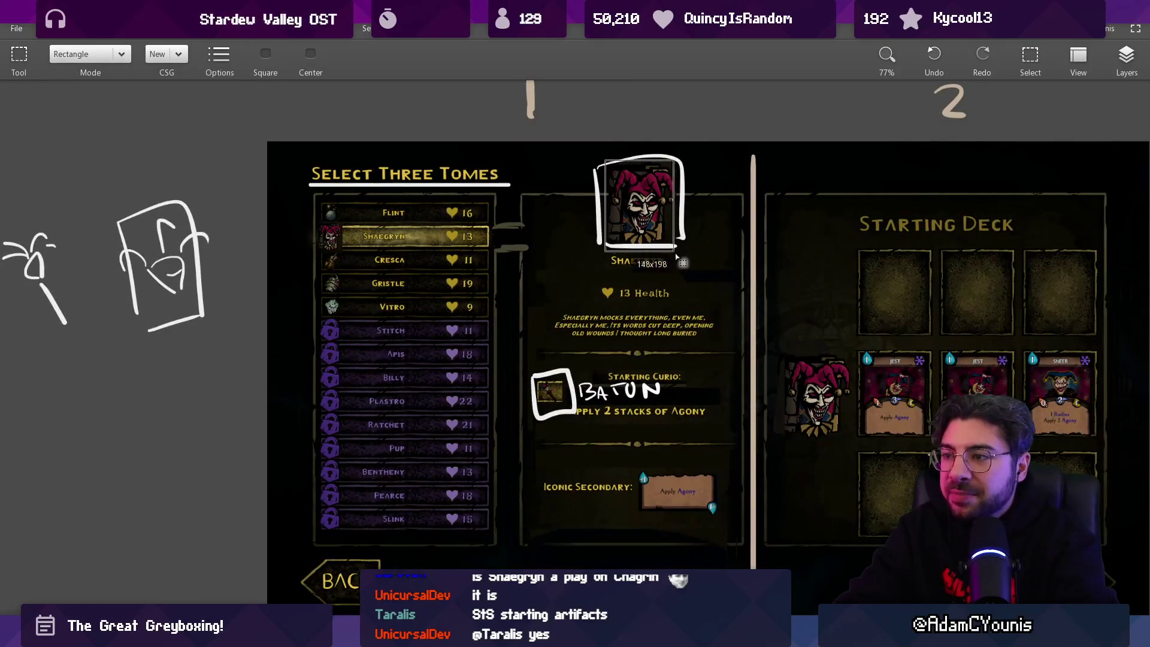
{"action": "scroll", "coordinate": [673, 288], "scroll_direction": "down", "scroll_amount": 3}
Select the jester portrait on Clipboard 4, copy-paste it, and drag the copy left of the screenshot
{"action": "mouse_move", "coordinate": [287, 379]}
{"action": "left_mouse_down"}
{"action": "mouse_move", "coordinate": [218, 470]}
{"action": "mouse_move", "coordinate": [72, 492]}
{"action": "mouse_move", "coordinate": [680, 148]}
{"action": "left_mouse_up"}
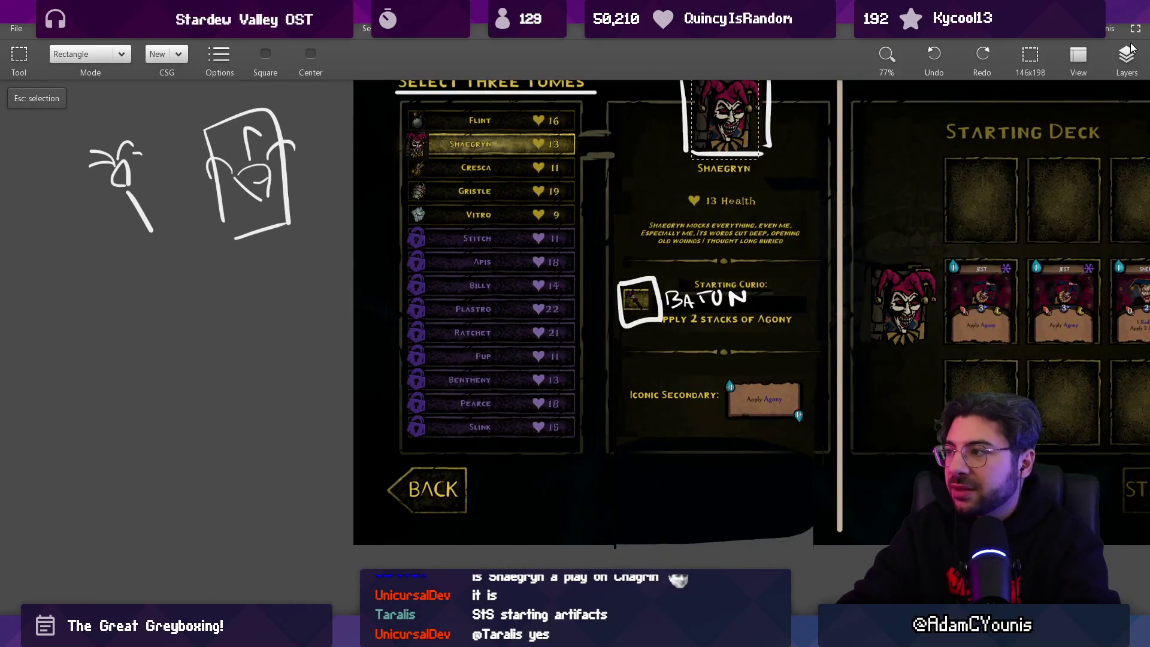
{"action": "left_click", "coordinate": [1125, 56]}
{"action": "left_click", "coordinate": [1037, 192]}
{"action": "key", "text": "ctrl+c"}
{"action": "key", "text": "ctrl+v"}
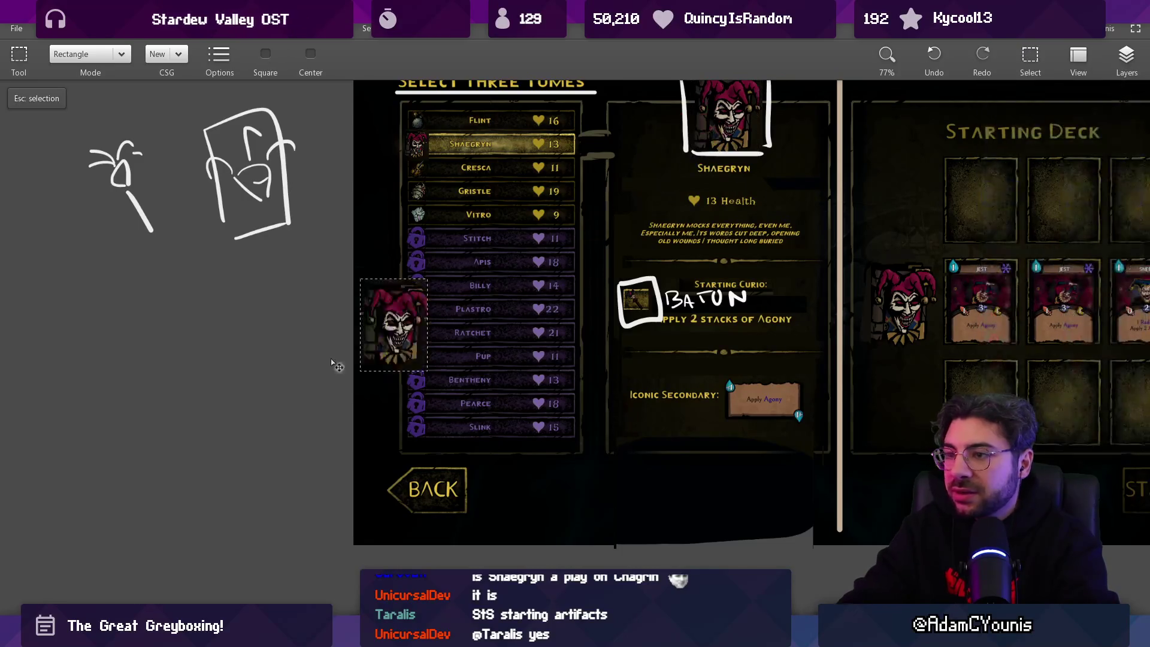
{"action": "mouse_move", "coordinate": [333, 367]}
{"action": "left_mouse_down"}
{"action": "mouse_move", "coordinate": [264, 418]}
{"action": "mouse_move", "coordinate": [421, 368]}
{"action": "left_mouse_up"}
{"action": "key", "text": "Escape"}
{"action": "scroll", "coordinate": [421, 368], "scroll_direction": "up", "scroll_amount": 2}
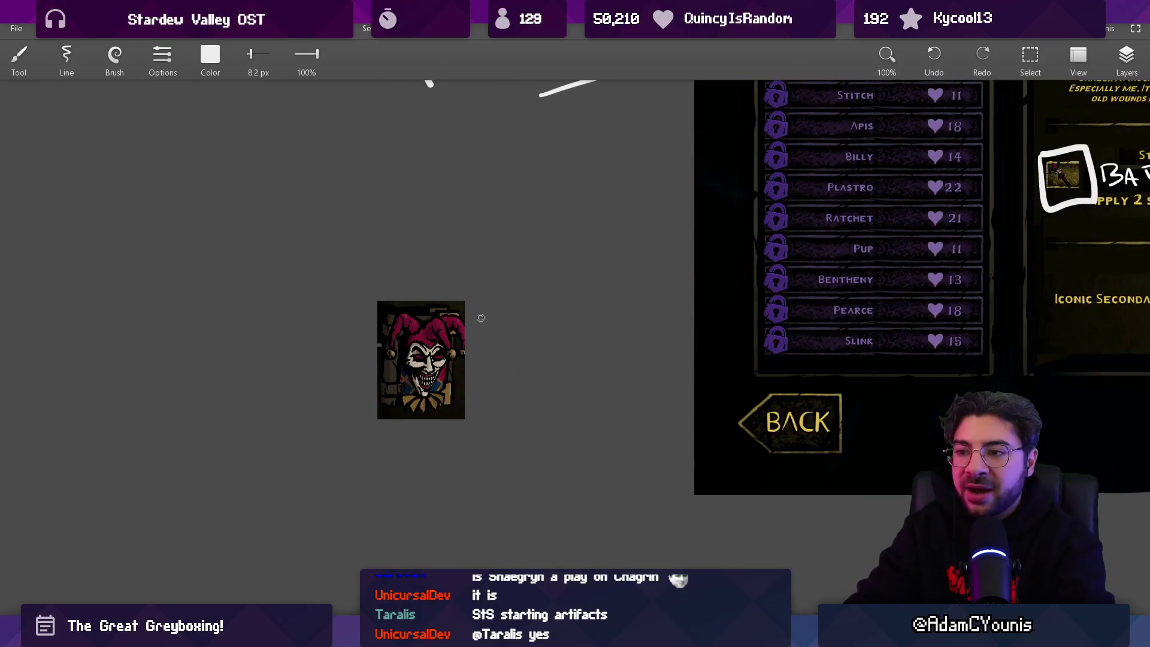
Draw three stacked white slot boxes right of the jester copy, with a baton doodle in the top box
{"action": "mouse_move", "coordinate": [479, 339]}
{"action": "left_mouse_down"}
{"action": "mouse_move", "coordinate": [481, 297]}
{"action": "mouse_move", "coordinate": [486, 337]}
{"action": "left_mouse_up"}
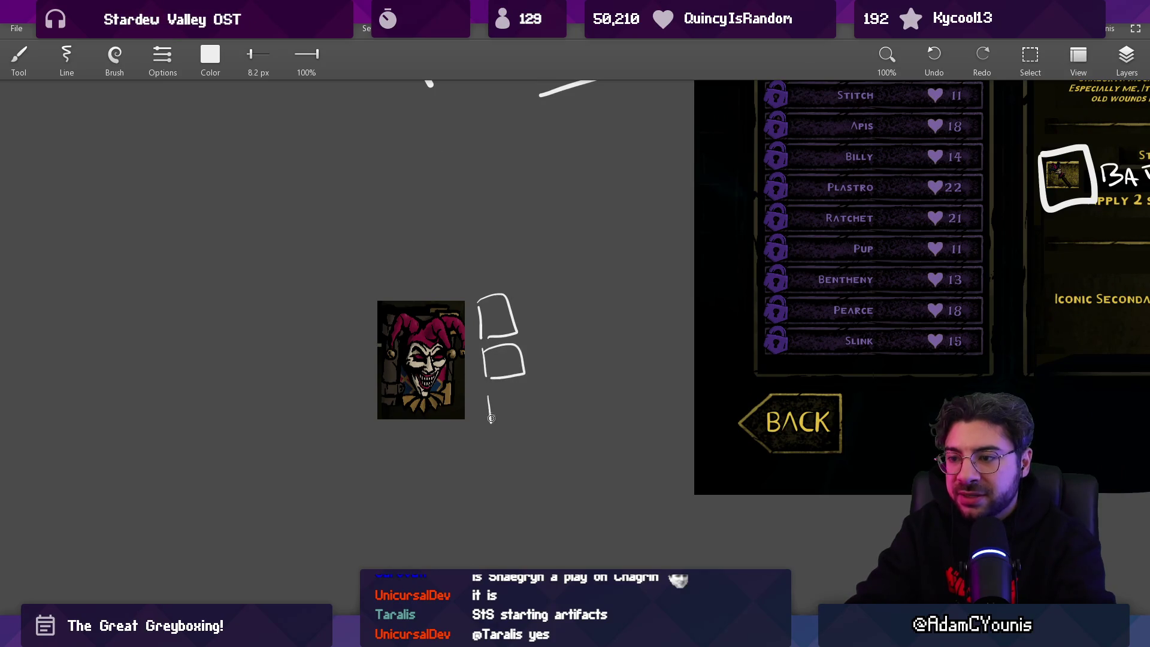
{"action": "scroll", "coordinate": [513, 426], "scroll_direction": "up", "scroll_amount": 4}
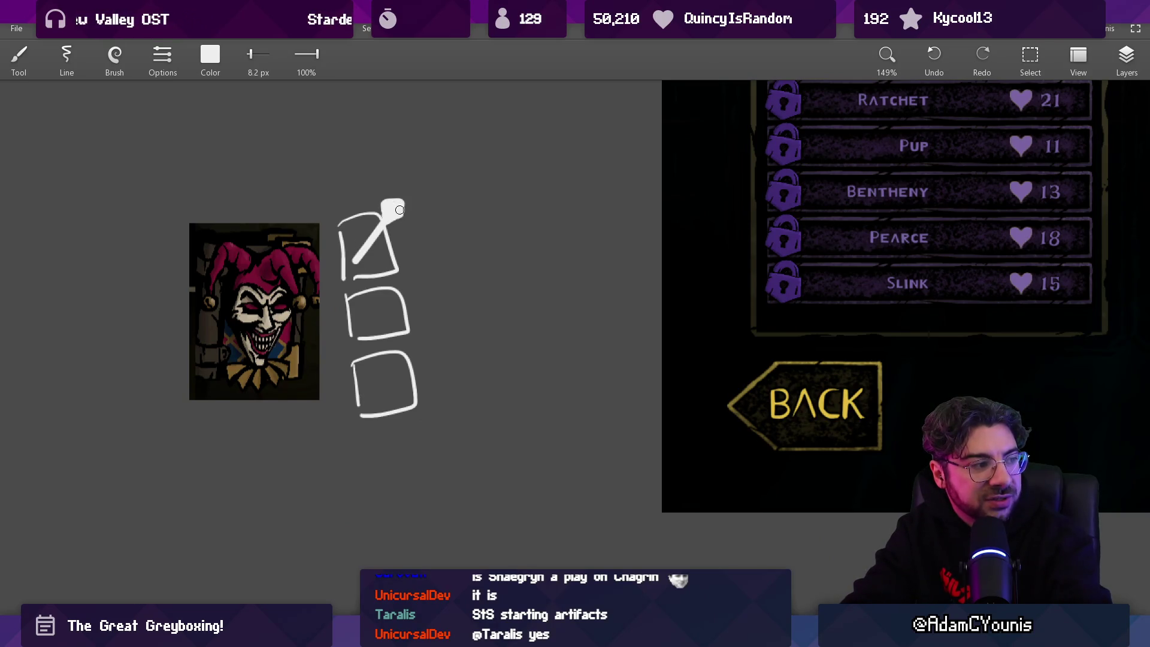
{"action": "scroll", "coordinate": [426, 215], "scroll_direction": "down", "scroll_amount": 4}
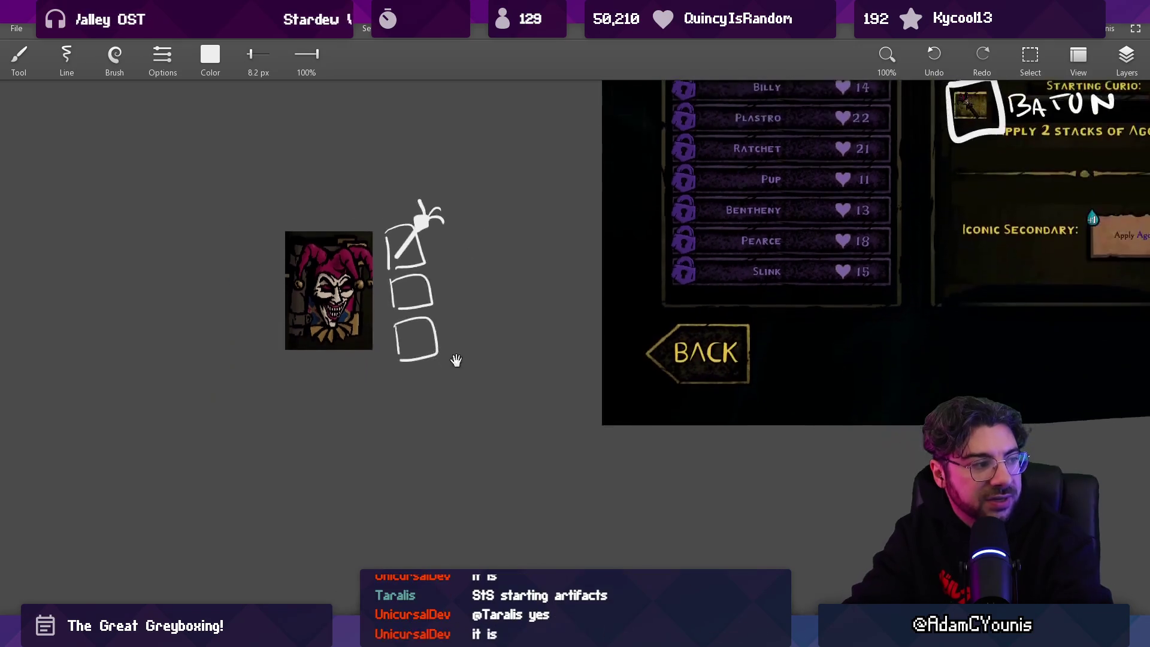
{"action": "scroll", "coordinate": [380, 336], "scroll_direction": "down", "scroll_amount": 3}
{"action": "scroll", "coordinate": [587, 275], "scroll_direction": "up", "scroll_amount": 4}
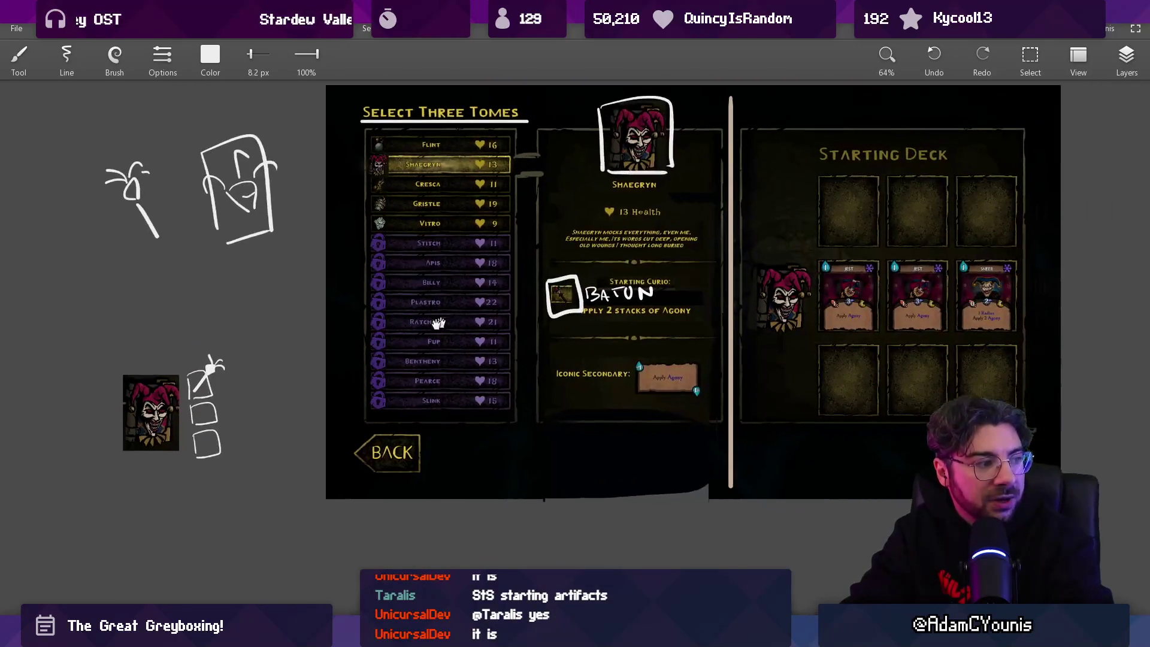
{"action": "scroll", "coordinate": [587, 275], "scroll_direction": "down", "scroll_amount": 2}
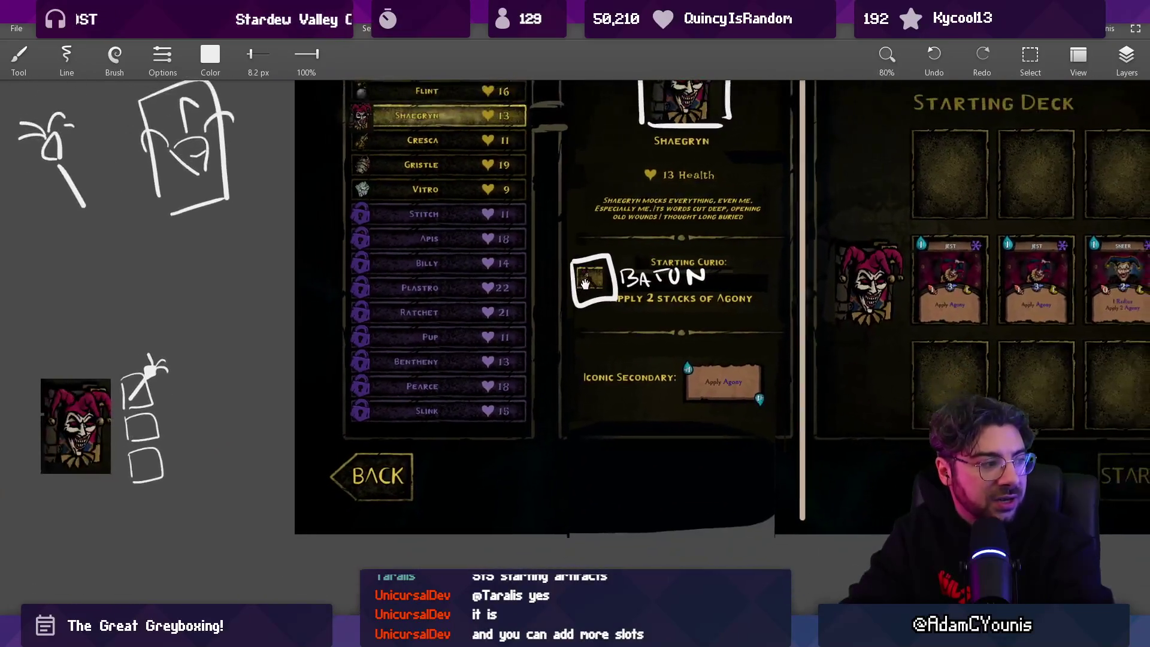
{"action": "scroll", "coordinate": [590, 299], "scroll_direction": "up", "scroll_amount": 2}
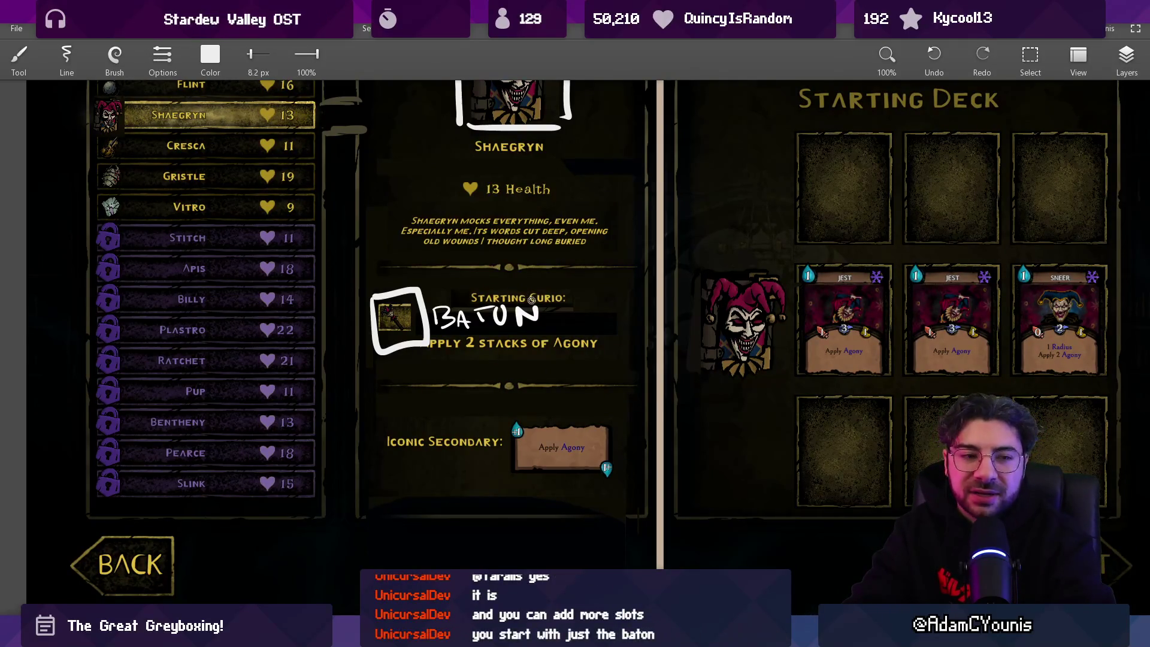
{"action": "left_click_drag", "start_coordinate": [526, 301], "coordinate": [509, 328]}
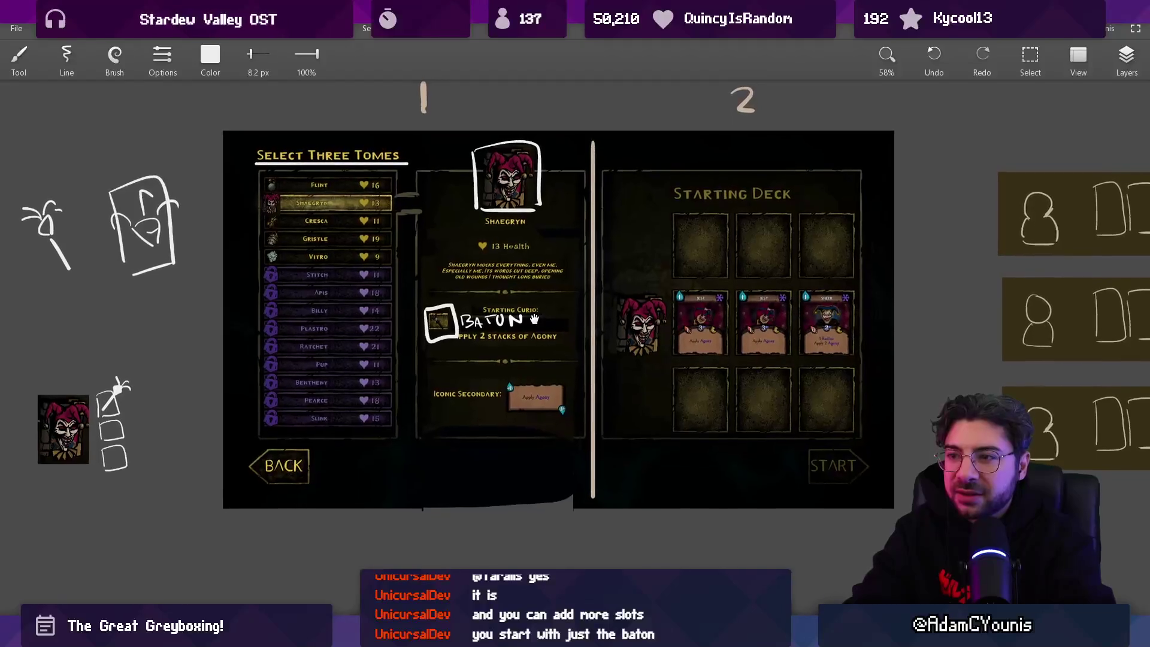
Below the screenshot, brush a portrait frame, three slot boxes and a long double-line bar
{"action": "scroll", "coordinate": [526, 206], "scroll_direction": "down", "scroll_amount": 5}
{"action": "left_click_drag", "start_coordinate": [405, 307], "coordinate": [405, 415]}
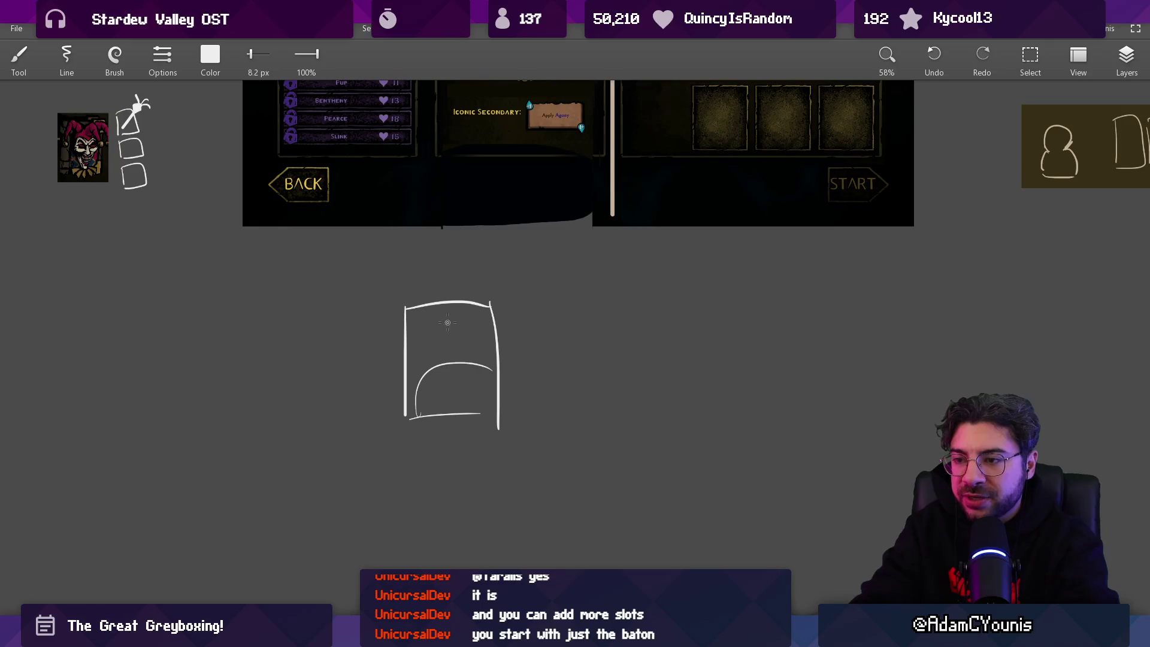
{"action": "left_click_drag", "start_coordinate": [546, 358], "coordinate": [467, 340]}
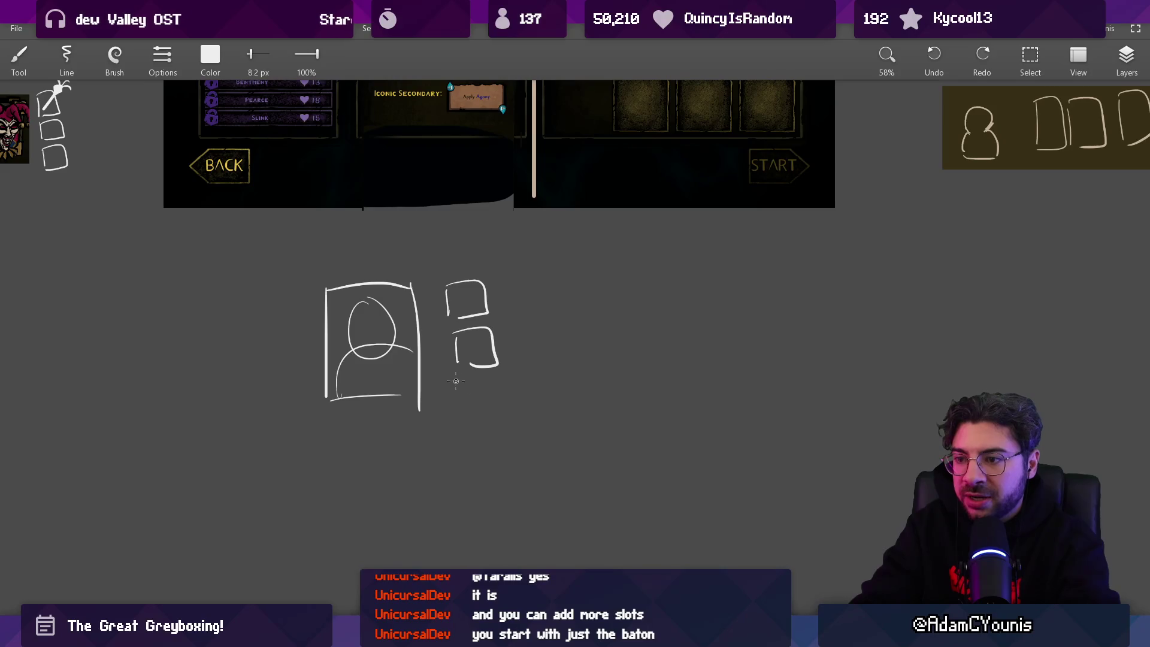
{"action": "left_click_drag", "start_coordinate": [456, 385], "coordinate": [503, 415]}
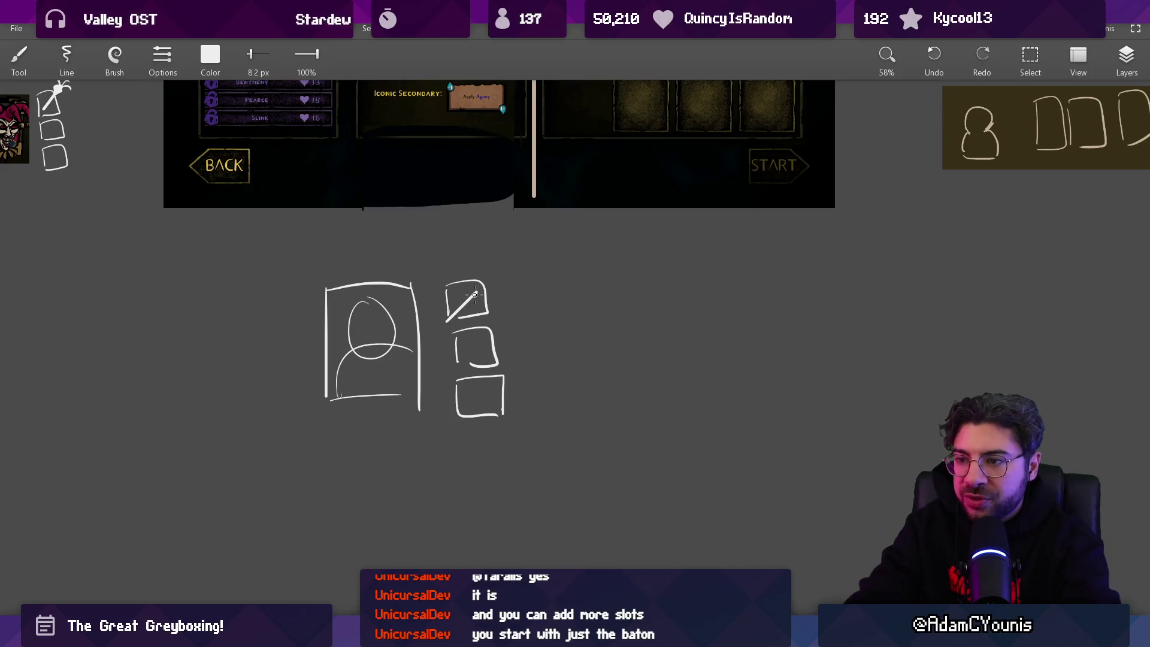
{"action": "mouse_move", "coordinate": [483, 290]}
{"action": "left_mouse_down"}
{"action": "mouse_move", "coordinate": [395, 321]}
{"action": "mouse_move", "coordinate": [656, 347]}
{"action": "left_mouse_up"}
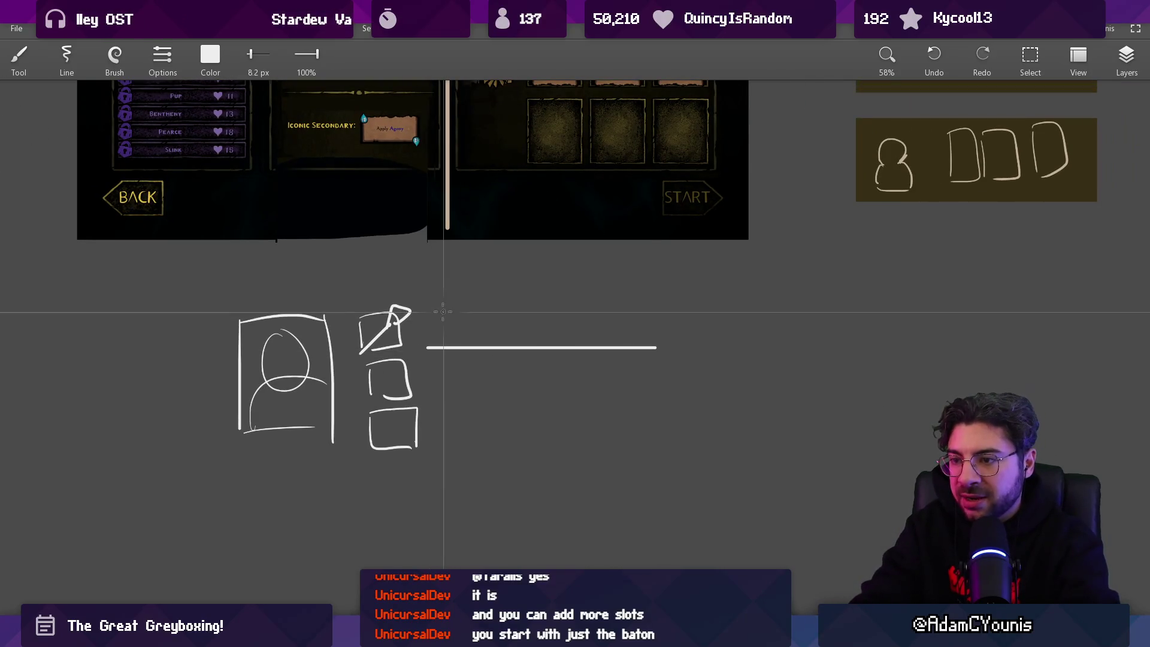
{"action": "left_click_drag", "start_coordinate": [433, 309], "coordinate": [652, 309]}
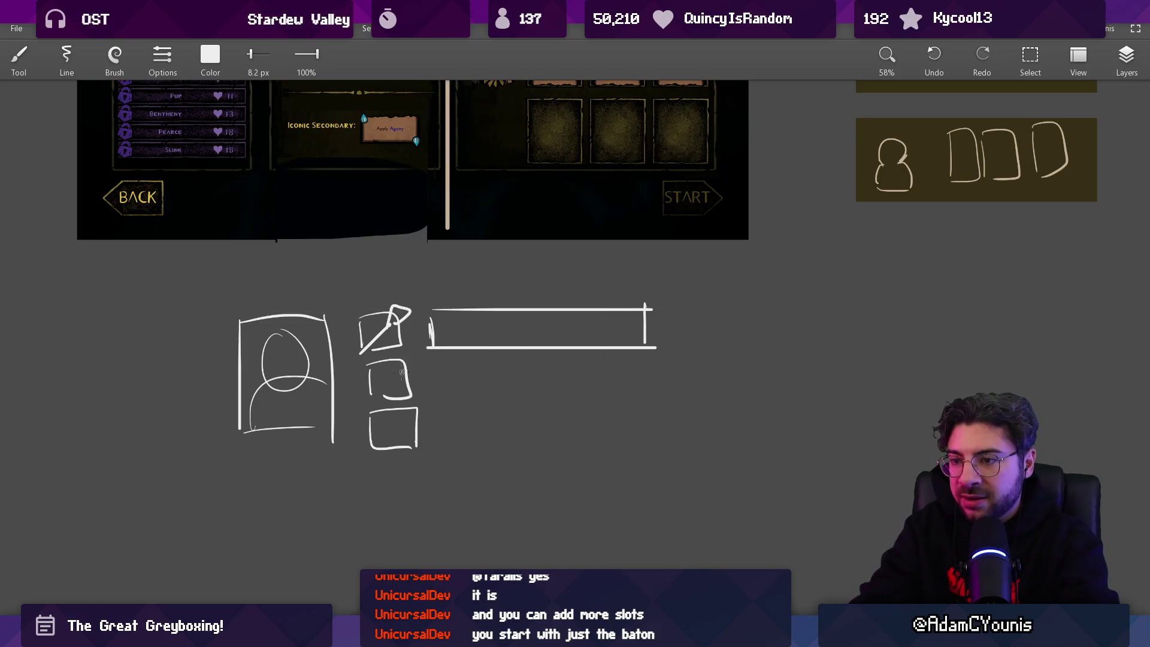
Rectangle-select the two lower boxes and scale them down, then return to the brush
{"action": "key", "text": "s"}
{"action": "mouse_move", "coordinate": [355, 358]}
{"action": "left_mouse_down"}
{"action": "mouse_move", "coordinate": [434, 462]}
{"action": "mouse_move", "coordinate": [390, 394]}
{"action": "left_mouse_up"}
{"action": "key", "text": "Return"}
{"action": "key", "text": "e"}
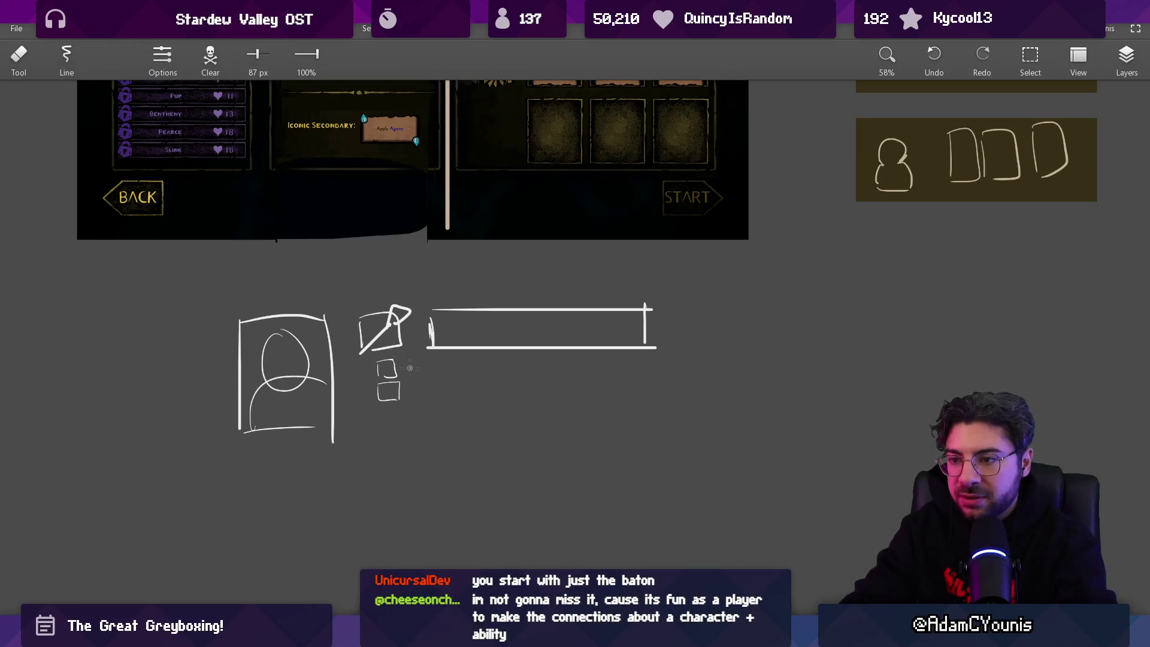
{"action": "key", "text": "b"}
{"action": "scroll", "coordinate": [410, 368], "scroll_direction": "down", "scroll_amount": 5}
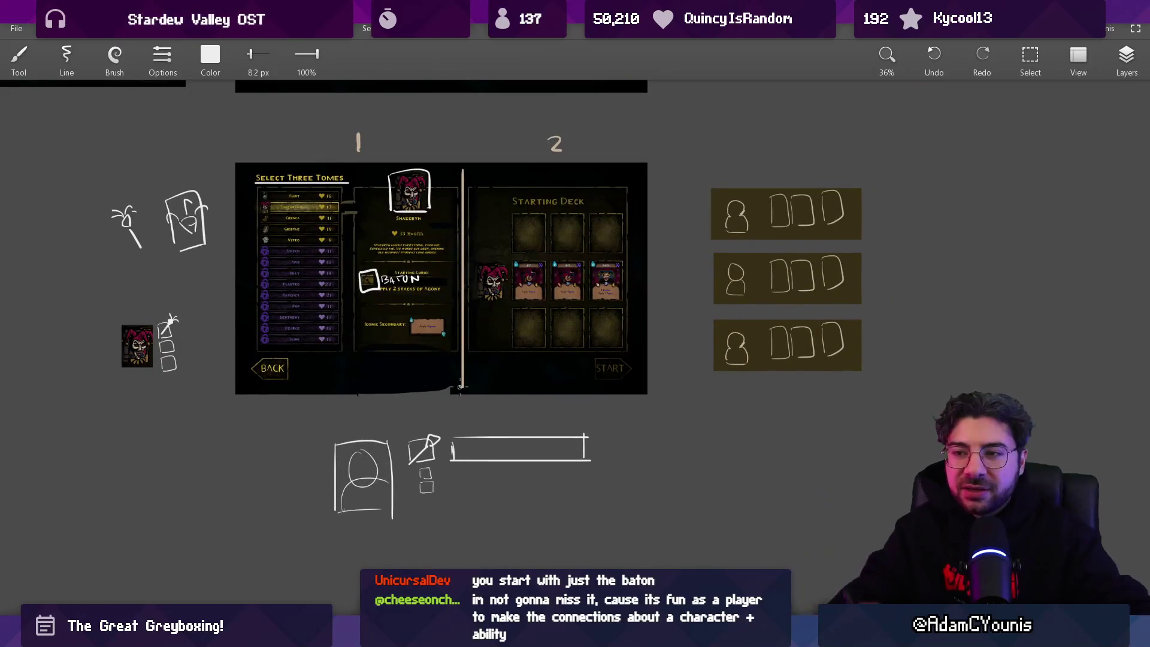
Undo a stray circle, then erase the white box around the Baton curio icon
{"action": "scroll", "coordinate": [460, 387], "scroll_direction": "up", "scroll_amount": 5}
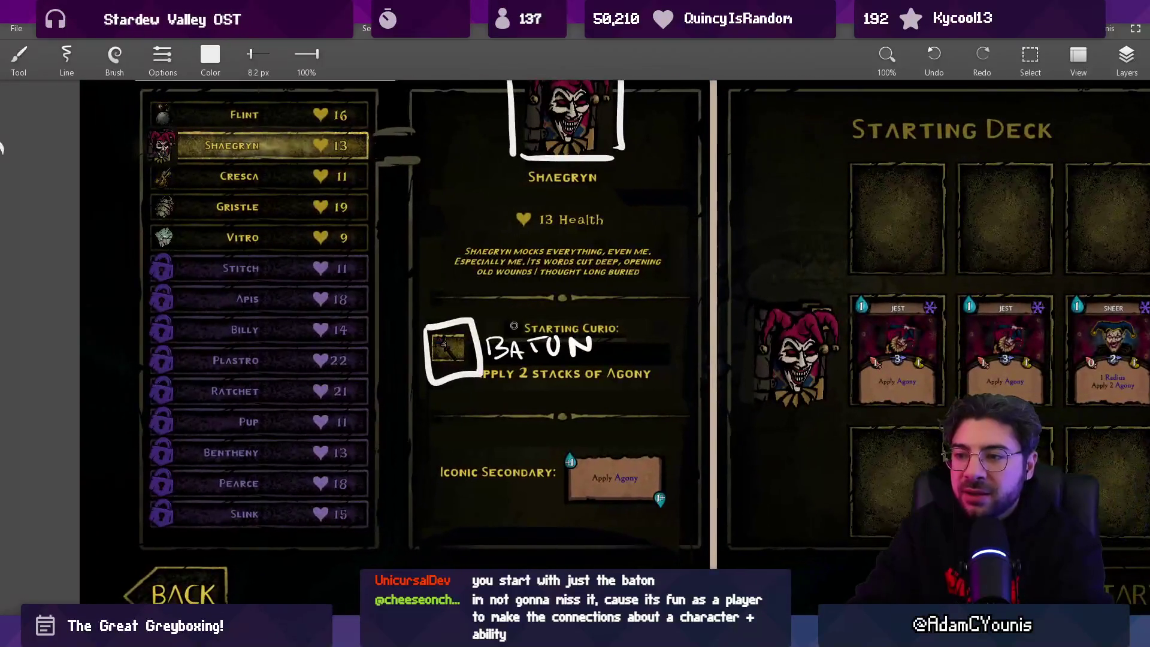
{"action": "left_click_drag", "start_coordinate": [420, 333], "coordinate": [536, 306]}
{"action": "key", "text": "ctrl+z"}
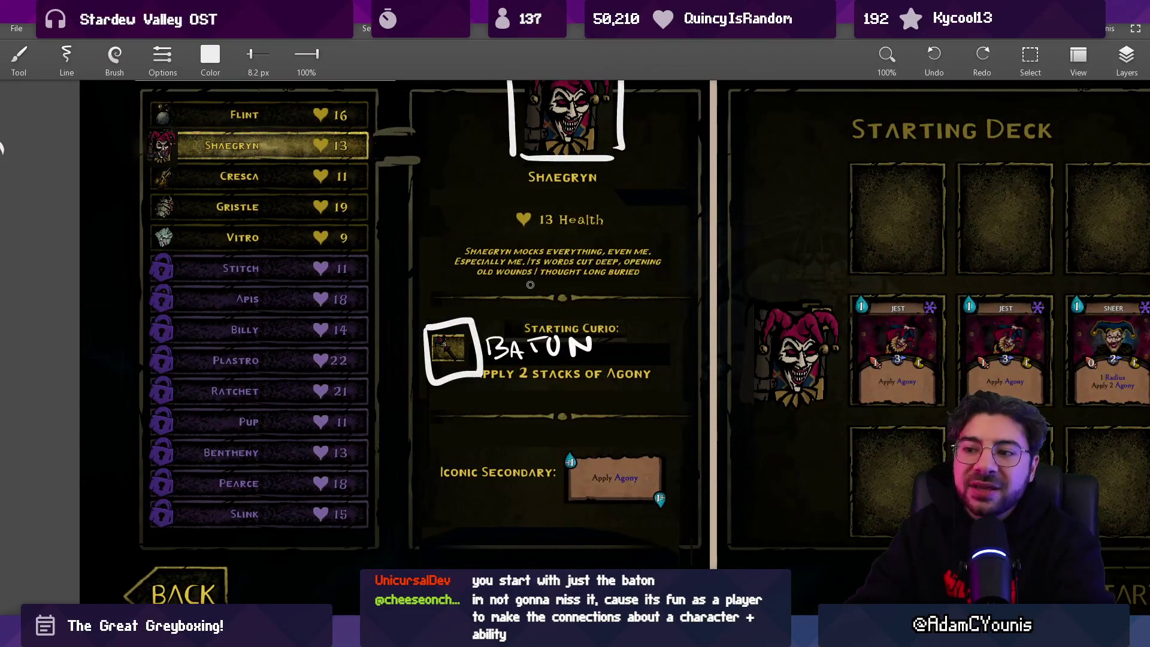
{"action": "left_click", "coordinate": [1122, 57]}
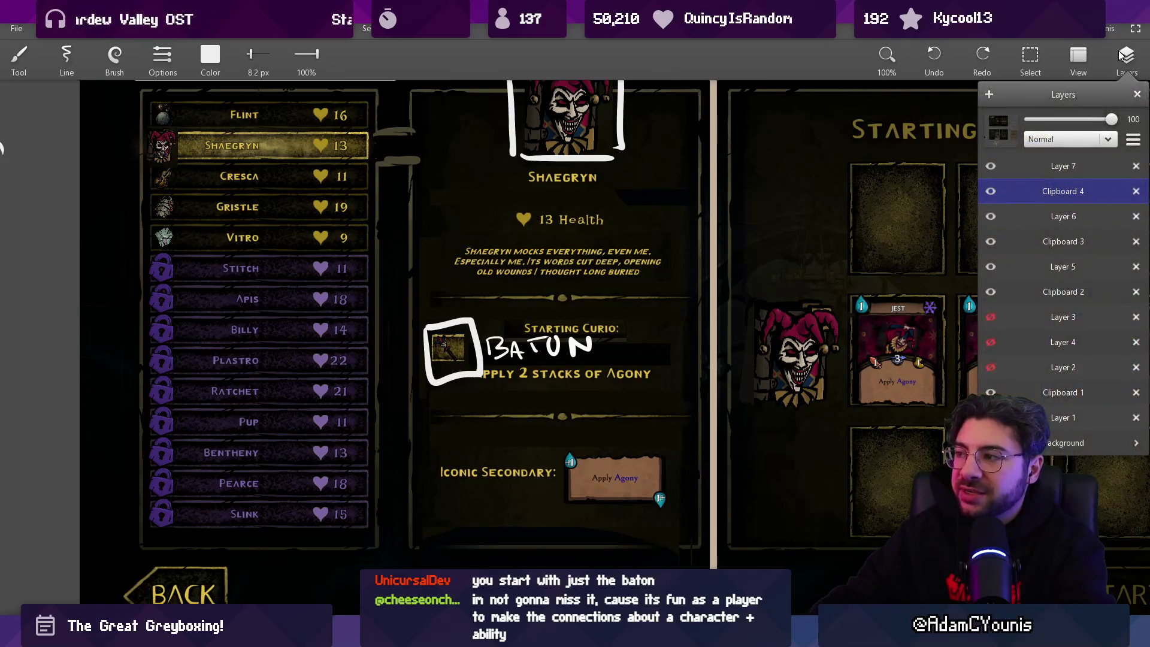
{"action": "key", "text": "e"}
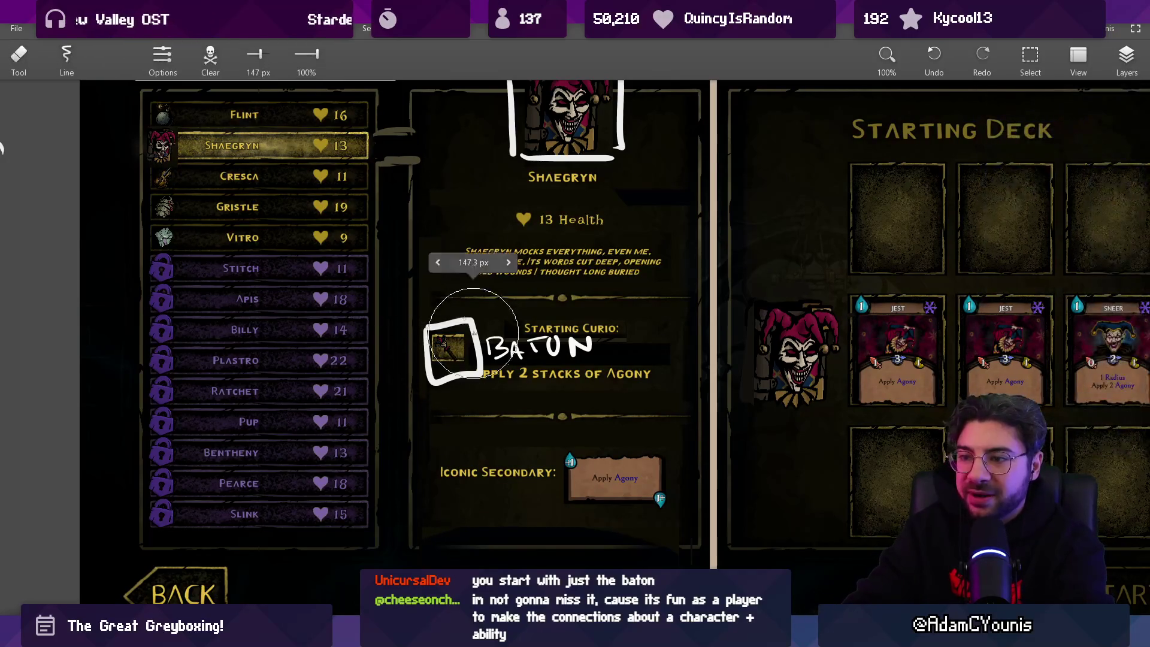
{"action": "left_click_drag", "start_coordinate": [437, 360], "coordinate": [517, 324]}
{"action": "scroll", "coordinate": [487, 373], "scroll_direction": "down", "scroll_amount": 3}
{"action": "scroll", "coordinate": [515, 372], "scroll_direction": "up", "scroll_amount": 3}
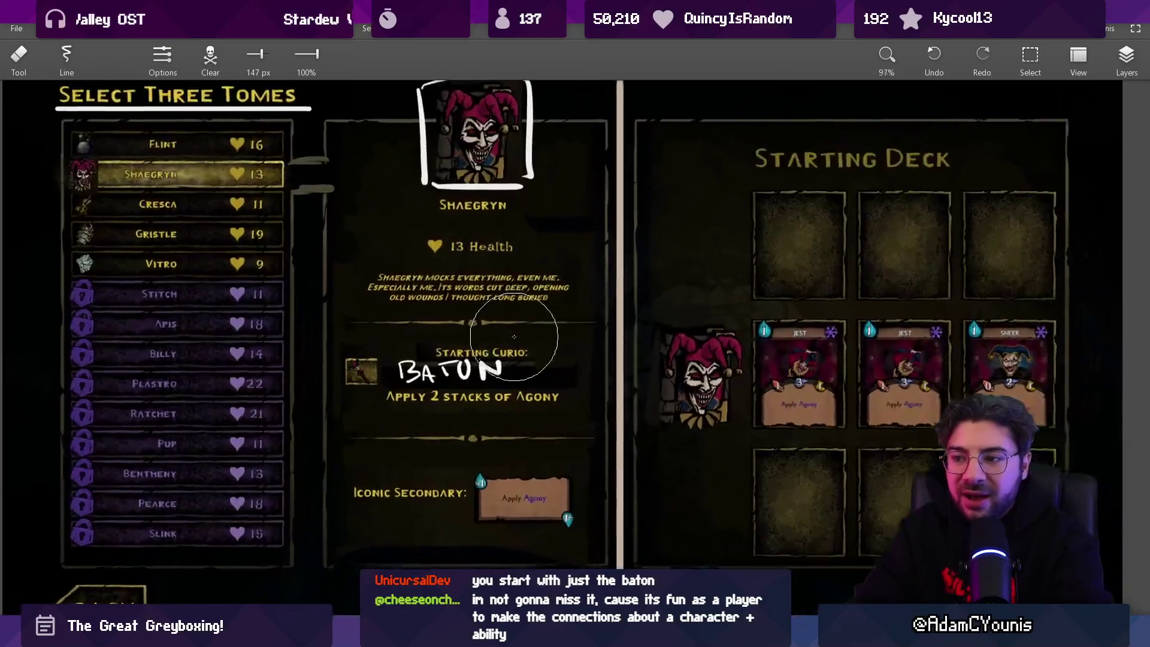
Rectangle-select the Starting Curio and Baton area, deselect, and undo a trial box drawn around it
{"action": "key", "text": "s"}
{"action": "left_click_drag", "start_coordinate": [382, 339], "coordinate": [526, 402]}
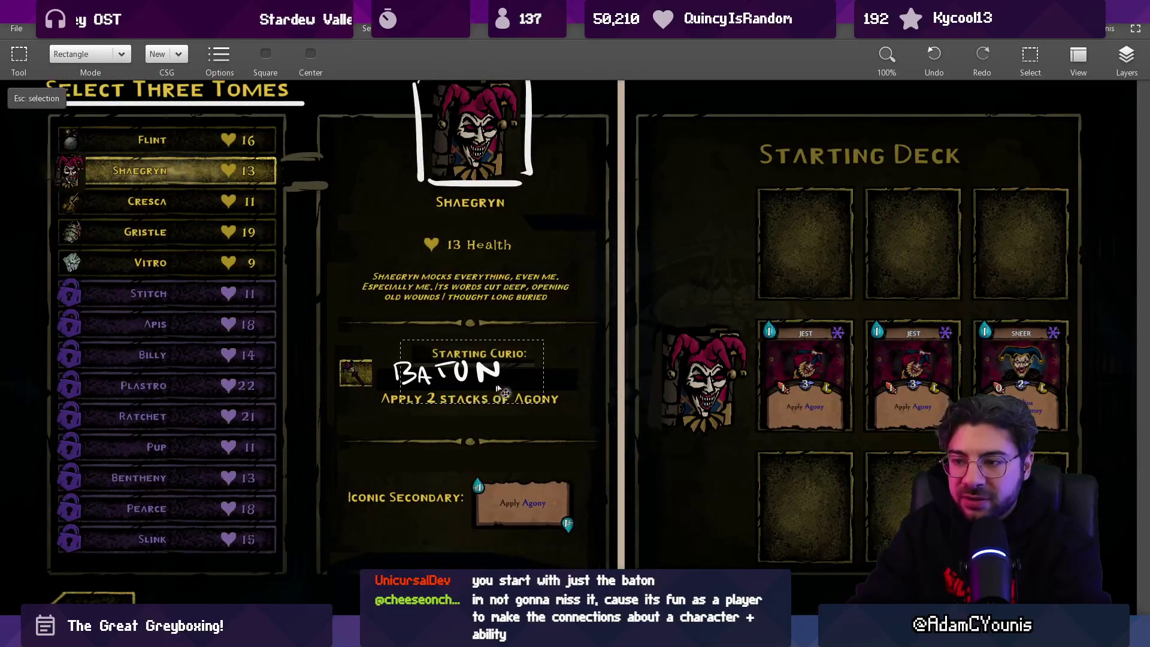
{"action": "left_click", "coordinate": [1122, 58]}
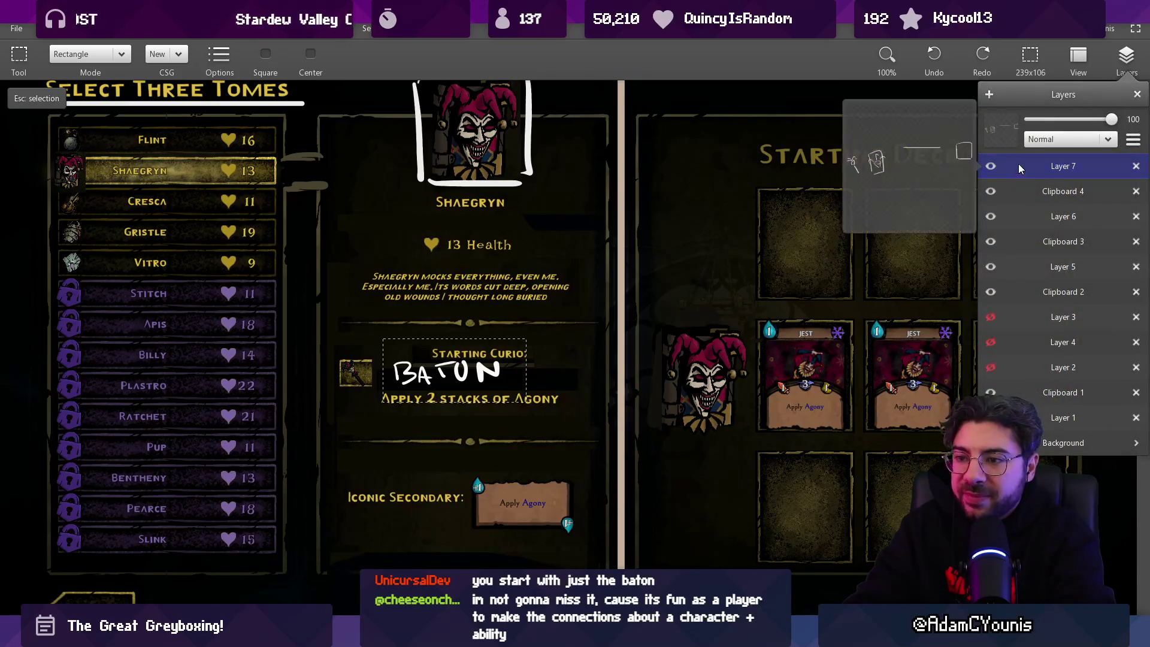
{"action": "key", "text": "Escape"}
{"action": "key", "text": "b"}
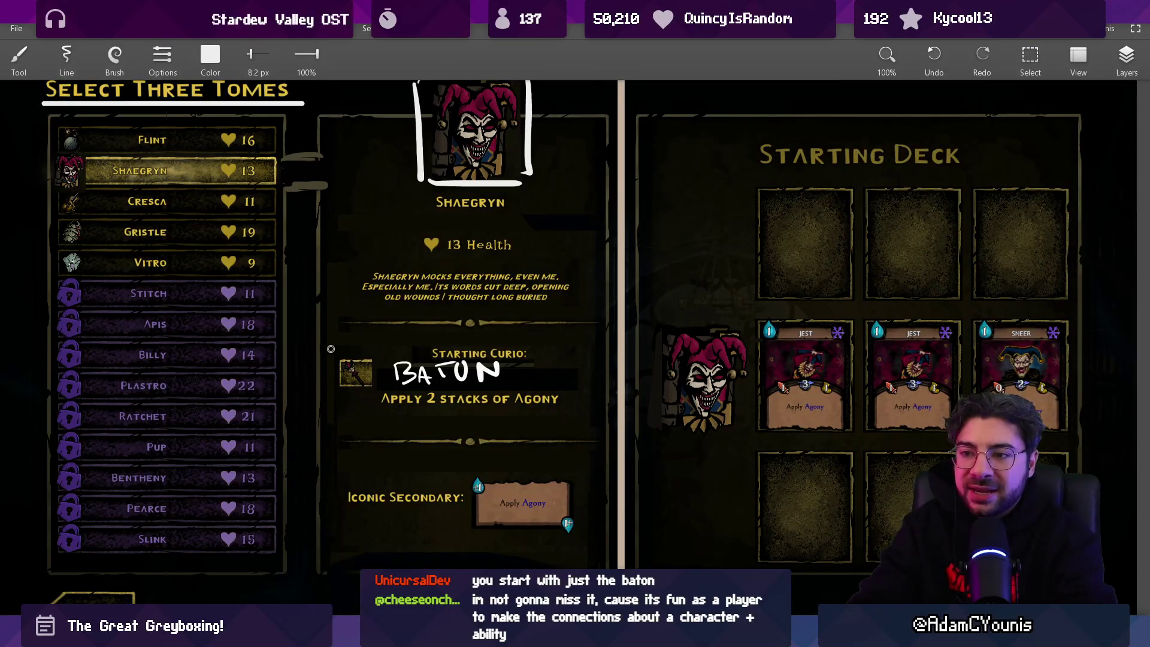
{"action": "mouse_move", "coordinate": [321, 328]}
{"action": "left_mouse_down"}
{"action": "mouse_move", "coordinate": [383, 432]}
{"action": "mouse_move", "coordinate": [325, 356]}
{"action": "left_mouse_up"}
{"action": "key", "text": "ctrl+z"}
{"action": "scroll", "coordinate": [413, 244], "scroll_direction": "down", "scroll_amount": 2}
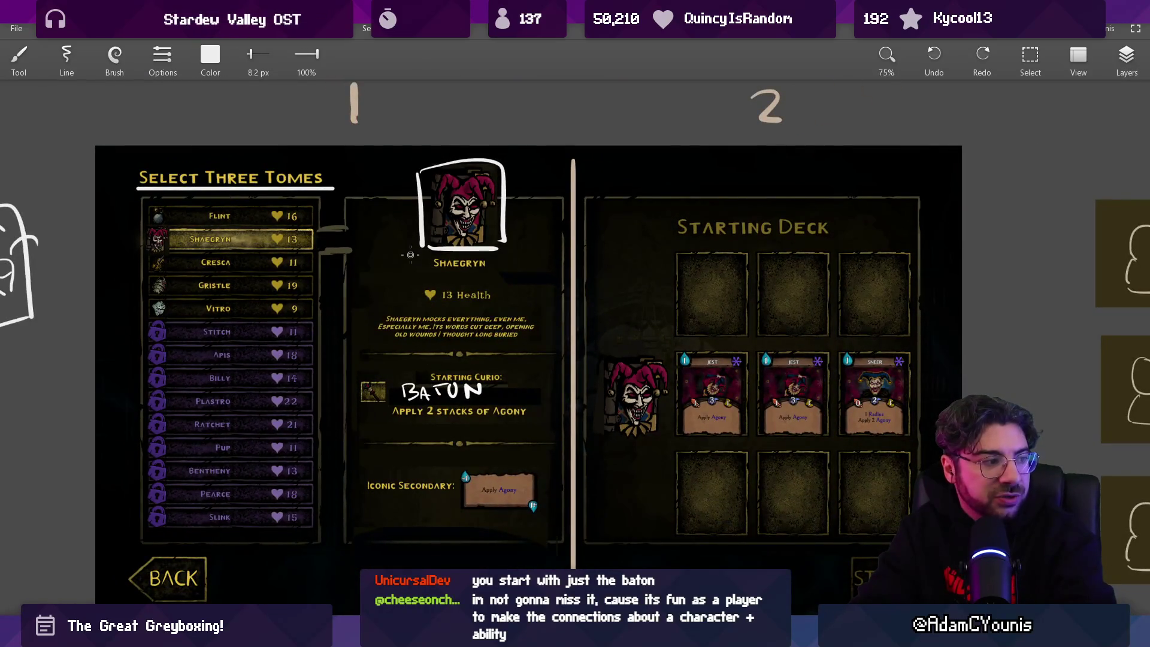
Remove the loops sketched around the info panel, Starting Curio and Iconic Secondary sections
{"action": "left_click_drag", "start_coordinate": [361, 185], "coordinate": [547, 336]}
{"action": "key", "text": "ctrl+z"}
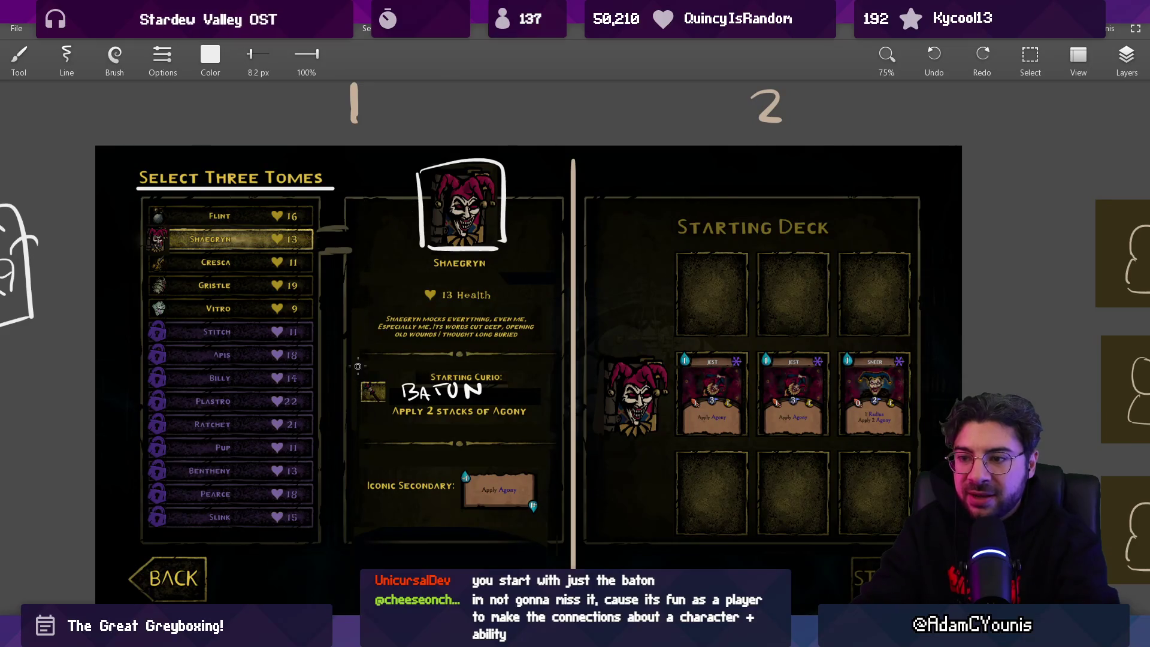
{"action": "key", "text": "ctrl+z"}
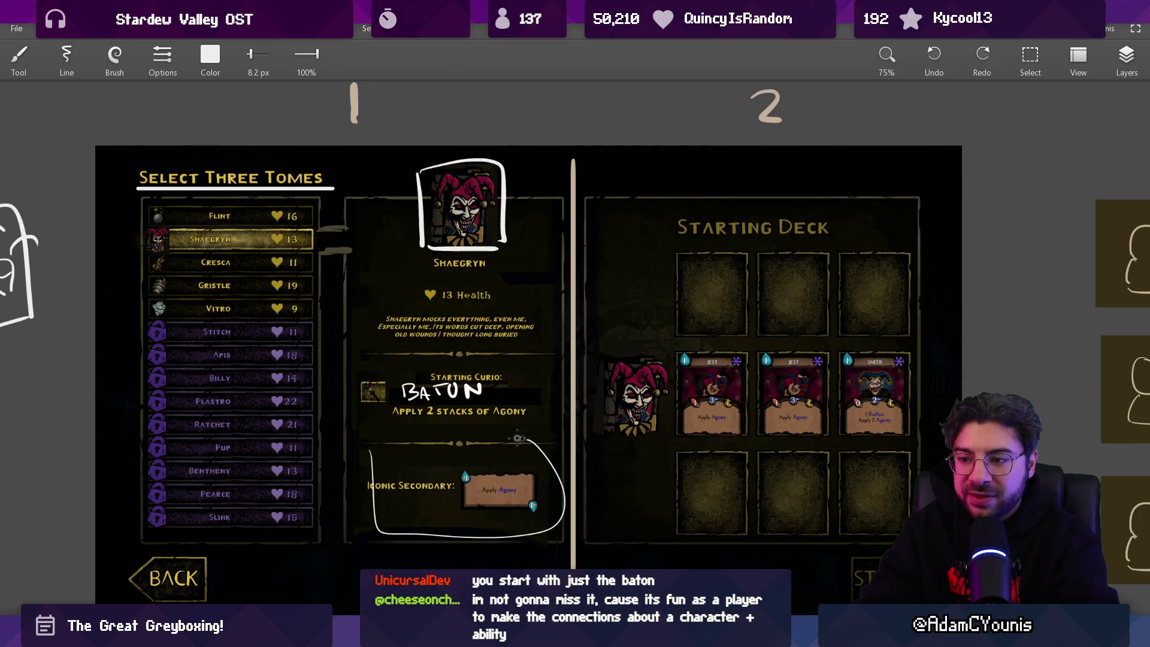
{"action": "key", "text": "ctrl+z"}
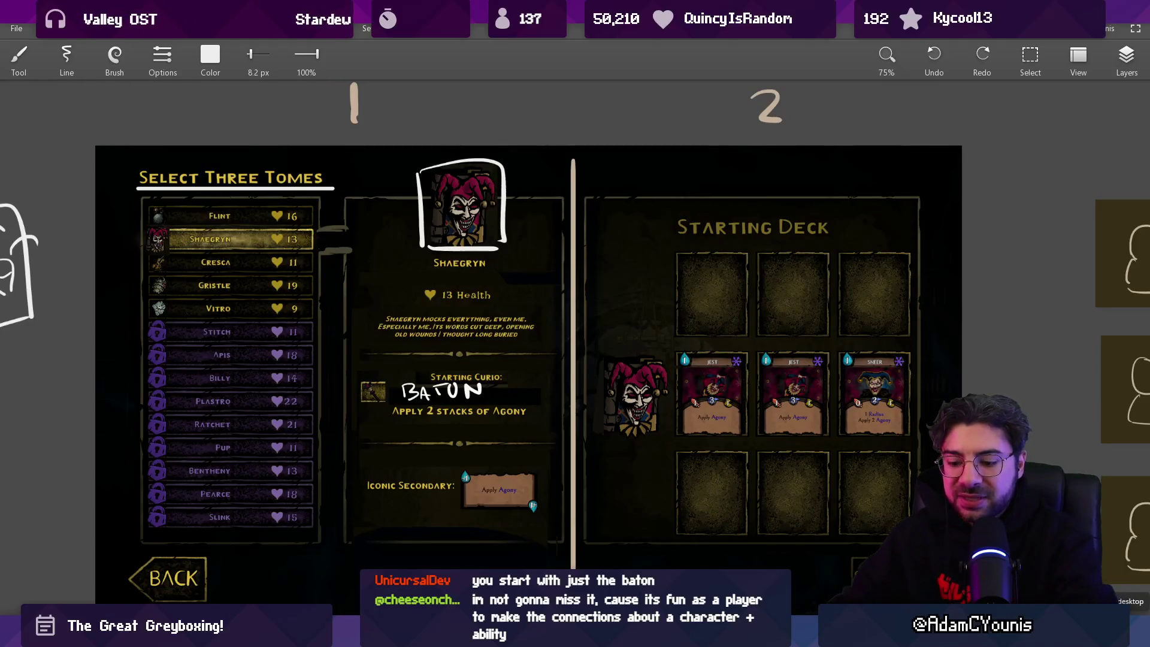
Select the health and description text on Clipboard 4 and move it slightly up
{"action": "key", "text": "s"}
{"action": "left_click_drag", "start_coordinate": [370, 284], "coordinate": [546, 342]}
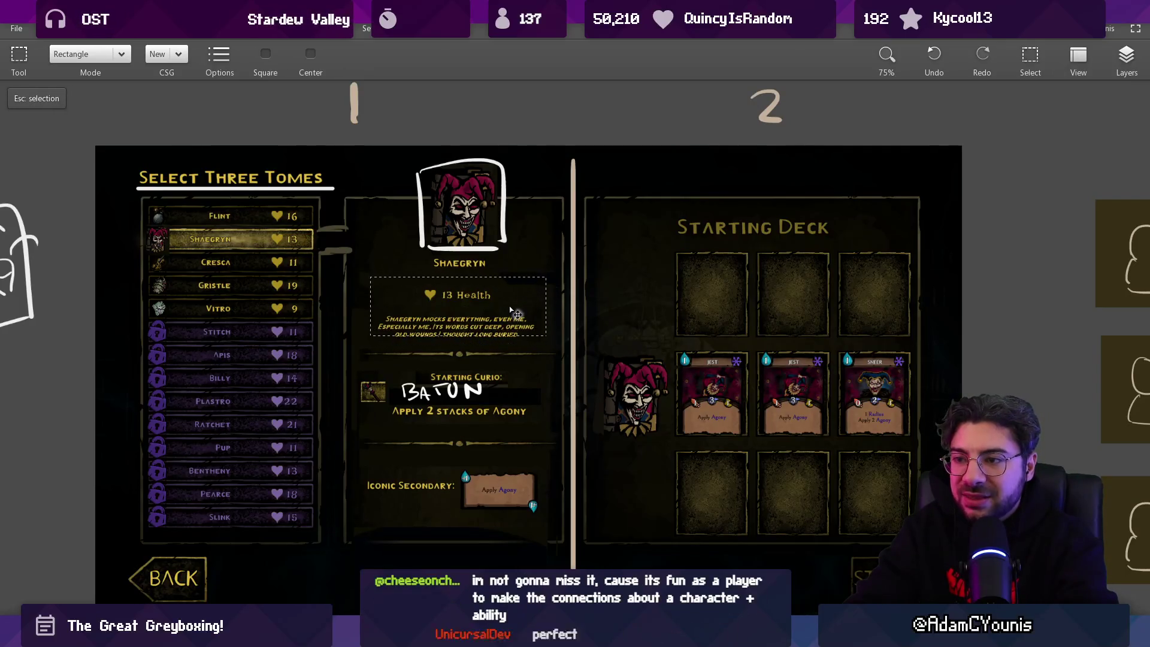
{"action": "left_click", "coordinate": [1126, 57]}
{"action": "left_click", "coordinate": [1054, 191]}
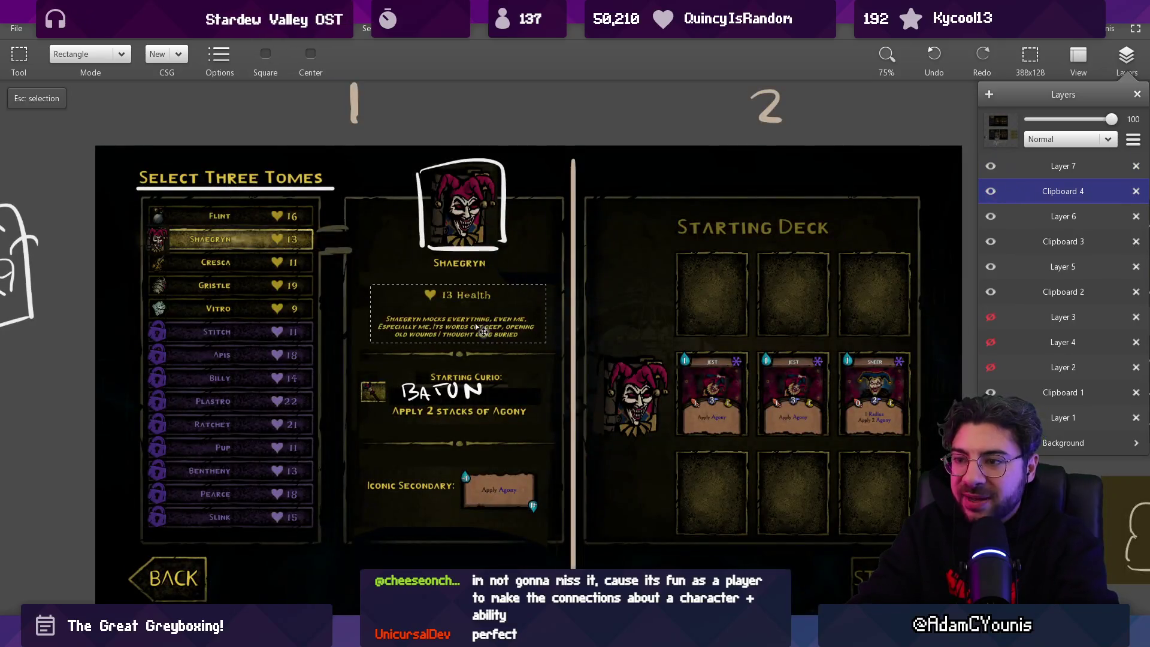
{"action": "mouse_move", "coordinate": [479, 329]}
{"action": "left_mouse_down"}
{"action": "mouse_move", "coordinate": [477, 318]}
{"action": "mouse_move", "coordinate": [542, 337]}
{"action": "mouse_move", "coordinate": [525, 335]}
{"action": "left_mouse_up"}
{"action": "key", "text": "Escape"}
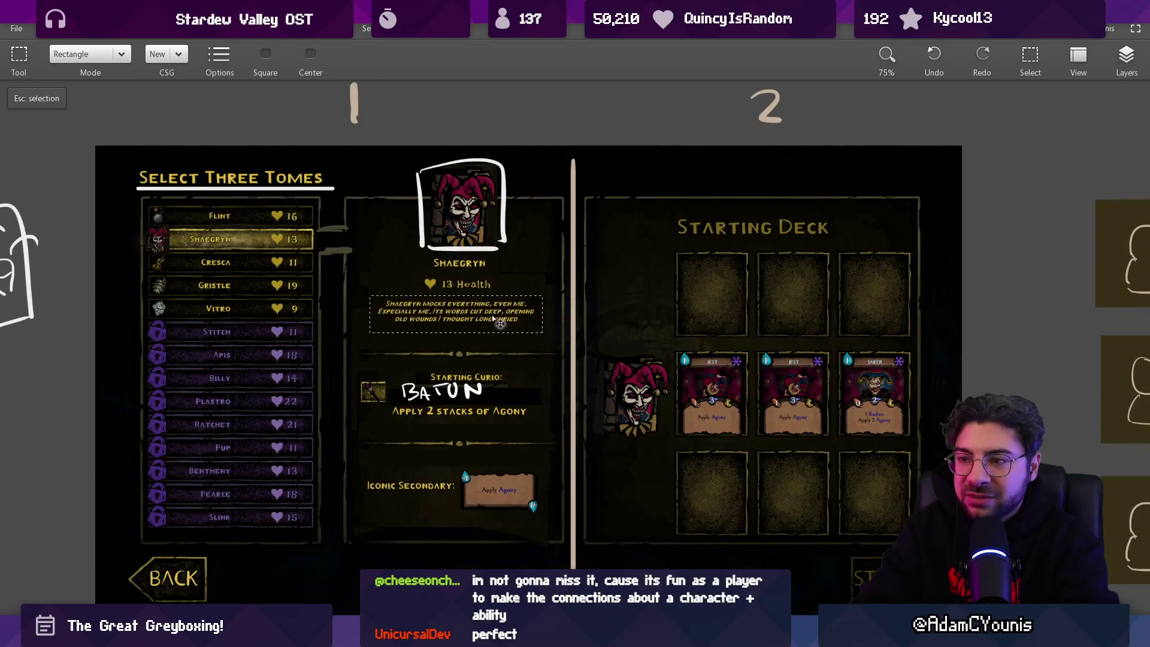
{"action": "key", "text": "Escape"}
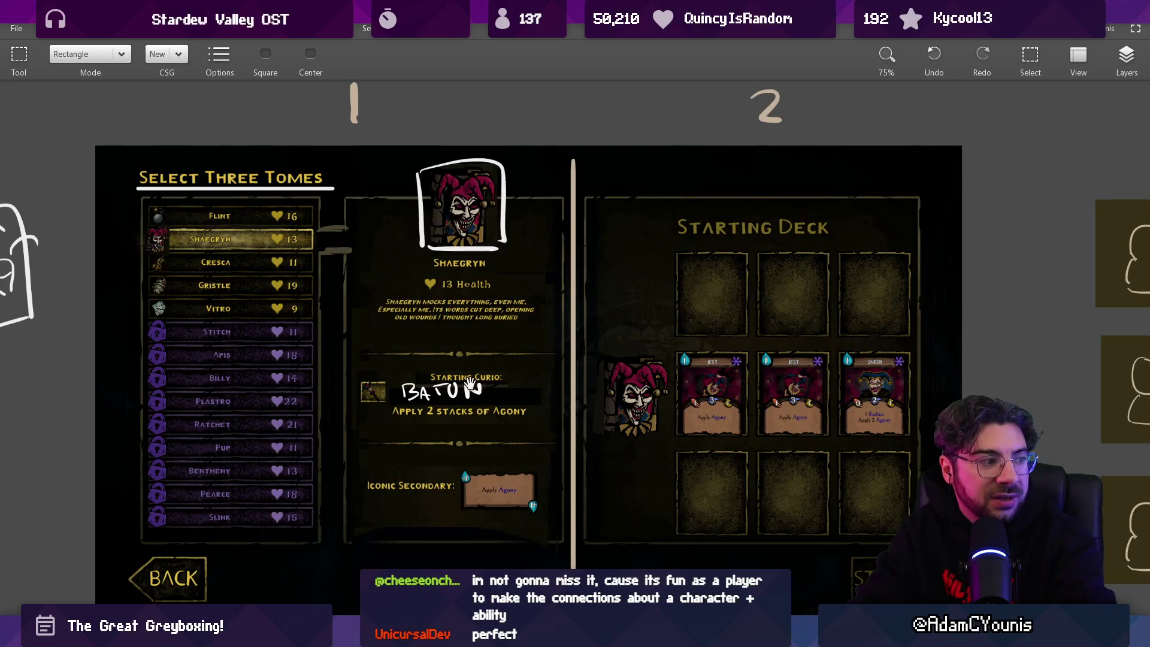
{"action": "left_click_drag", "start_coordinate": [470, 384], "coordinate": [466, 373]}
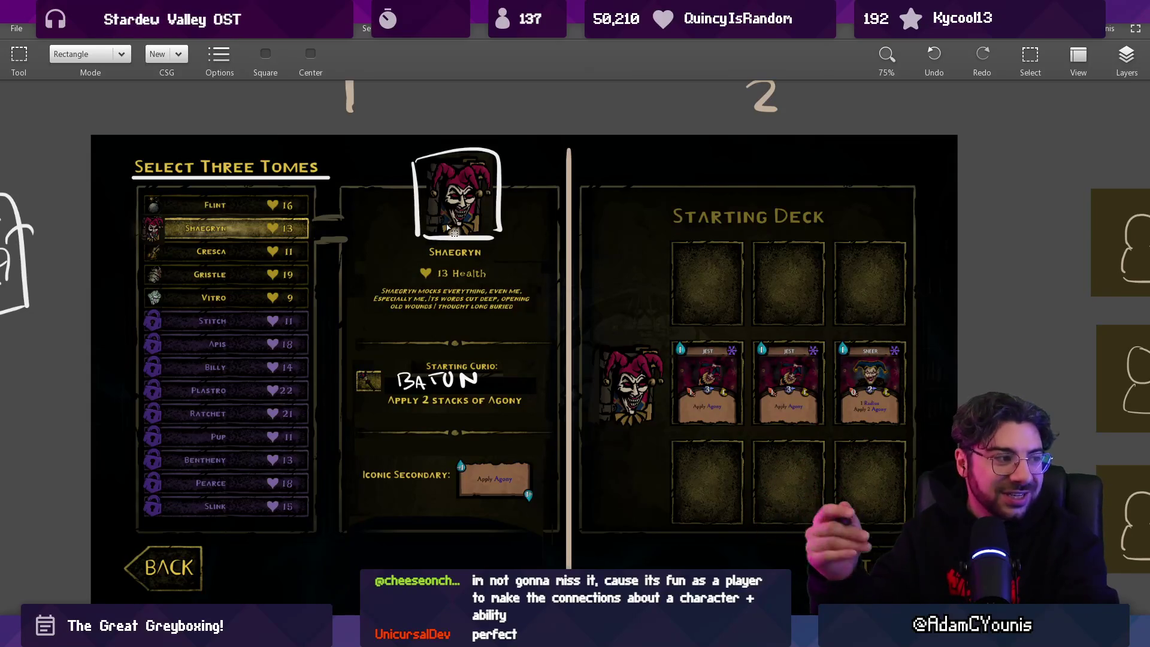
{"action": "scroll", "coordinate": [430, 347], "scroll_direction": "down", "scroll_amount": 1}
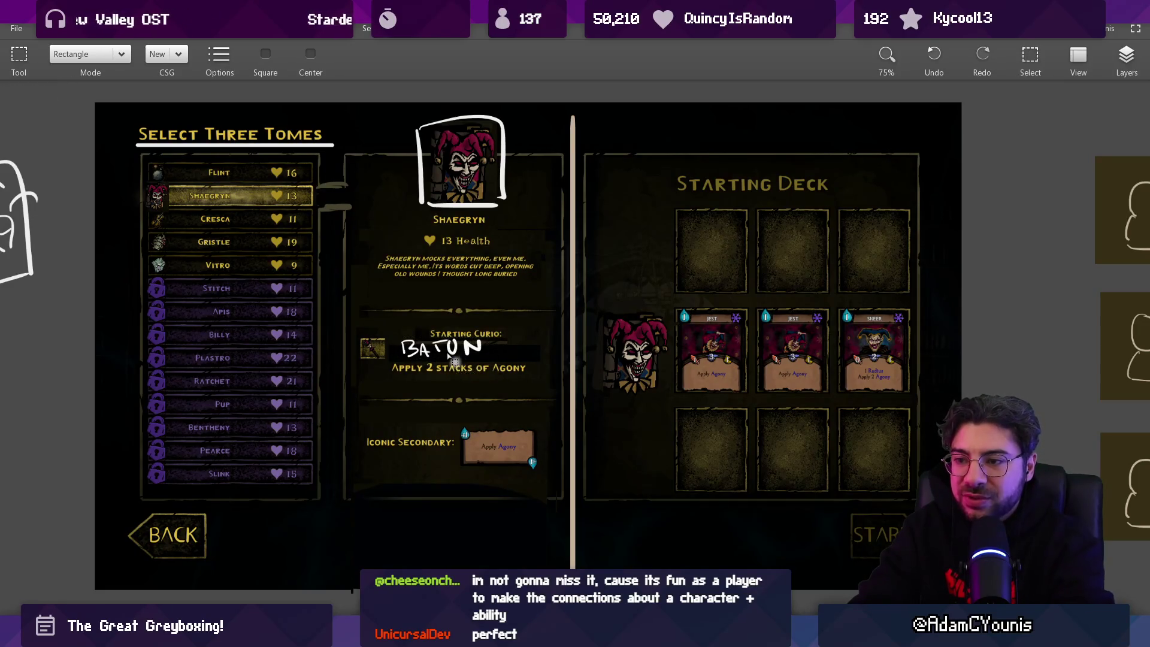
{"action": "scroll", "coordinate": [431, 275], "scroll_direction": "up", "scroll_amount": 1}
{"action": "mouse_move", "coordinate": [381, 361]}
{"action": "left_mouse_down"}
{"action": "mouse_move", "coordinate": [506, 332]}
{"action": "mouse_move", "coordinate": [482, 354]}
{"action": "left_mouse_up"}
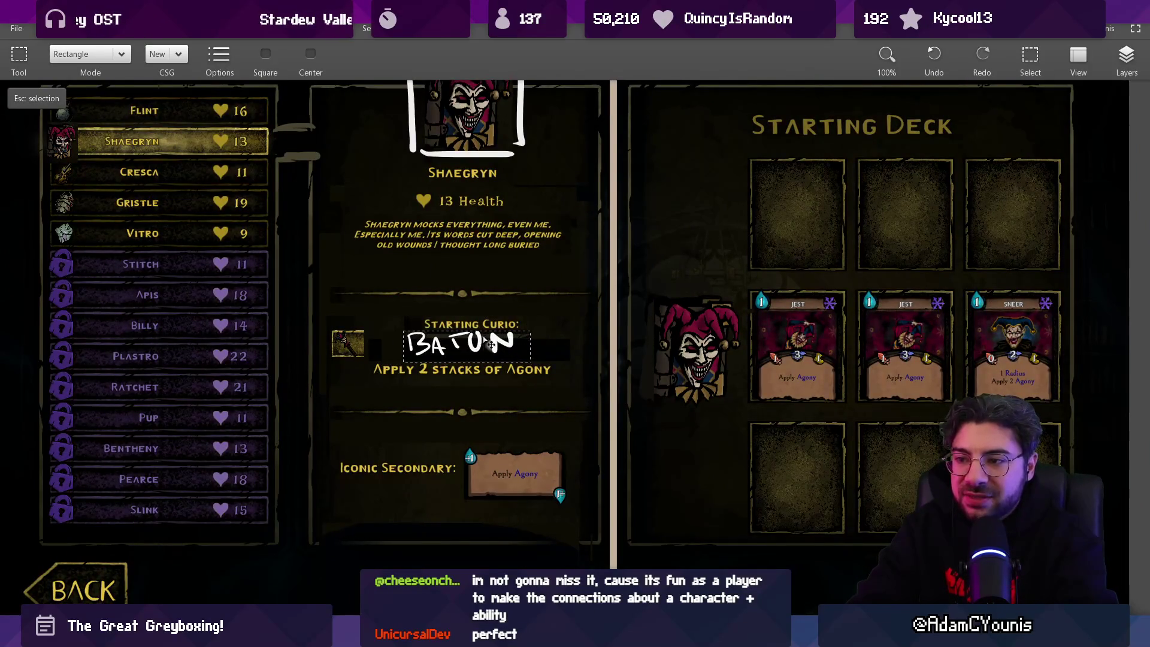
{"action": "key", "text": "Escape"}
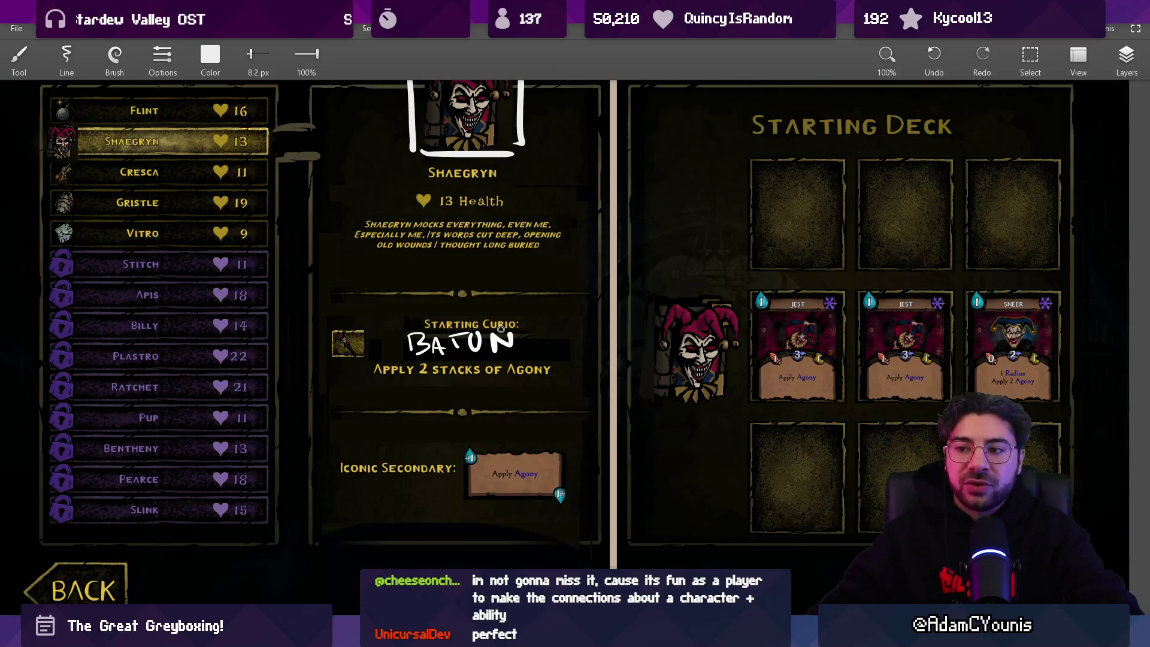
{"action": "scroll", "coordinate": [536, 184], "scroll_direction": "down", "scroll_amount": 3}
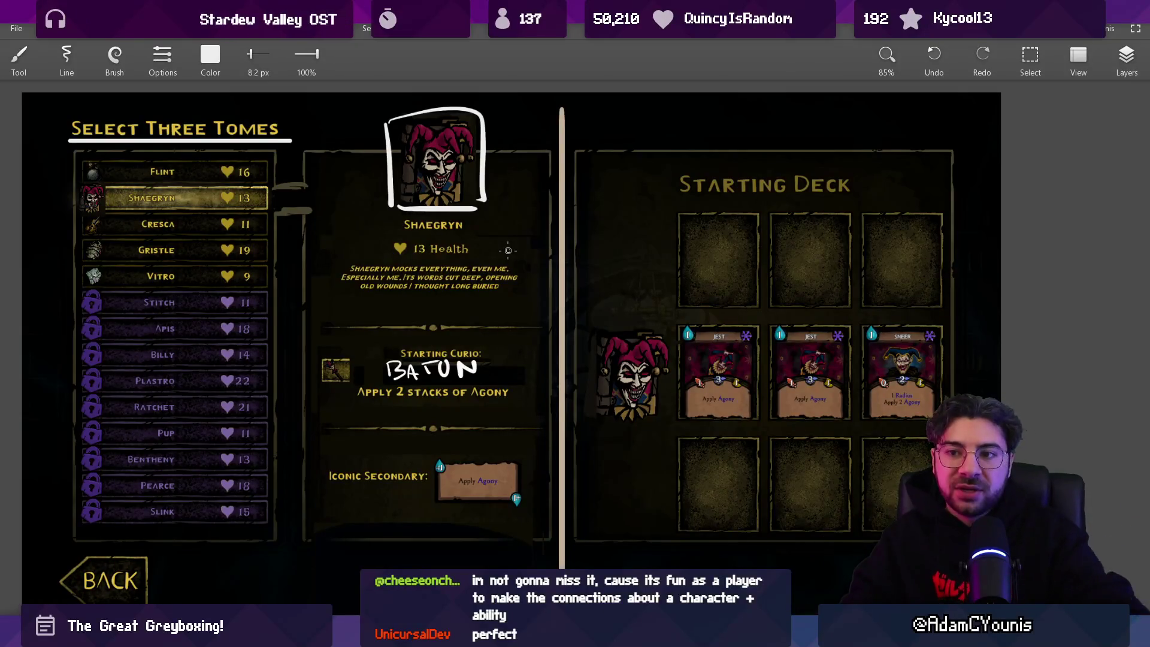
{"action": "scroll", "coordinate": [507, 250], "scroll_direction": "down", "scroll_amount": 3}
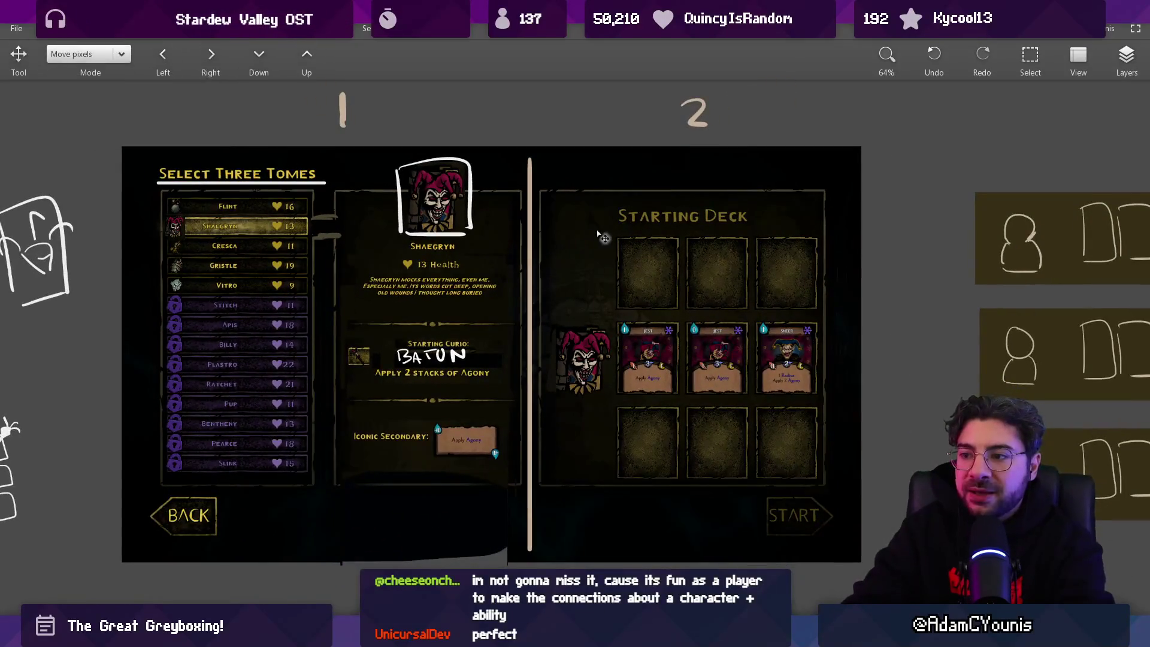
{"action": "mouse_move", "coordinate": [552, 192]}
{"action": "left_mouse_down"}
{"action": "mouse_move", "coordinate": [761, 473]}
{"action": "mouse_move", "coordinate": [530, 198]}
{"action": "mouse_move", "coordinate": [572, 453]}
{"action": "mouse_move", "coordinate": [838, 203]}
{"action": "mouse_move", "coordinate": [527, 198]}
{"action": "left_mouse_up"}
{"action": "key", "text": "ctrl+z"}
{"action": "key", "text": "ctrl+z"}
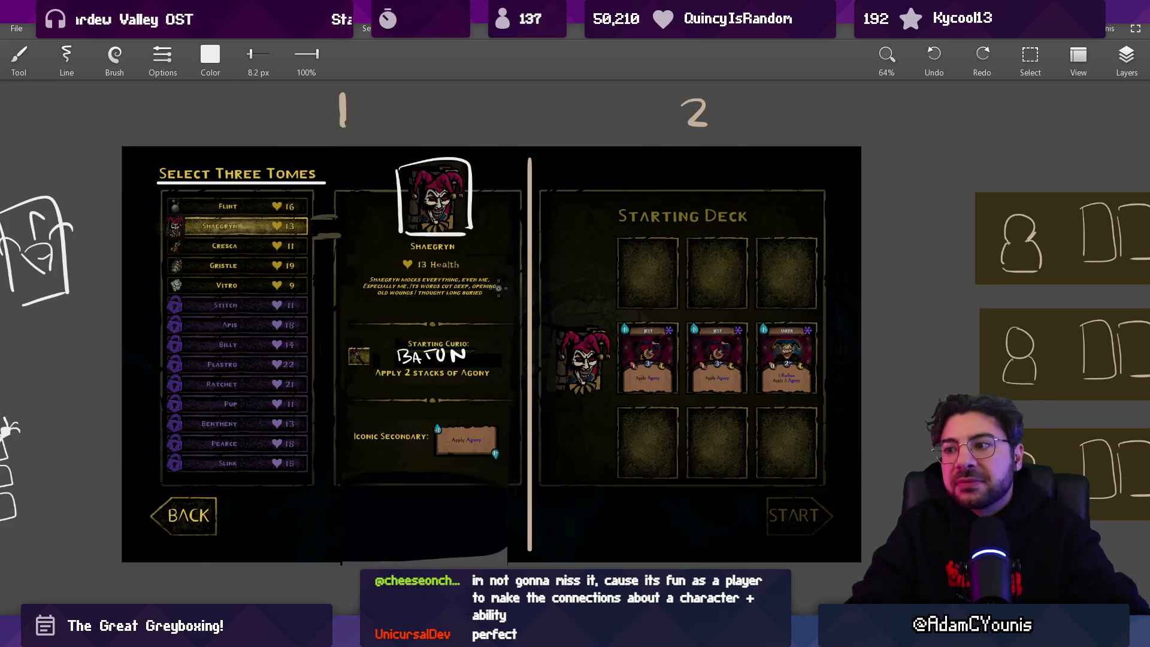
{"action": "scroll", "coordinate": [331, 316], "scroll_direction": "up", "scroll_amount": 1}
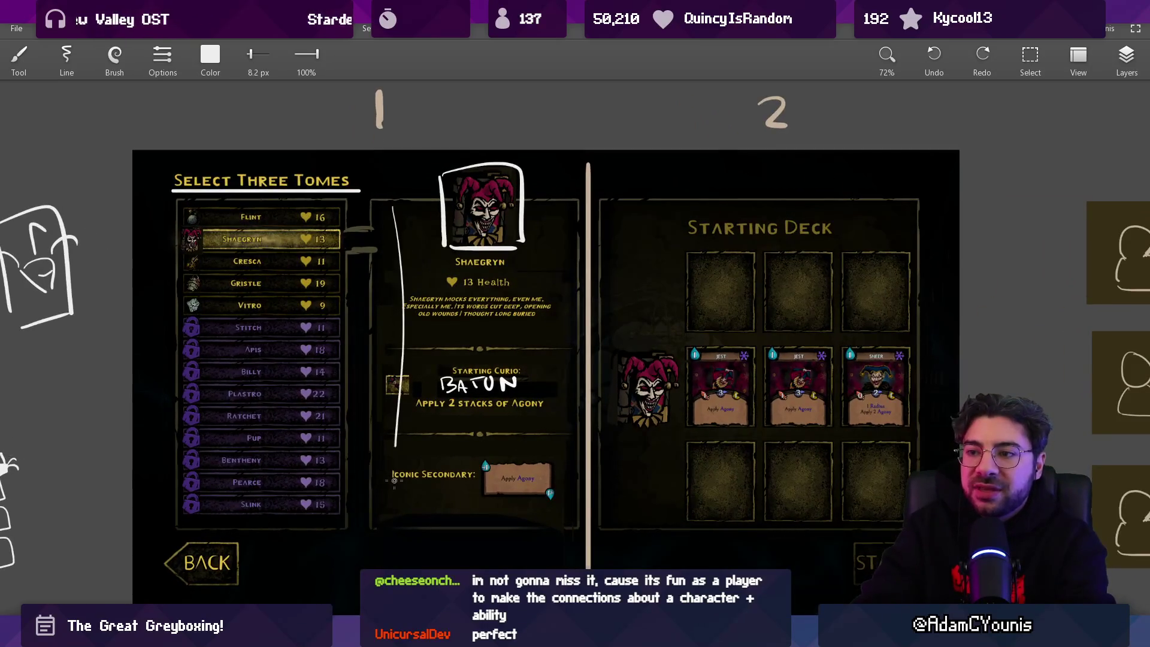
Undo a trial loop around the tome list and return from the eraser to the 40 px black brush
{"action": "left_click_drag", "start_coordinate": [336, 392], "coordinate": [174, 239]}
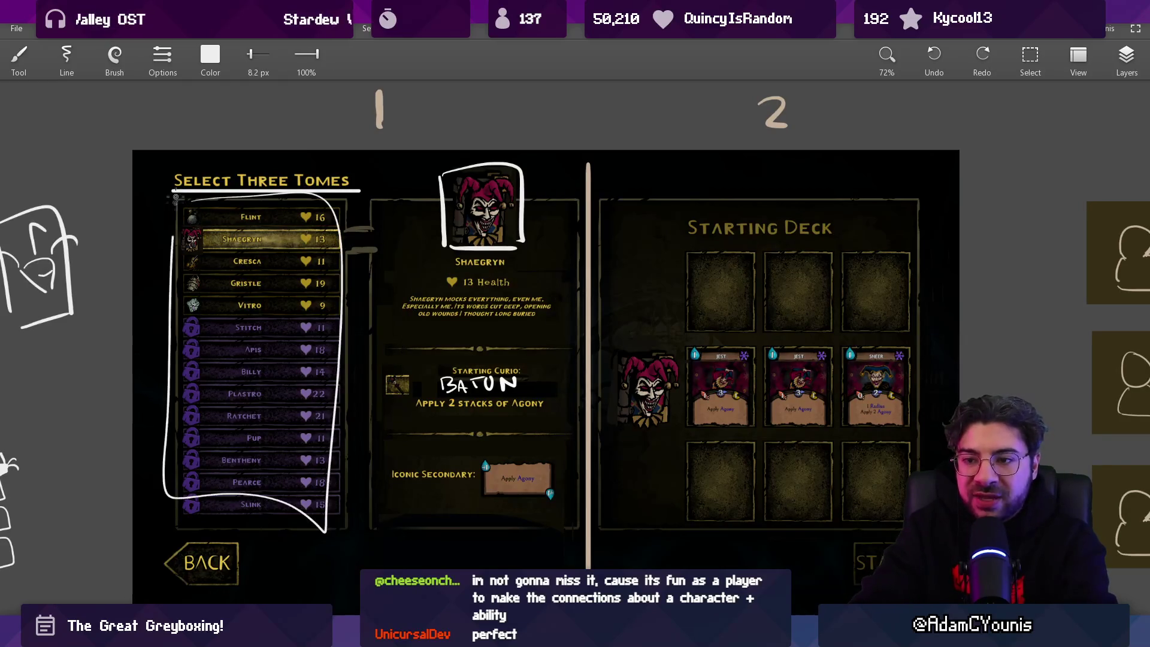
{"action": "key", "text": "ctrl+z"}
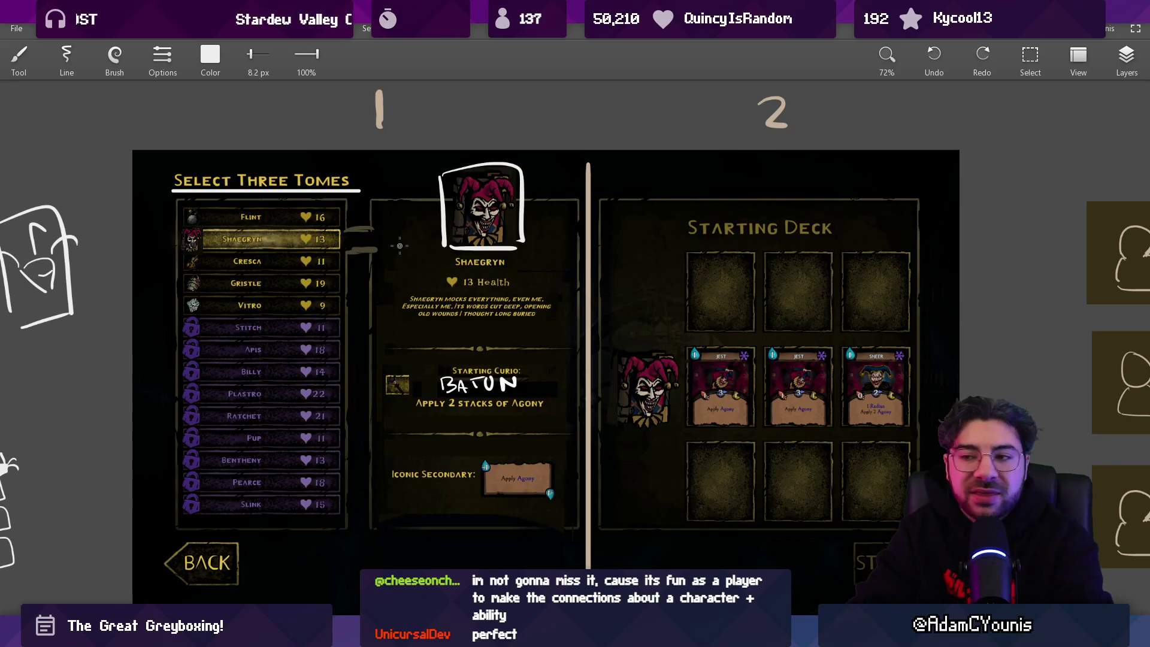
{"action": "key", "text": "e"}
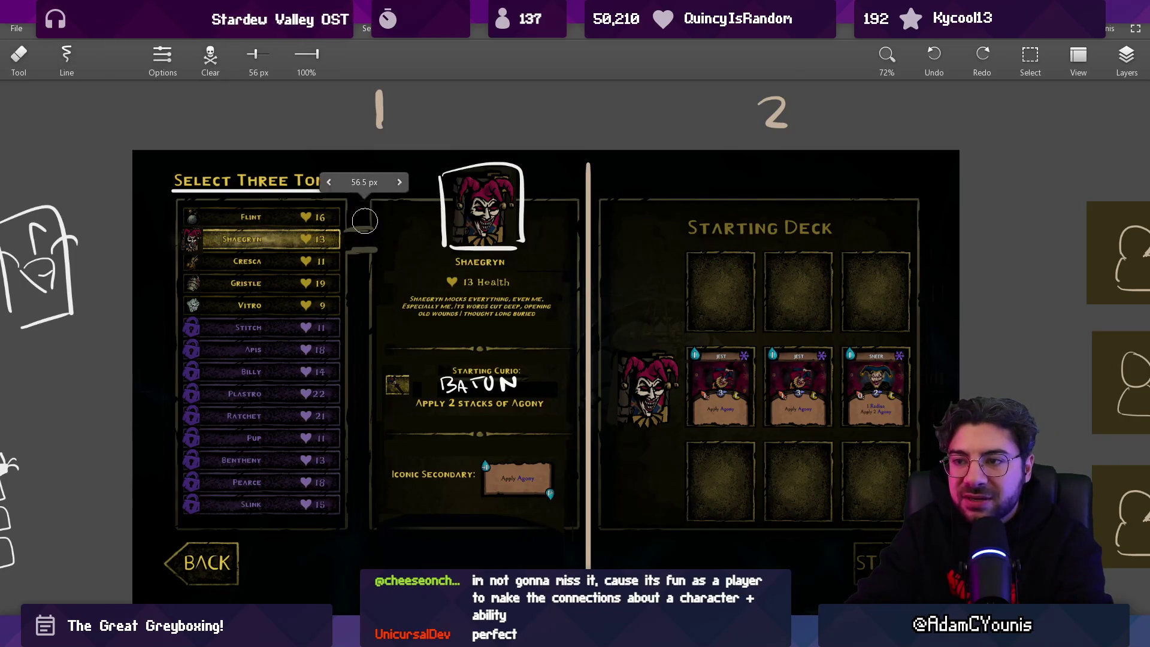
{"action": "key", "text": "b"}
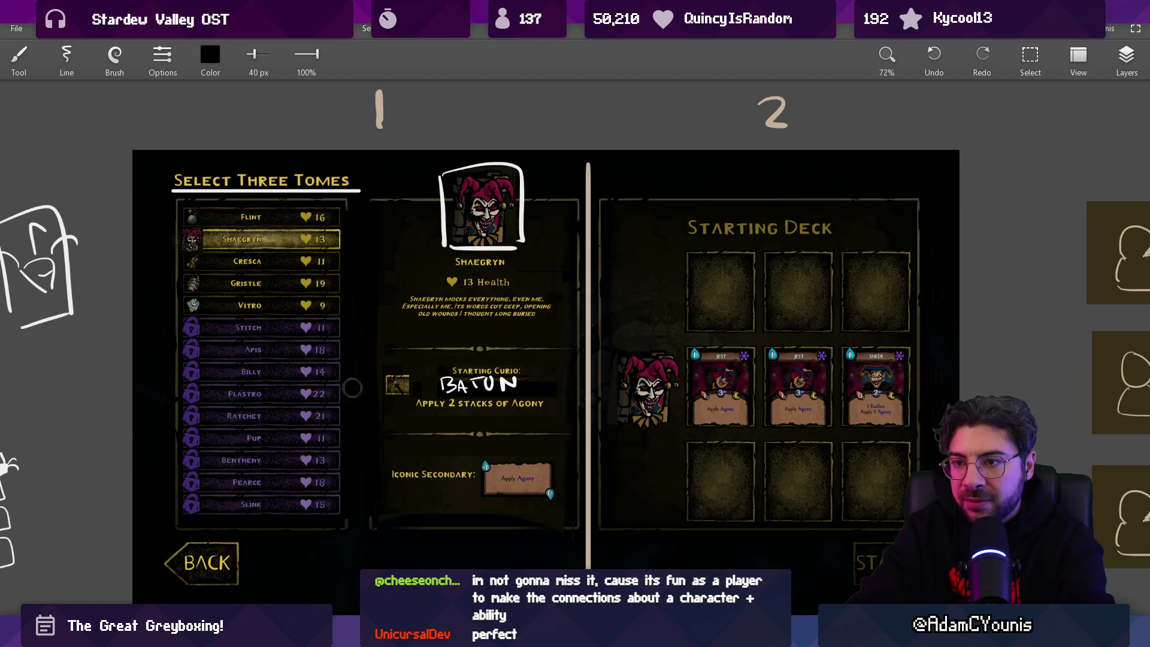
Paint trial olive strokes beside the Shaegryn row with a 64 px brush, then undo them
{"action": "left_click_drag", "start_coordinate": [377, 238], "coordinate": [362, 240]}
{"action": "key", "text": "bracketright"}
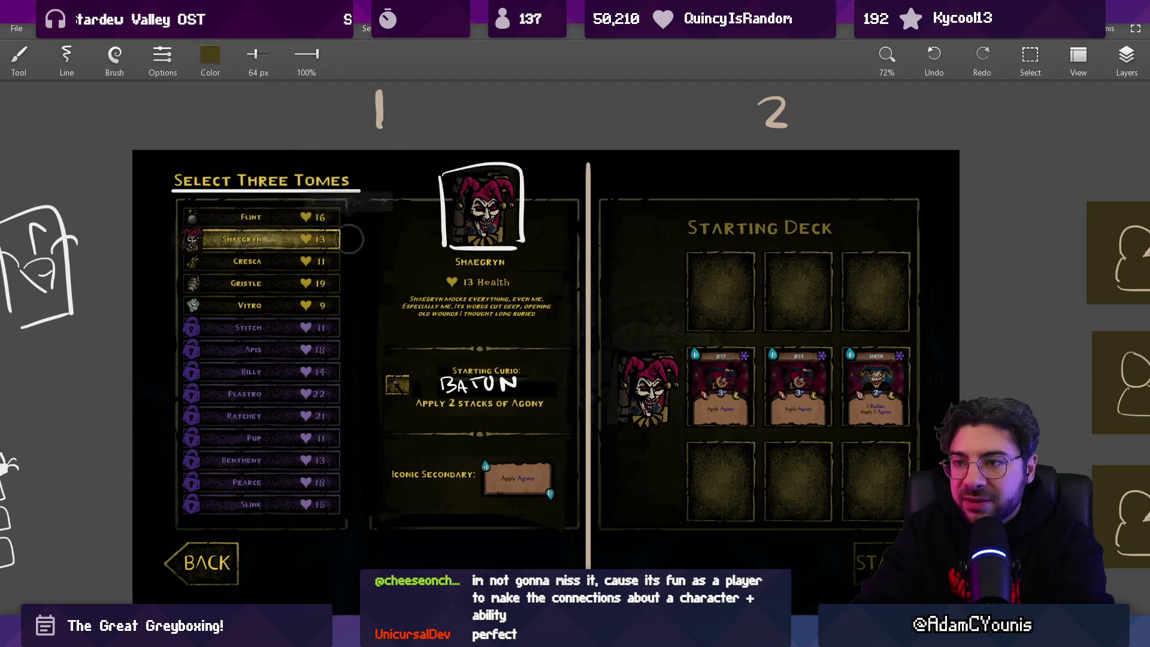
{"action": "left_click", "coordinate": [357, 240]}
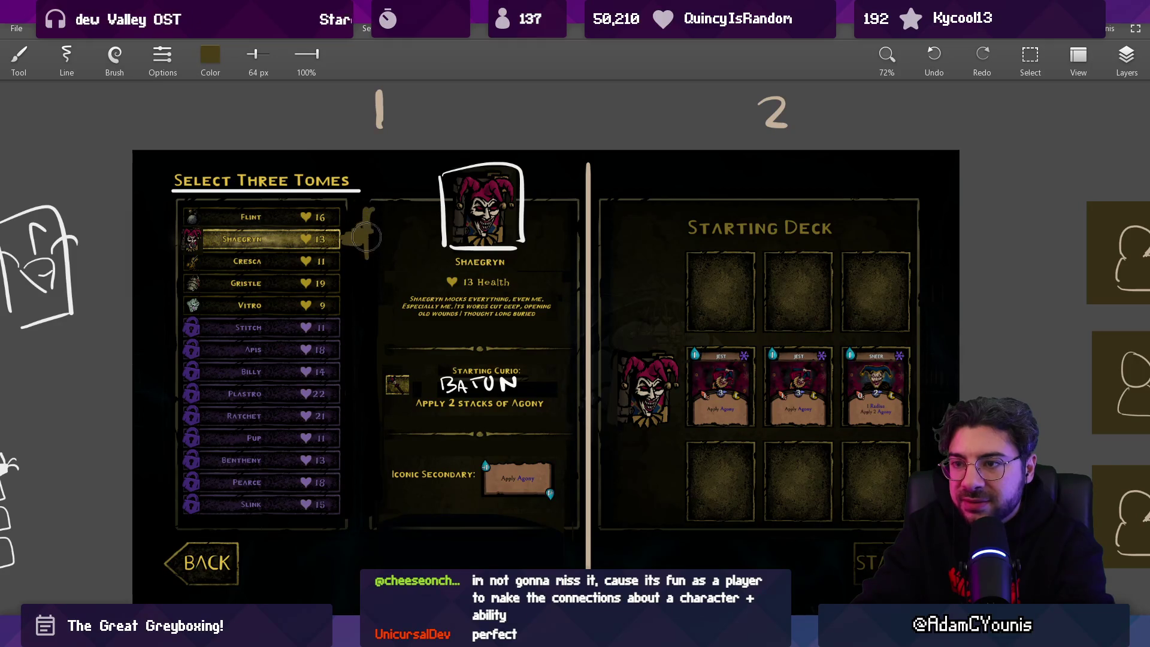
{"action": "mouse_move", "coordinate": [366, 237]}
{"action": "left_mouse_down"}
{"action": "mouse_move", "coordinate": [352, 240]}
{"action": "mouse_move", "coordinate": [363, 237]}
{"action": "left_mouse_up"}
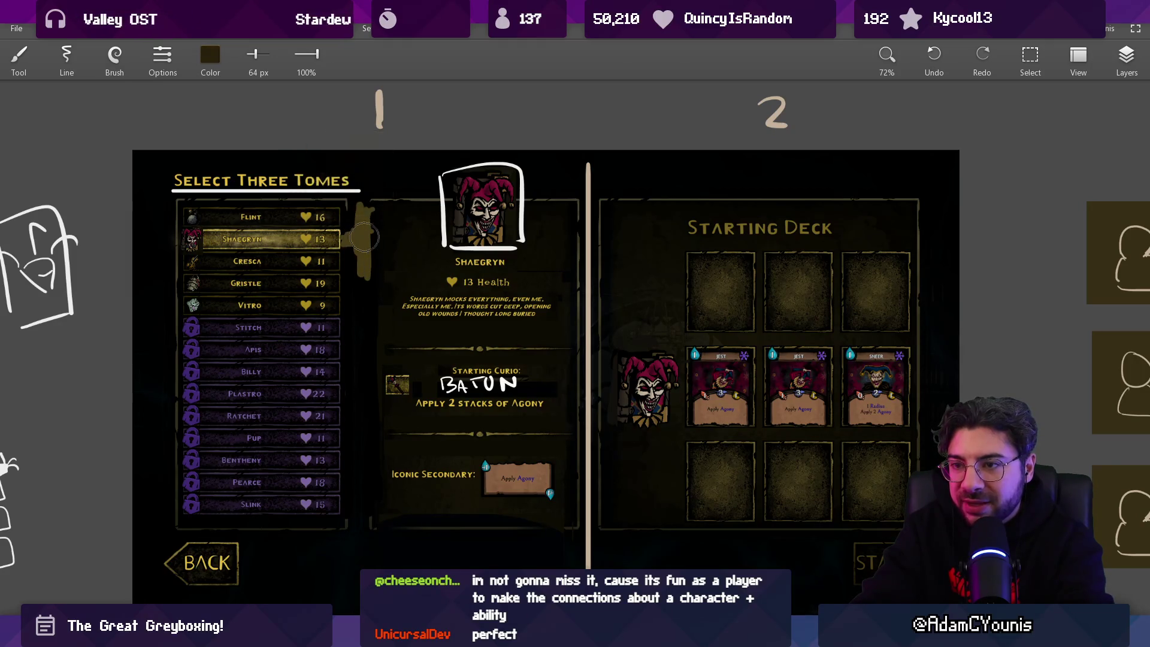
{"action": "left_click", "coordinate": [114, 57]}
{"action": "left_click", "coordinate": [115, 224]}
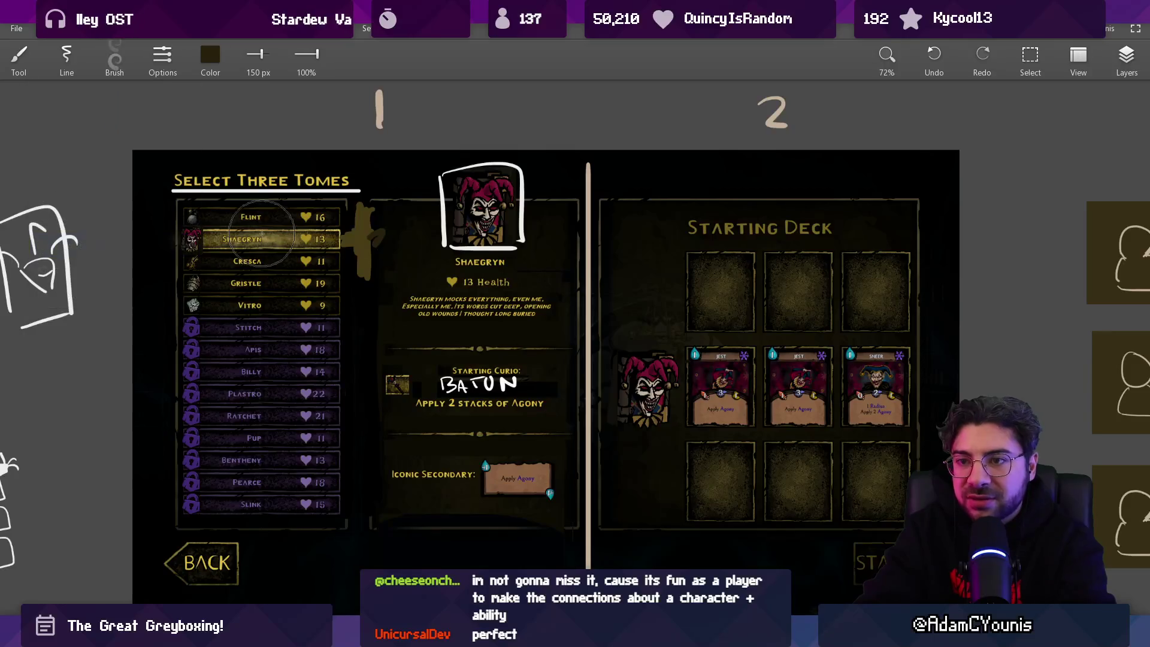
{"action": "mouse_move", "coordinate": [369, 221]}
{"action": "left_mouse_down"}
{"action": "mouse_move", "coordinate": [397, 223]}
{"action": "mouse_move", "coordinate": [367, 243]}
{"action": "left_mouse_up"}
{"action": "mouse_move", "coordinate": [365, 242]}
{"action": "left_mouse_down"}
{"action": "mouse_move", "coordinate": [368, 479]}
{"action": "mouse_move", "coordinate": [355, 289]}
{"action": "mouse_move", "coordinate": [355, 505]}
{"action": "left_mouse_up"}
{"action": "key", "text": "ctrl+z"}
{"action": "key", "text": "ctrl+z"}
{"action": "key", "text": "ctrl+z"}
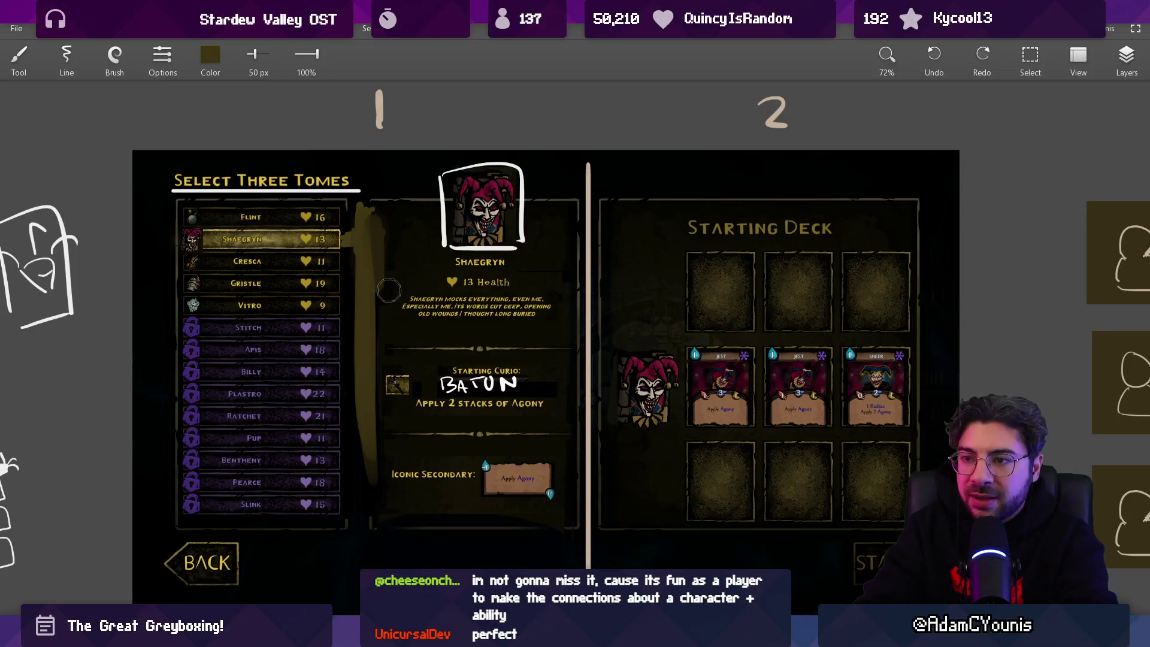
{"action": "key", "text": "ctrl+z"}
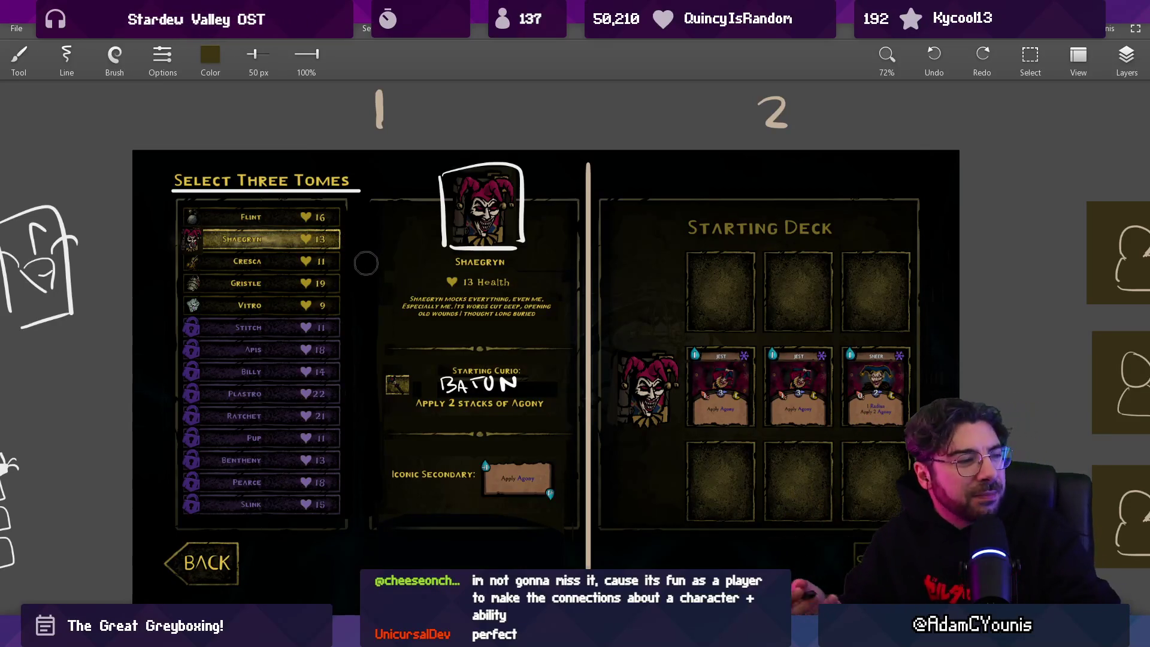
Sample gold from the Shaegryn row and draw a thin gold vertical line beside the tome list
{"action": "scroll", "coordinate": [369, 260], "scroll_direction": "down", "scroll_amount": 1}
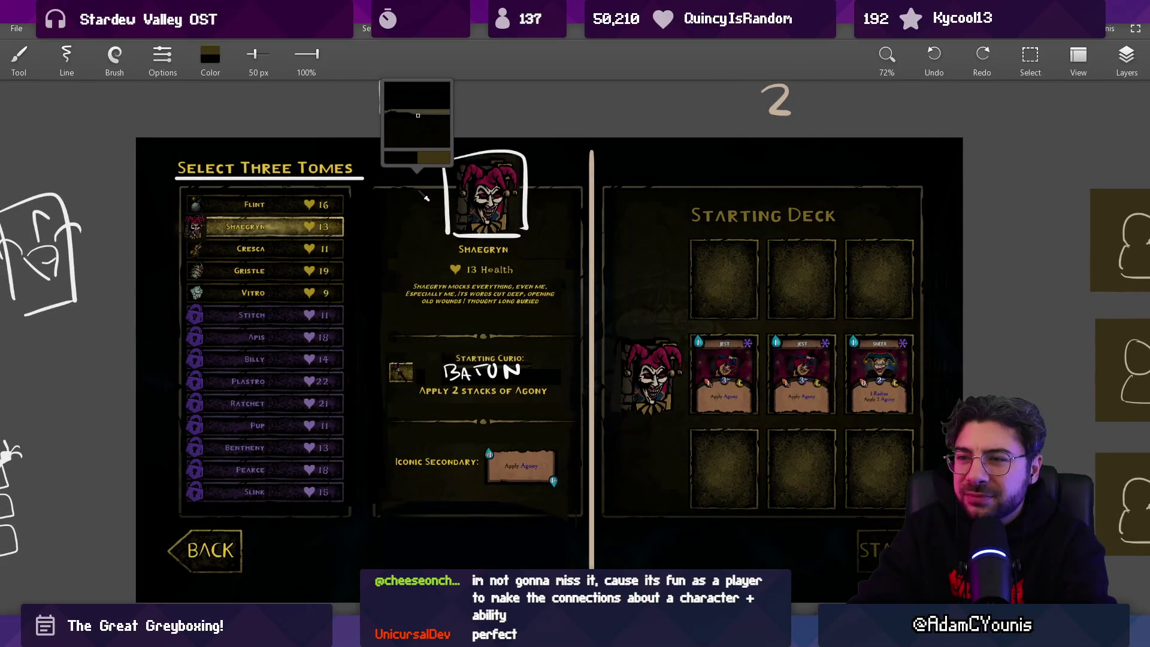
{"action": "left_click", "coordinate": [352, 228]}
{"action": "left_click_drag", "start_coordinate": [352, 229], "coordinate": [354, 223]}
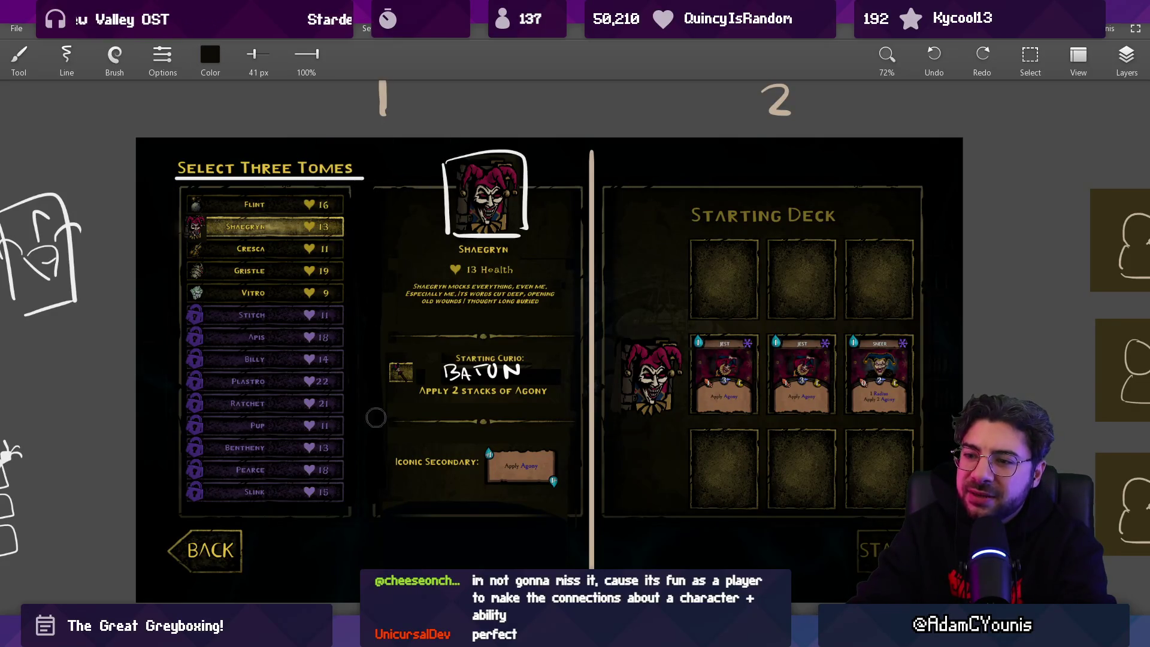
{"action": "key", "text": "bracketleft"}
{"action": "key", "text": "bracketleft"}
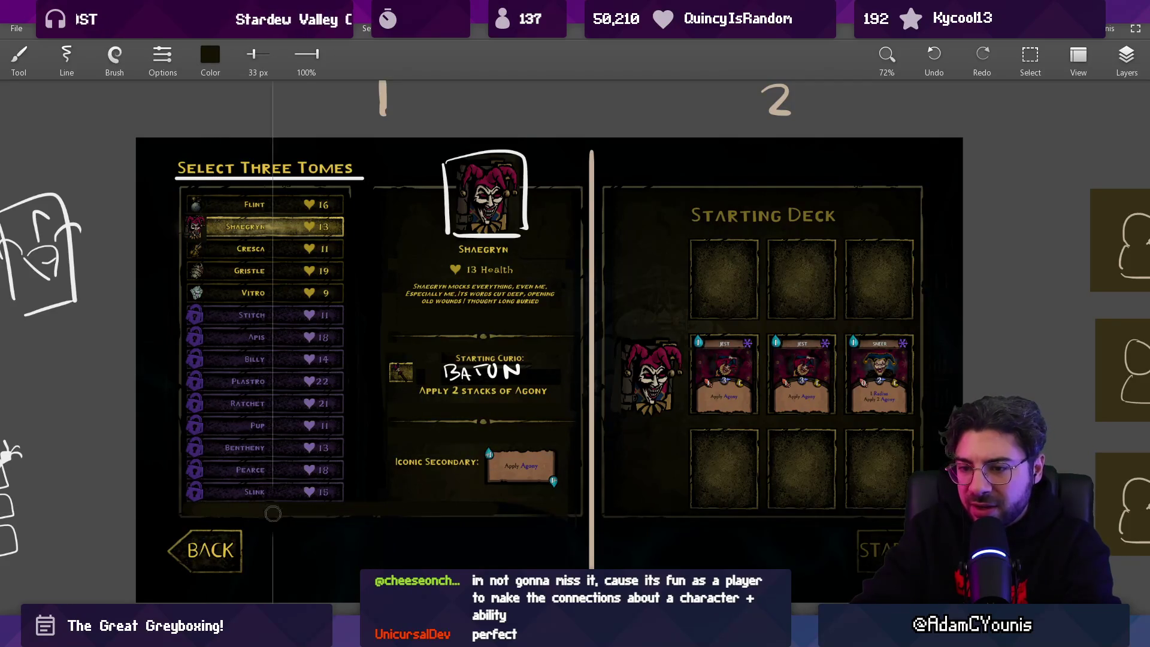
{"action": "key", "text": "bracketleft"}
{"action": "key", "text": "bracketleft"}
{"action": "key", "text": "bracketleft"}
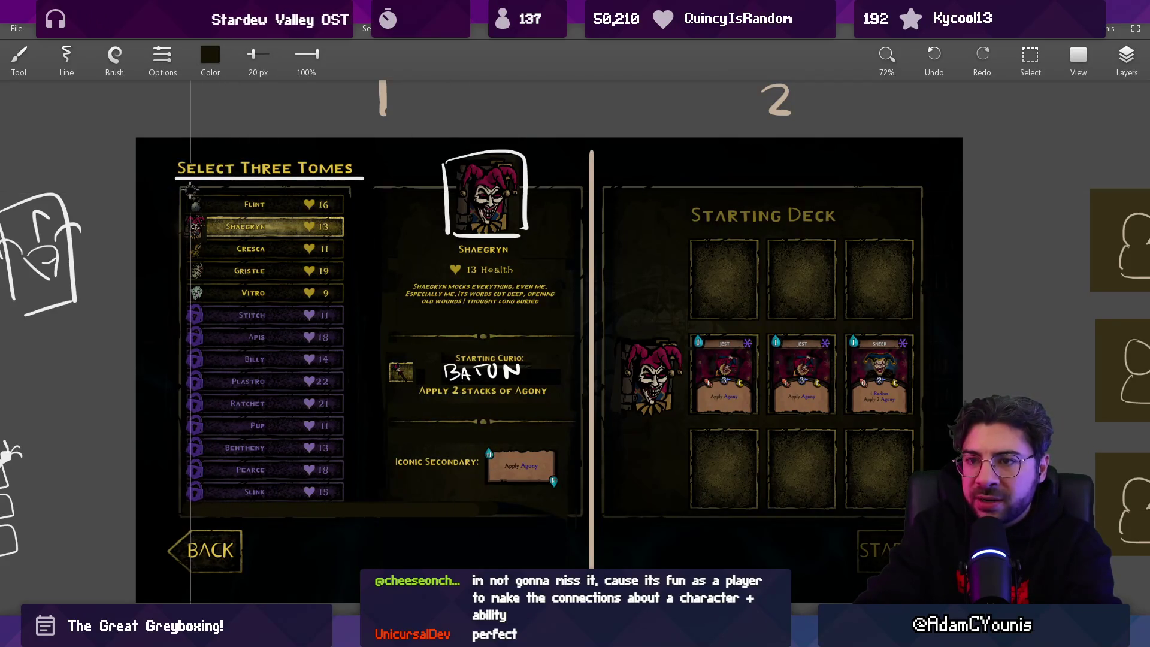
{"action": "key", "text": "bracketright"}
{"action": "key", "text": "bracketright"}
{"action": "key", "text": "bracketright"}
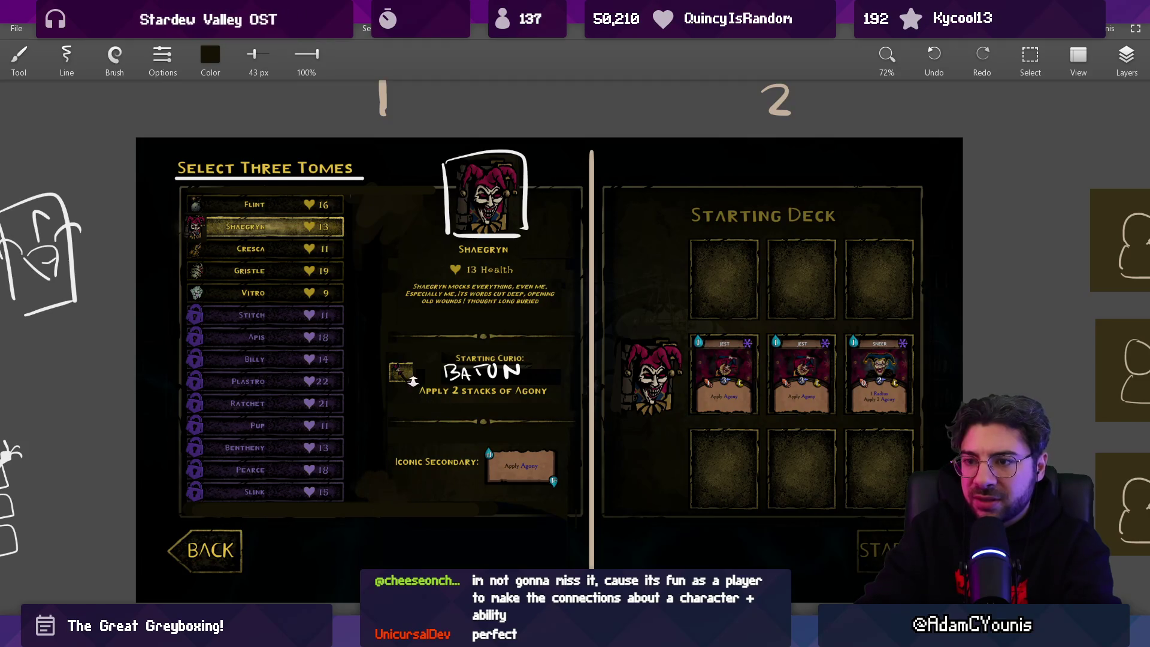
{"action": "scroll", "coordinate": [413, 381], "scroll_direction": "down", "scroll_amount": 2}
{"action": "left_click", "coordinate": [392, 241], "text": "alt"}
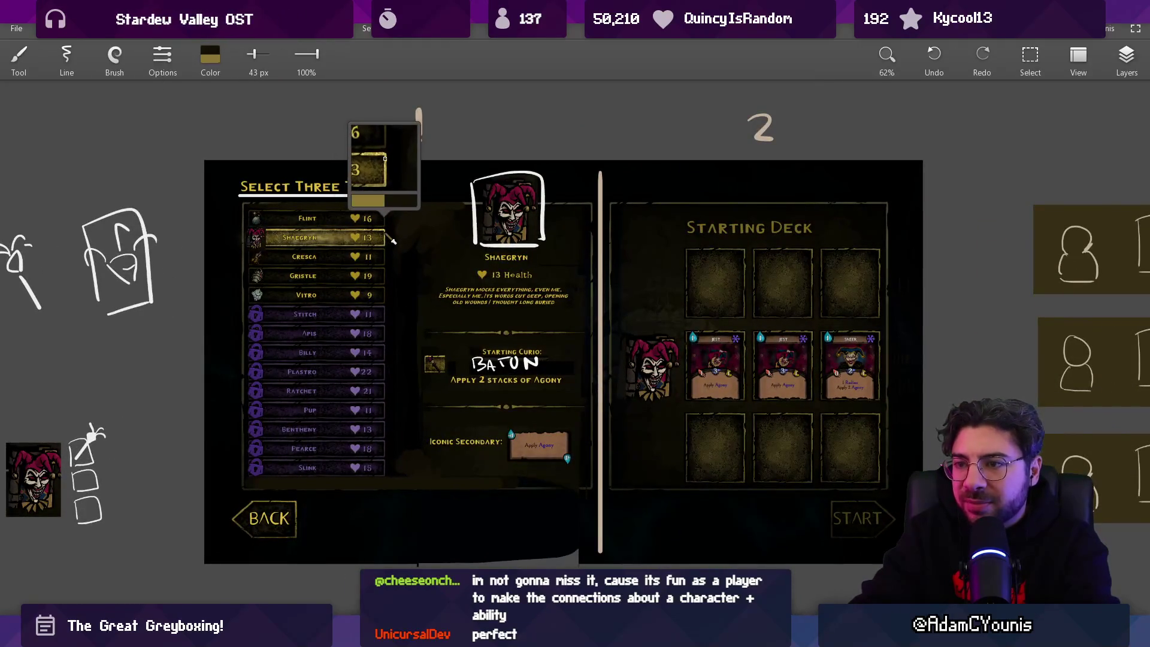
{"action": "key", "text": "bracketleft"}
{"action": "key", "text": "bracketleft"}
{"action": "key", "text": "bracketleft"}
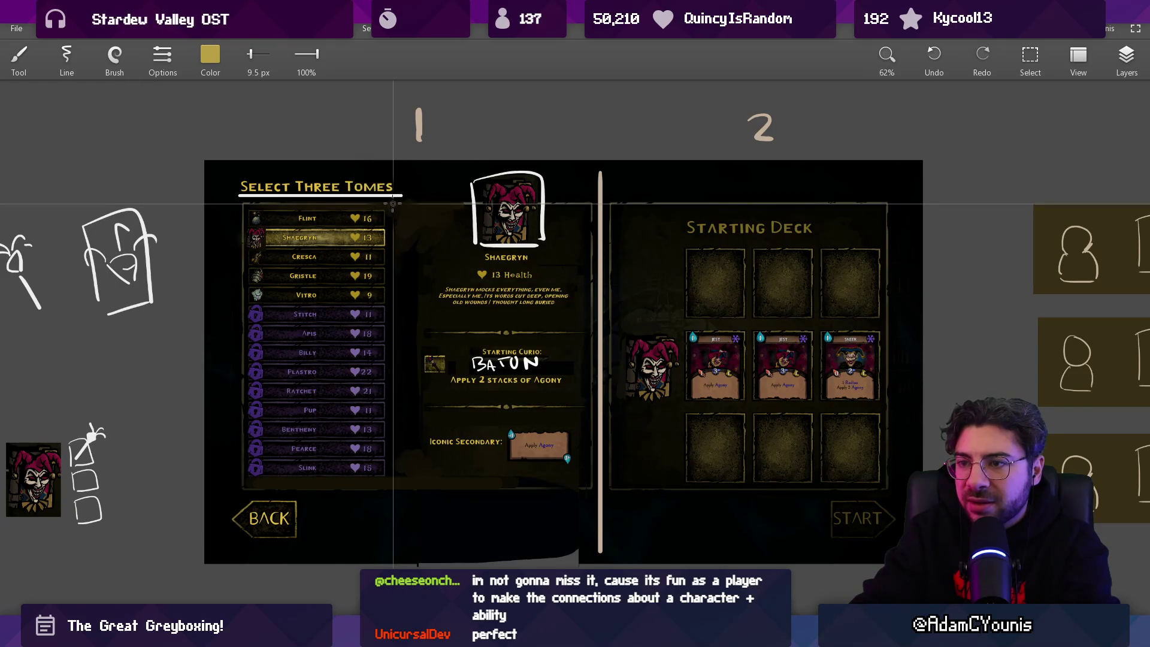
{"action": "mouse_move", "coordinate": [392, 204]}
{"action": "left_mouse_down"}
{"action": "mouse_move", "coordinate": [395, 491]}
{"action": "mouse_move", "coordinate": [383, 490]}
{"action": "mouse_move", "coordinate": [439, 490]}
{"action": "left_mouse_up"}
Pan and zoom the canvas over to the Cresca screenshot
{"action": "scroll", "coordinate": [443, 430], "scroll_direction": "down", "scroll_amount": 2}
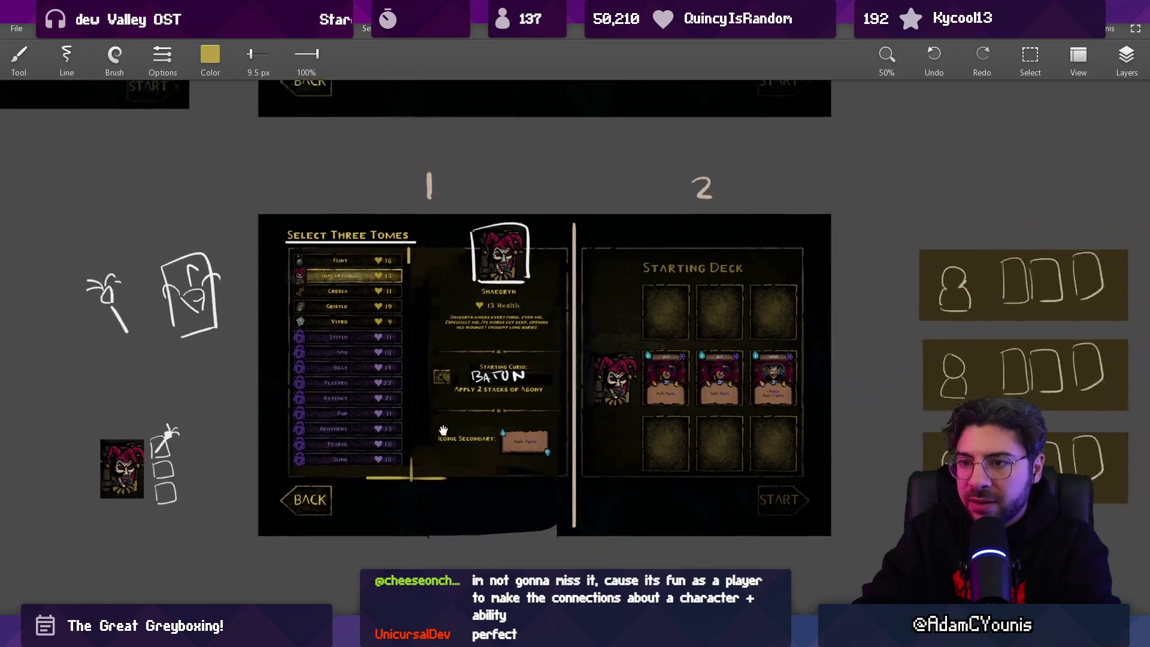
{"action": "scroll", "coordinate": [443, 430], "scroll_direction": "up", "scroll_amount": 2}
{"action": "scroll", "coordinate": [422, 372], "scroll_direction": "right", "scroll_amount": 2}
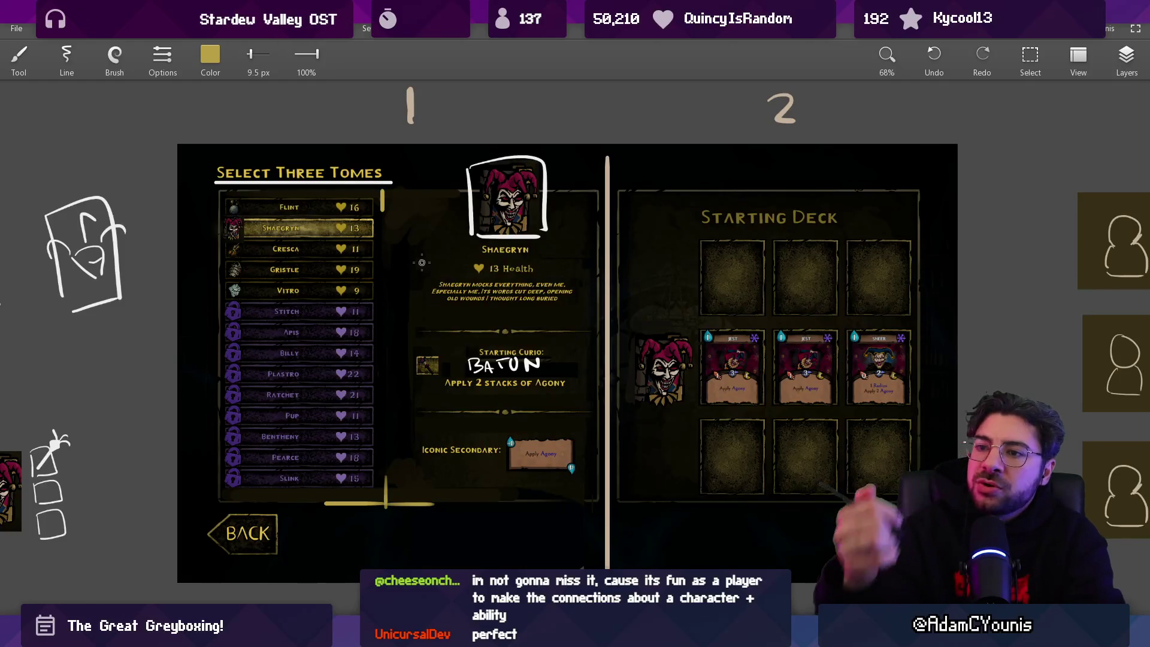
{"action": "left_click_drag", "start_coordinate": [511, 242], "coordinate": [491, 254]}
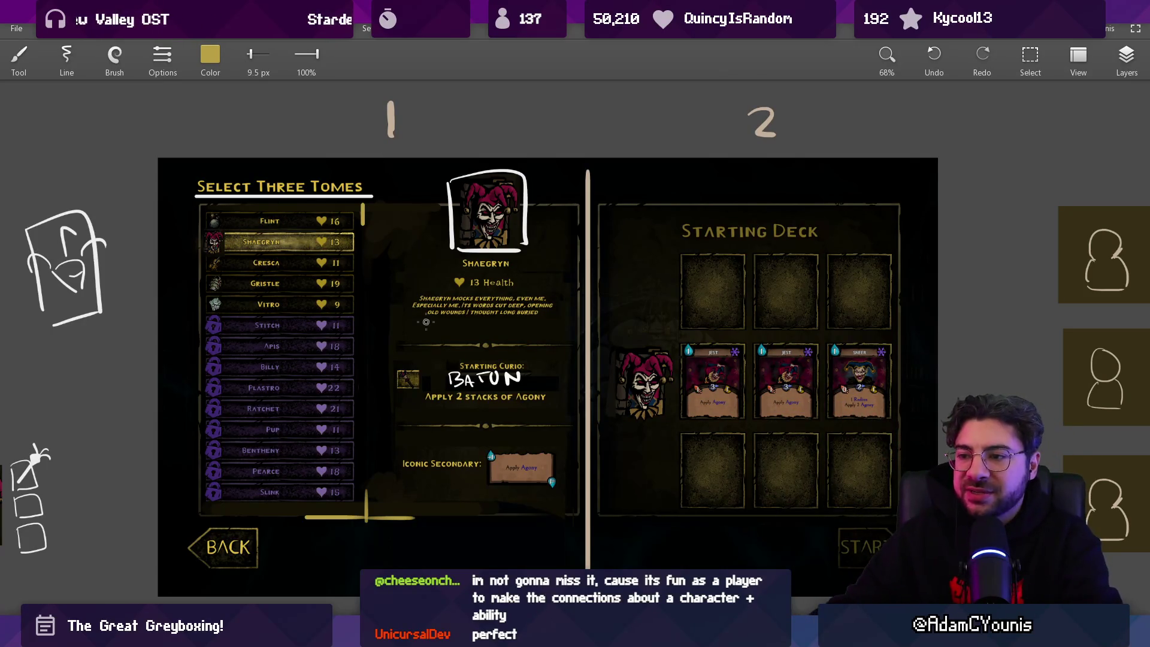
{"action": "scroll", "coordinate": [426, 322], "scroll_direction": "down", "scroll_amount": 5}
{"action": "scroll", "coordinate": [238, 326], "scroll_direction": "up", "scroll_amount": 5}
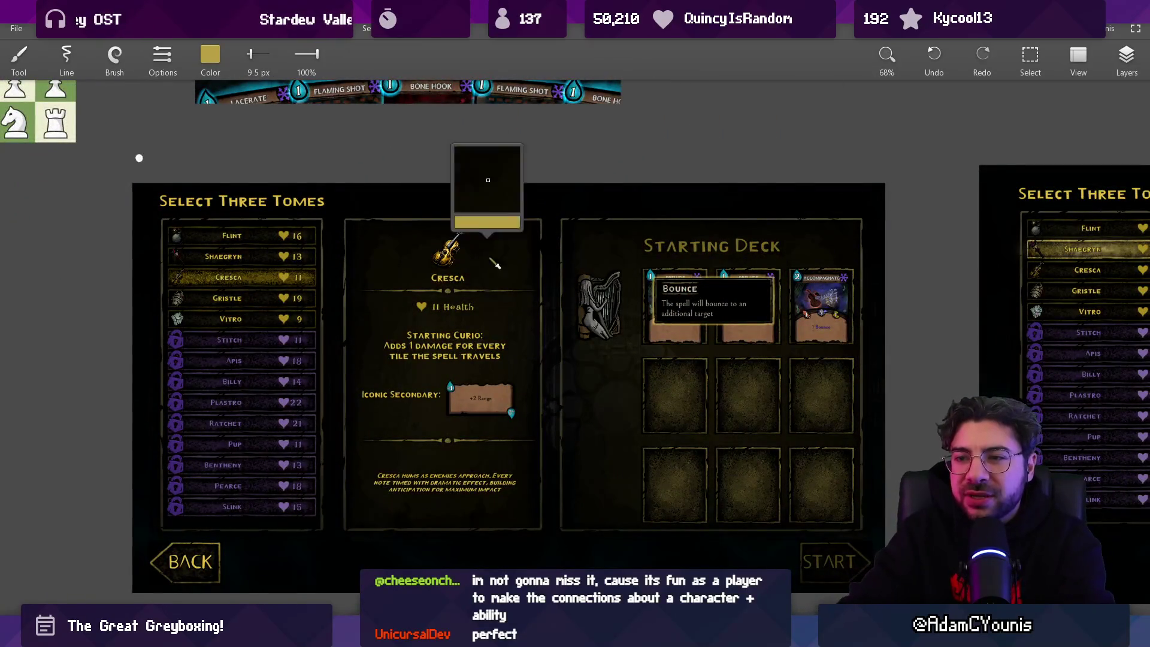
Eyedrop the brown of the +2 Range card on the Cresca mock-up
{"action": "left_click", "coordinate": [355, 242]}
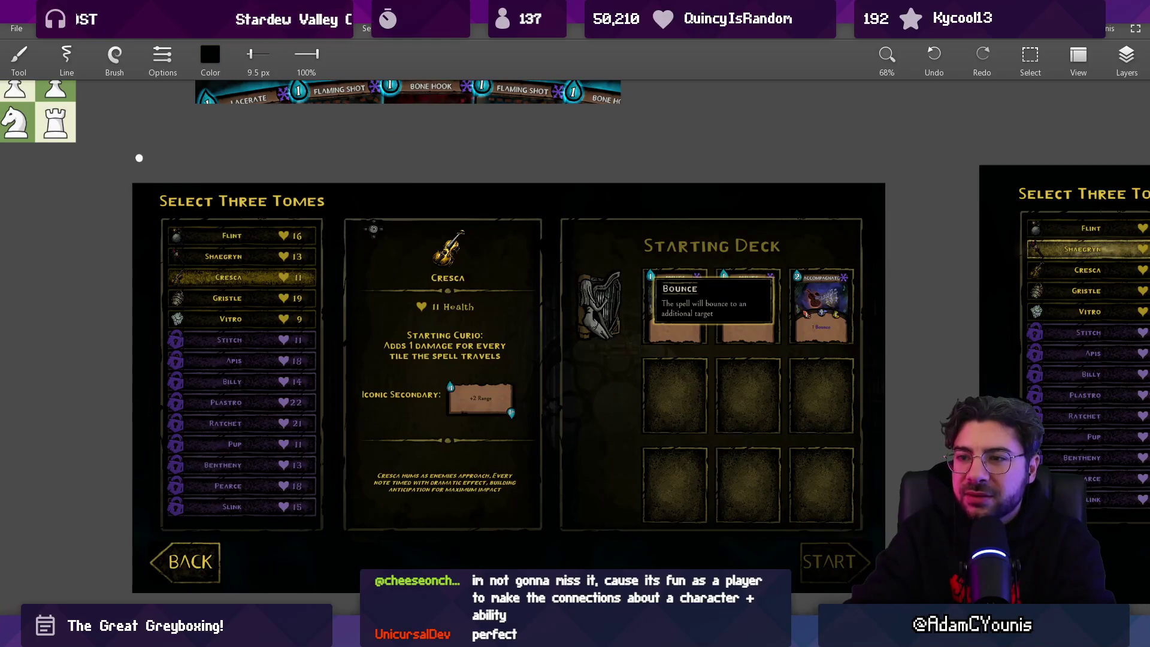
{"action": "left_click_drag", "start_coordinate": [373, 228], "coordinate": [467, 398]}
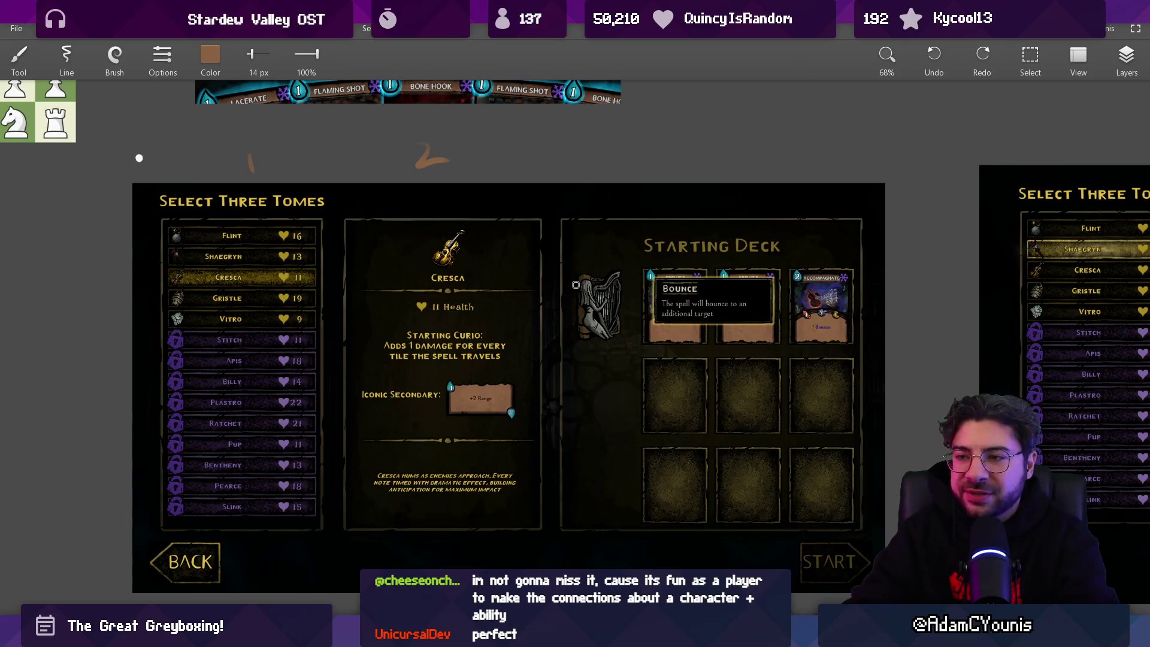
{"action": "scroll", "coordinate": [578, 287], "scroll_direction": "right", "scroll_amount": 10}
{"action": "scroll", "coordinate": [547, 354], "scroll_direction": "down", "scroll_amount": 5}
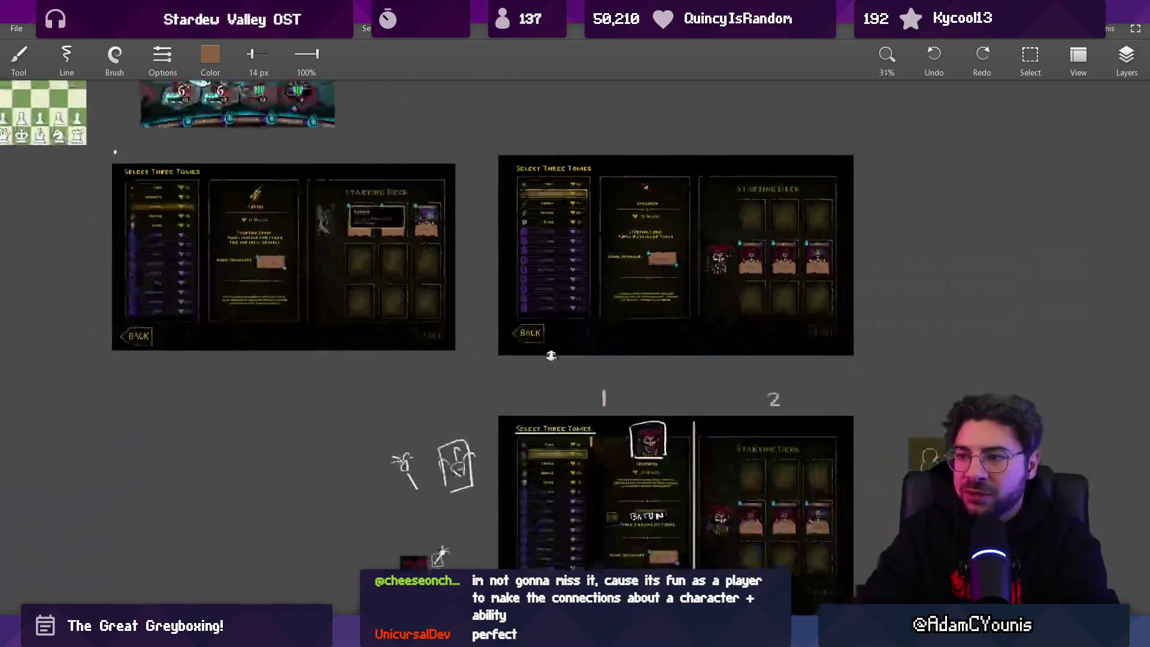
{"action": "scroll", "coordinate": [492, 209], "scroll_direction": "up", "scroll_amount": 5}
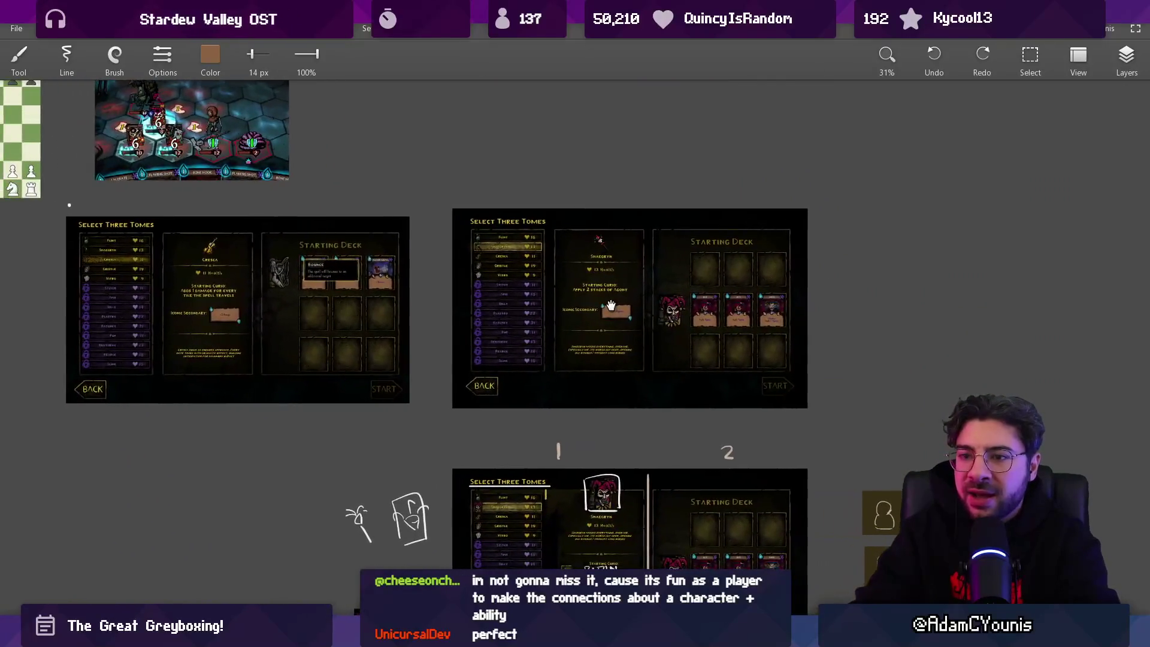
{"action": "scroll", "coordinate": [612, 305], "scroll_direction": "left", "scroll_amount": 3}
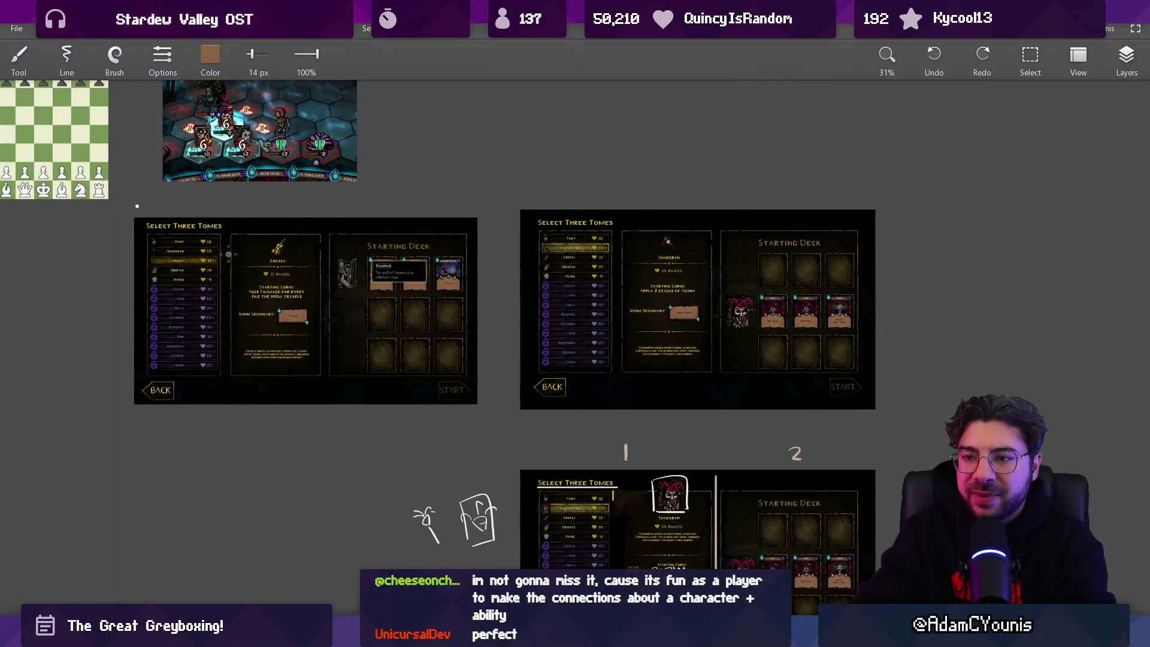
Marquee-select the Cresca details panel, then return to the Brush
{"action": "key", "text": "s"}
{"action": "left_click_drag", "start_coordinate": [233, 234], "coordinate": [325, 377]}
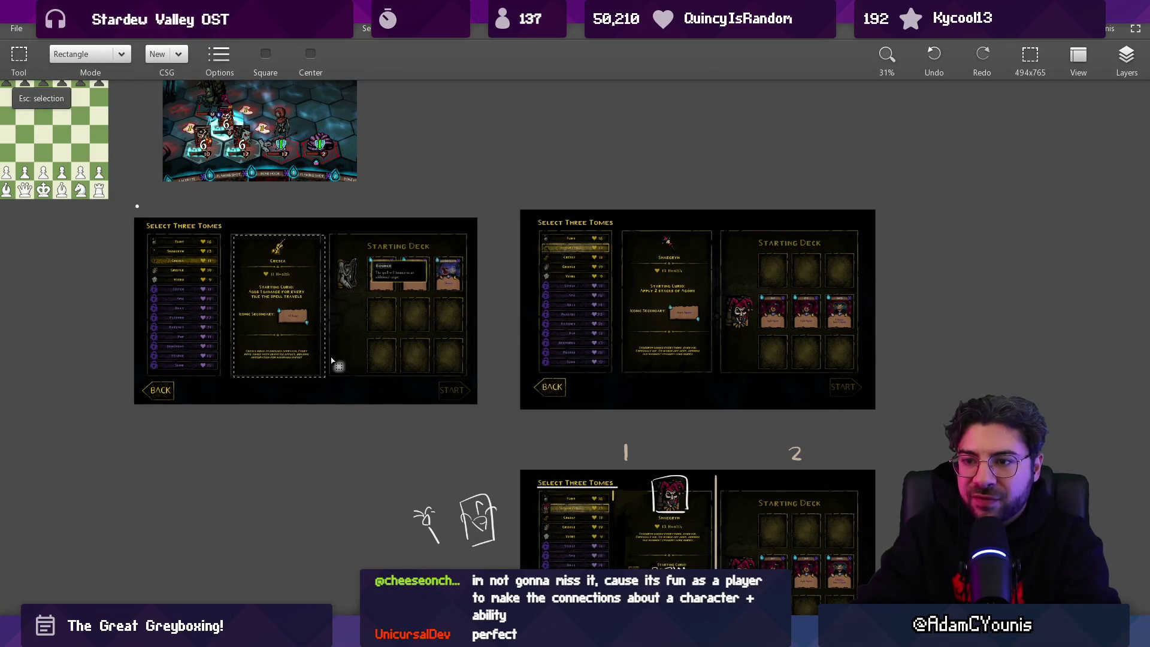
{"action": "scroll", "coordinate": [357, 378], "scroll_direction": "up", "scroll_amount": 3}
{"action": "scroll", "coordinate": [357, 378], "scroll_direction": "left", "scroll_amount": 4}
{"action": "scroll", "coordinate": [357, 378], "scroll_direction": "up", "scroll_amount": 3}
{"action": "key", "text": "b"}
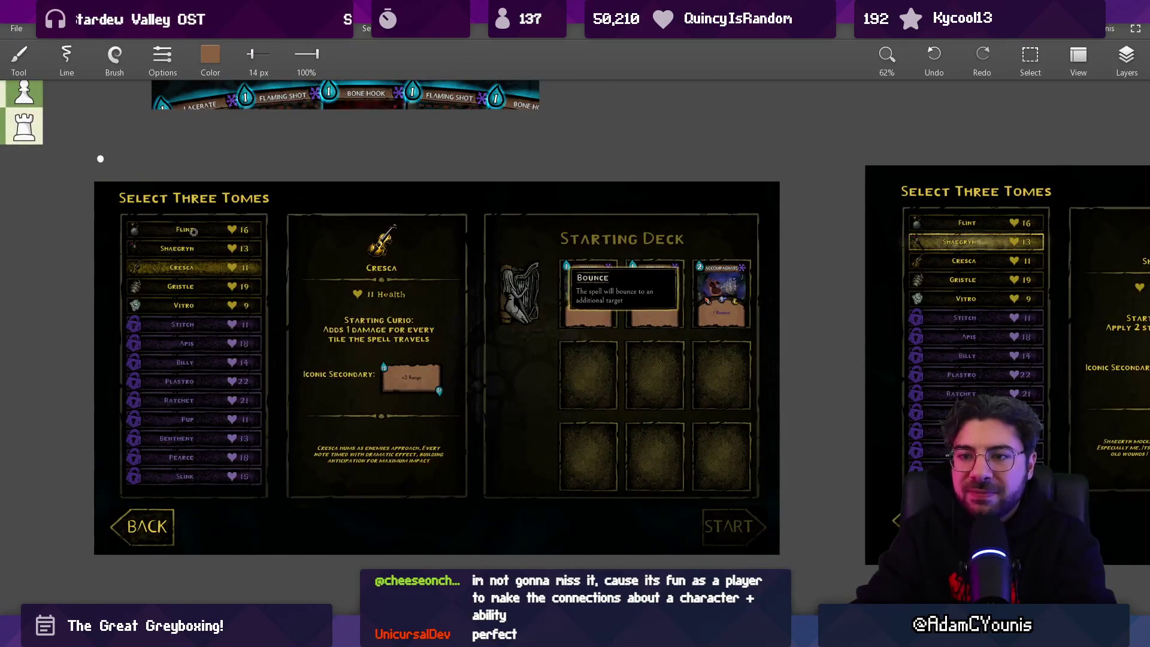
Sketch a faint brown curve from the Cresca details toward the harp, redrawing it once
{"action": "scroll", "coordinate": [333, 341], "scroll_direction": "up", "scroll_amount": 2}
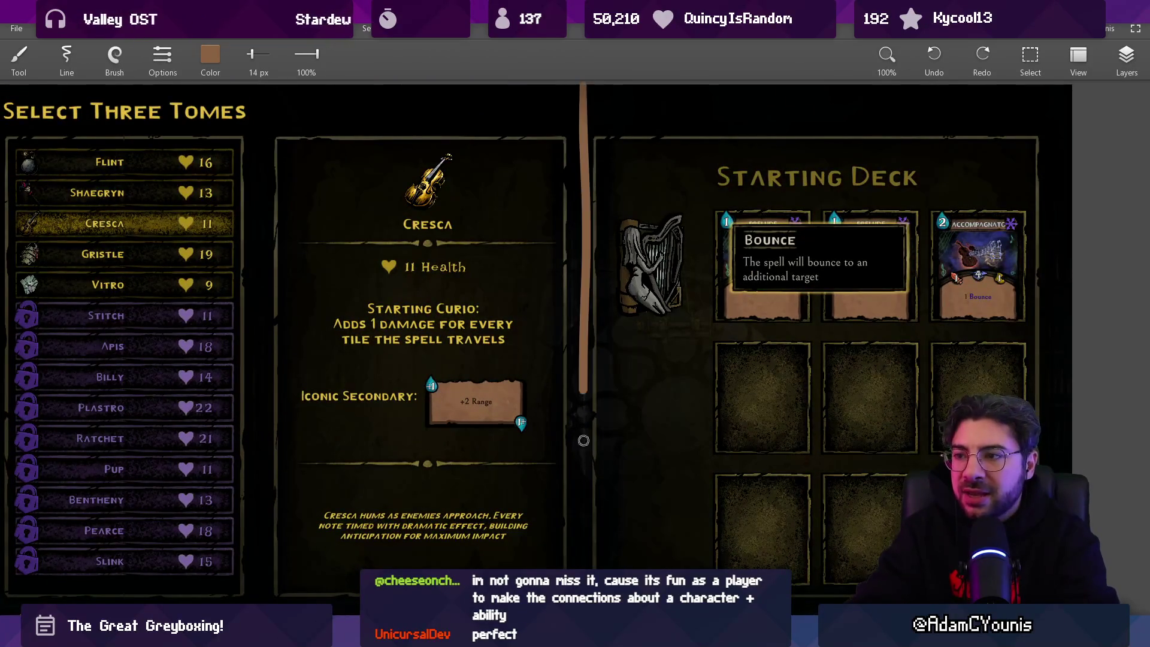
{"action": "left_click_drag", "start_coordinate": [375, 344], "coordinate": [419, 350]}
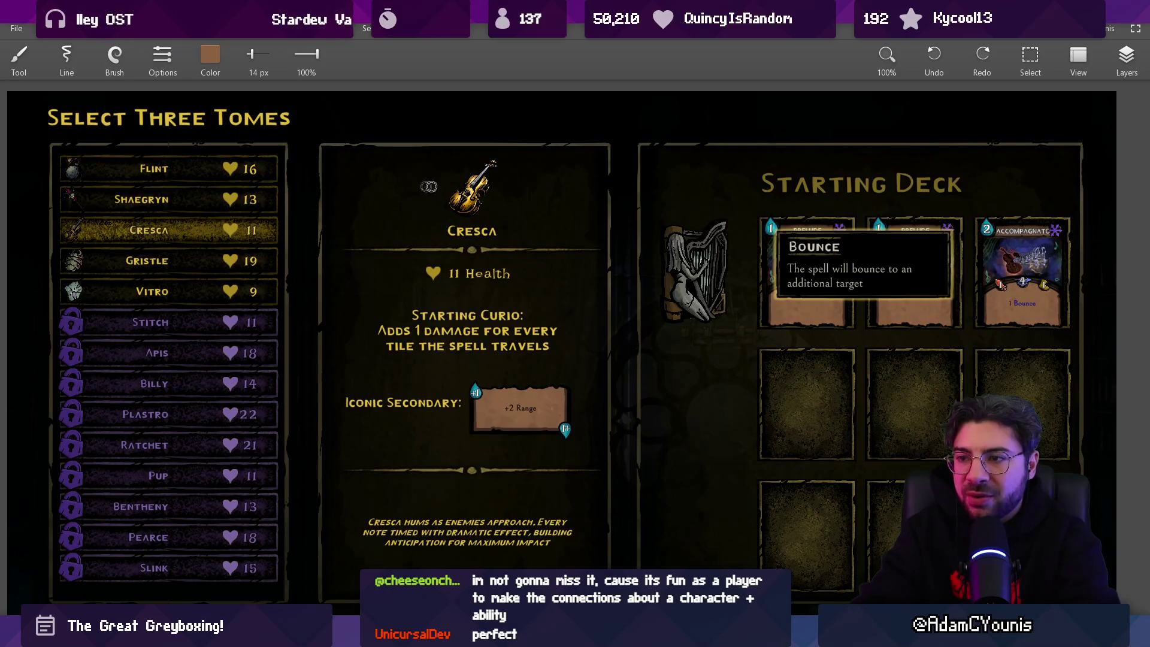
{"action": "key", "text": "ctrl+z"}
{"action": "left_click_drag", "start_coordinate": [593, 204], "coordinate": [757, 333]}
{"action": "scroll", "coordinate": [590, 273], "scroll_direction": "down", "scroll_amount": 5}
{"action": "scroll", "coordinate": [551, 260], "scroll_direction": "up", "scroll_amount": 3}
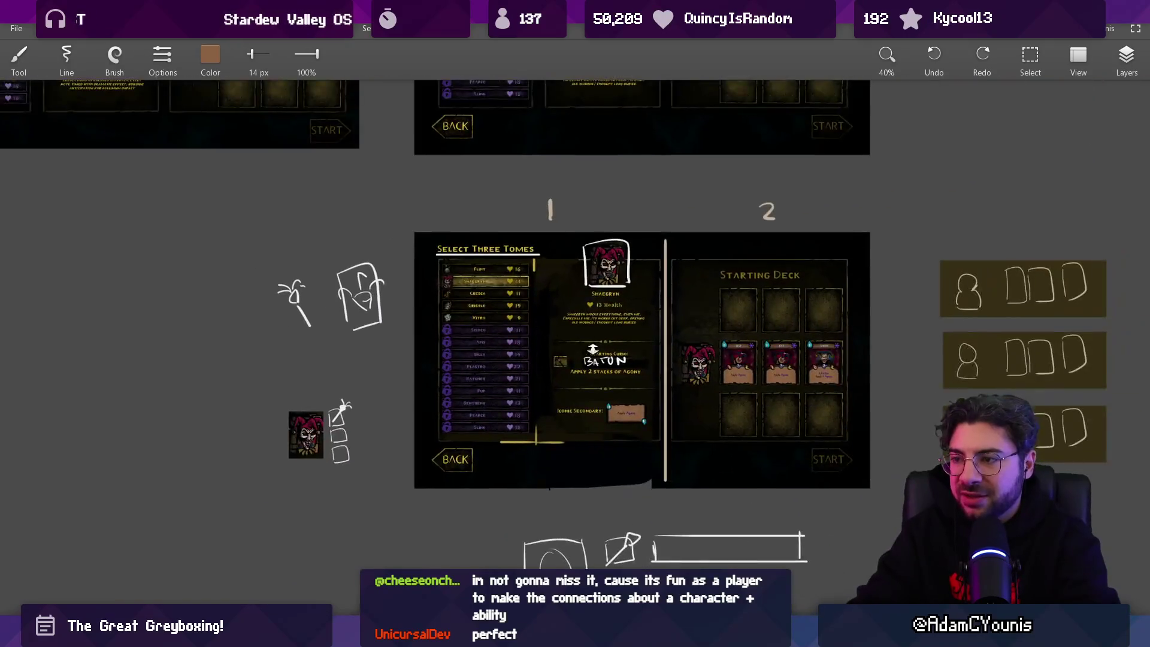
Hide and restore the jester screenshot layer and Layer 7 in the Layers panel
{"action": "left_click", "coordinate": [1107, 67]}
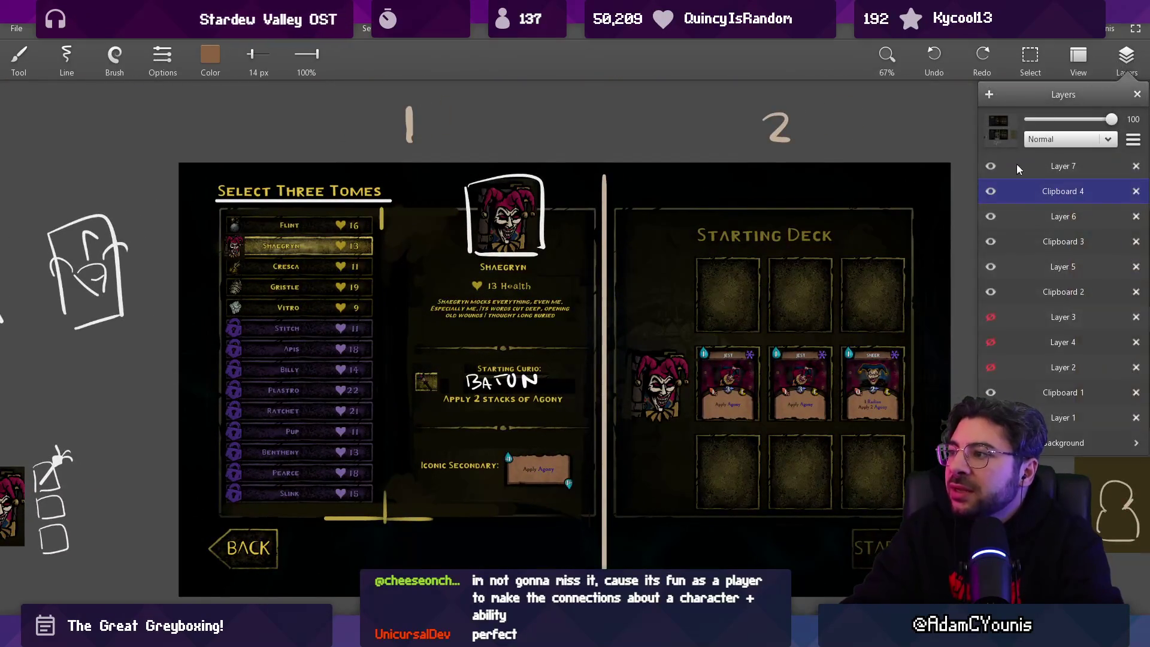
{"action": "left_click", "coordinate": [990, 191]}
{"action": "left_click", "coordinate": [990, 191]}
{"action": "left_click", "coordinate": [990, 167]}
{"action": "left_click", "coordinate": [990, 167]}
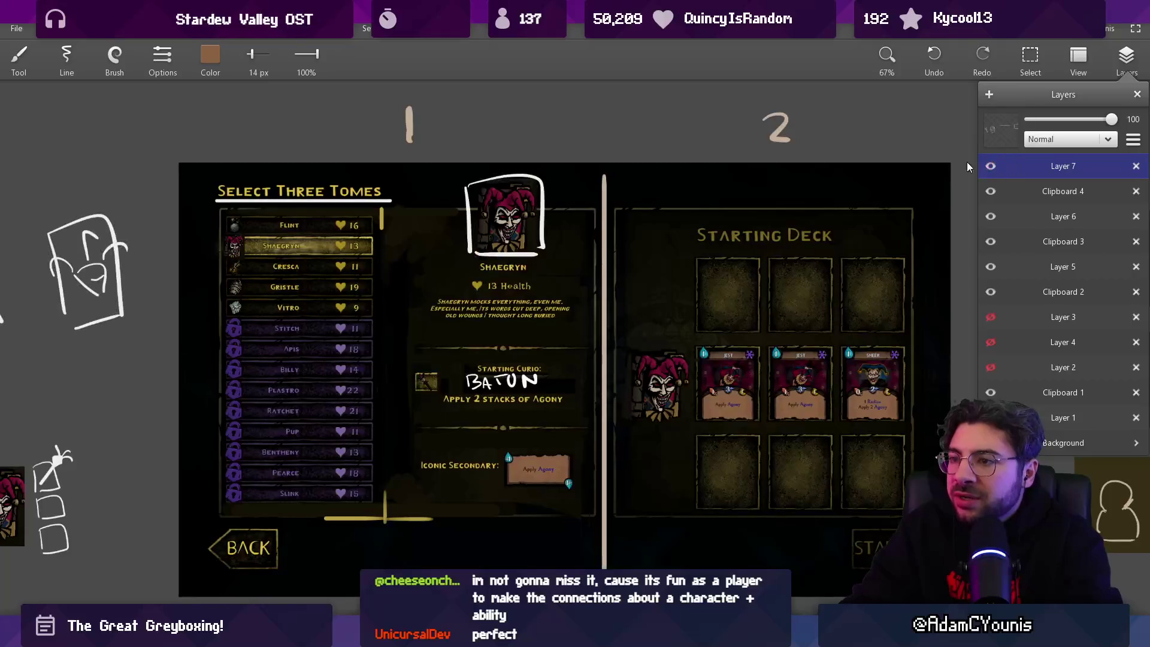
Select the Eraser and pan the view back over the tome list
{"action": "key", "text": "e"}
{"action": "left_click_drag", "start_coordinate": [521, 269], "coordinate": [462, 249]}
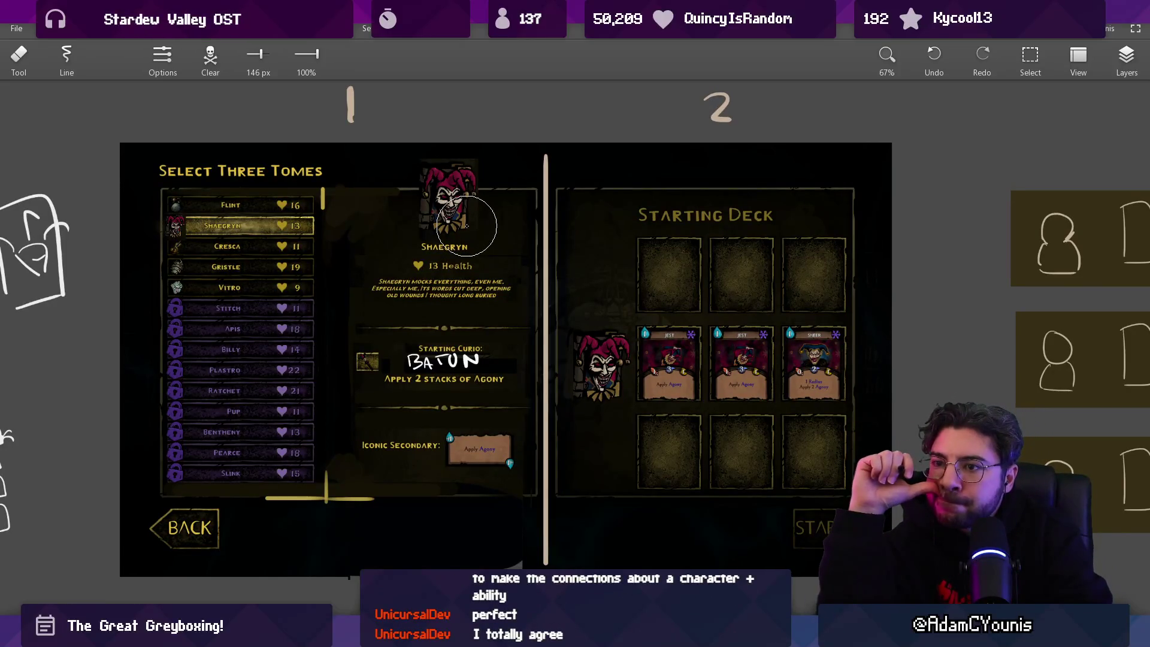
{"action": "left_click_drag", "start_coordinate": [345, 232], "coordinate": [378, 244]}
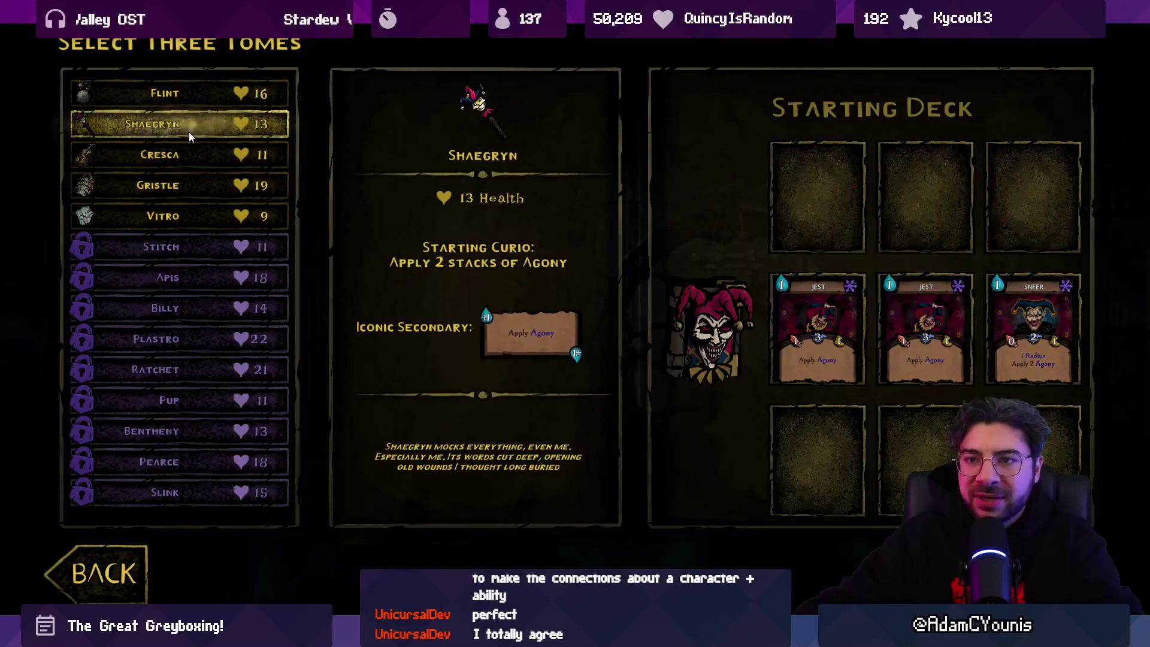
Add Gristle and Cresca to the chosen tomes, then deselect all and choose only Shaegryn
{"action": "left_click", "coordinate": [200, 187]}
{"action": "left_click", "coordinate": [196, 156]}
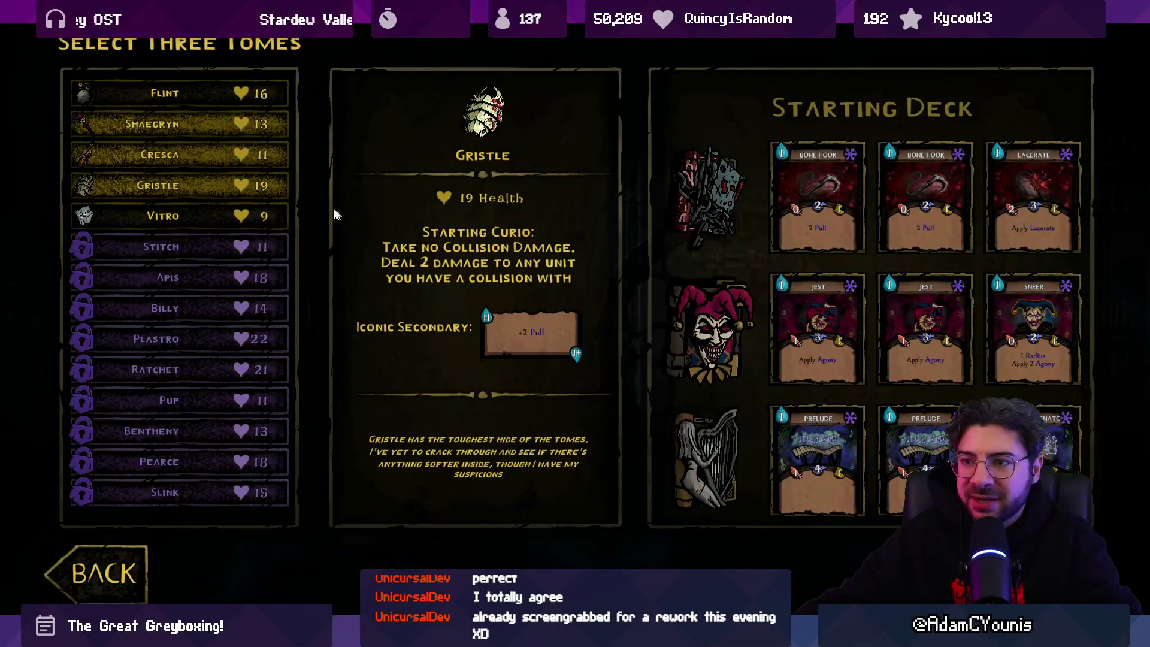
{"action": "left_click", "coordinate": [201, 180]}
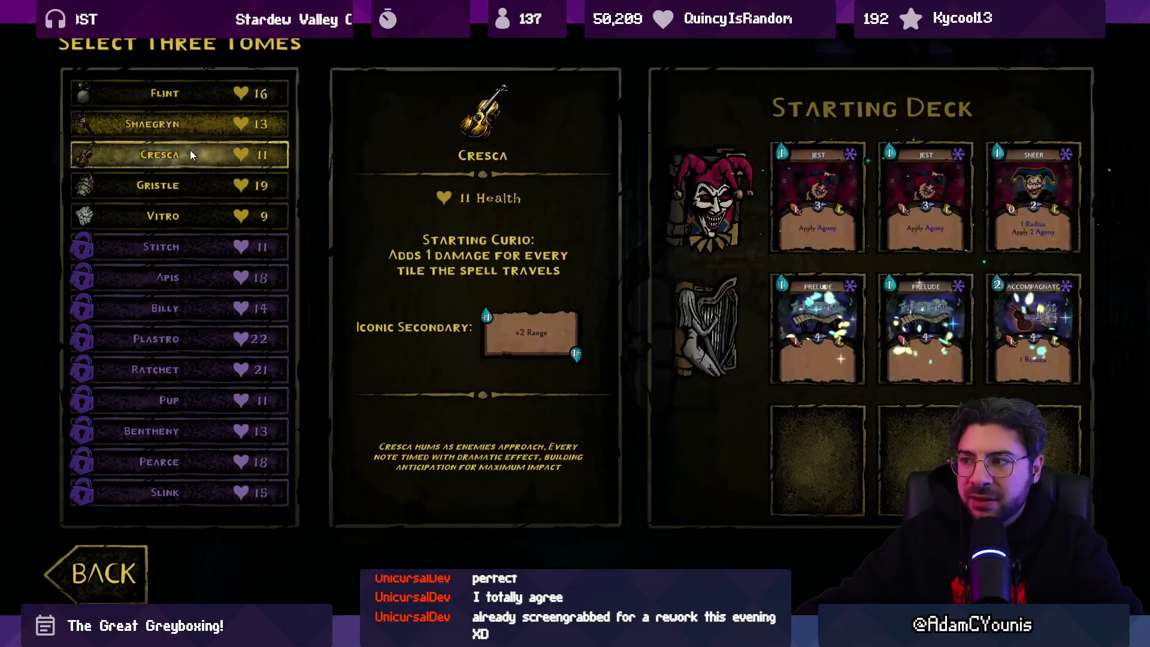
{"action": "left_click", "coordinate": [161, 164]}
{"action": "left_click", "coordinate": [162, 134]}
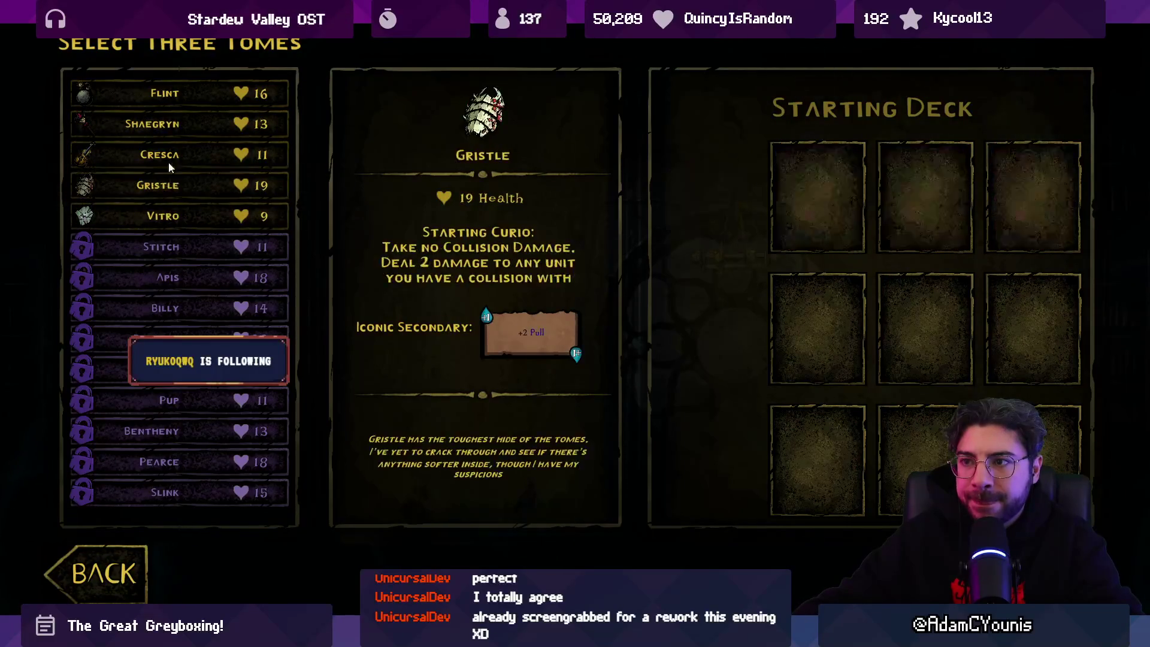
{"action": "left_click", "coordinate": [161, 125]}
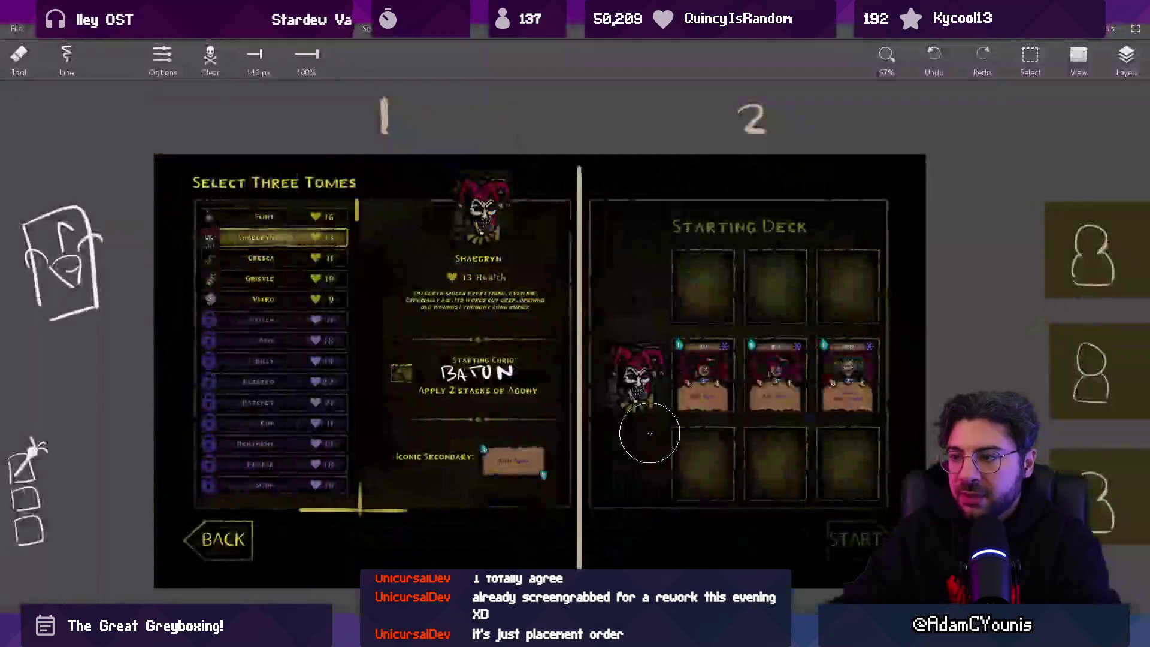
Pull the Starting Curio text out beside the mock-up
{"action": "scroll", "coordinate": [611, 313], "scroll_direction": "down", "scroll_amount": 5}
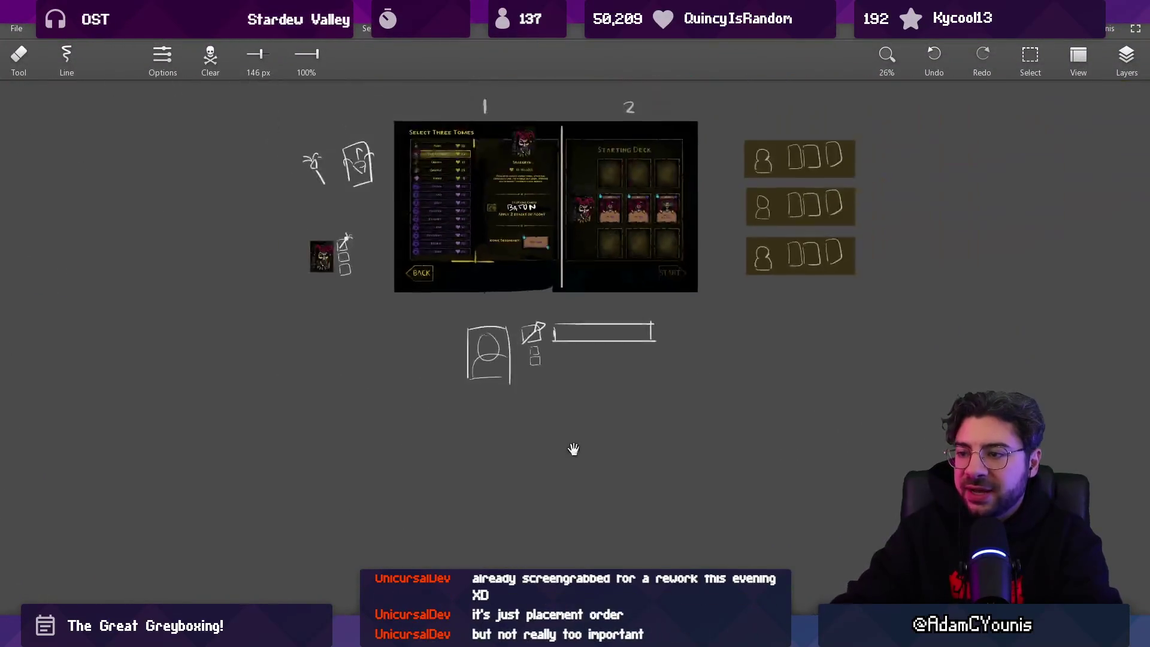
{"action": "scroll", "coordinate": [561, 360], "scroll_direction": "up", "scroll_amount": 3}
{"action": "left_click_drag", "start_coordinate": [722, 407], "coordinate": [317, 328]}
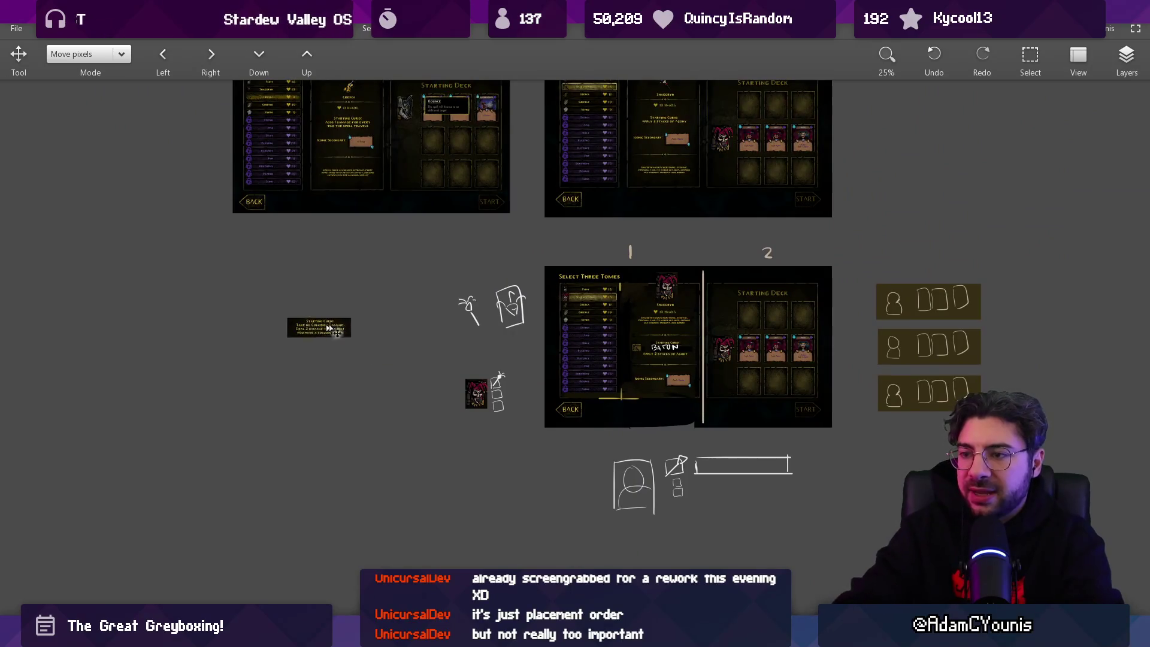
{"action": "scroll", "coordinate": [317, 328], "scroll_direction": "up", "scroll_amount": 5}
{"action": "scroll", "coordinate": [485, 334], "scroll_direction": "up", "scroll_amount": 2}
Set the brush to white (full red, green and blue) at a thin size
{"action": "key", "text": "b"}
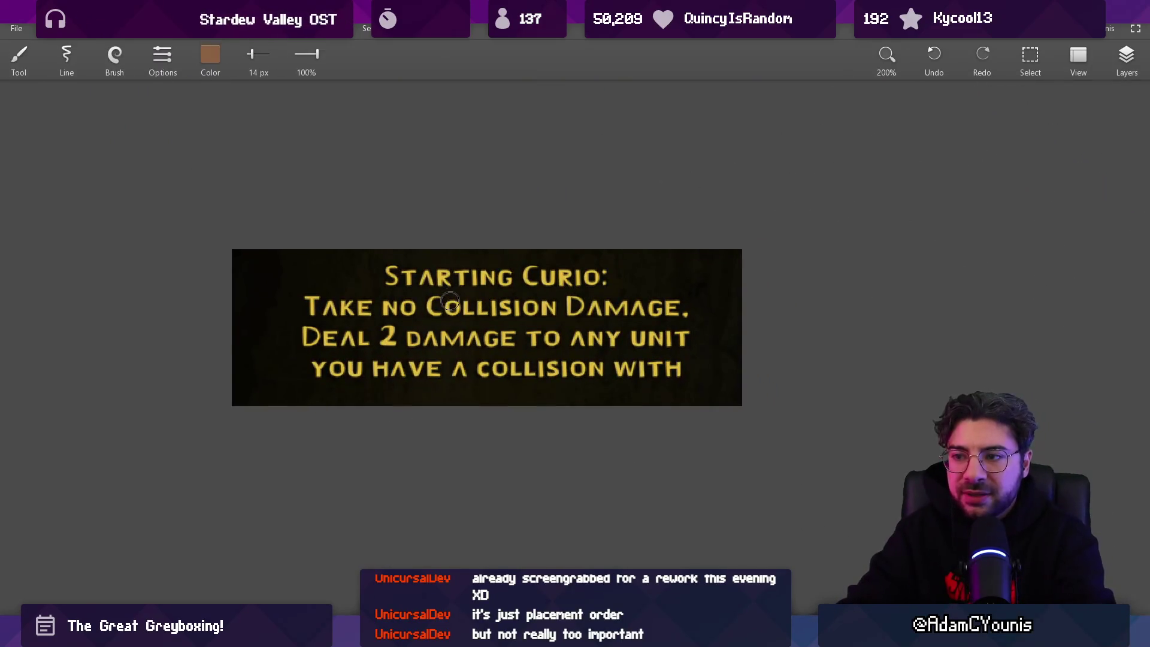
{"action": "key", "text": "bracketleft"}
{"action": "left_click", "coordinate": [210, 55]}
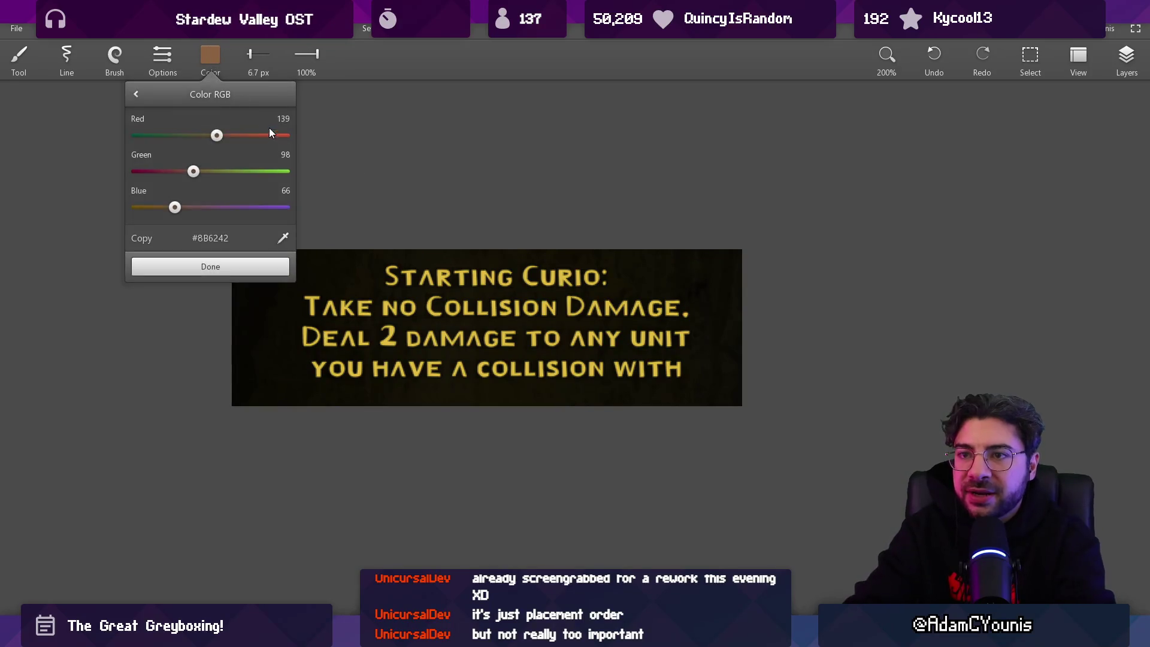
{"action": "left_click", "coordinate": [282, 136]}
{"action": "left_click", "coordinate": [283, 171]}
{"action": "left_click", "coordinate": [283, 207]}
{"action": "left_click", "coordinate": [267, 260]}
{"action": "key", "text": "bracketright"}
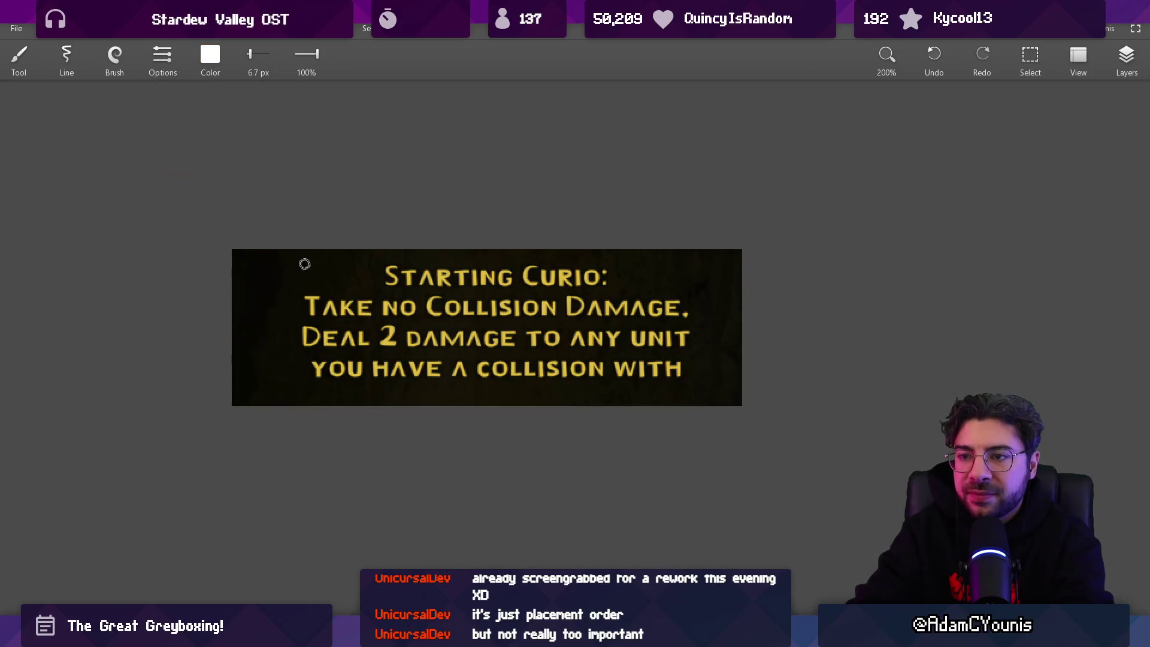
Draw white brackets around the Curio text and four horizontal speed lines beside the box
{"action": "mouse_move", "coordinate": [300, 238]}
{"action": "left_mouse_down"}
{"action": "mouse_move", "coordinate": [269, 287]}
{"action": "mouse_move", "coordinate": [327, 434]}
{"action": "left_mouse_up"}
{"action": "mouse_move", "coordinate": [665, 232]}
{"action": "left_mouse_down"}
{"action": "mouse_move", "coordinate": [687, 410]}
{"action": "mouse_move", "coordinate": [670, 422]}
{"action": "left_mouse_up"}
{"action": "left_click_drag", "start_coordinate": [609, 408], "coordinate": [419, 394]}
{"action": "left_click_drag", "start_coordinate": [608, 257], "coordinate": [814, 256]}
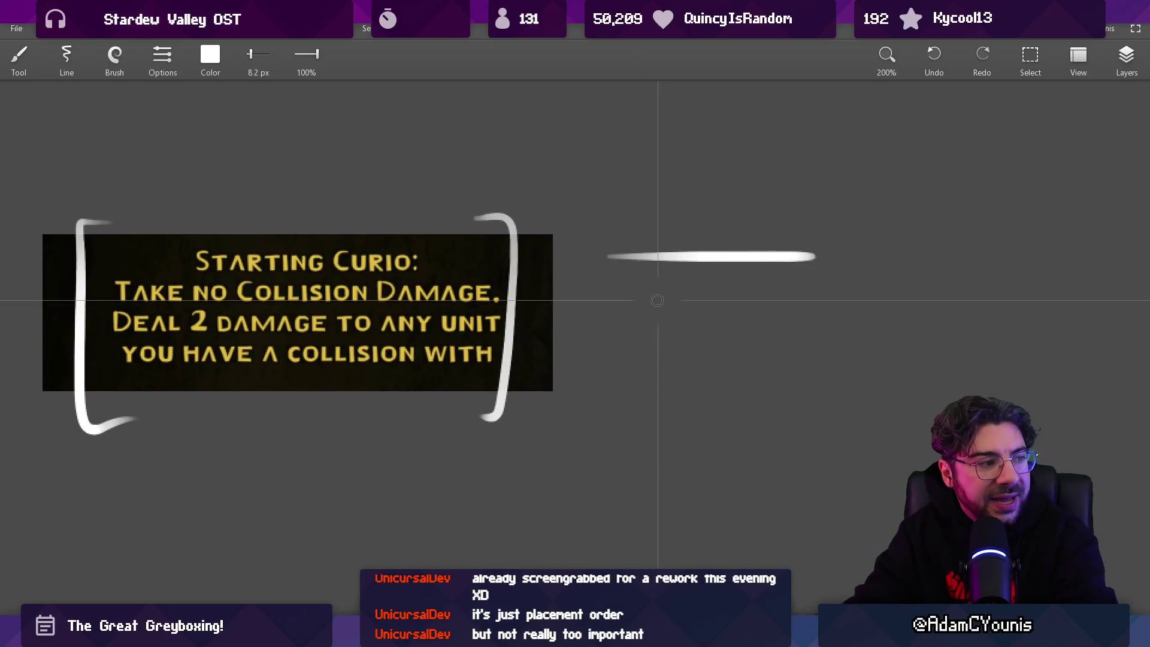
{"action": "left_click_drag", "start_coordinate": [636, 291], "coordinate": [784, 291]}
{"action": "left_click_drag", "start_coordinate": [620, 322], "coordinate": [795, 322]}
{"action": "left_click_drag", "start_coordinate": [636, 356], "coordinate": [833, 356]}
Underline and circle 'Curio:', then undo the strokes and brackets around the Curio text
{"action": "scroll", "coordinate": [726, 380], "scroll_direction": "down", "scroll_amount": 5}
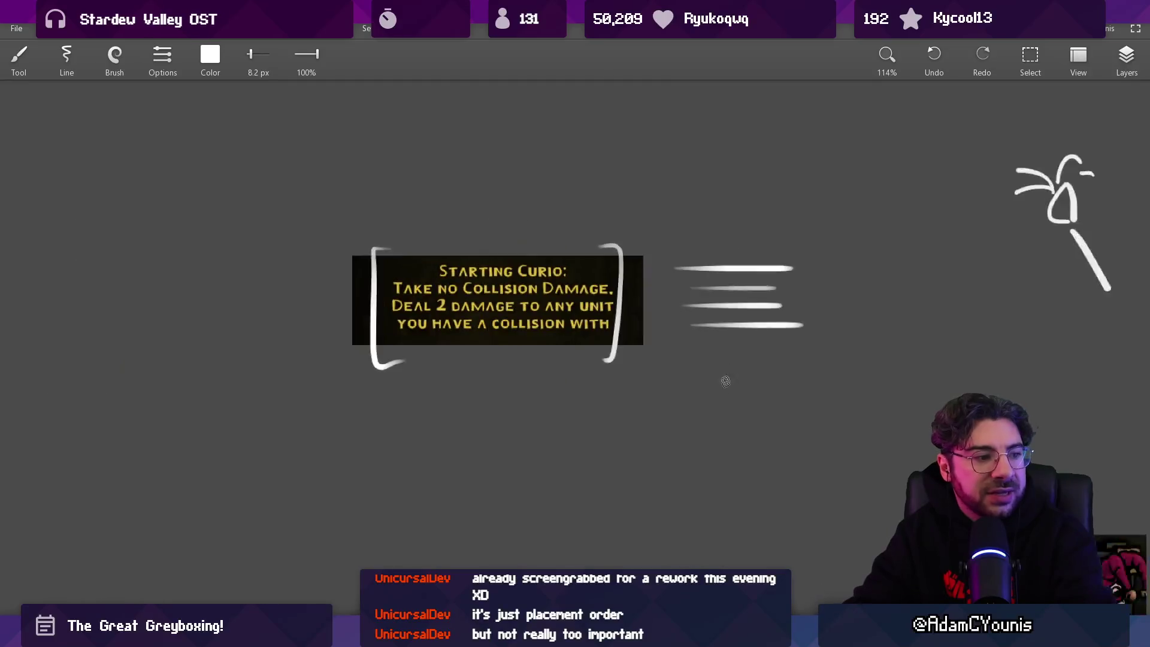
{"action": "scroll", "coordinate": [683, 264], "scroll_direction": "up", "scroll_amount": 3}
{"action": "scroll", "coordinate": [471, 267], "scroll_direction": "up", "scroll_amount": 8}
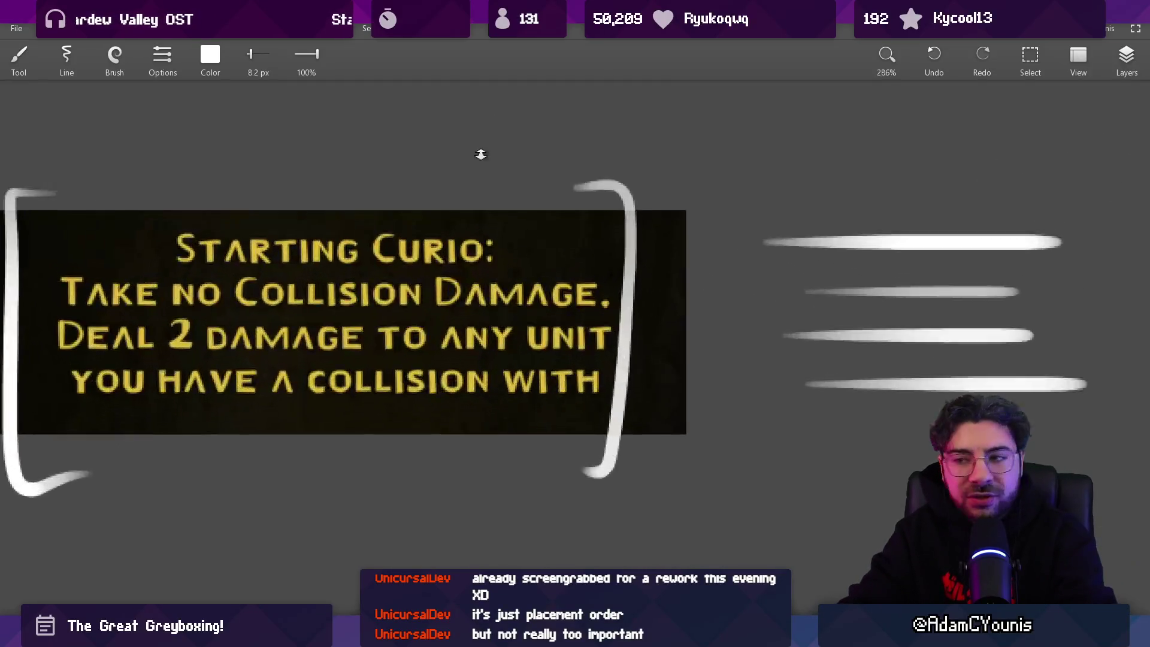
{"action": "left_click_drag", "start_coordinate": [342, 278], "coordinate": [505, 278]}
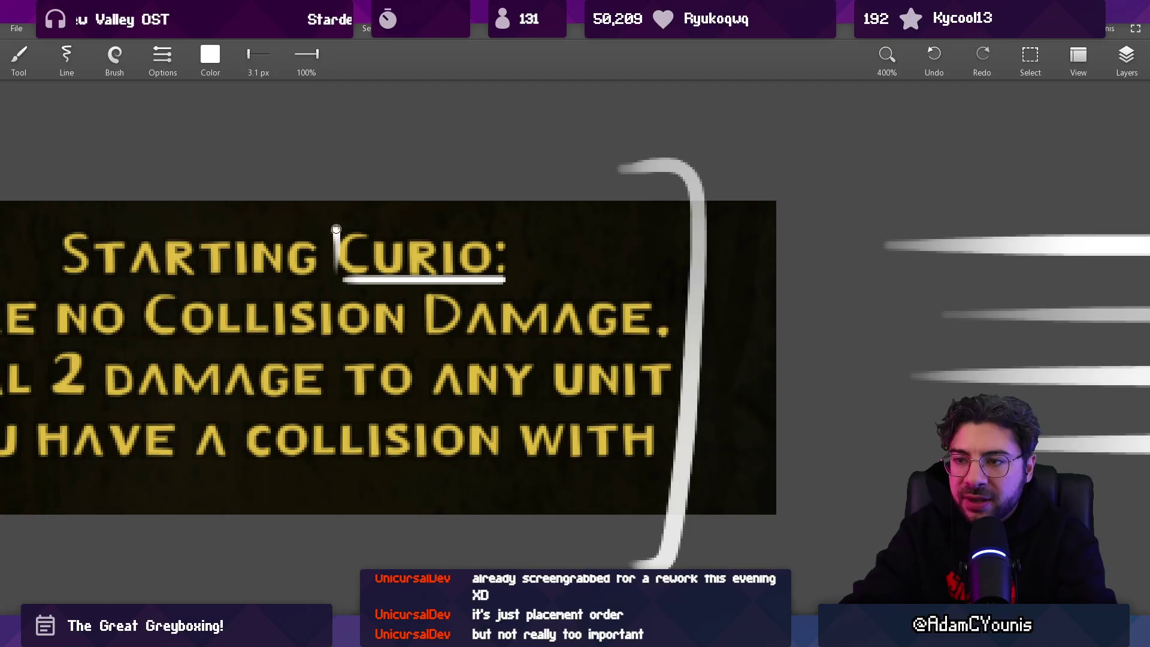
{"action": "left_click_drag", "start_coordinate": [336, 229], "coordinate": [527, 284]}
{"action": "scroll", "coordinate": [498, 307], "scroll_direction": "down", "scroll_amount": 7}
{"action": "key", "text": "ctrl+z"}
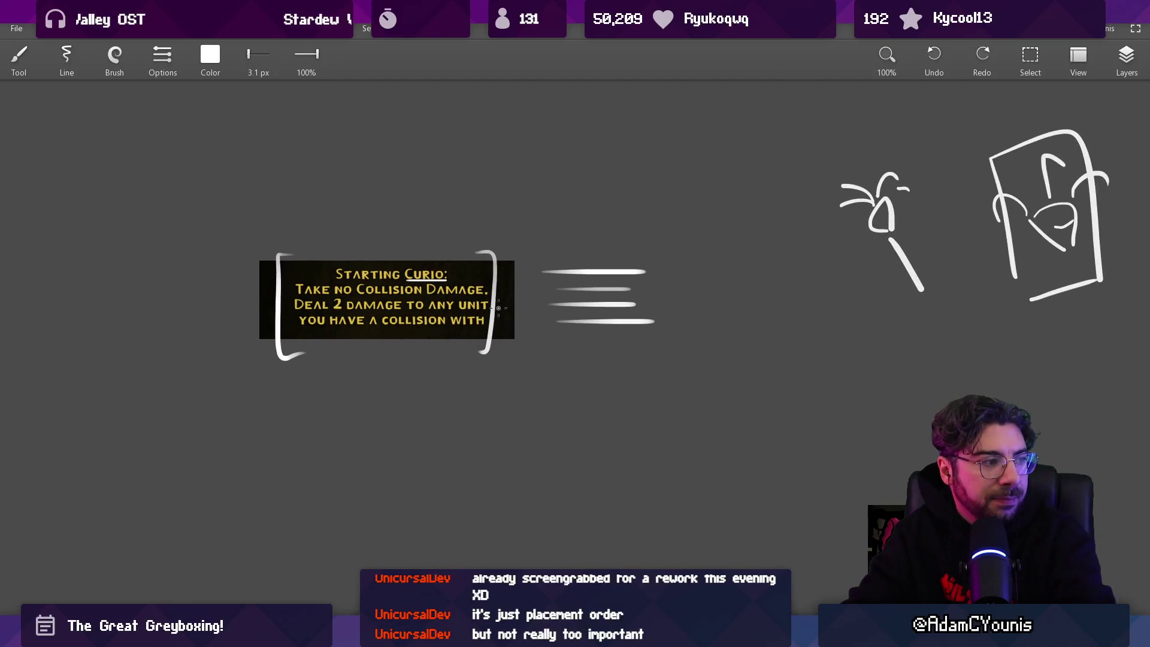
{"action": "key", "text": "ctrl+z"}
{"action": "key", "text": "ctrl+z"}
{"action": "scroll", "coordinate": [543, 283], "scroll_direction": "right", "scroll_amount": 2}
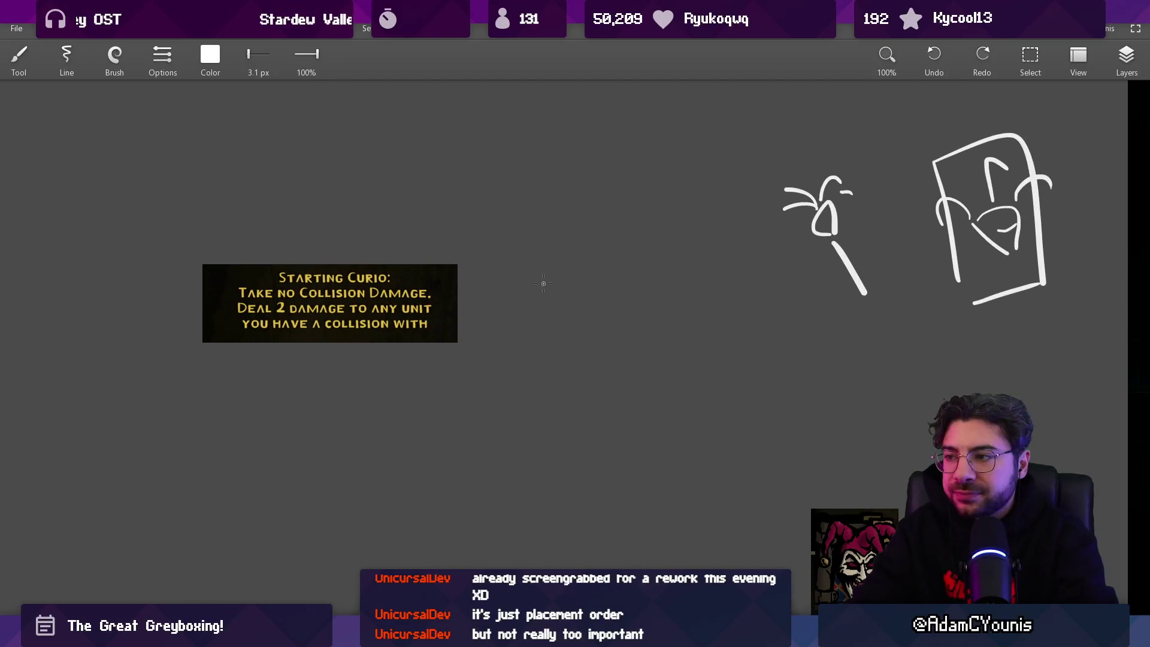
Cut and paste the baton sketch onto a new layer and move it beside the Curio box
{"action": "key", "text": "s"}
{"action": "left_click", "coordinate": [1126, 54]}
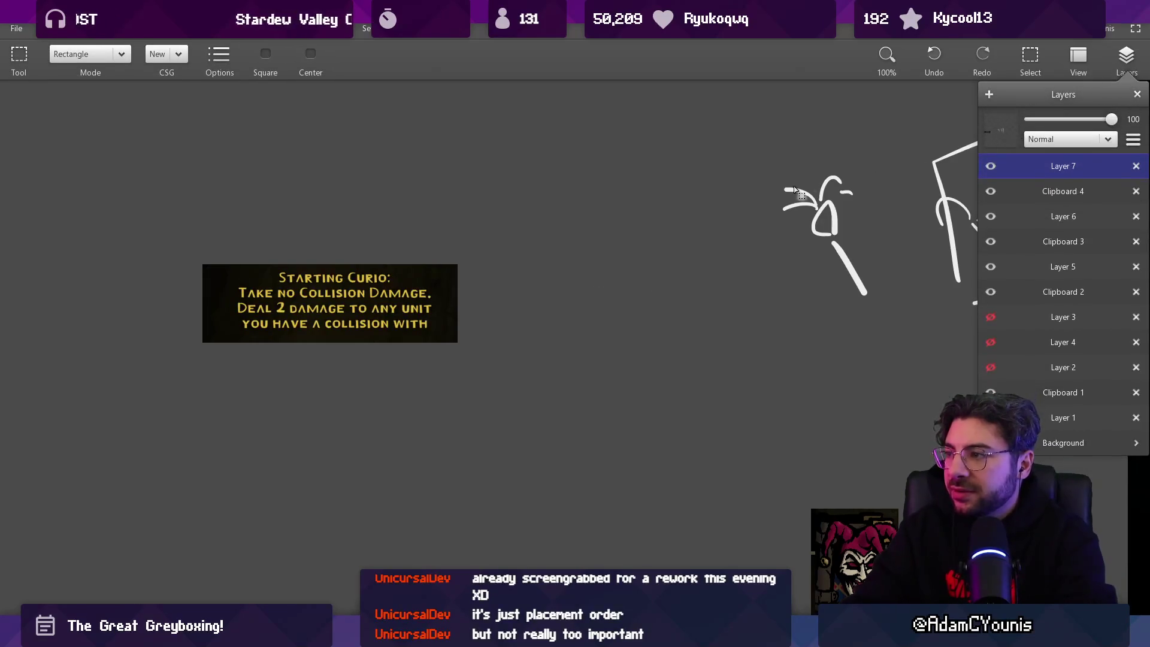
{"action": "mouse_move", "coordinate": [760, 151]}
{"action": "left_mouse_down"}
{"action": "mouse_move", "coordinate": [899, 311]}
{"action": "mouse_move", "coordinate": [689, 347]}
{"action": "mouse_move", "coordinate": [219, 377]}
{"action": "mouse_move", "coordinate": [217, 356]}
{"action": "mouse_move", "coordinate": [237, 364]}
{"action": "left_mouse_up"}
{"action": "scroll", "coordinate": [243, 367], "scroll_direction": "left", "scroll_amount": 4}
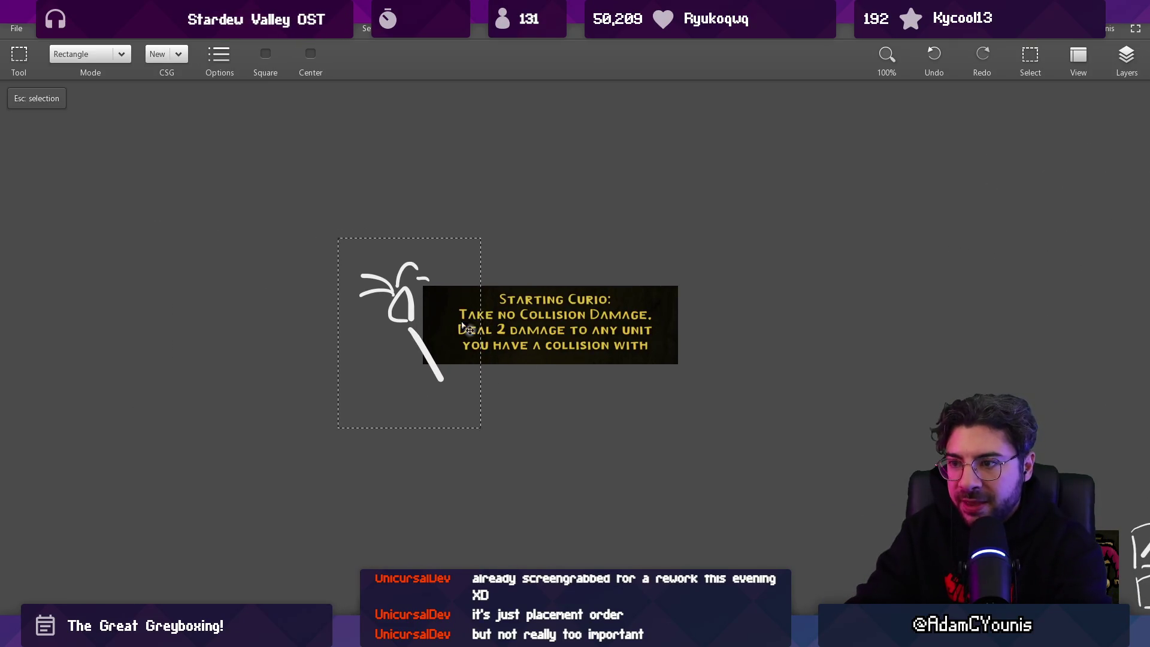
{"action": "left_click", "coordinate": [1126, 57]}
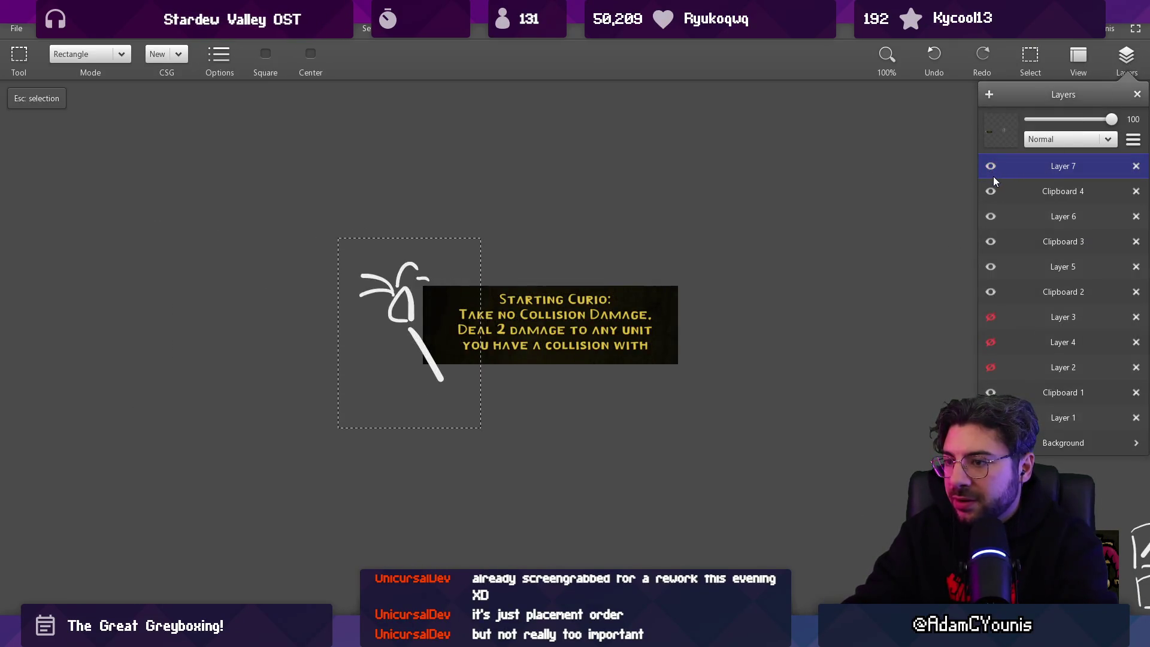
{"action": "key", "text": "ctrl+x"}
{"action": "key", "text": "ctrl+v"}
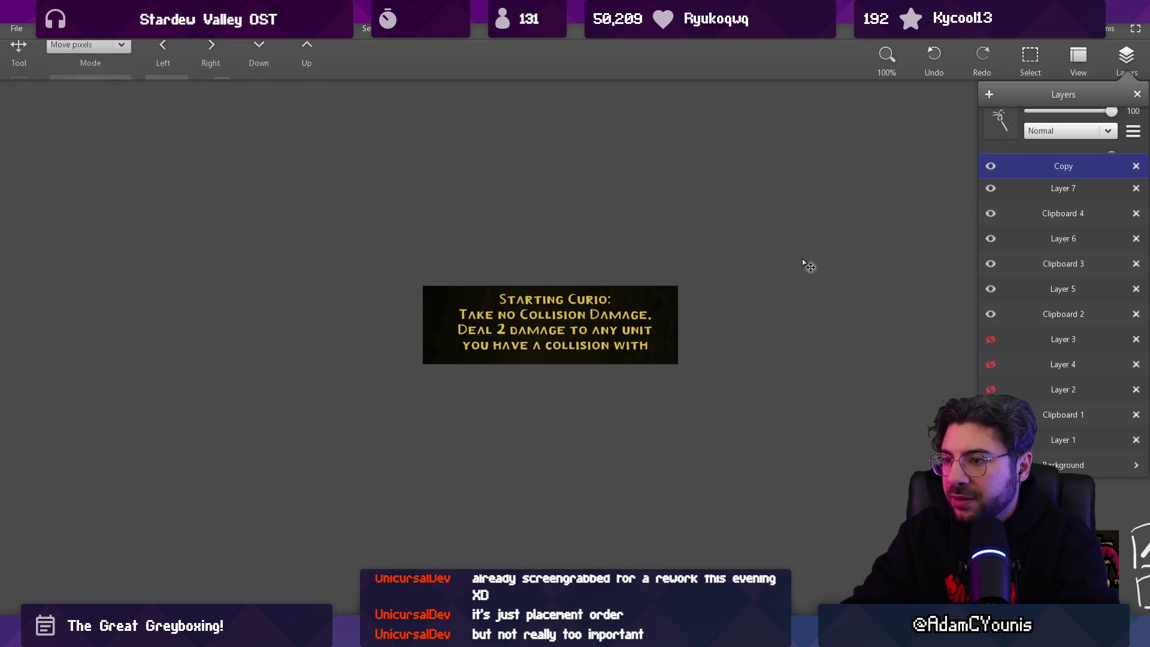
{"action": "mouse_move", "coordinate": [779, 305]}
{"action": "left_mouse_down"}
{"action": "mouse_move", "coordinate": [123, 372]}
{"action": "mouse_move", "coordinate": [145, 364]}
{"action": "left_mouse_up"}
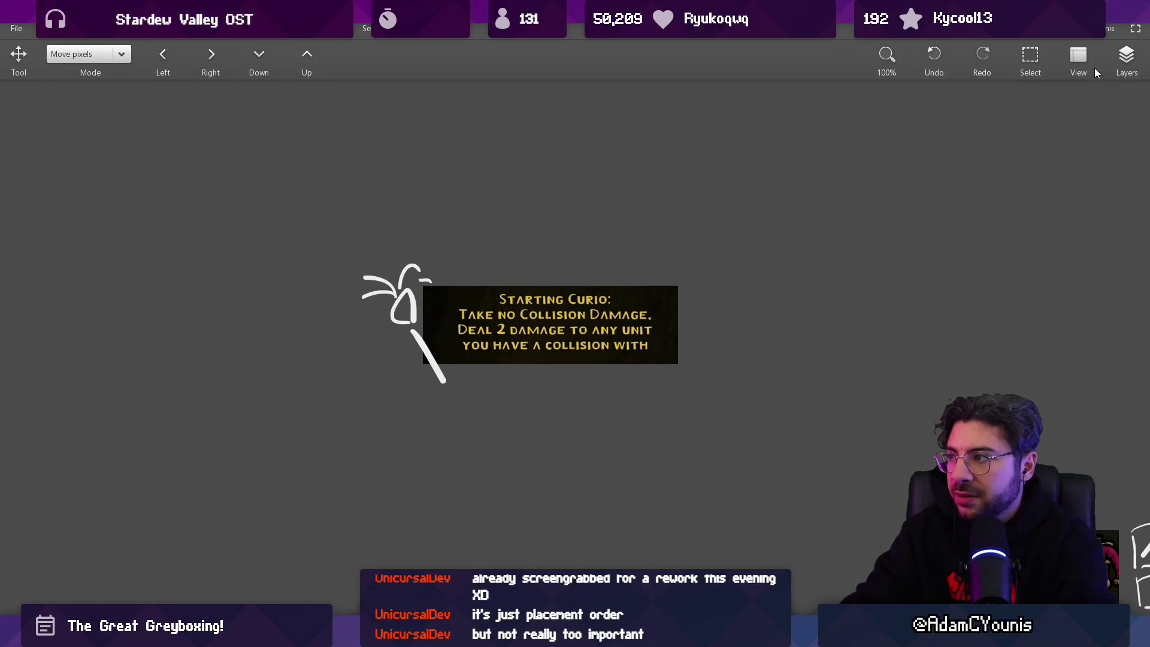
On Layer 7, select the three effect-text lines and move them down below the heading
{"action": "left_click", "coordinate": [996, 191]}
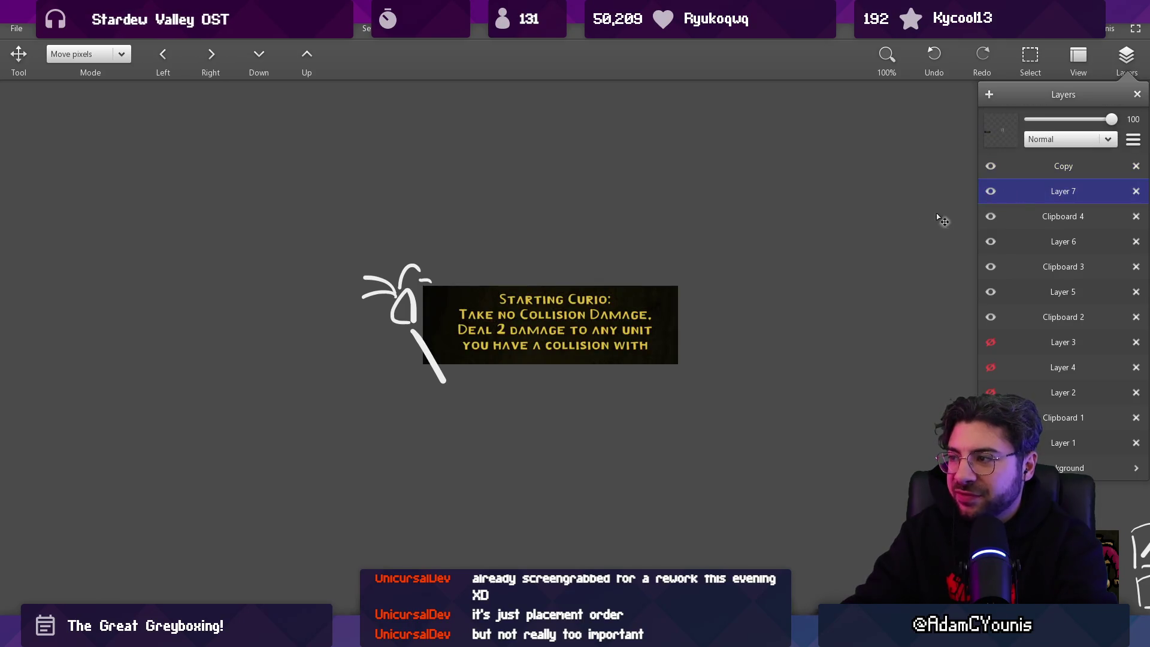
{"action": "key", "text": "m"}
{"action": "left_click_drag", "start_coordinate": [421, 309], "coordinate": [687, 363]}
{"action": "left_click_drag", "start_coordinate": [632, 340], "coordinate": [635, 355]}
Erase 'Starting' from the heading, leaving 'Curio:'
{"action": "mouse_move", "coordinate": [494, 311]}
{"action": "left_mouse_down"}
{"action": "mouse_move", "coordinate": [554, 290]}
{"action": "mouse_move", "coordinate": [607, 290]}
{"action": "left_mouse_up"}
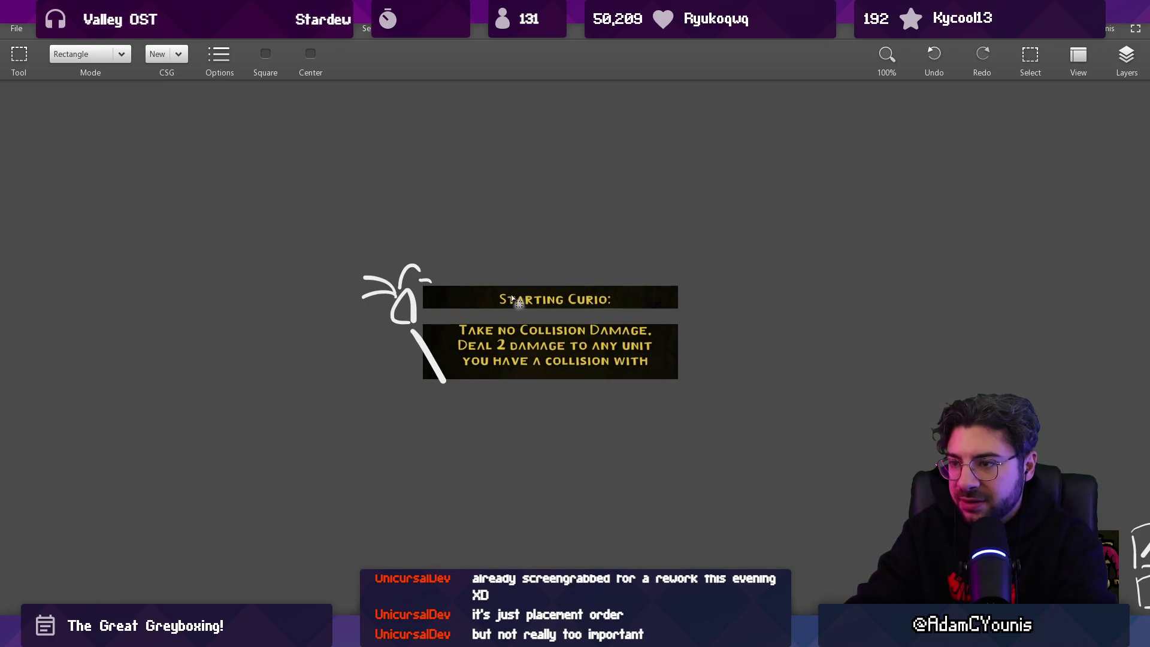
{"action": "key", "text": "e"}
{"action": "mouse_move", "coordinate": [428, 297]}
{"action": "left_mouse_down"}
{"action": "mouse_move", "coordinate": [450, 285]}
{"action": "mouse_move", "coordinate": [492, 297]}
{"action": "left_mouse_up"}
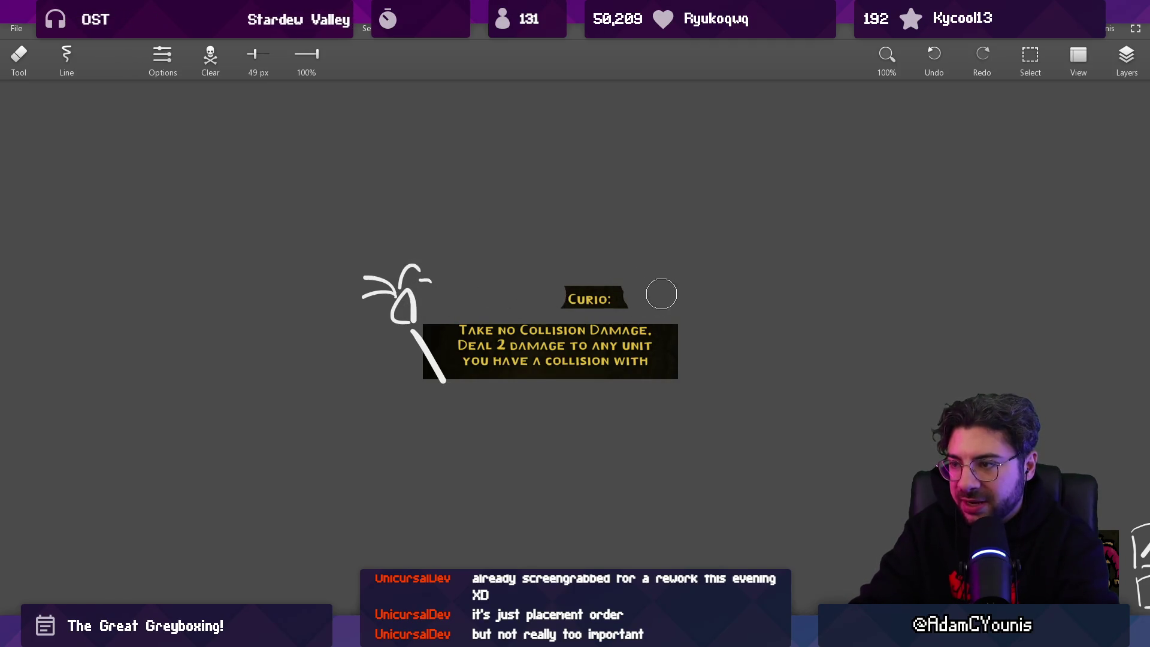
Select the 'Curio:' label, scale it down and move it just above the effect text
{"action": "key", "text": "s"}
{"action": "left_click_drag", "start_coordinate": [633, 312], "coordinate": [486, 248]}
{"action": "left_click_drag", "start_coordinate": [554, 272], "coordinate": [506, 287]}
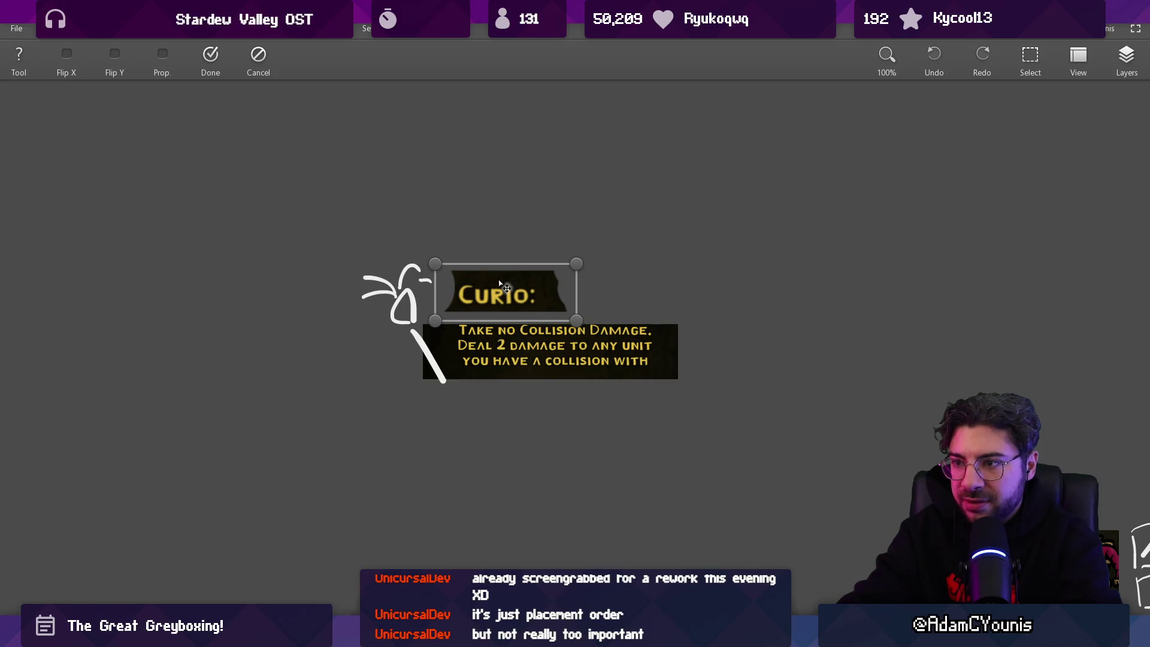
{"action": "mouse_move", "coordinate": [576, 264]}
{"action": "left_mouse_down"}
{"action": "mouse_move", "coordinate": [525, 267]}
{"action": "mouse_move", "coordinate": [525, 286]}
{"action": "mouse_move", "coordinate": [497, 282]}
{"action": "left_mouse_up"}
{"action": "key", "text": "b"}
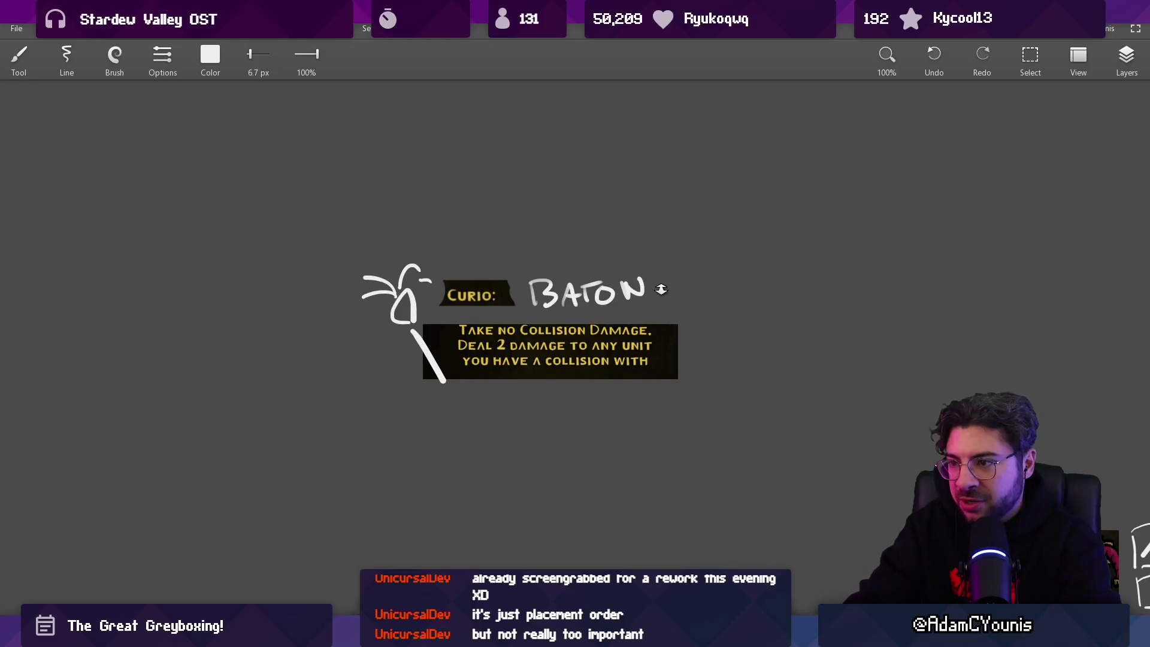
Letter BATON beside 'Curio:', undo a stray circle around it, and select the effect card
{"action": "scroll", "coordinate": [660, 289], "scroll_direction": "down", "scroll_amount": 2}
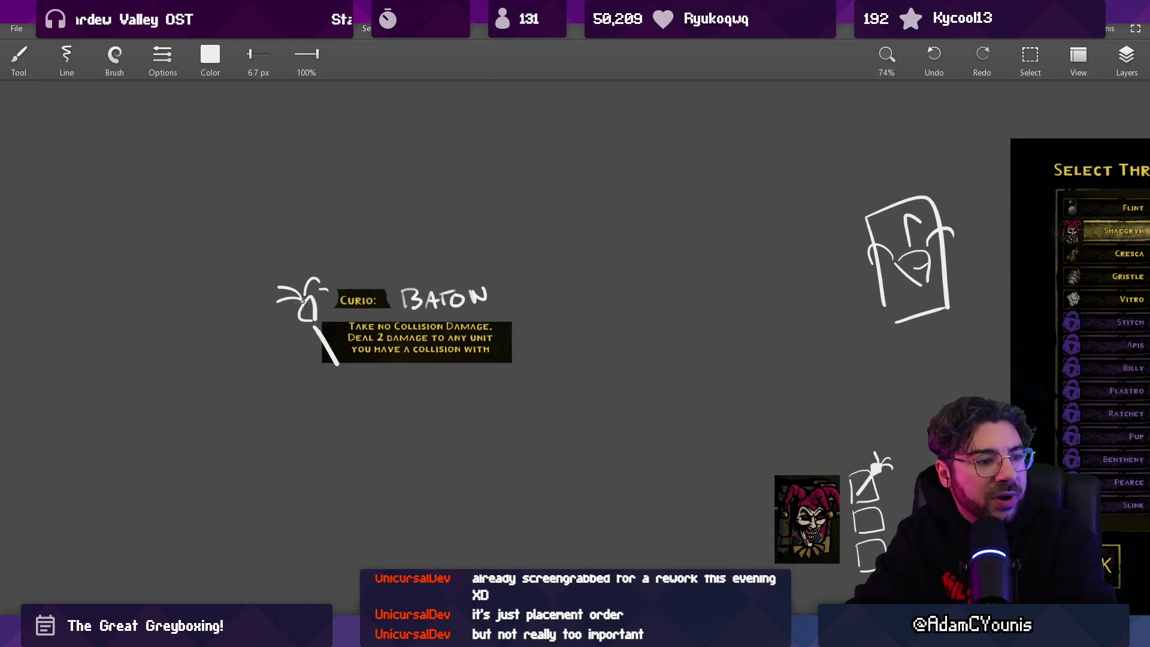
{"action": "key", "text": "ctrl+z"}
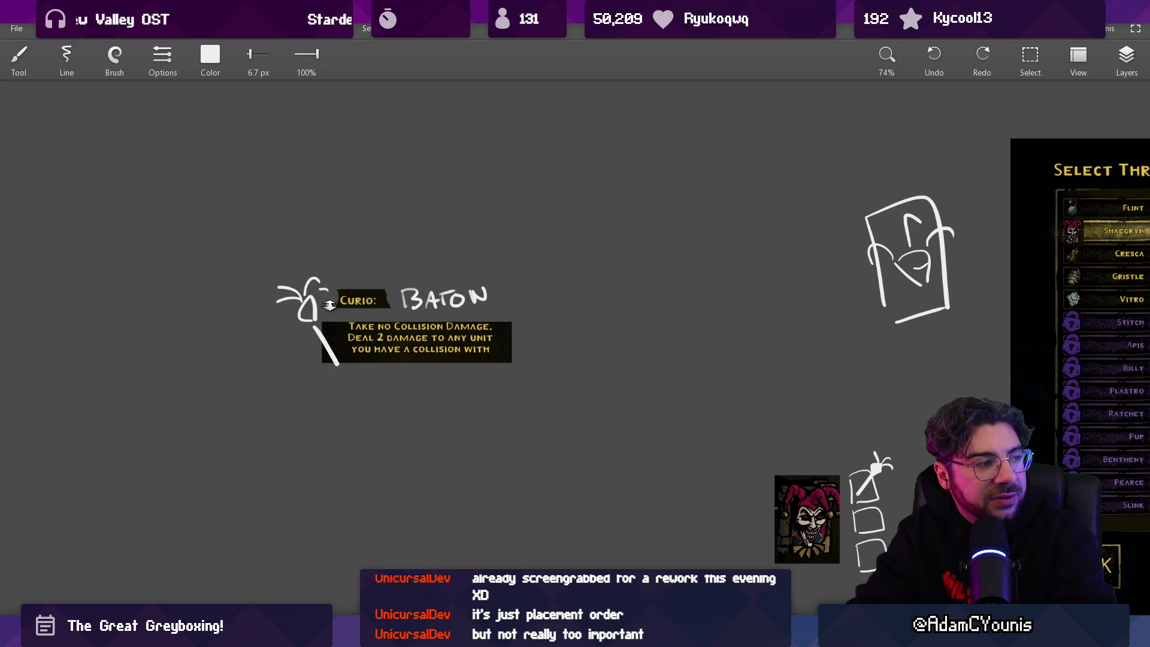
{"action": "scroll", "coordinate": [329, 300], "scroll_direction": "up", "scroll_amount": 1}
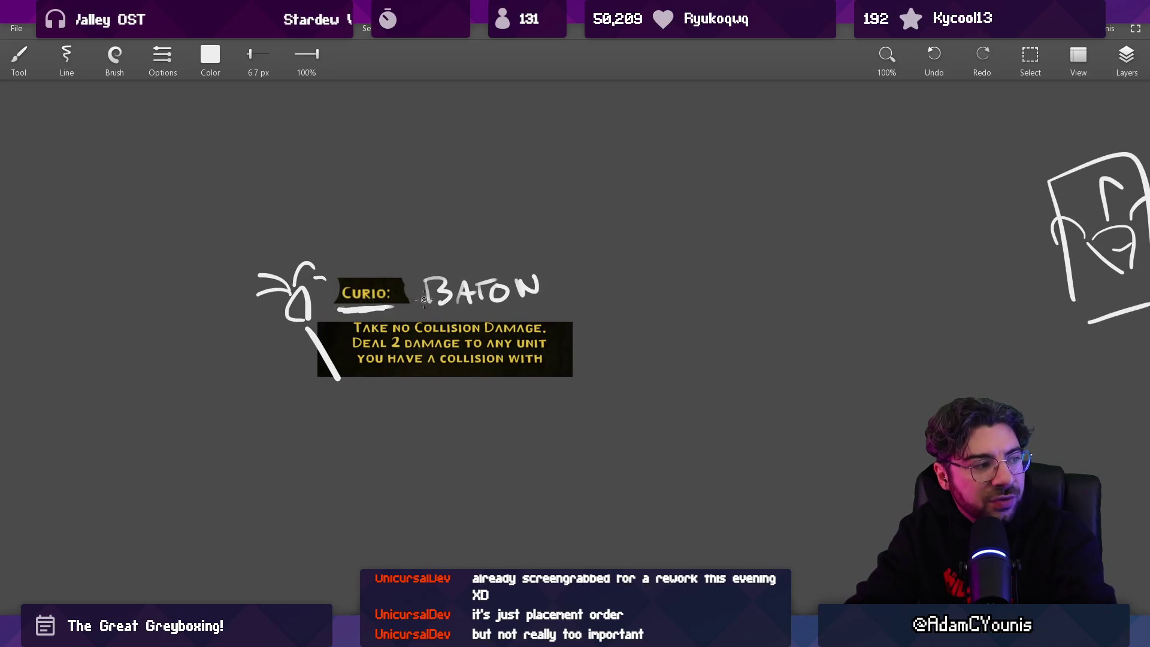
{"action": "left_click_drag", "start_coordinate": [515, 246], "coordinate": [556, 257]}
{"action": "key", "text": "ctrl+z"}
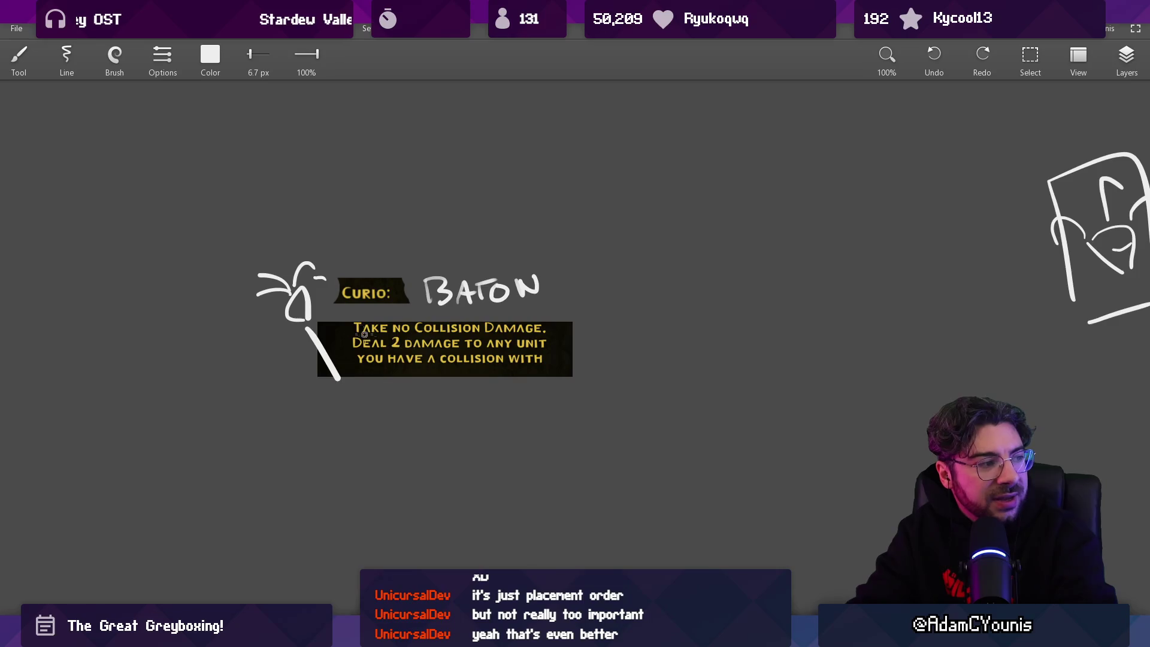
{"action": "key", "text": "s"}
{"action": "left_click_drag", "start_coordinate": [305, 313], "coordinate": [581, 390]}
{"action": "left_click", "coordinate": [1126, 63]}
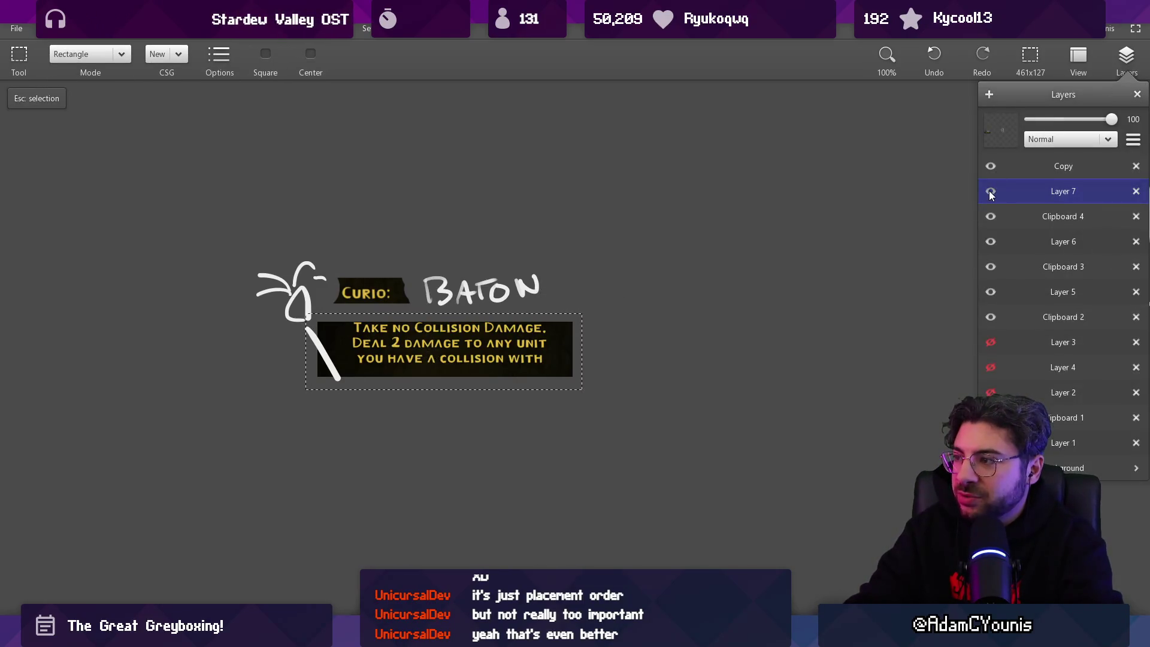
{"action": "left_click", "coordinate": [18, 60]}
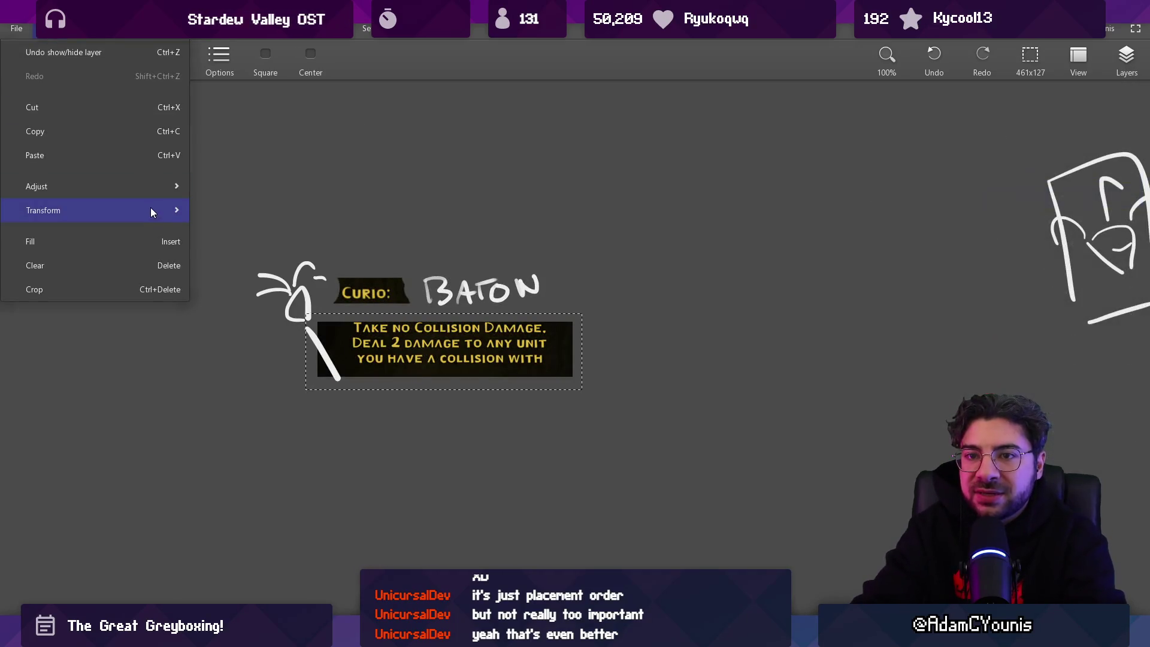
{"action": "left_click", "coordinate": [231, 186]}
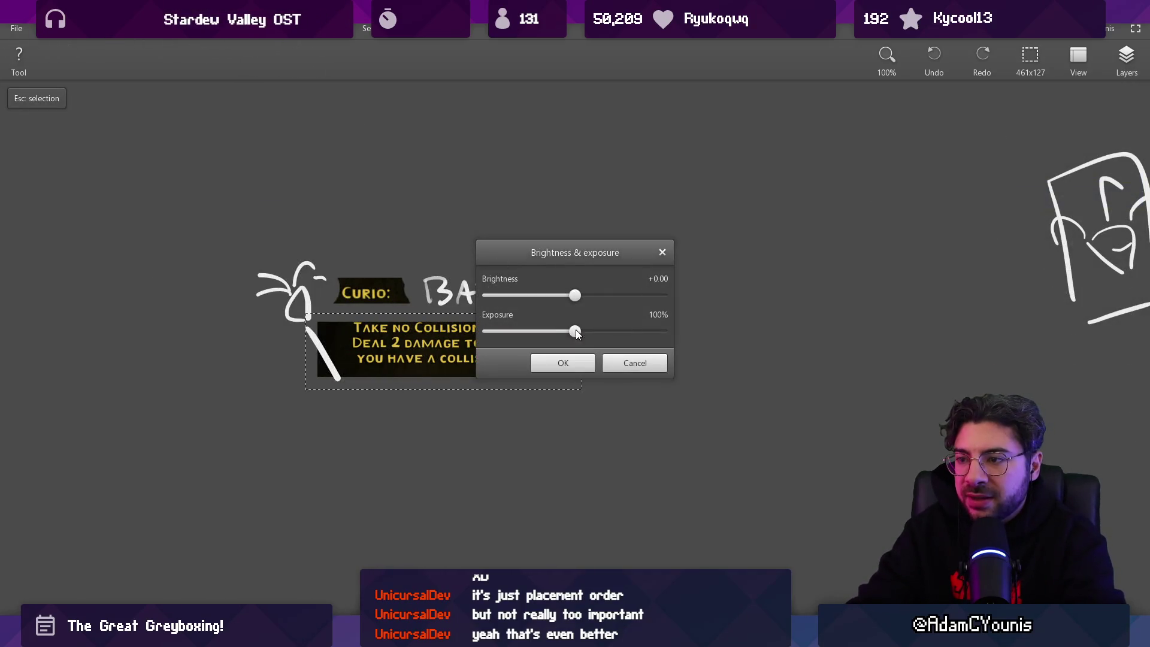
{"action": "left_click", "coordinate": [635, 363]}
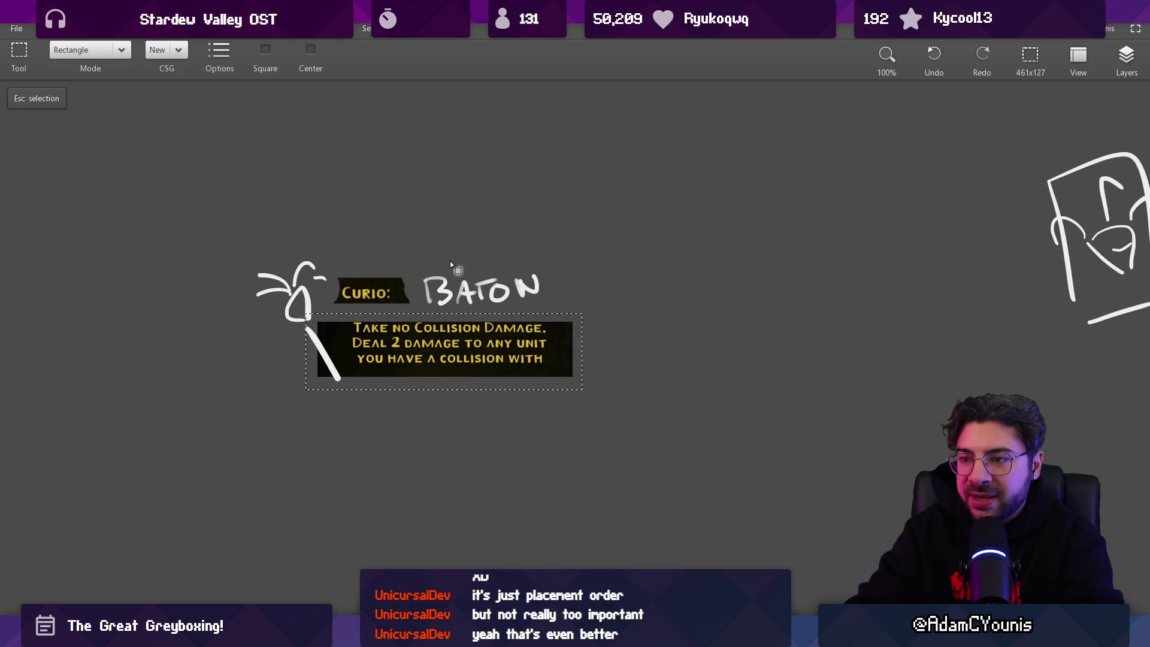
{"action": "left_click", "coordinate": [18, 60]}
{"action": "mouse_move", "coordinate": [120, 186]}
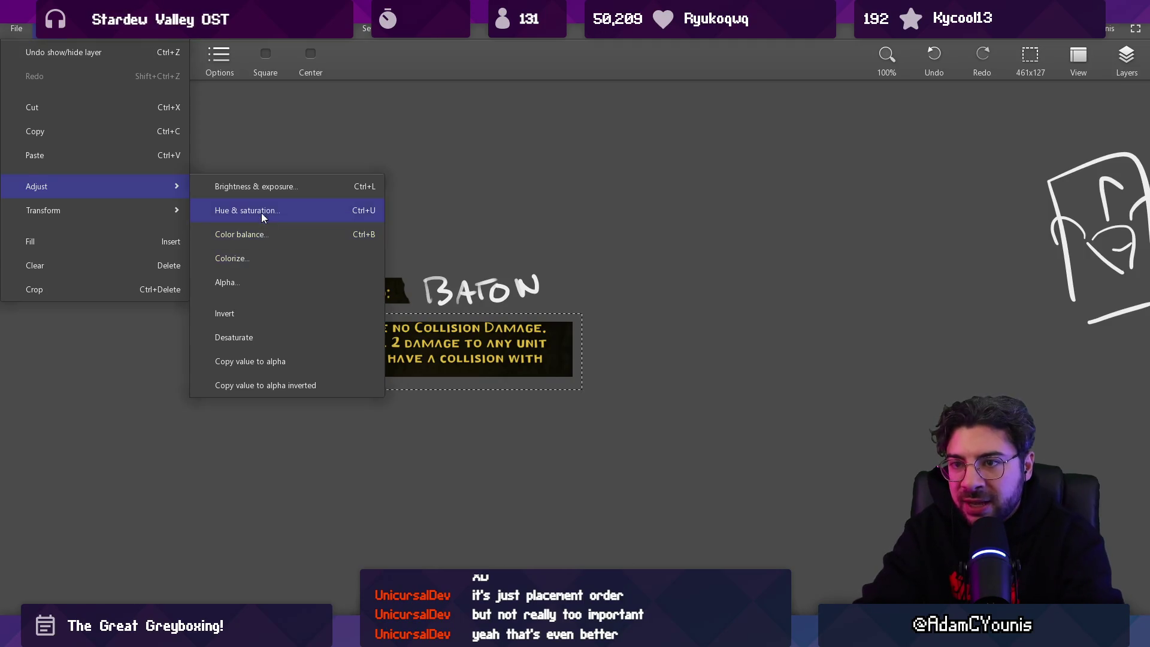
{"action": "left_click", "coordinate": [263, 211]}
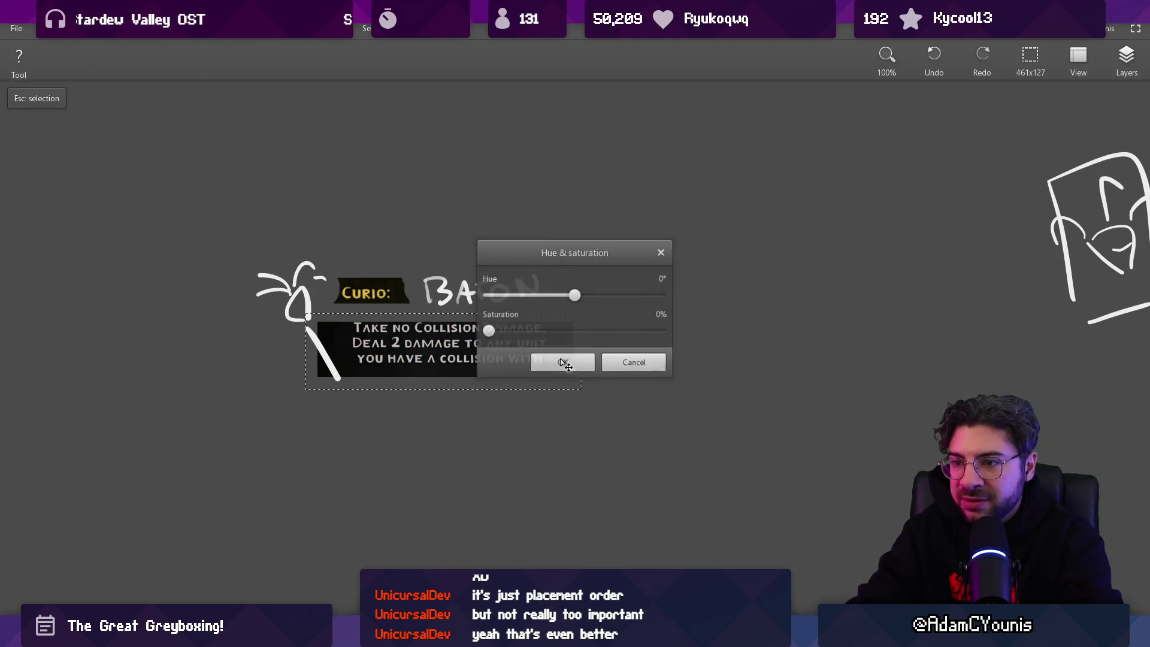
{"action": "left_click", "coordinate": [635, 363]}
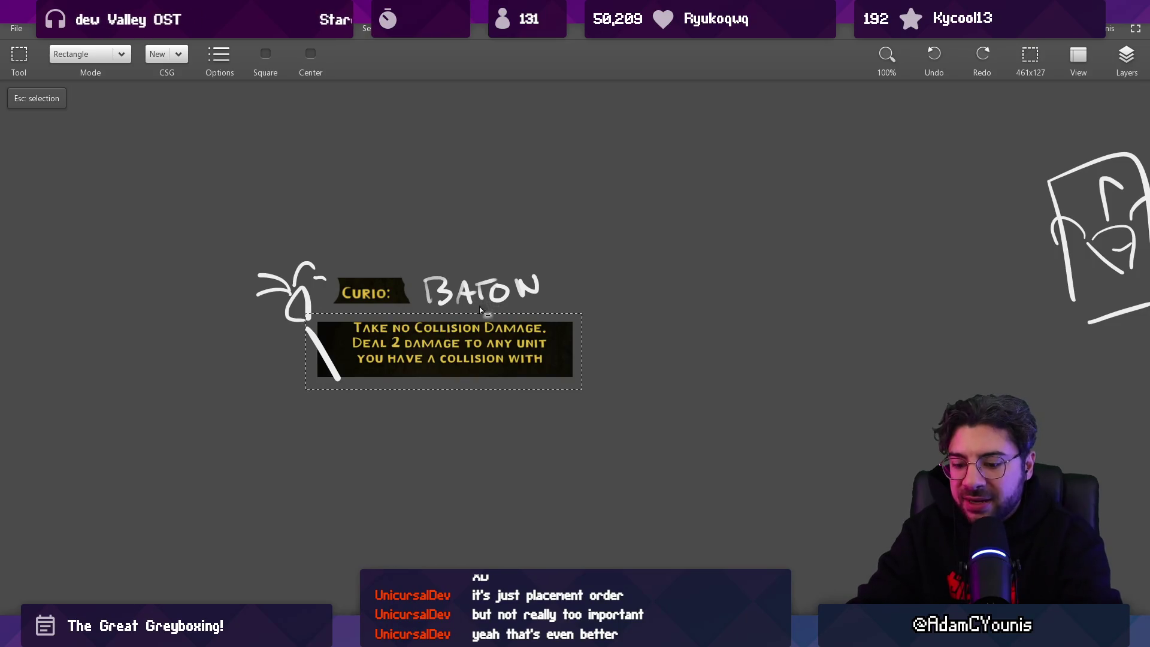
{"action": "key", "text": "ctrl+t"}
{"action": "left_click_drag", "start_coordinate": [479, 310], "coordinate": [387, 359]}
Widen the effect card, then paint the '2' of 'Deal 2 damage' red with a 3.5 px brush
{"action": "left_click_drag", "start_coordinate": [532, 350], "coordinate": [539, 349]}
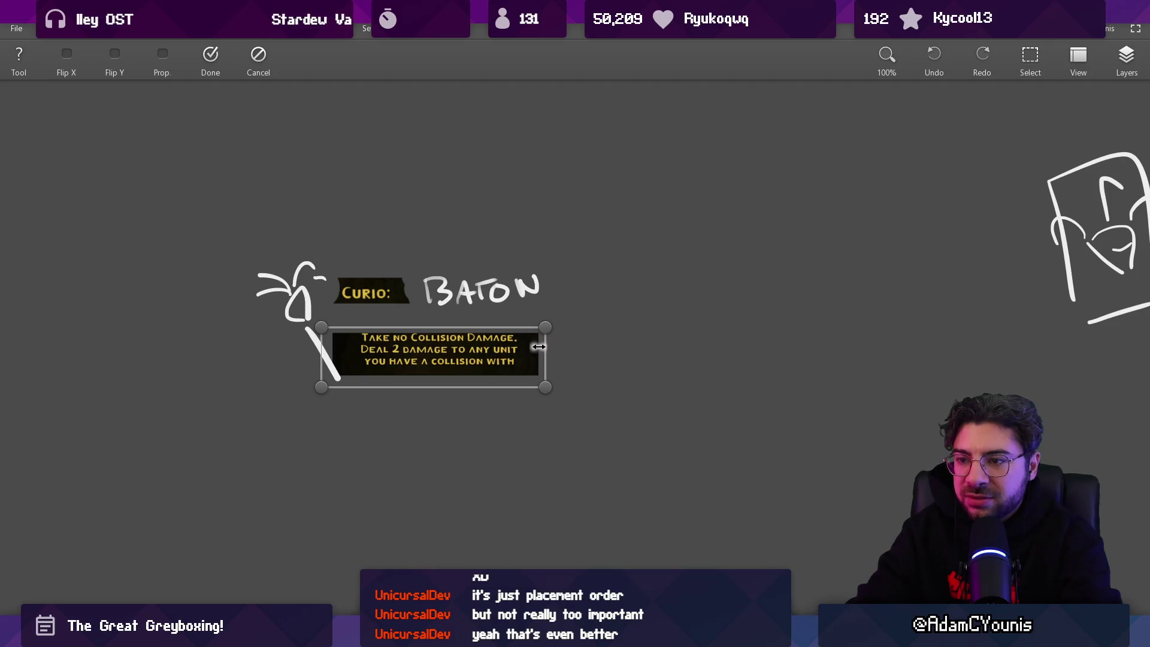
{"action": "key", "text": "Return"}
{"action": "key", "text": "b"}
{"action": "scroll", "coordinate": [363, 351], "scroll_direction": "up", "scroll_amount": 5}
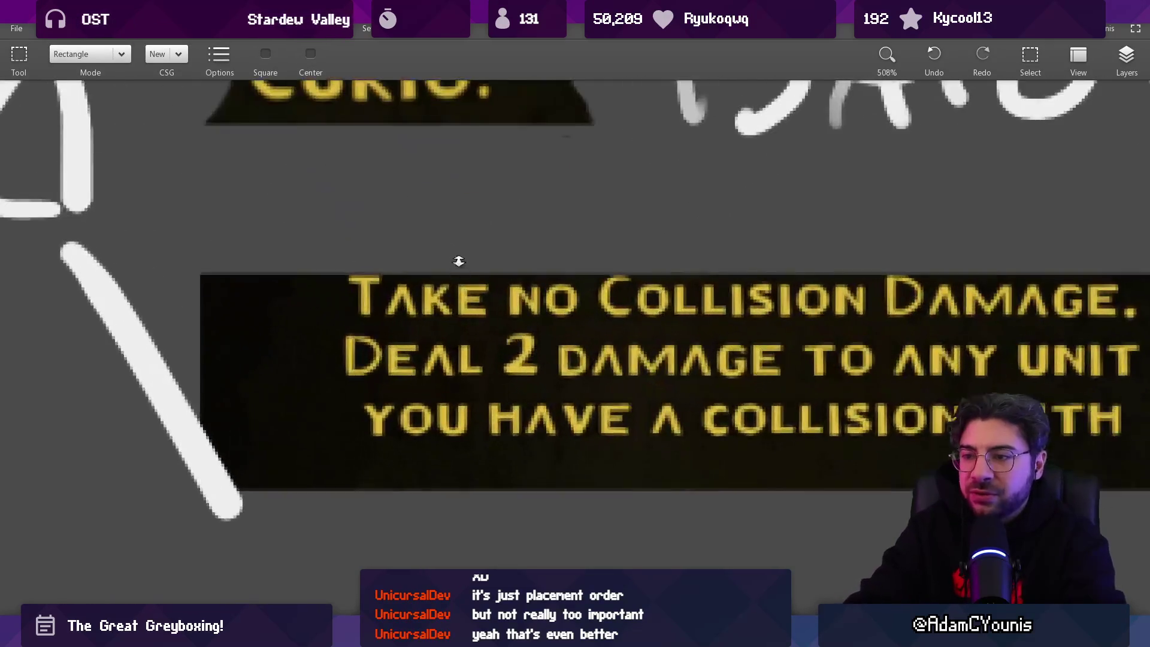
{"action": "left_click", "coordinate": [162, 55]}
{"action": "left_click", "coordinate": [208, 61]}
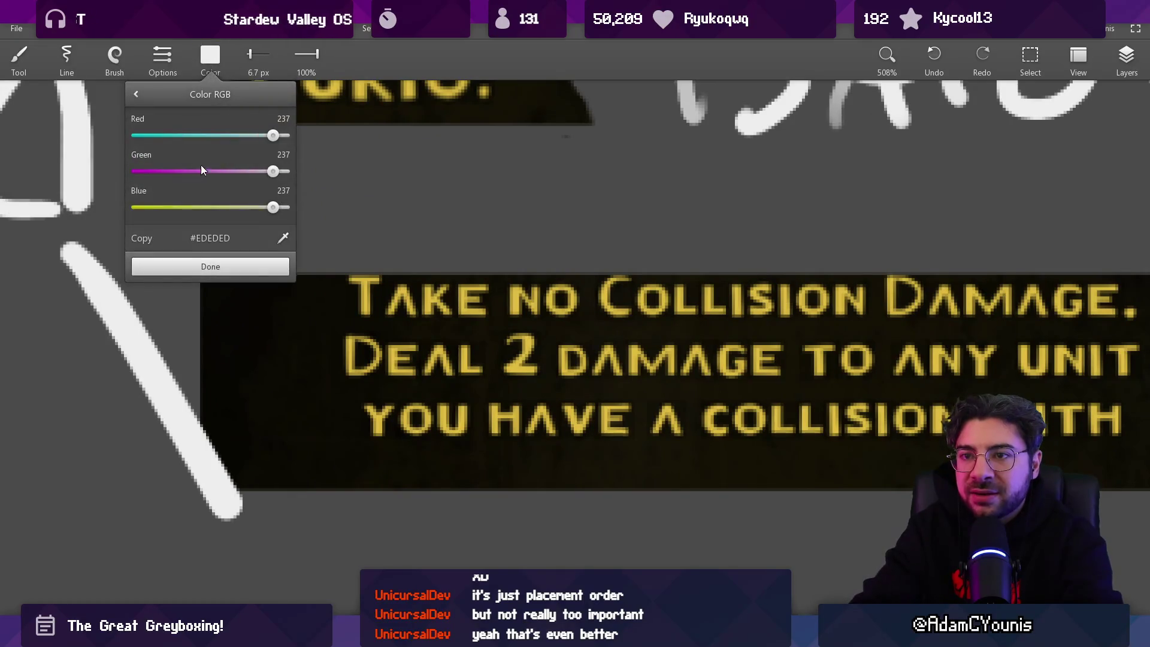
{"action": "left_click_drag", "start_coordinate": [200, 170], "coordinate": [140, 171]}
{"action": "left_click_drag", "start_coordinate": [193, 207], "coordinate": [161, 207]}
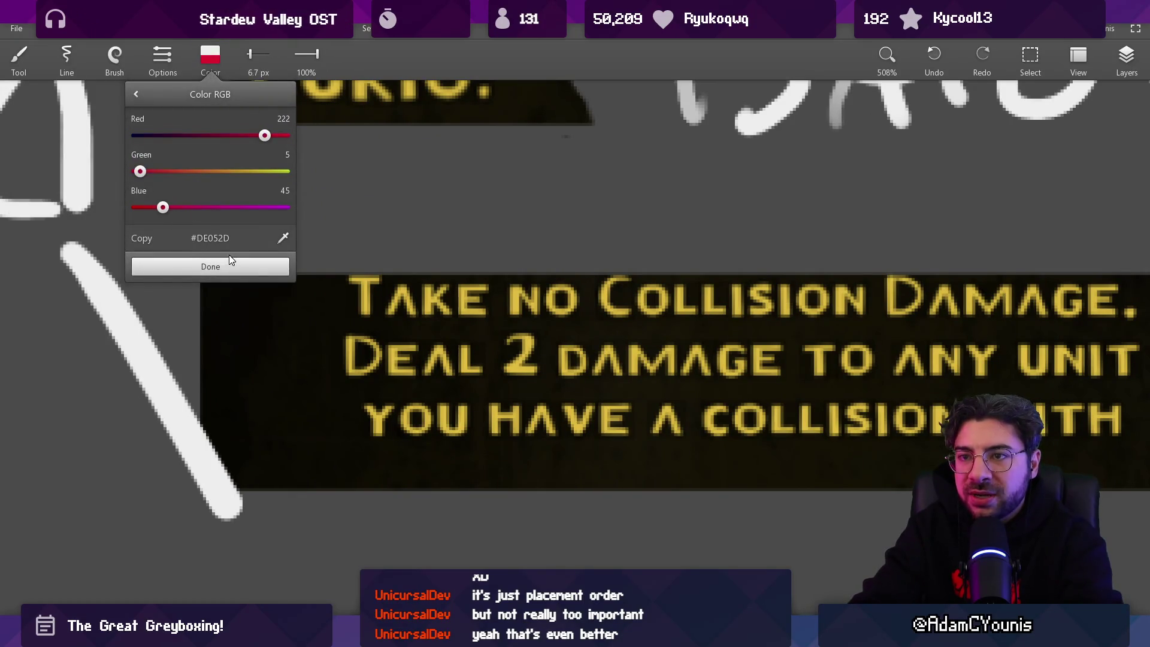
{"action": "left_click", "coordinate": [227, 258]}
{"action": "key", "text": "bracketleft"}
{"action": "mouse_move", "coordinate": [507, 340]}
{"action": "left_mouse_down"}
{"action": "mouse_move", "coordinate": [522, 344]}
{"action": "mouse_move", "coordinate": [503, 373]}
{"action": "mouse_move", "coordinate": [542, 374]}
{"action": "left_mouse_up"}
{"action": "scroll", "coordinate": [501, 347], "scroll_direction": "down", "scroll_amount": 10}
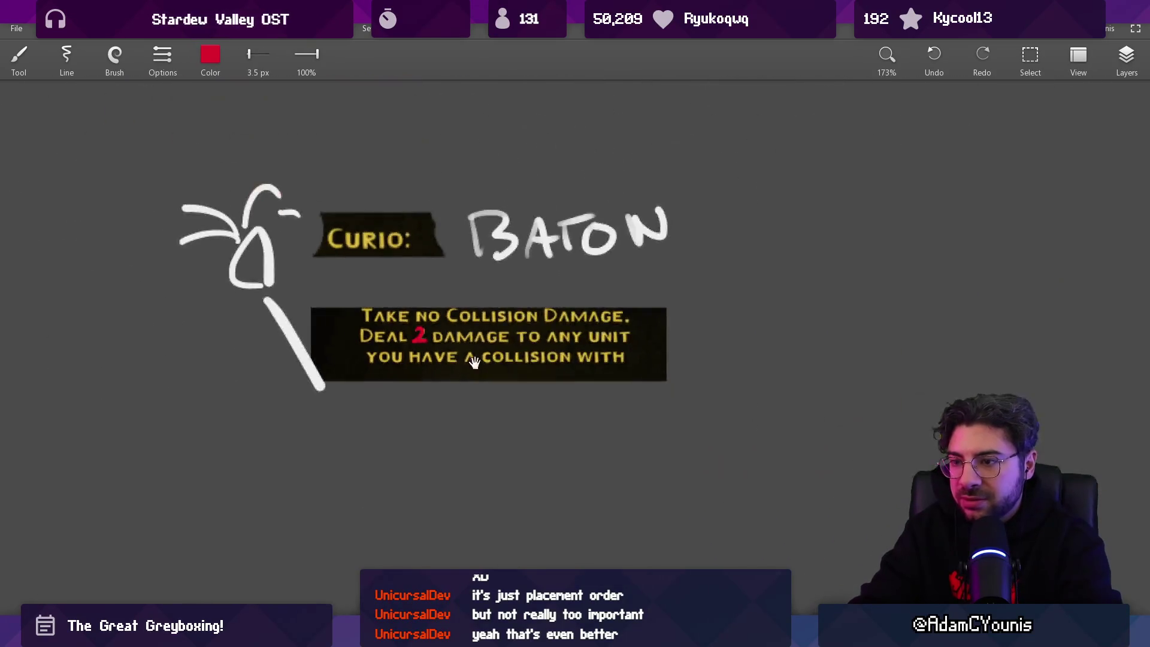
{"action": "left_click_drag", "start_coordinate": [493, 301], "coordinate": [487, 321]}
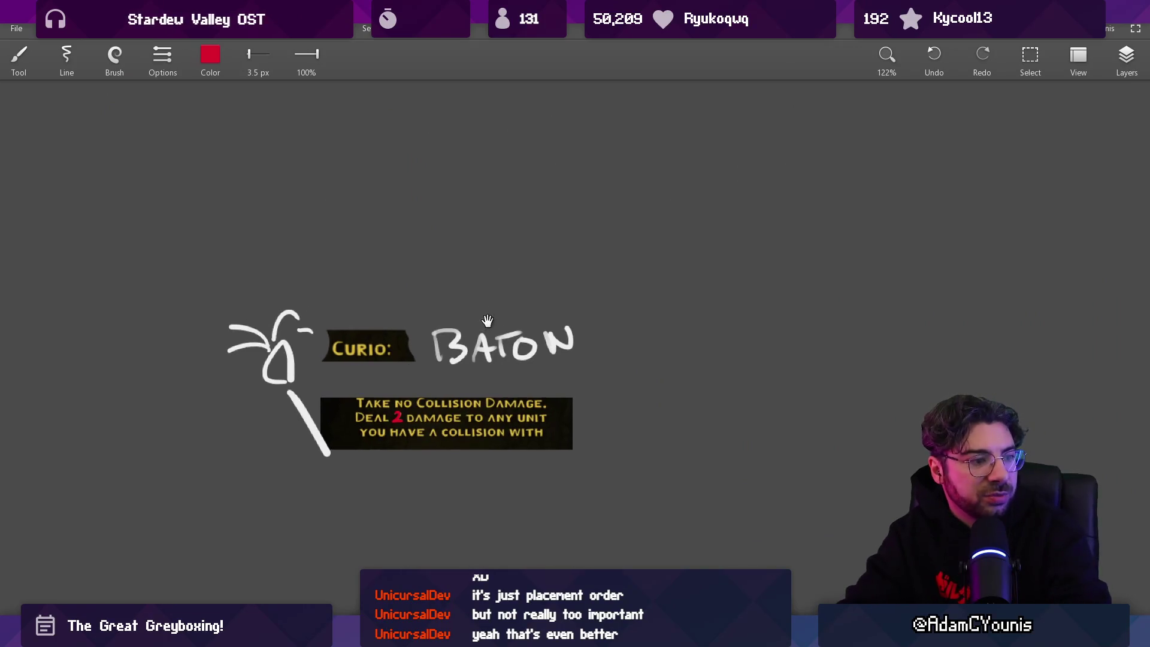
{"action": "scroll", "coordinate": [431, 381], "scroll_direction": "up", "scroll_amount": 5}
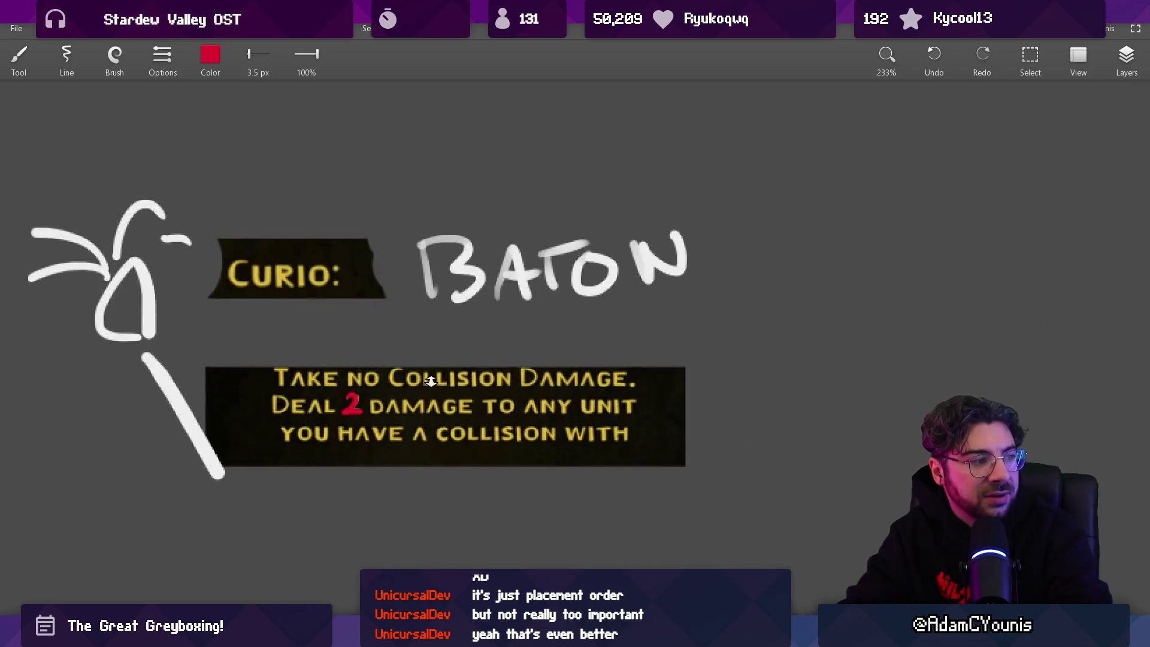
{"action": "scroll", "coordinate": [421, 450], "scroll_direction": "down", "scroll_amount": 3}
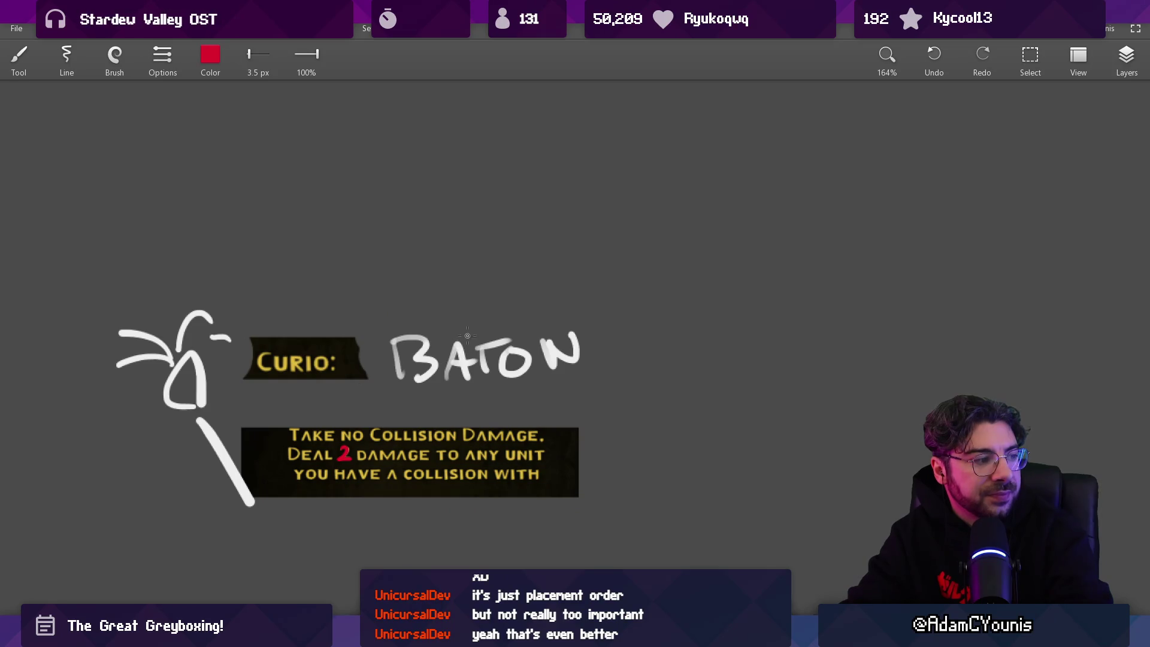
{"action": "scroll", "coordinate": [467, 335], "scroll_direction": "down", "scroll_amount": 2}
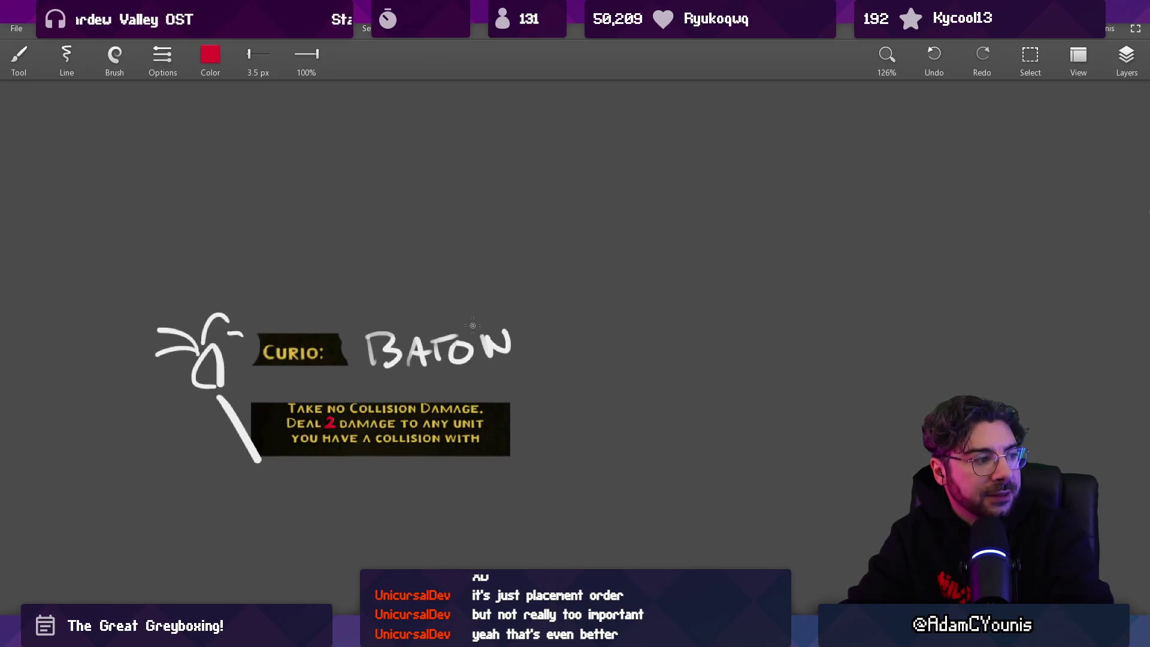
{"action": "scroll", "coordinate": [452, 342], "scroll_direction": "down", "scroll_amount": 5}
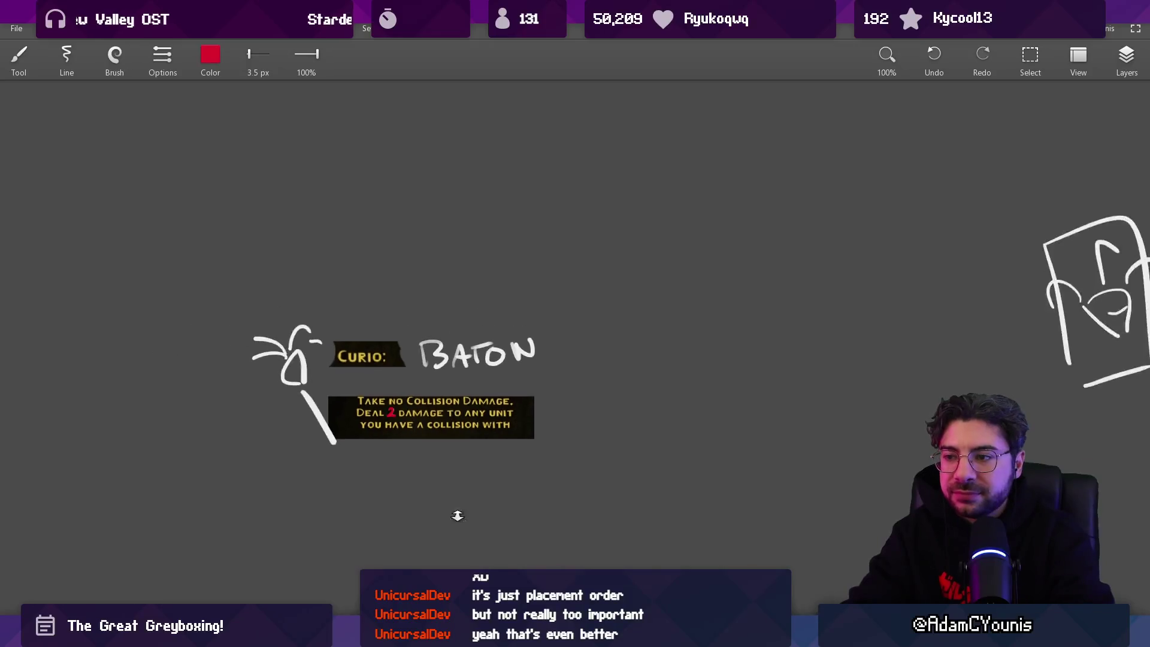
{"action": "scroll", "coordinate": [416, 267], "scroll_direction": "right", "scroll_amount": 10}
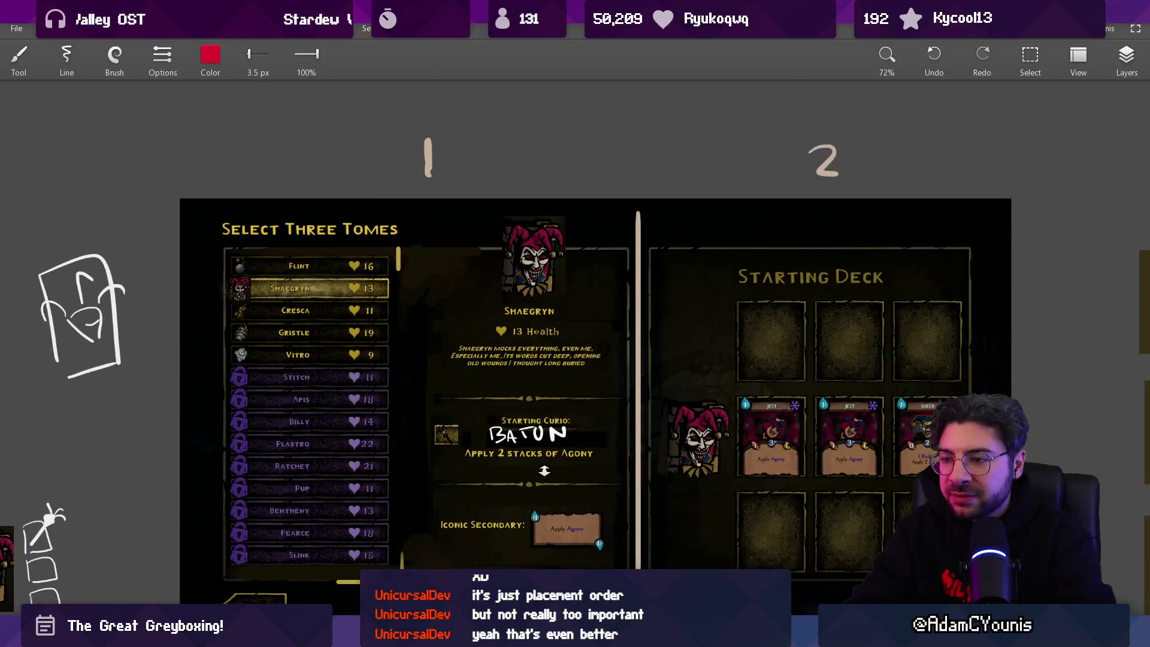
{"action": "scroll", "coordinate": [557, 328], "scroll_direction": "down", "scroll_amount": 5}
{"action": "scroll", "coordinate": [568, 254], "scroll_direction": "up", "scroll_amount": 5}
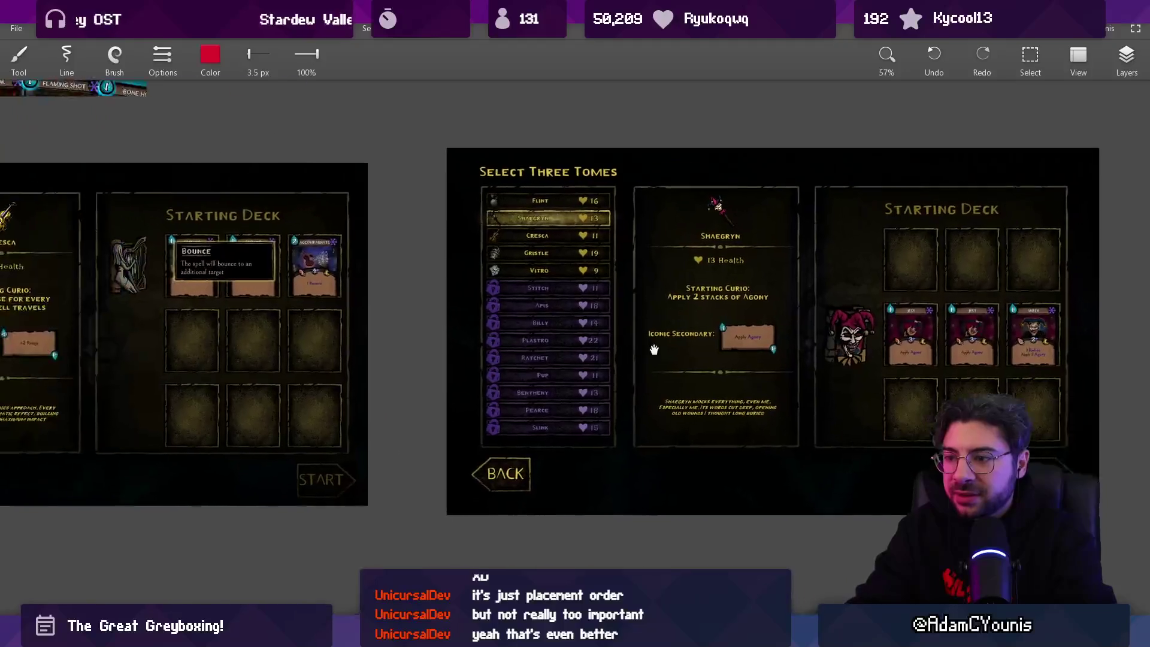
{"action": "scroll", "coordinate": [500, 340], "scroll_direction": "up", "scroll_amount": 1}
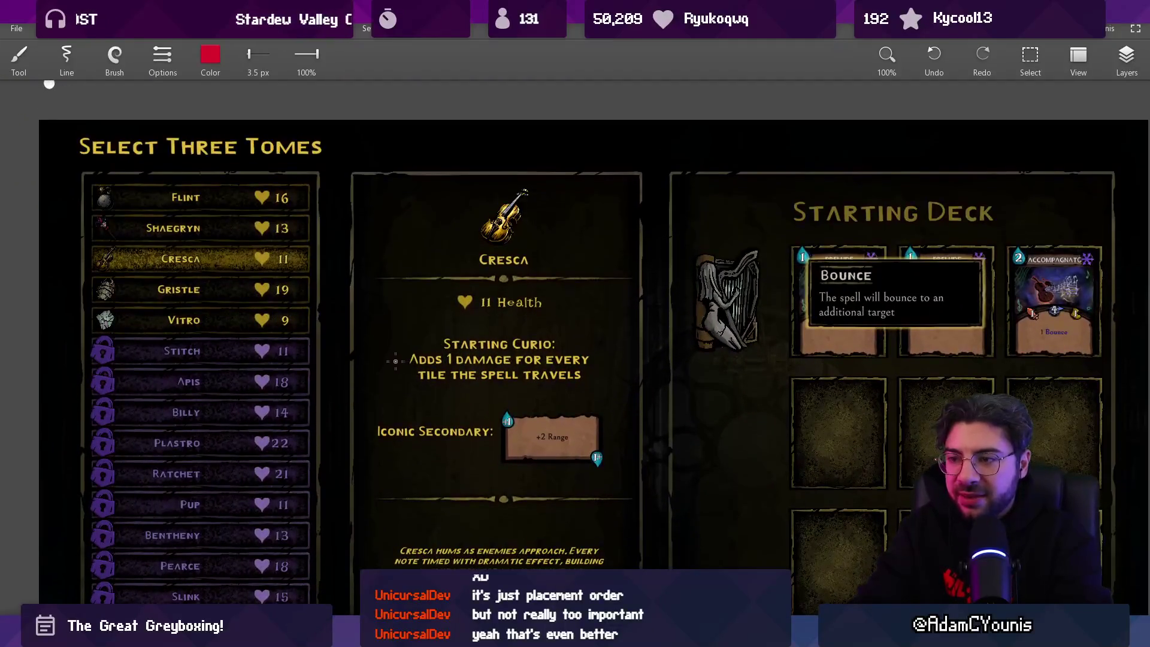
{"action": "left_click_drag", "start_coordinate": [394, 337], "coordinate": [597, 390]}
{"action": "key", "text": "ctrl+z"}
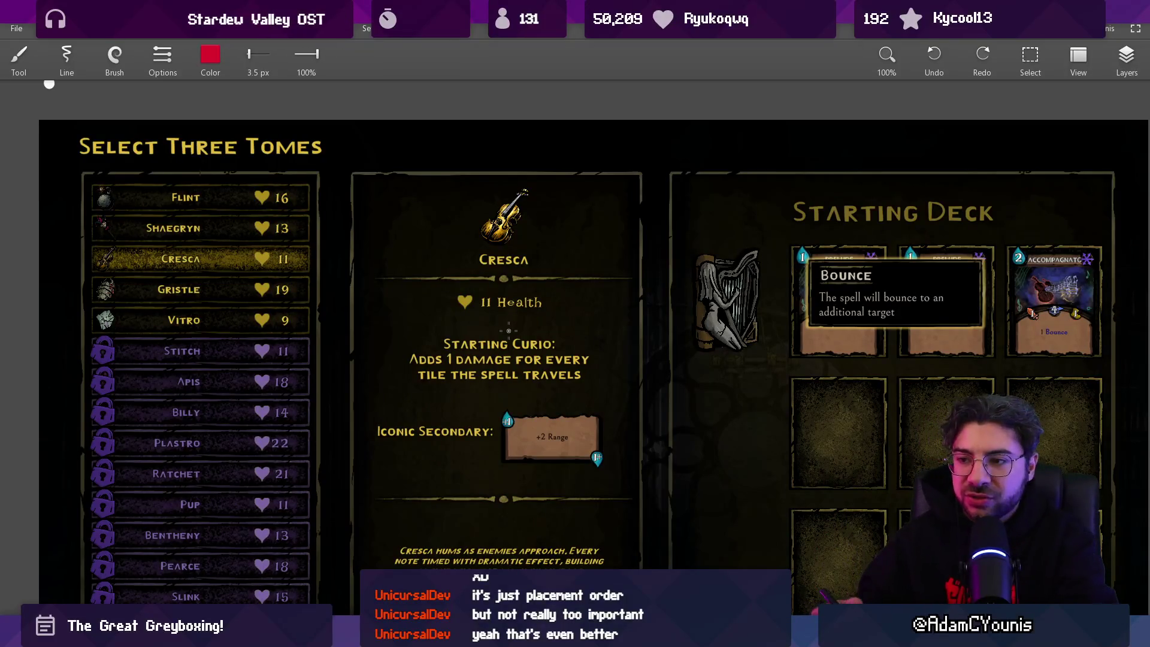
{"action": "scroll", "coordinate": [509, 330], "scroll_direction": "down", "scroll_amount": 1}
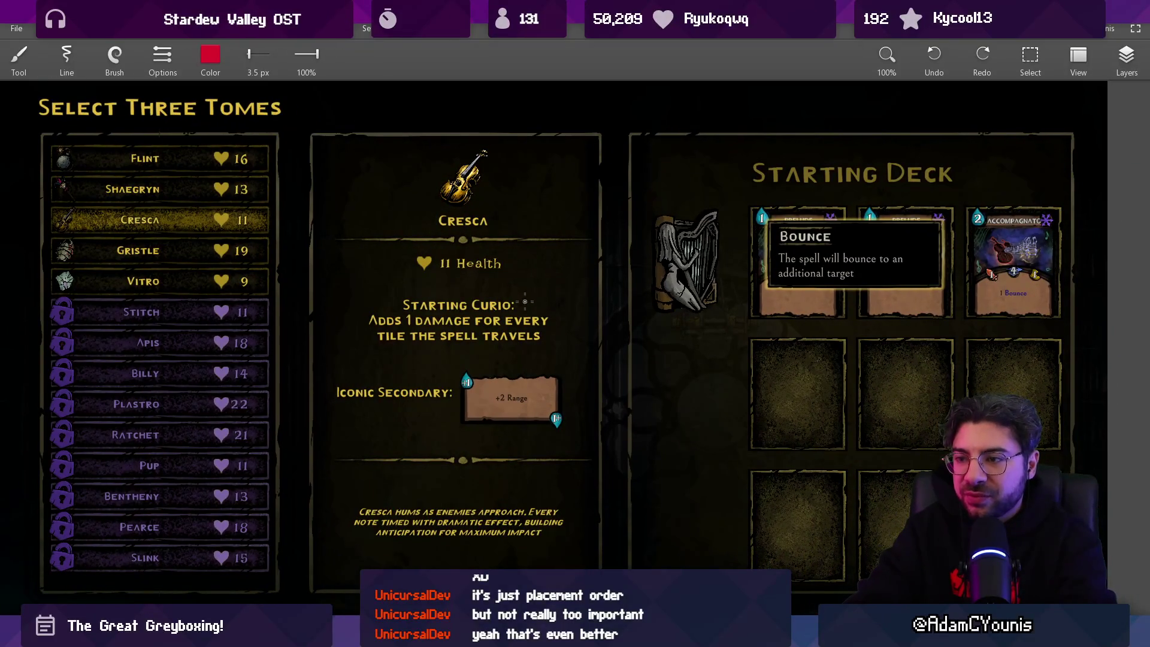
{"action": "key", "text": "ctrl+z"}
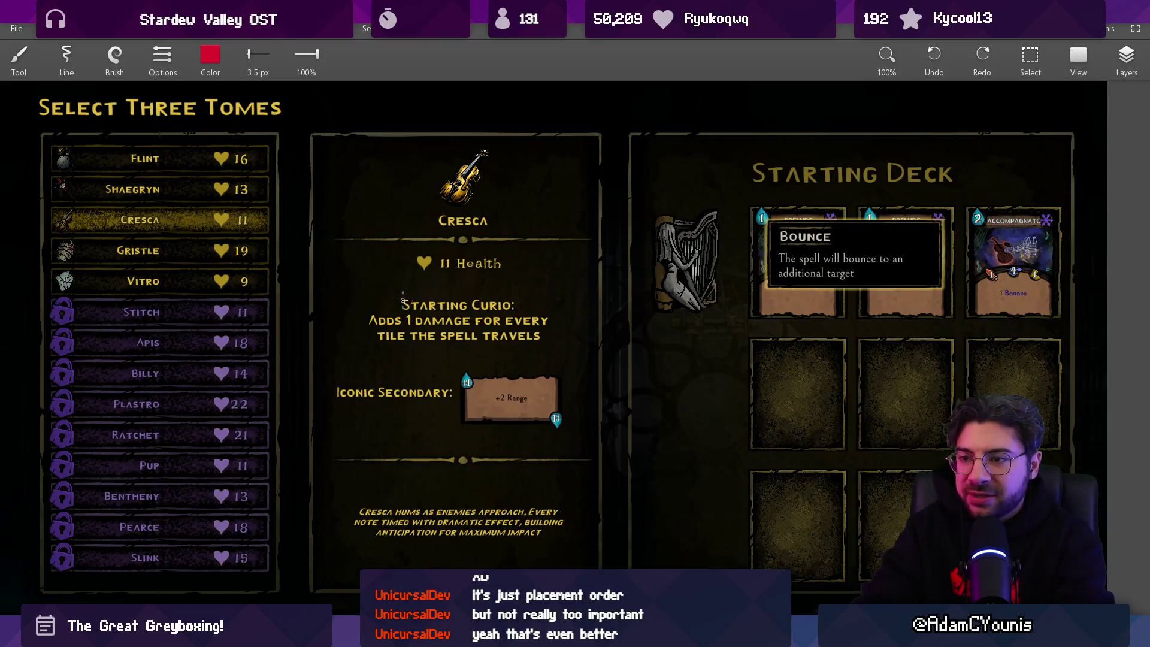
{"action": "scroll", "coordinate": [403, 300], "scroll_direction": "up", "scroll_amount": 3}
{"action": "left_click_drag", "start_coordinate": [360, 238], "coordinate": [593, 238]}
{"action": "key", "text": "ctrl+z"}
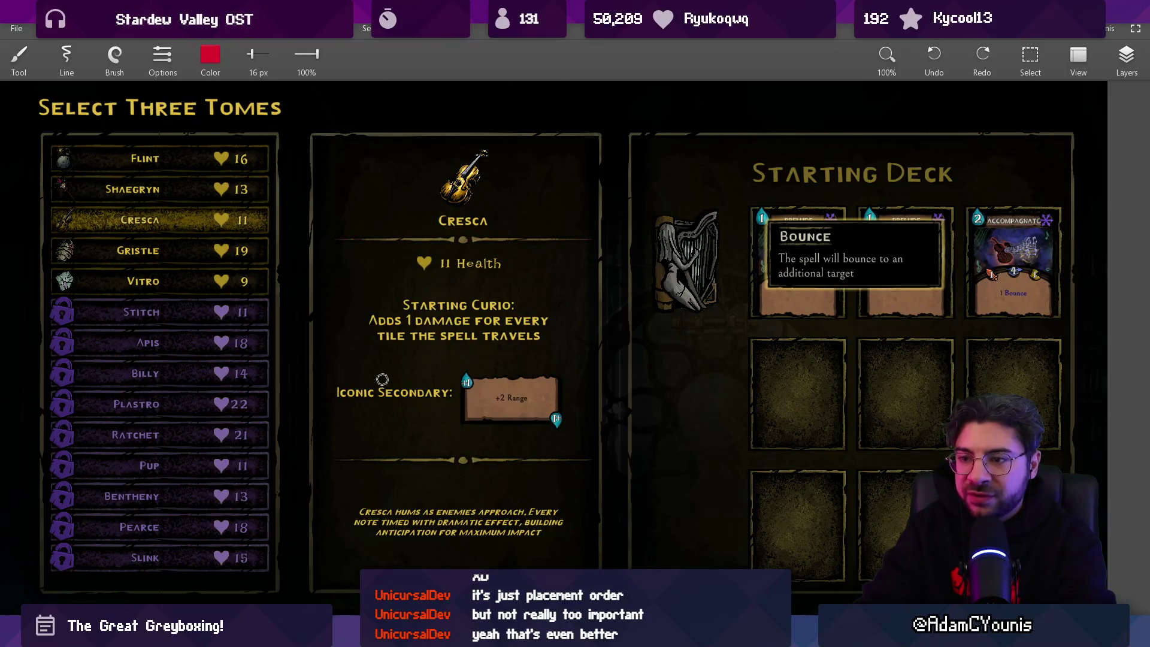
{"action": "left_click_drag", "start_coordinate": [360, 314], "coordinate": [399, 187]}
{"action": "key", "text": "ctrl+z"}
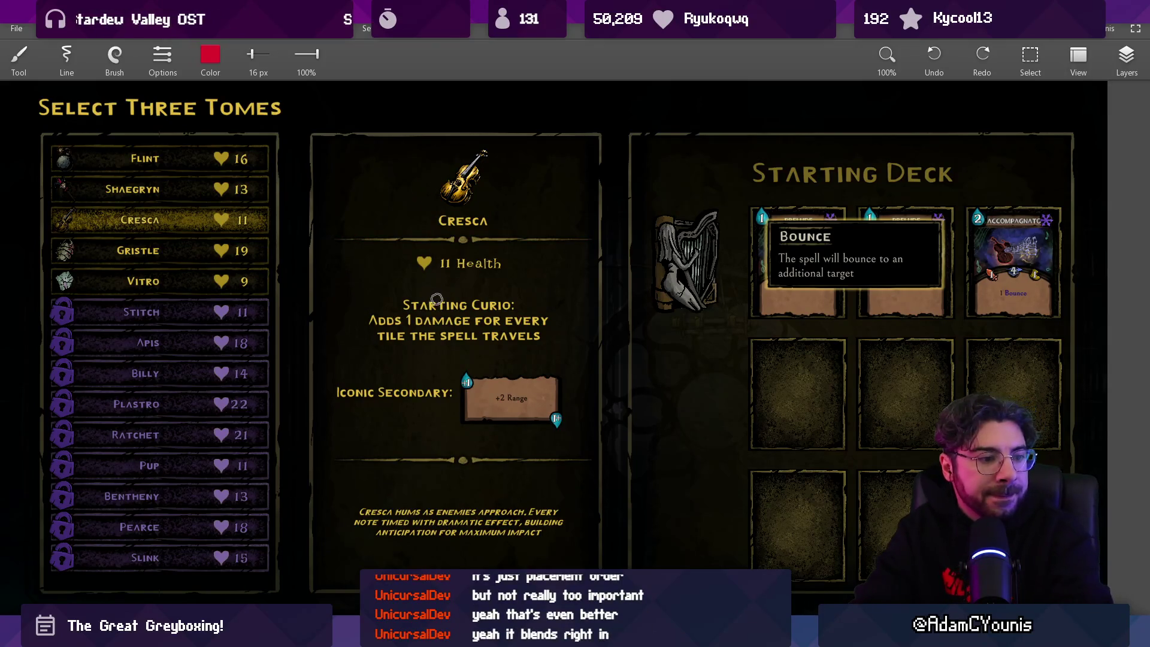
{"action": "scroll", "coordinate": [467, 273], "scroll_direction": "down", "scroll_amount": 5}
{"action": "scroll", "coordinate": [457, 265], "scroll_direction": "up", "scroll_amount": 3}
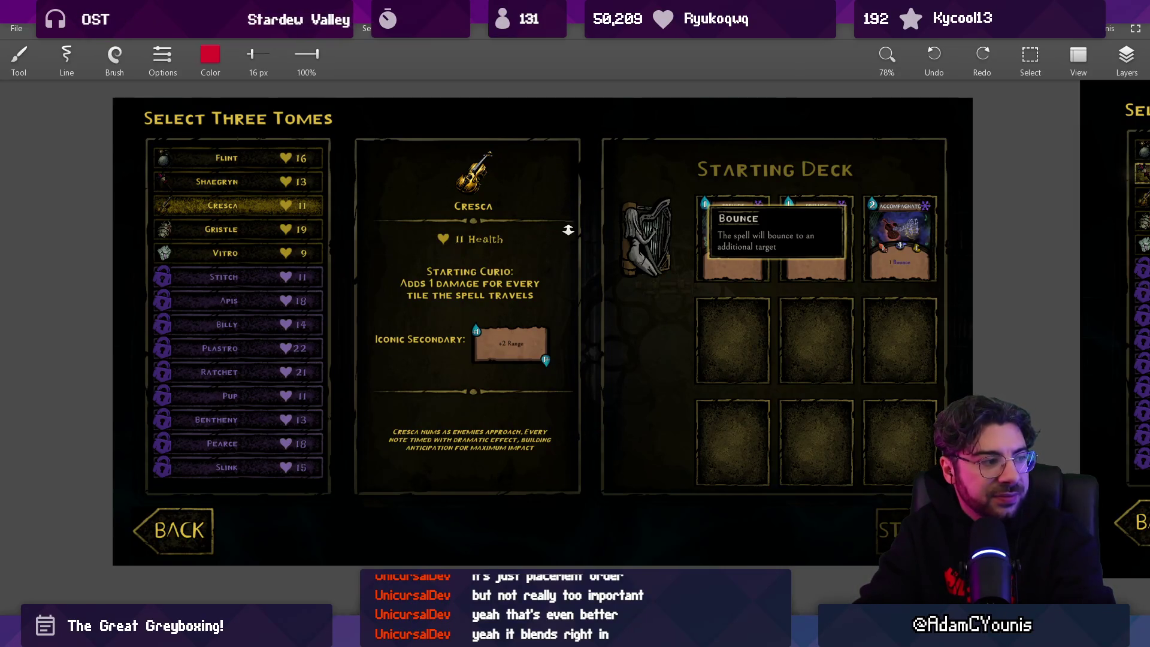
{"action": "scroll", "coordinate": [567, 230], "scroll_direction": "down", "scroll_amount": 5}
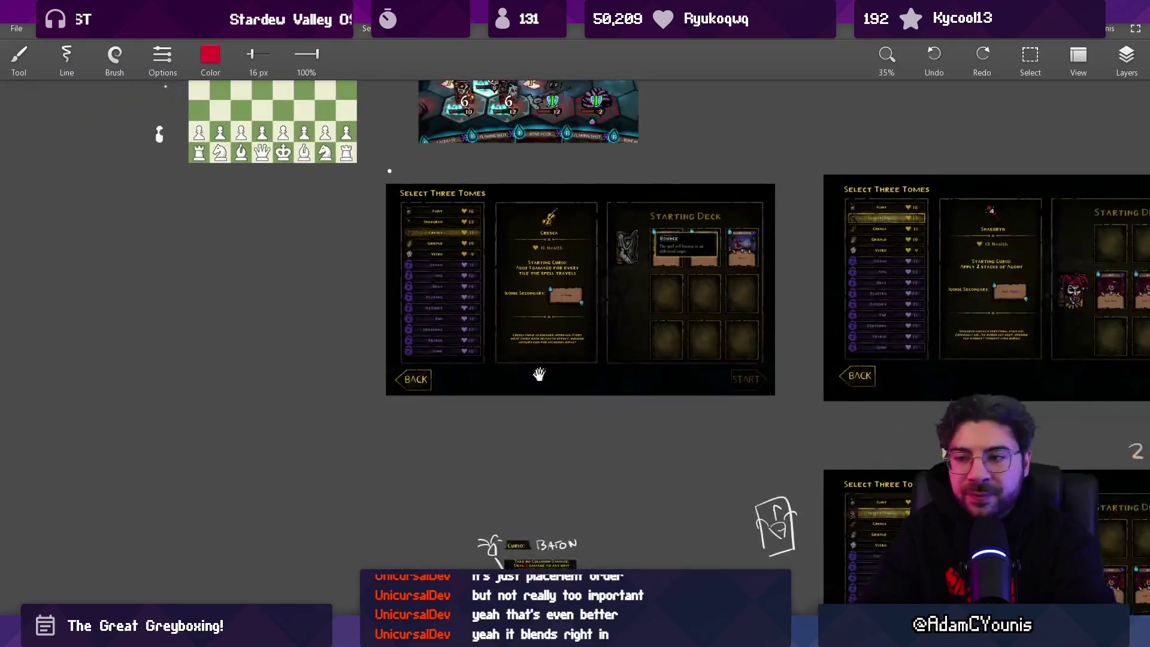
{"action": "left_click_drag", "start_coordinate": [538, 372], "coordinate": [568, 252]}
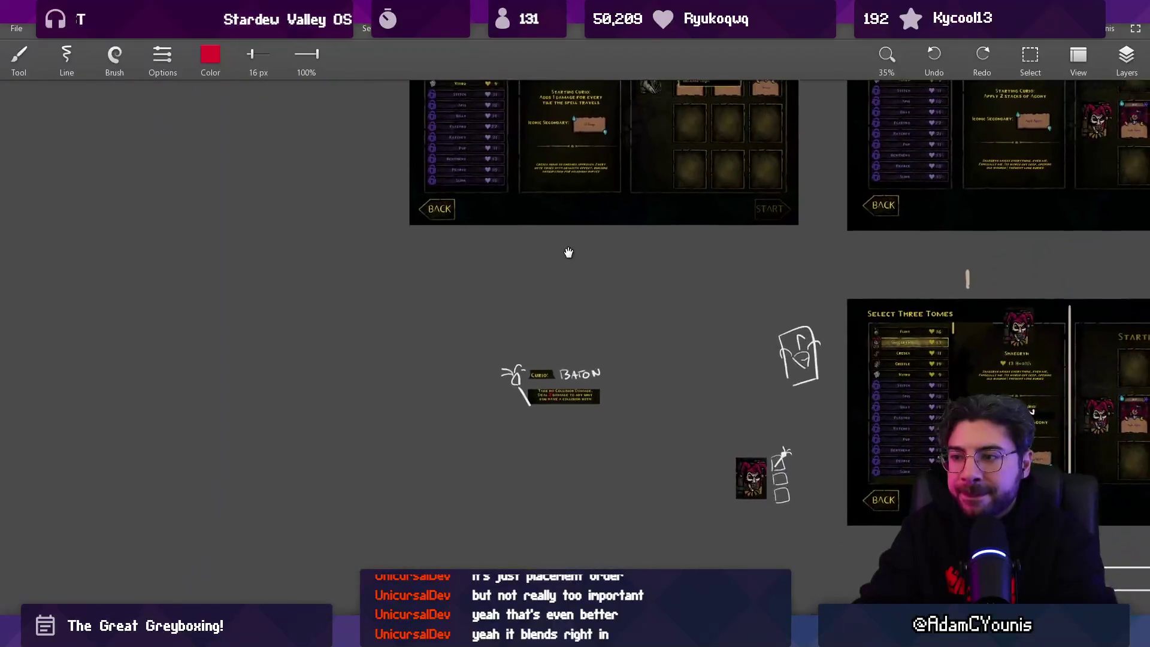
{"action": "scroll", "coordinate": [547, 316], "scroll_direction": "up", "scroll_amount": 5}
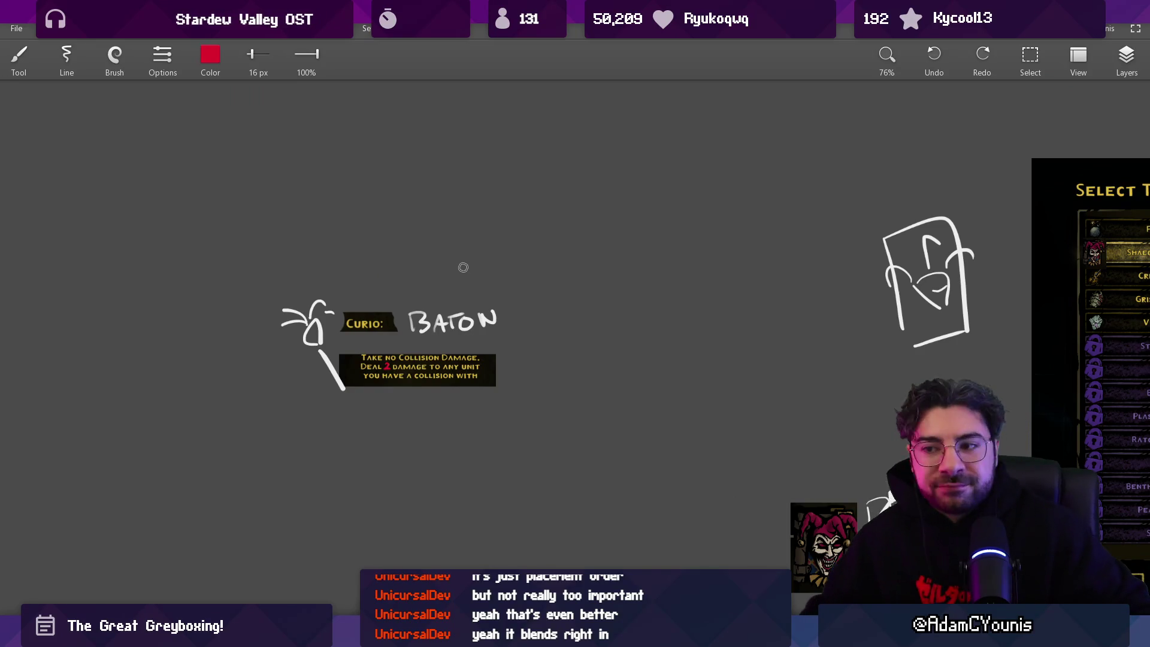
{"action": "scroll", "coordinate": [434, 341], "scroll_direction": "up", "scroll_amount": 2}
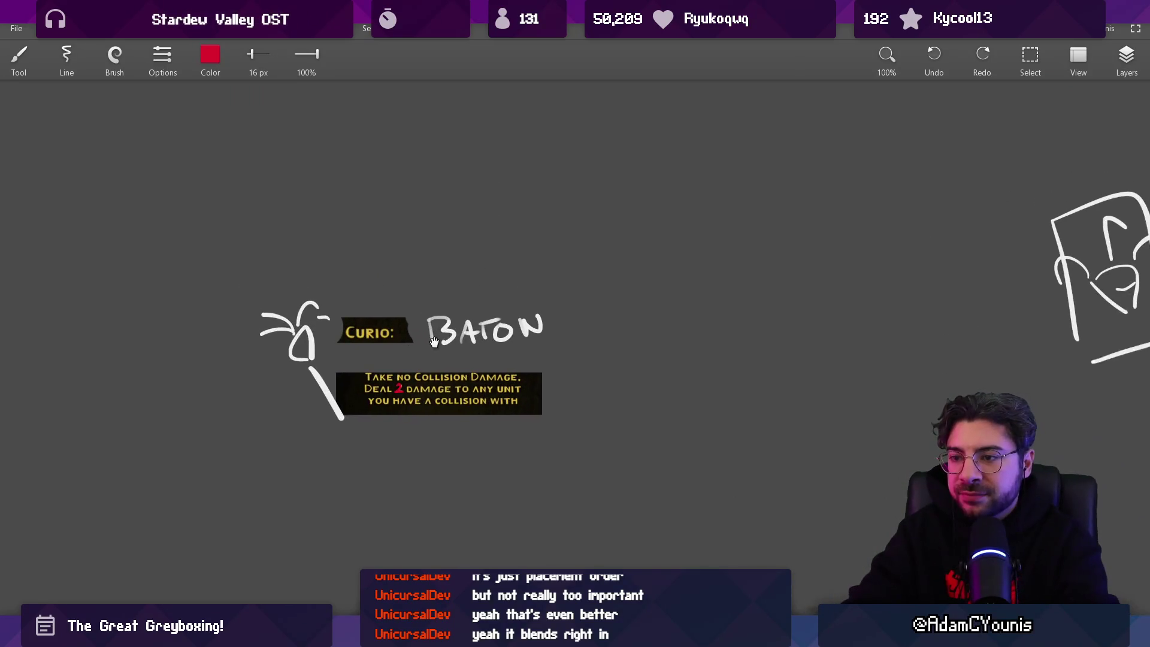
{"action": "left_click_drag", "start_coordinate": [434, 341], "coordinate": [438, 350]}
{"action": "scroll", "coordinate": [475, 243], "scroll_direction": "down", "scroll_amount": 5}
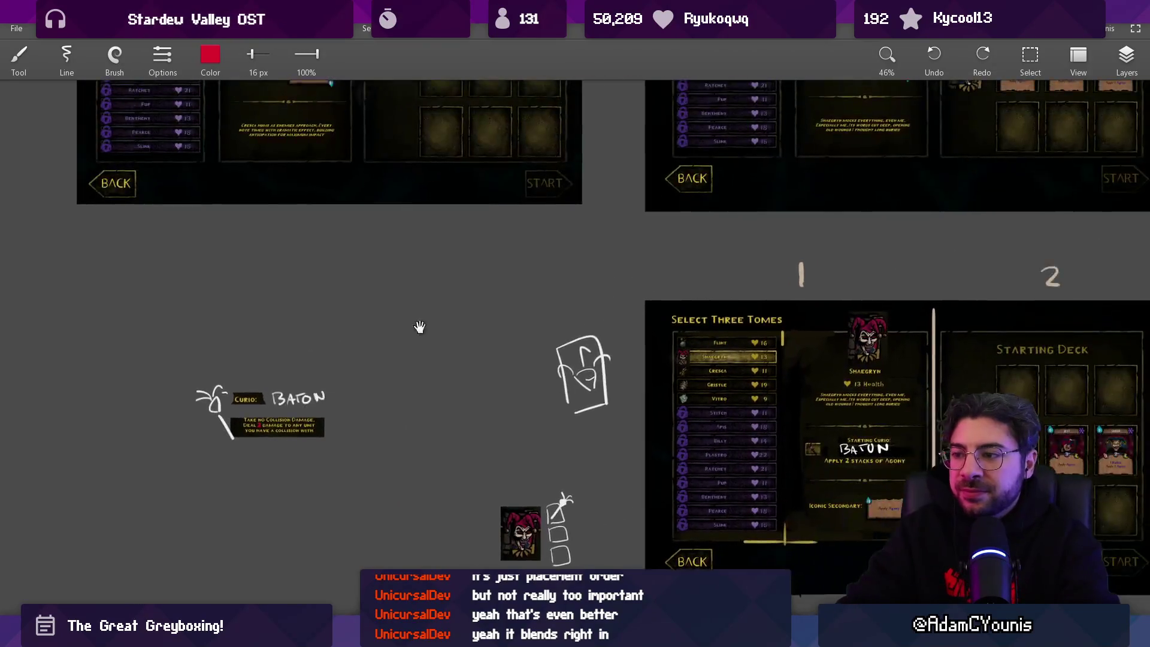
{"action": "scroll", "coordinate": [432, 311], "scroll_direction": "down", "scroll_amount": 1}
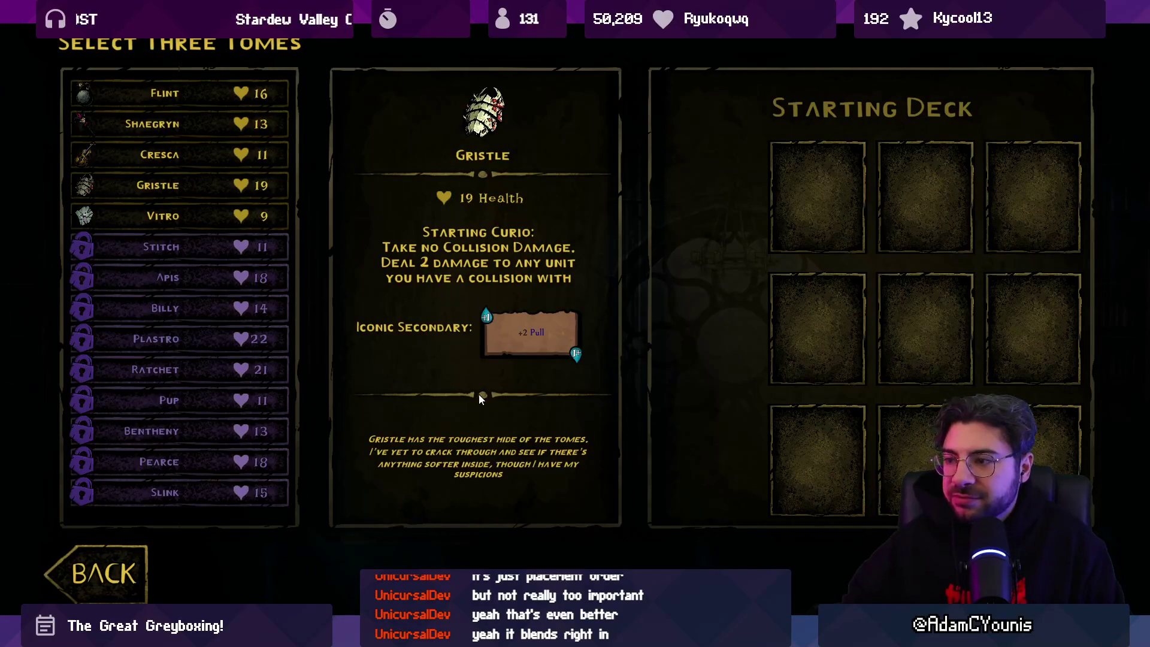
Go back from Select Three Tomes to the main menu and choose Exit Game
{"action": "left_click", "coordinate": [150, 559]}
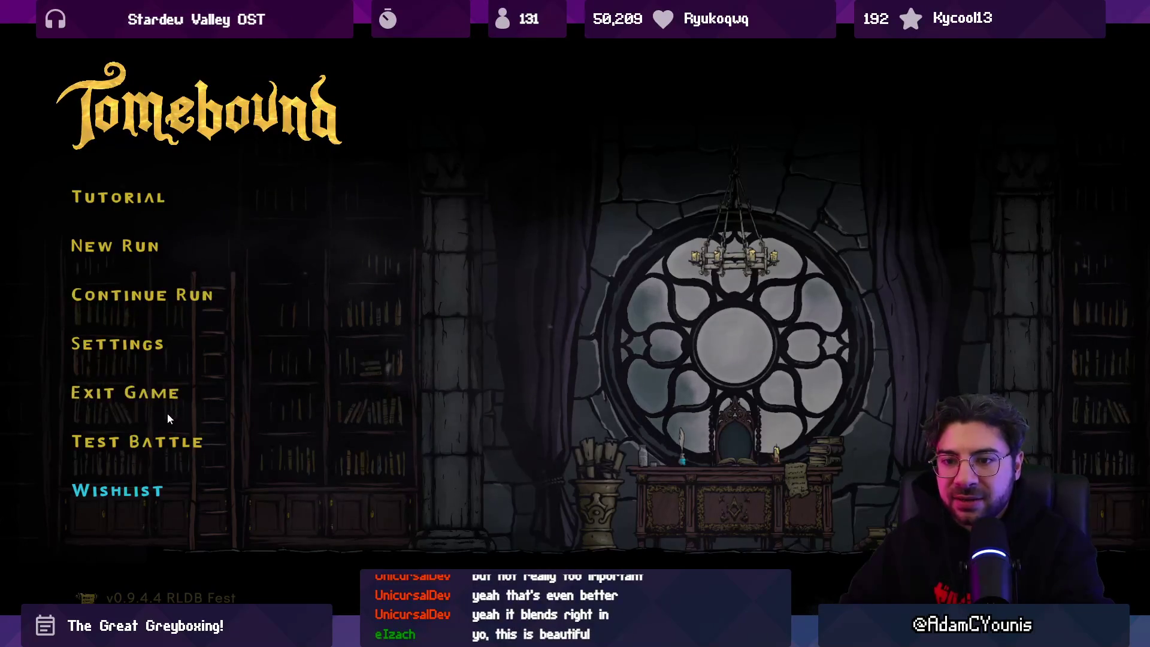
{"action": "left_click", "coordinate": [181, 395]}
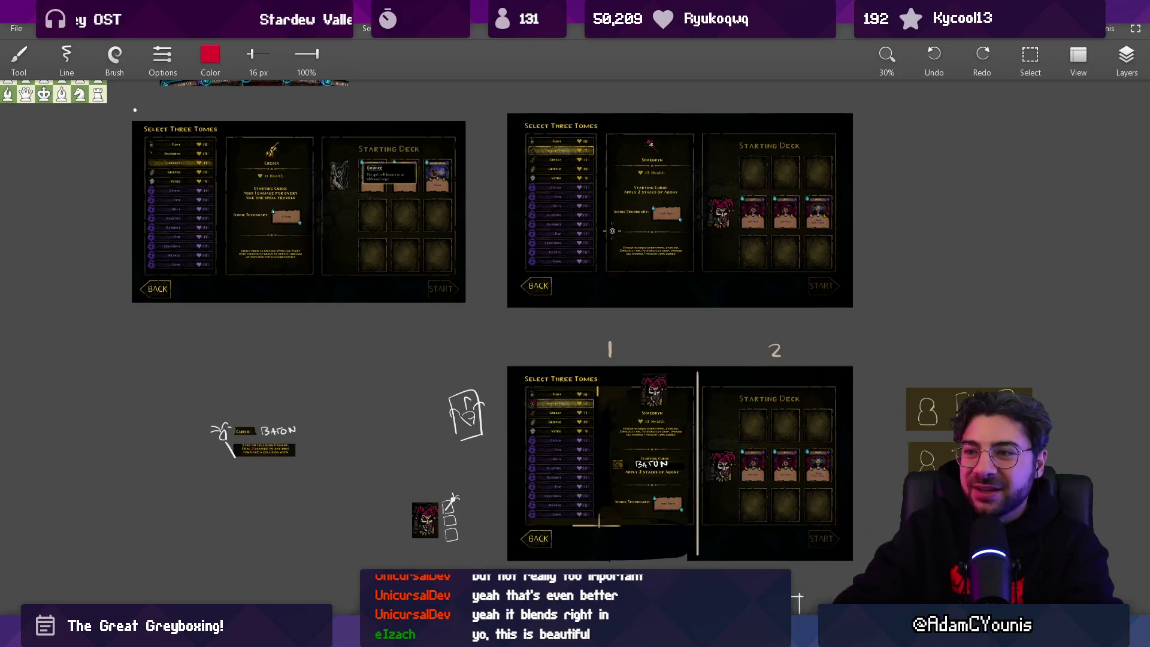
Glance over the battle screenshot, then bring up the brush Color RGB panel (currently 222, 5, 45)
{"action": "left_click_drag", "start_coordinate": [557, 240], "coordinate": [534, 263]}
{"action": "scroll", "coordinate": [555, 277], "scroll_direction": "down", "scroll_amount": 3}
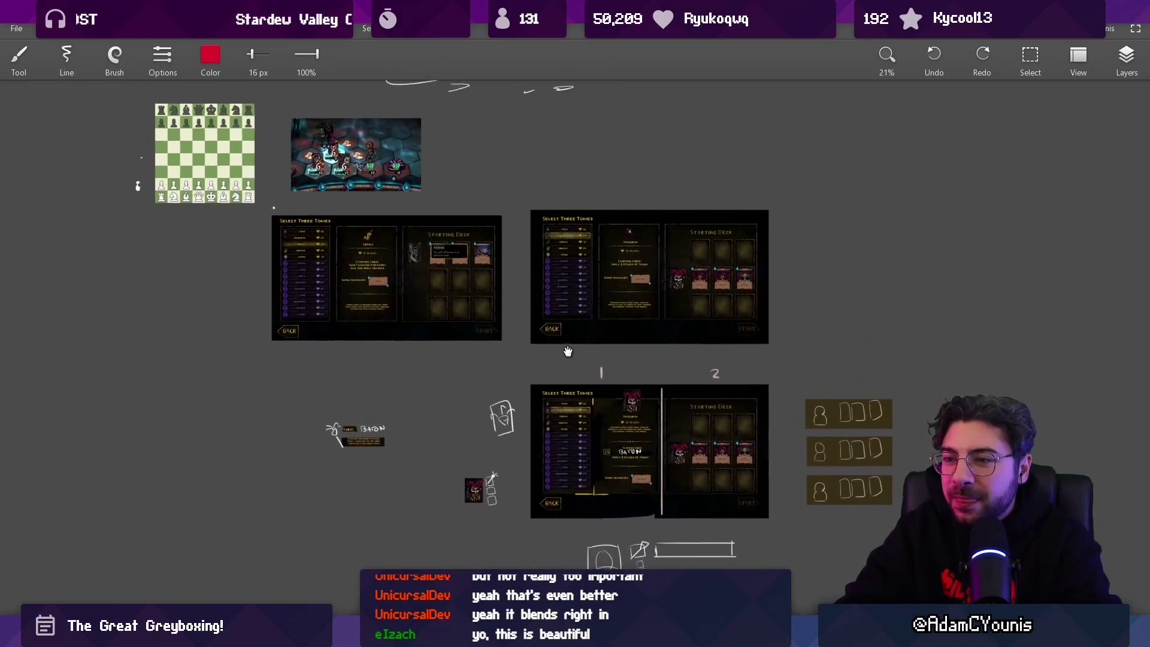
{"action": "left_click_drag", "start_coordinate": [570, 343], "coordinate": [741, 454]}
{"action": "scroll", "coordinate": [557, 244], "scroll_direction": "up", "scroll_amount": 5}
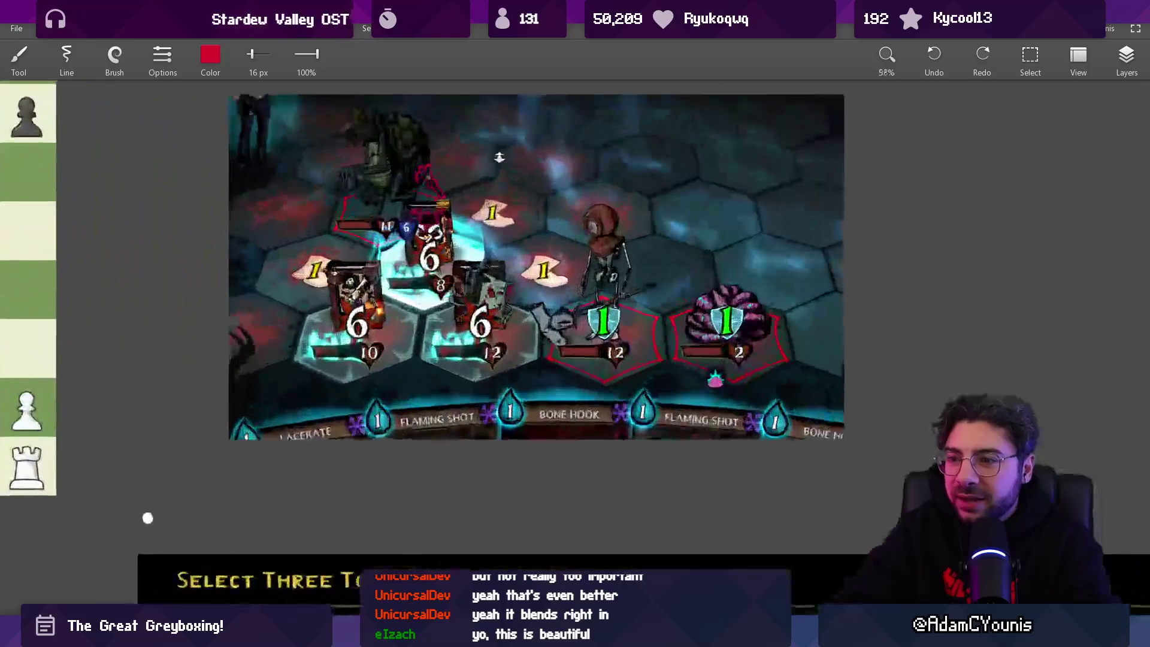
{"action": "scroll", "coordinate": [556, 245], "scroll_direction": "down", "scroll_amount": 5}
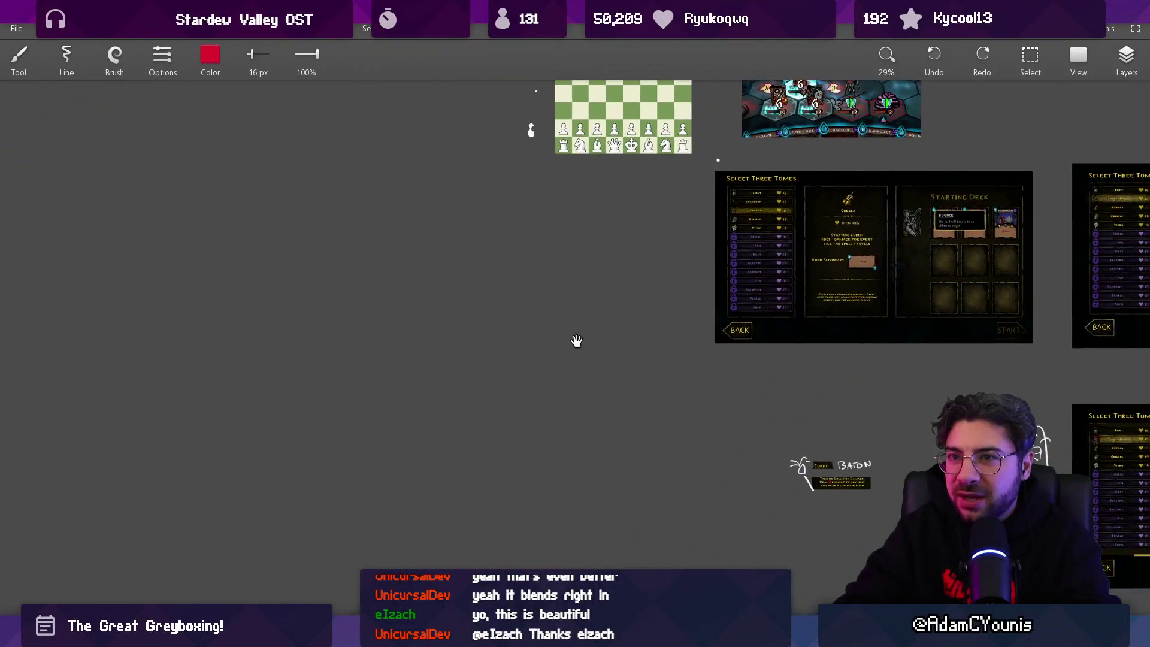
{"action": "scroll", "coordinate": [576, 341], "scroll_direction": "up", "scroll_amount": 4}
{"action": "left_click", "coordinate": [210, 55]}
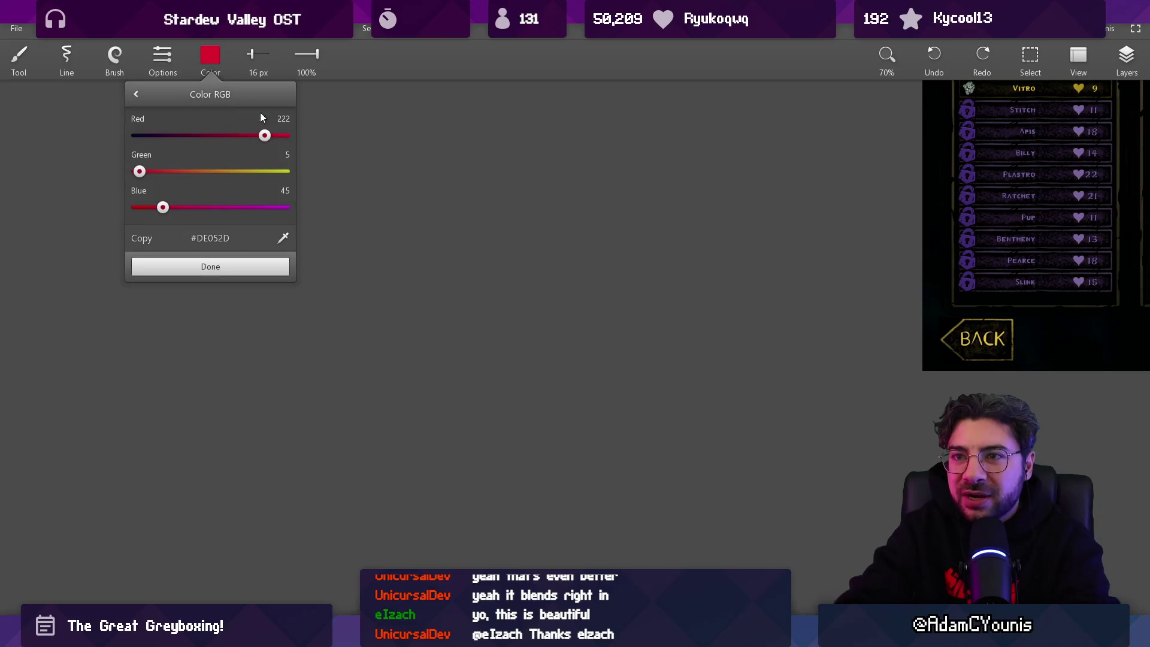
Make the brush pure white with full red, green and blue, and choose the round brush
{"action": "left_click", "coordinate": [283, 135]}
{"action": "left_click", "coordinate": [283, 172]}
{"action": "left_click", "coordinate": [276, 207]}
{"action": "left_click", "coordinate": [273, 272]}
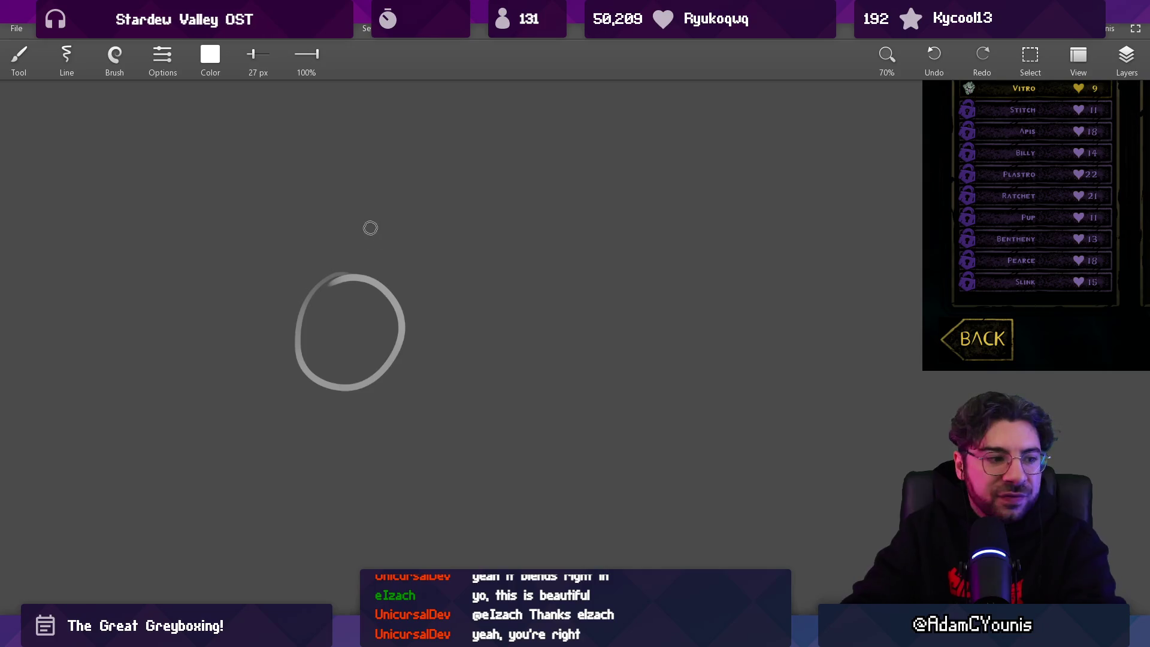
{"action": "left_click", "coordinate": [115, 59]}
{"action": "left_click", "coordinate": [121, 105]}
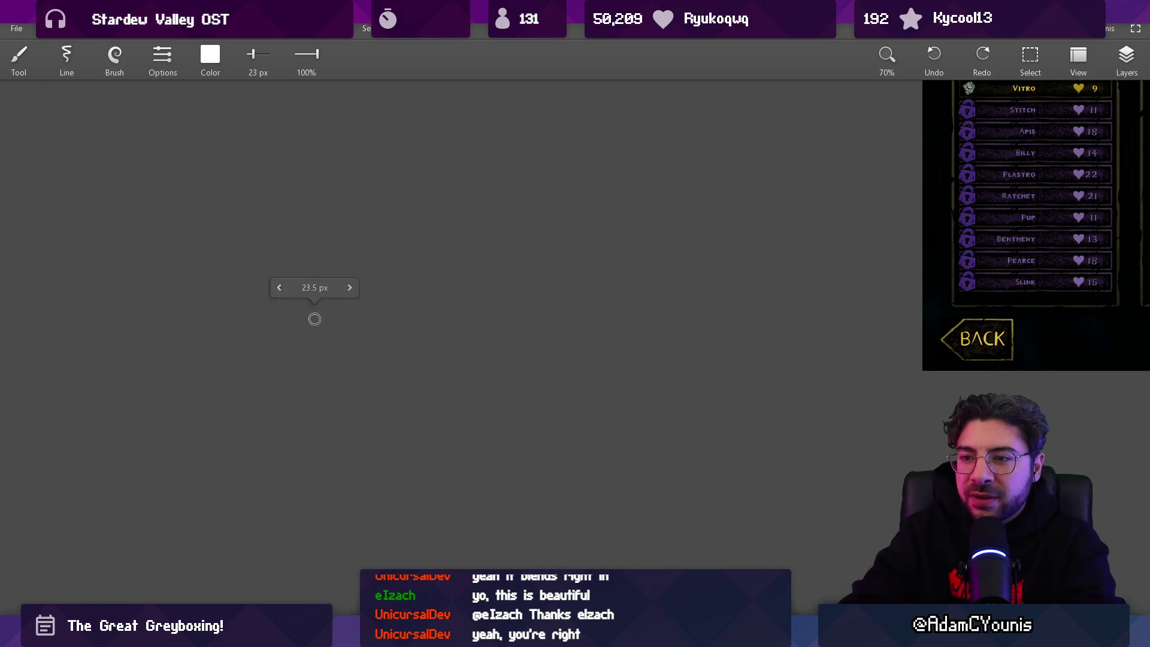
Add white ovals around the cluster's left, upper right and below, undoing a stray arc
{"action": "left_click_drag", "start_coordinate": [334, 286], "coordinate": [339, 291]}
{"action": "mouse_move", "coordinate": [269, 196]}
{"action": "left_mouse_down"}
{"action": "mouse_move", "coordinate": [227, 218]}
{"action": "mouse_move", "coordinate": [273, 199]}
{"action": "left_mouse_up"}
{"action": "left_click_drag", "start_coordinate": [356, 149], "coordinate": [327, 146]}
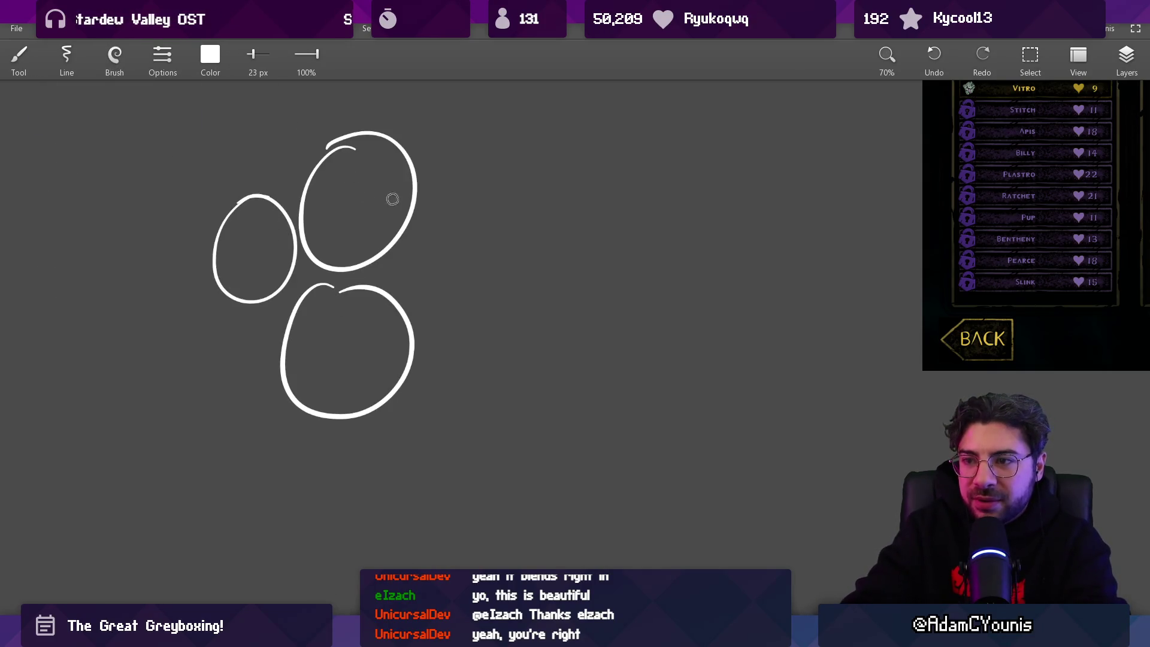
{"action": "mouse_move", "coordinate": [461, 226]}
{"action": "left_mouse_down"}
{"action": "mouse_move", "coordinate": [442, 267]}
{"action": "mouse_move", "coordinate": [419, 280]}
{"action": "mouse_move", "coordinate": [419, 256]}
{"action": "left_mouse_up"}
{"action": "key", "text": "ctrl+z"}
{"action": "mouse_move", "coordinate": [448, 172]}
{"action": "left_mouse_down"}
{"action": "mouse_move", "coordinate": [485, 150]}
{"action": "mouse_move", "coordinate": [432, 169]}
{"action": "left_mouse_up"}
{"action": "left_click_drag", "start_coordinate": [485, 275], "coordinate": [461, 279]}
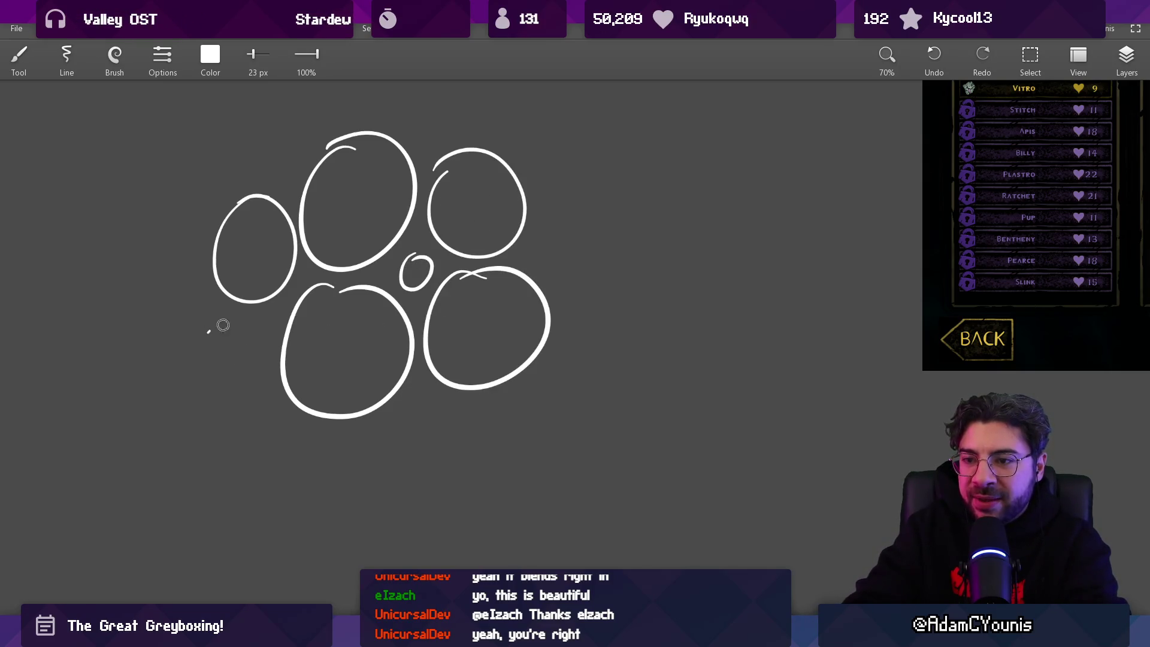
Draw large ovals at the cluster's lower left, bottom and lower right
{"action": "left_click_drag", "start_coordinate": [223, 325], "coordinate": [321, 377]}
{"action": "key", "text": "ctrl+z"}
{"action": "mouse_move", "coordinate": [182, 346]}
{"action": "left_mouse_down"}
{"action": "mouse_move", "coordinate": [307, 341]}
{"action": "mouse_move", "coordinate": [247, 319]}
{"action": "left_mouse_up"}
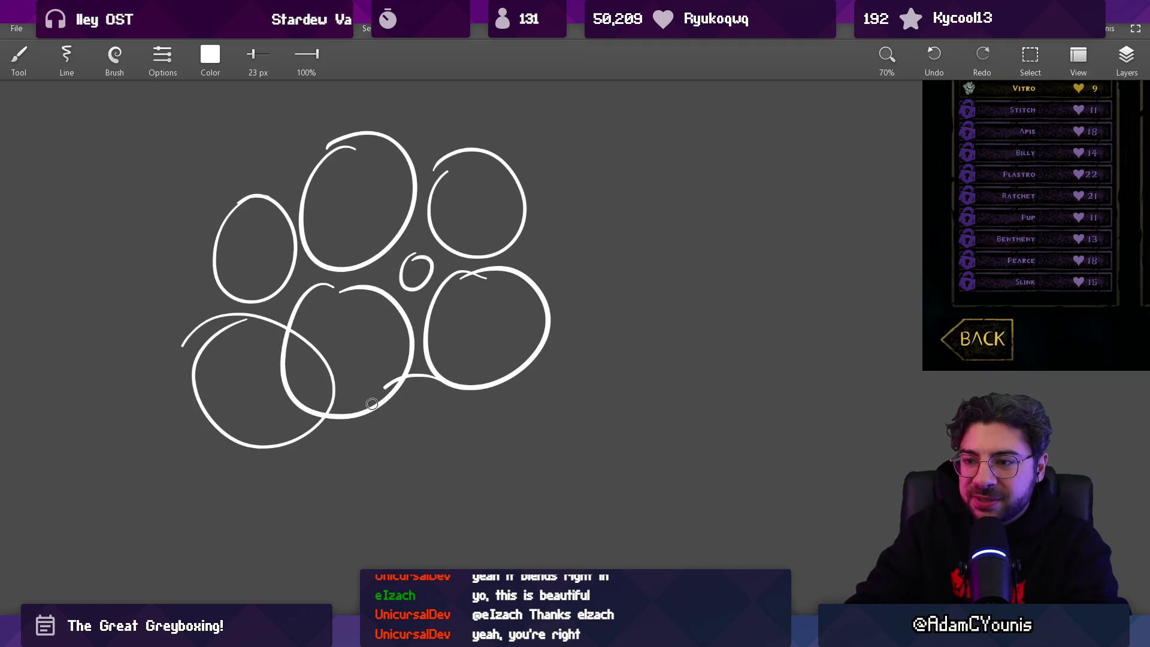
{"action": "left_click_drag", "start_coordinate": [372, 403], "coordinate": [440, 378]}
{"action": "mouse_move", "coordinate": [602, 380]}
{"action": "left_mouse_down"}
{"action": "mouse_move", "coordinate": [593, 544]}
{"action": "mouse_move", "coordinate": [550, 347]}
{"action": "left_mouse_up"}
Tuck small loops between the ovals, redrawing one that went wrong
{"action": "mouse_move", "coordinate": [532, 259]}
{"action": "left_mouse_down"}
{"action": "mouse_move", "coordinate": [535, 273]}
{"action": "mouse_move", "coordinate": [534, 256]}
{"action": "left_mouse_up"}
{"action": "left_click_drag", "start_coordinate": [293, 292], "coordinate": [302, 279]}
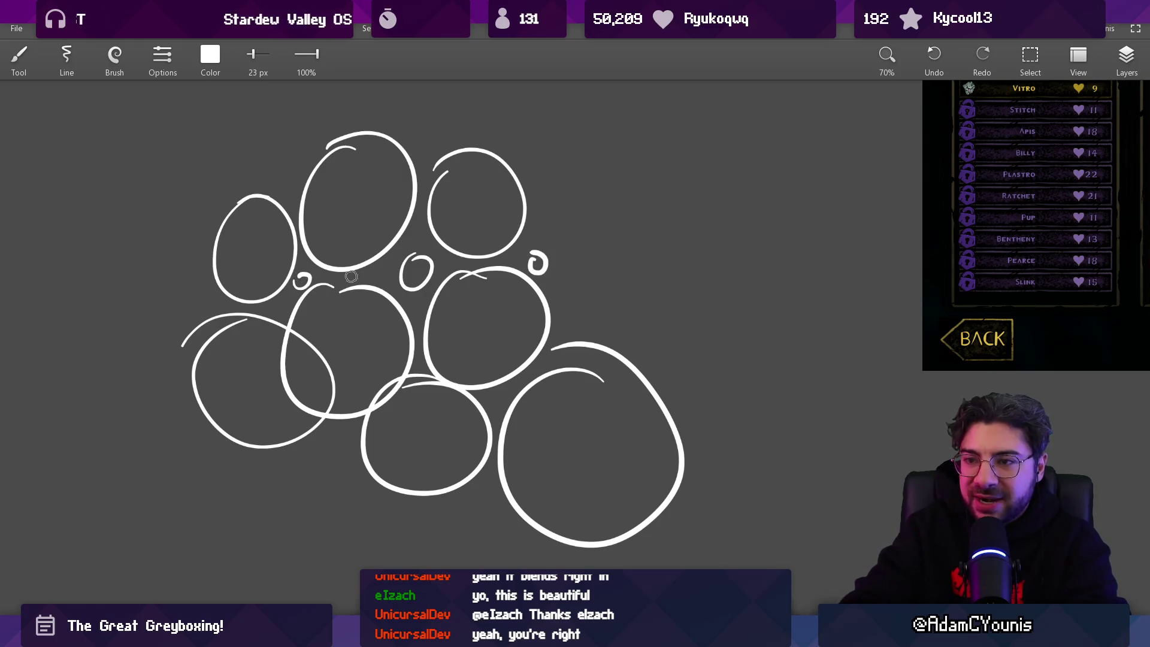
{"action": "scroll", "coordinate": [485, 196], "scroll_direction": "up", "scroll_amount": 1}
{"action": "key", "text": "ctrl+z"}
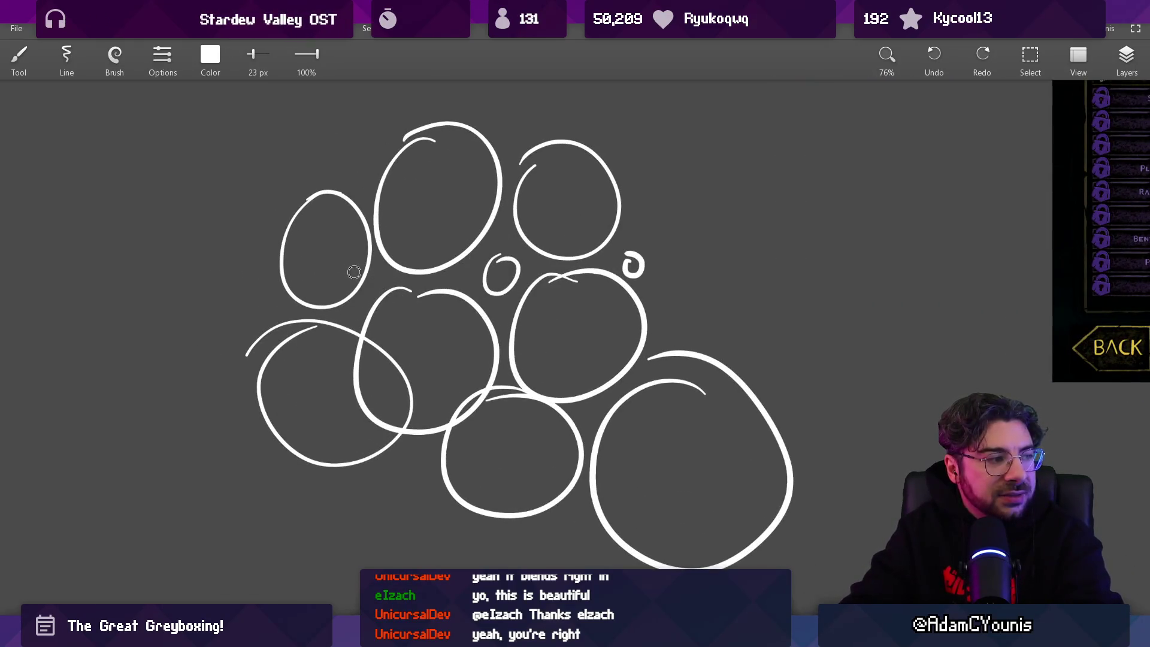
{"action": "mouse_move", "coordinate": [368, 267]}
{"action": "left_mouse_down"}
{"action": "mouse_move", "coordinate": [359, 257]}
{"action": "mouse_move", "coordinate": [399, 260]}
{"action": "left_mouse_up"}
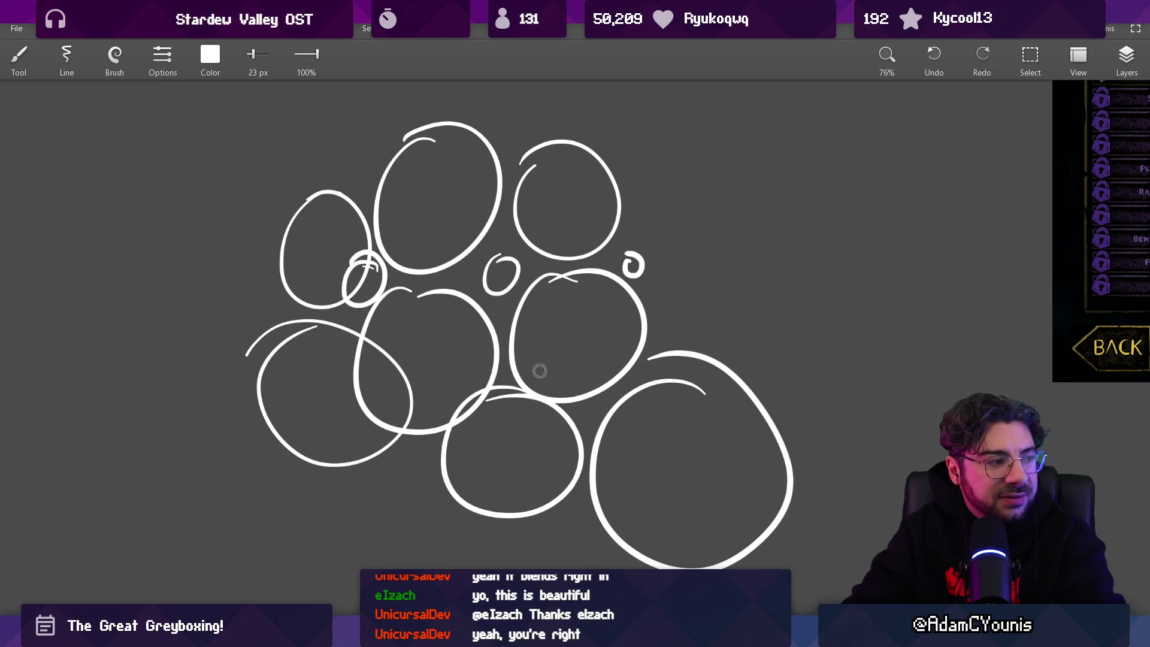
{"action": "left_click_drag", "start_coordinate": [600, 389], "coordinate": [589, 372]}
{"action": "scroll", "coordinate": [650, 263], "scroll_direction": "down", "scroll_amount": 4}
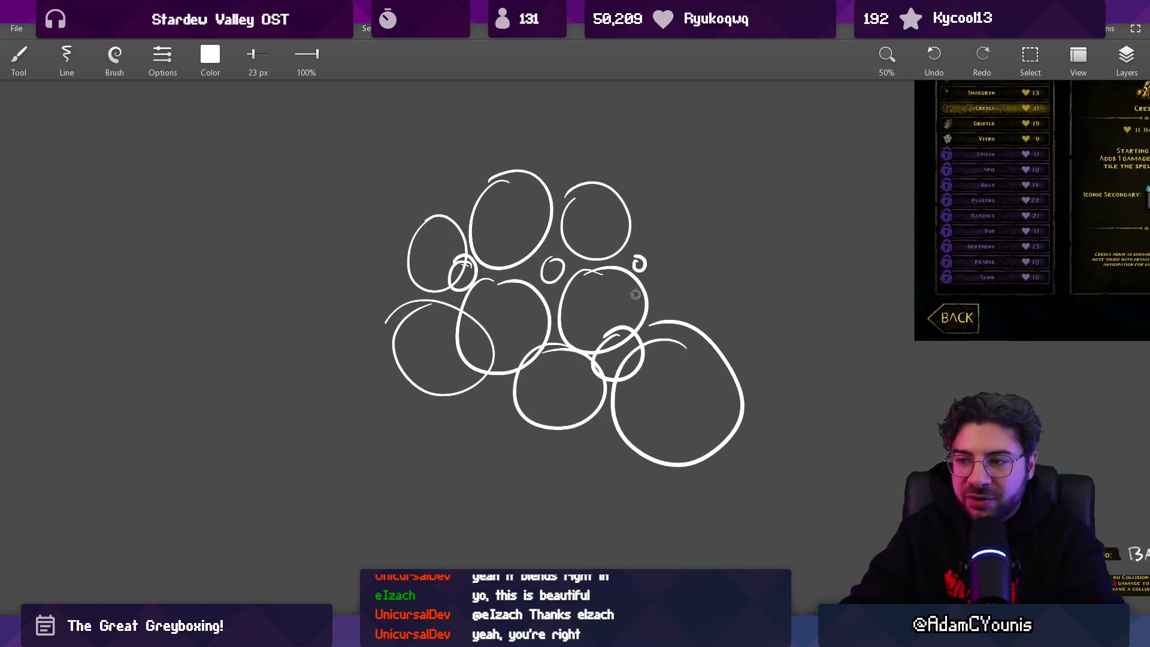
{"action": "scroll", "coordinate": [577, 293], "scroll_direction": "down", "scroll_amount": 1}
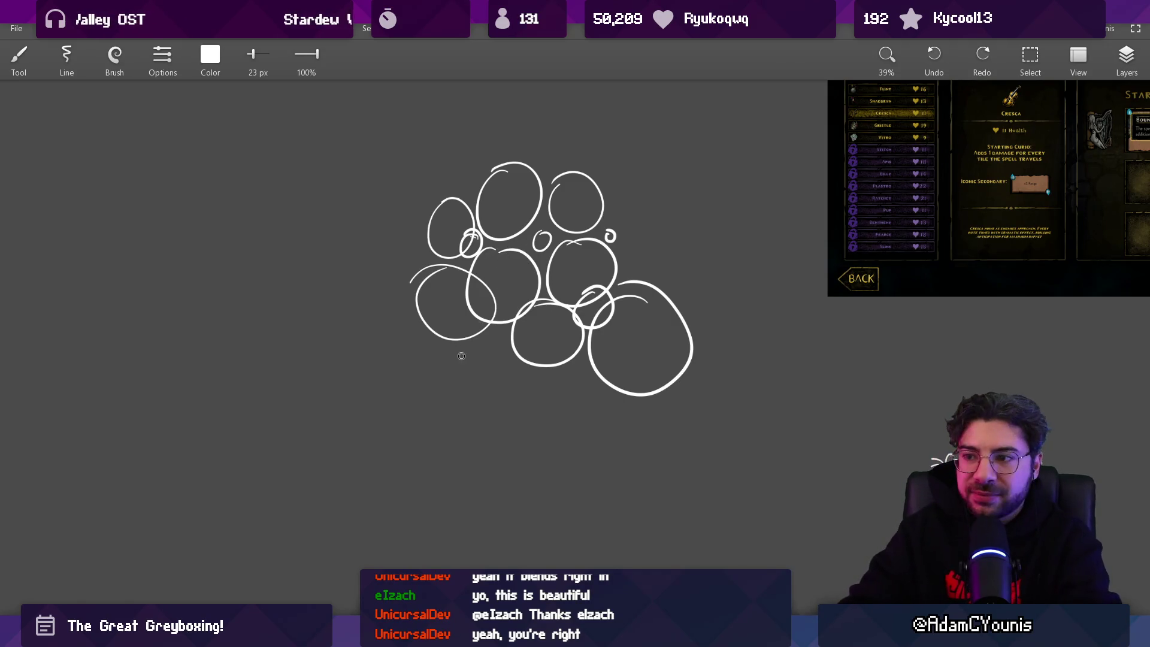
Zoom out and draw three large white circles below the first cluster
{"action": "scroll", "coordinate": [457, 354], "scroll_direction": "down", "scroll_amount": 2}
{"action": "left_click_drag", "start_coordinate": [423, 349], "coordinate": [412, 349]}
{"action": "scroll", "coordinate": [459, 428], "scroll_direction": "down", "scroll_amount": 2}
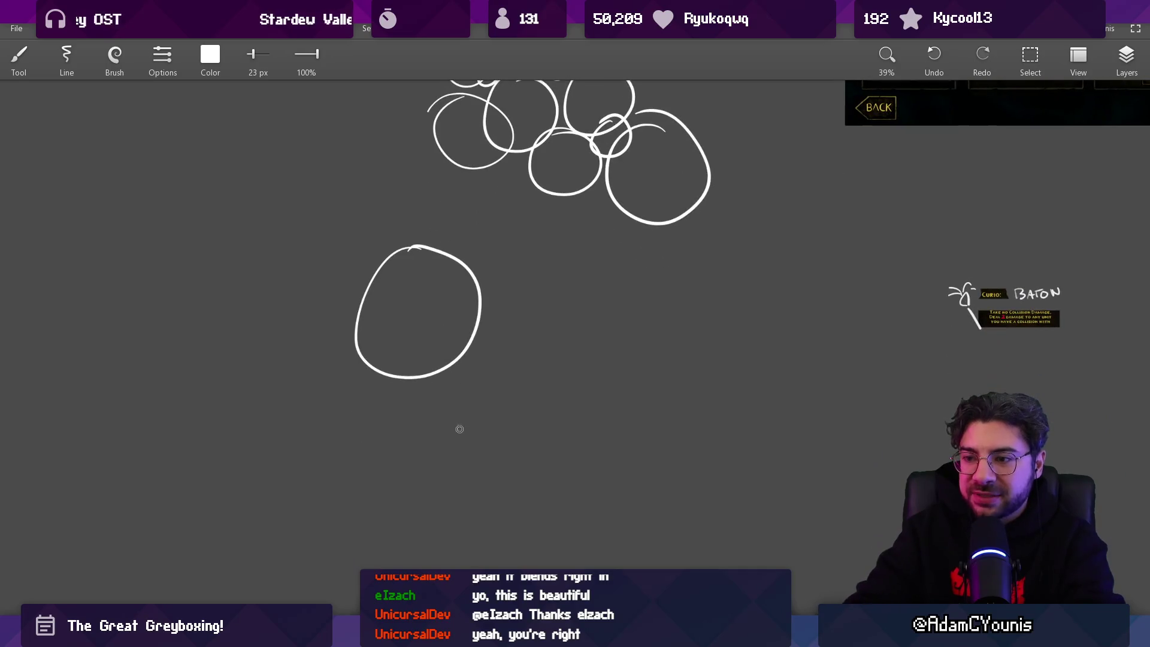
{"action": "left_click_drag", "start_coordinate": [439, 393], "coordinate": [527, 369]}
{"action": "mouse_move", "coordinate": [541, 274]}
{"action": "left_mouse_down"}
{"action": "mouse_move", "coordinate": [587, 329]}
{"action": "mouse_move", "coordinate": [527, 264]}
{"action": "left_mouse_up"}
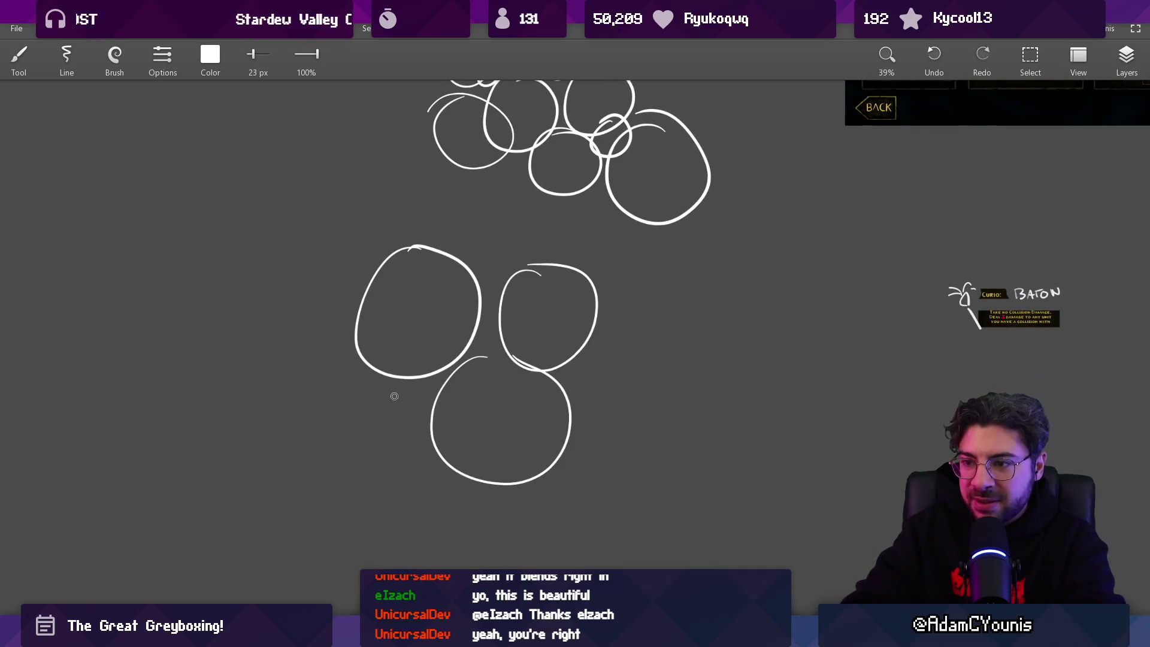
Add small circles at the new cluster's lower left and right, undoing a failed one
{"action": "left_click_drag", "start_coordinate": [594, 356], "coordinate": [587, 347]}
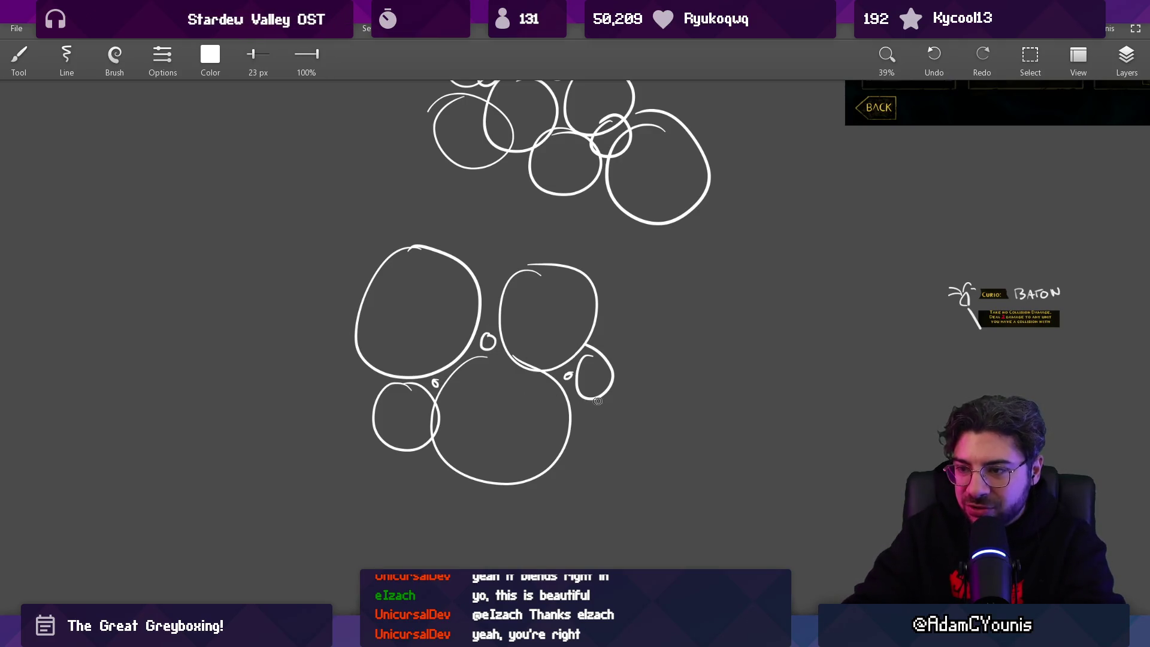
{"action": "key", "text": "ctrl+z"}
{"action": "key", "text": "ctrl+z"}
{"action": "key", "text": "ctrl+z"}
{"action": "left_click_drag", "start_coordinate": [393, 382], "coordinate": [372, 390]}
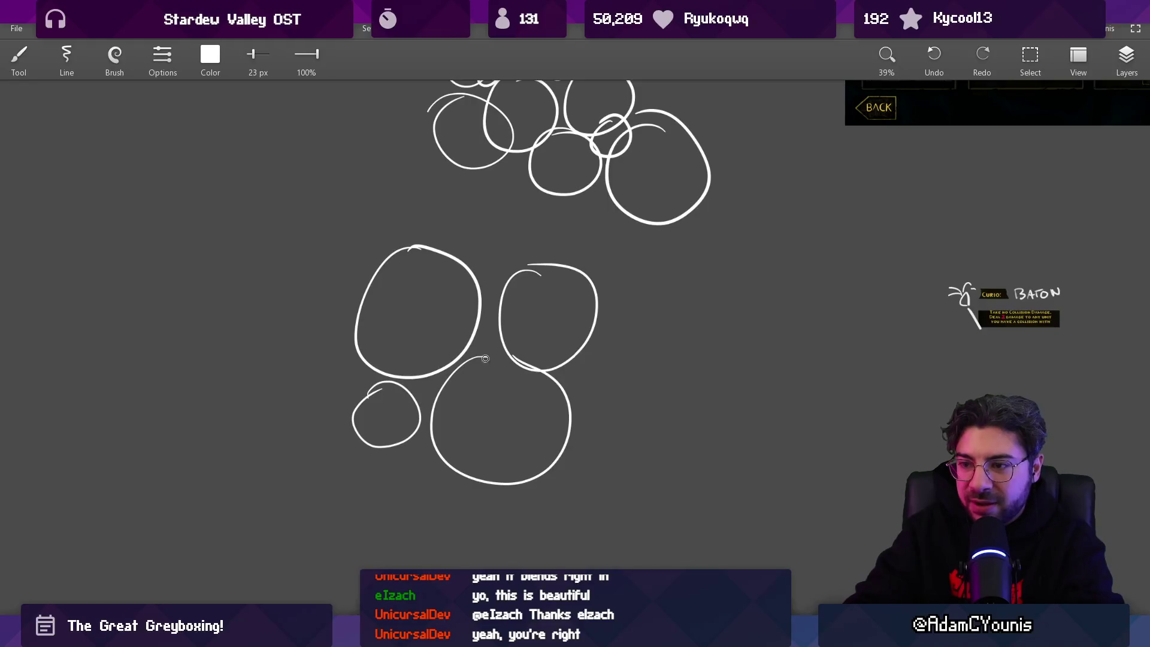
{"action": "left_click_drag", "start_coordinate": [585, 359], "coordinate": [588, 351]}
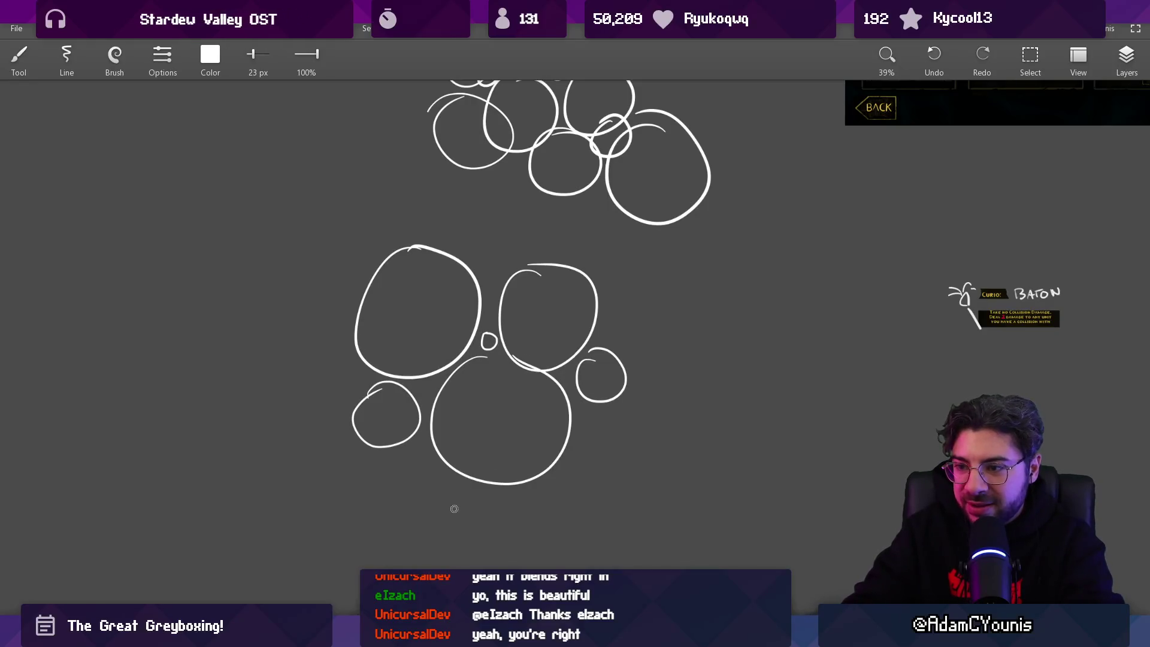
{"action": "scroll", "coordinate": [496, 328], "scroll_direction": "down", "scroll_amount": 4}
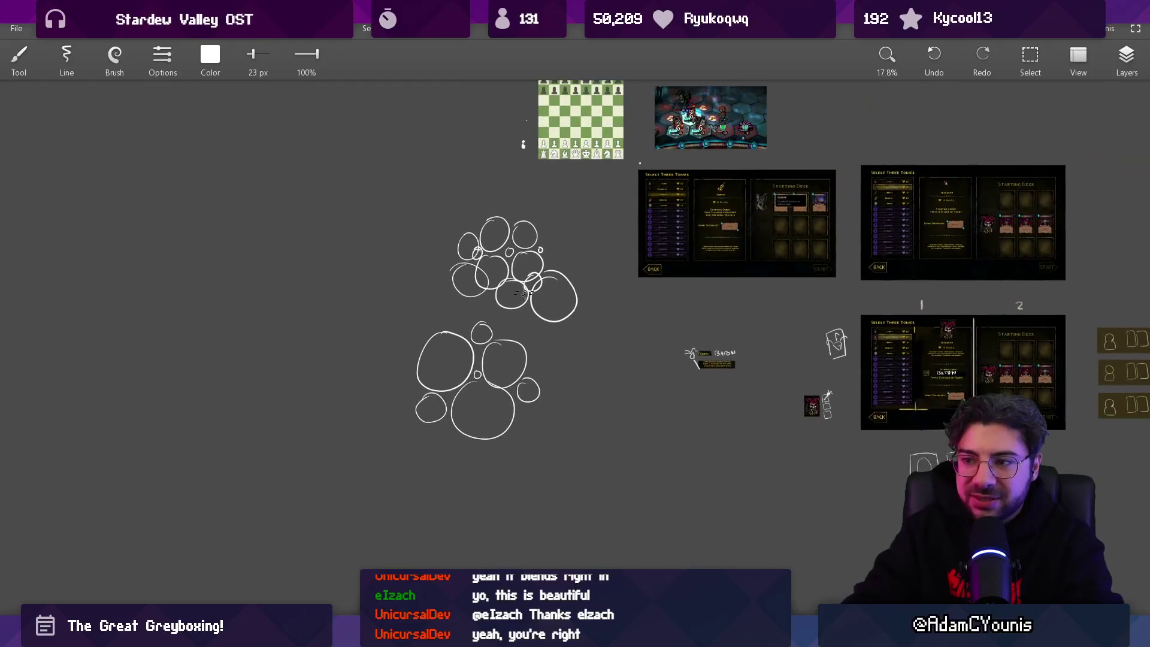
{"action": "scroll", "coordinate": [496, 328], "scroll_direction": "up", "scroll_amount": 1}
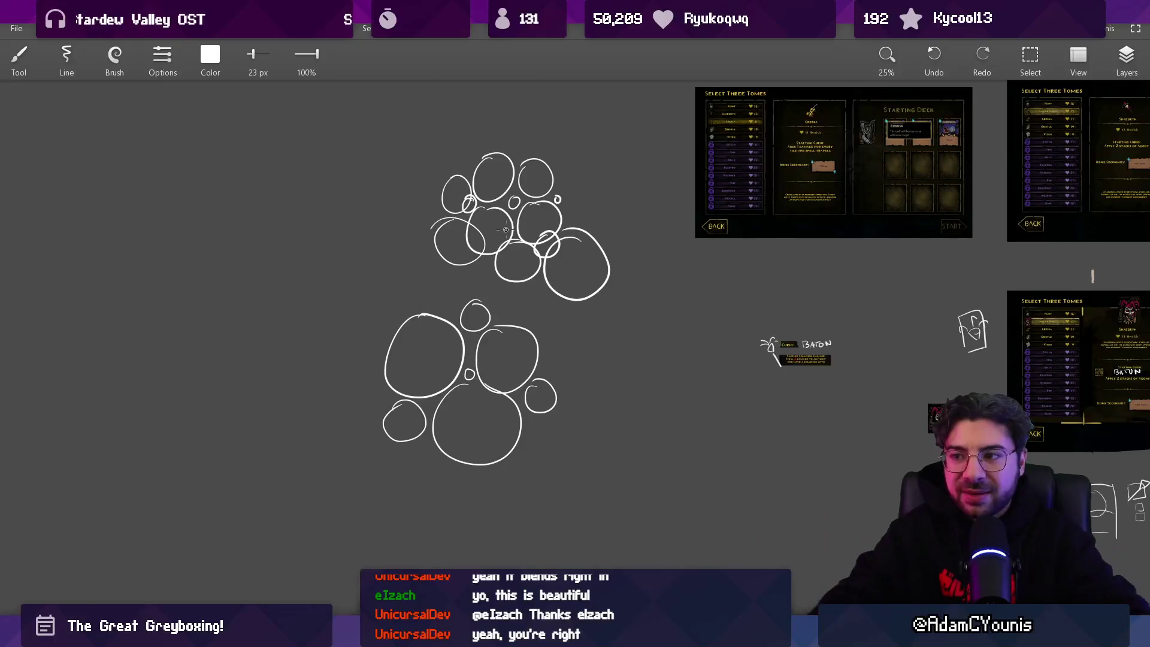
Box-select the whole lower circle cluster, drag it down-left, then drop the selection
{"action": "key", "text": "s"}
{"action": "mouse_move", "coordinate": [362, 308]}
{"action": "left_mouse_down"}
{"action": "mouse_move", "coordinate": [511, 410]}
{"action": "mouse_move", "coordinate": [573, 474]}
{"action": "left_mouse_up"}
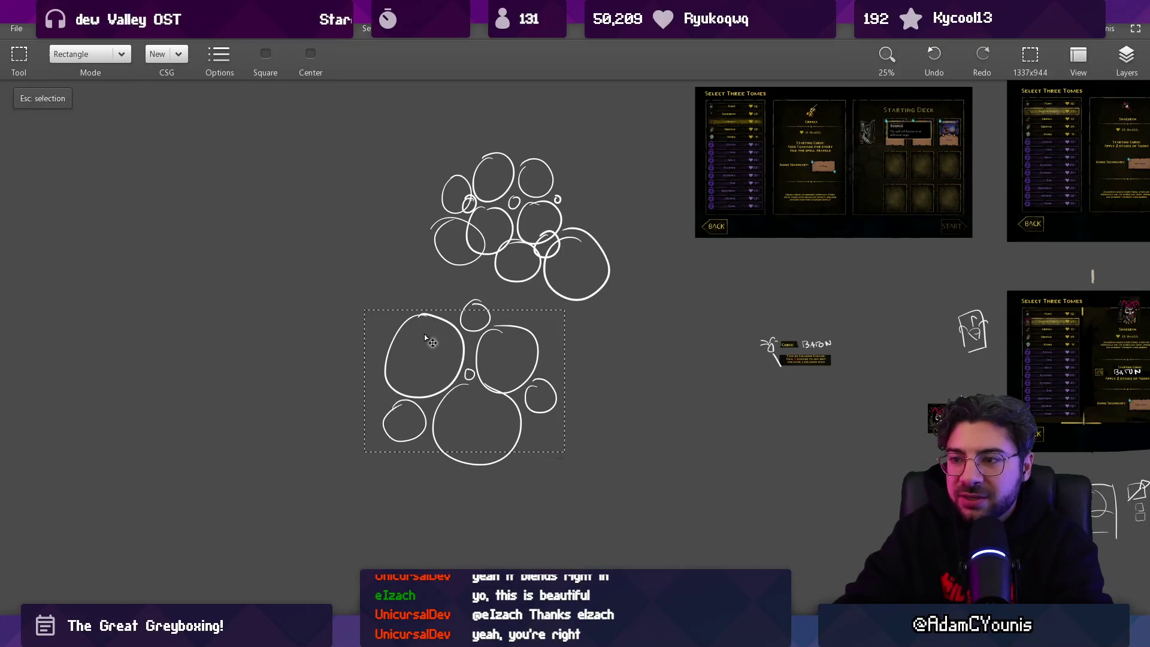
{"action": "left_click", "coordinate": [409, 295]}
{"action": "mouse_move", "coordinate": [384, 285]}
{"action": "left_mouse_down"}
{"action": "mouse_move", "coordinate": [461, 353]}
{"action": "mouse_move", "coordinate": [540, 363]}
{"action": "left_mouse_up"}
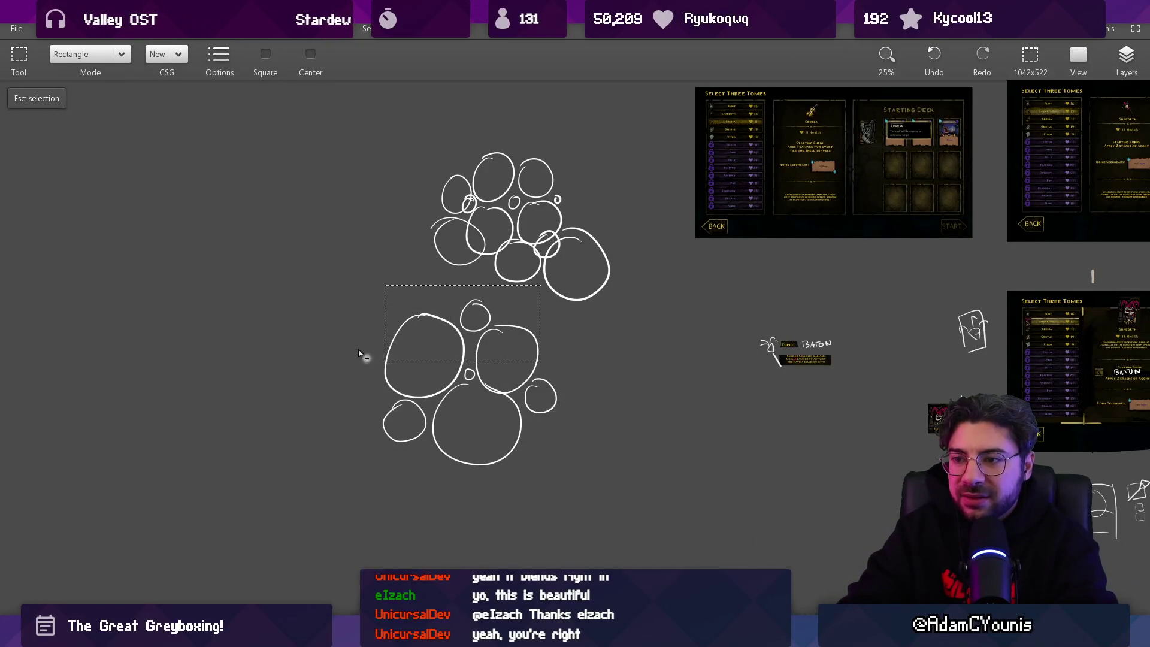
{"action": "left_click_drag", "start_coordinate": [359, 345], "coordinate": [595, 506]}
{"action": "left_click_drag", "start_coordinate": [511, 361], "coordinate": [381, 421]}
{"action": "key", "text": "Escape"}
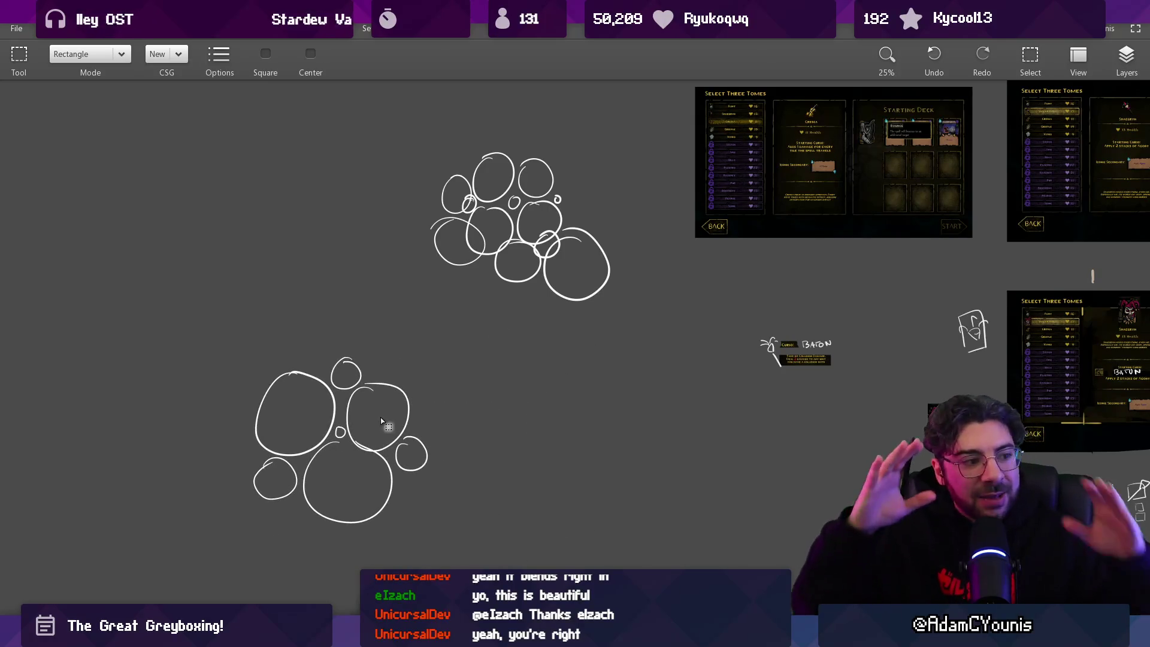
{"action": "scroll", "coordinate": [455, 233], "scroll_direction": "up", "scroll_amount": 5}
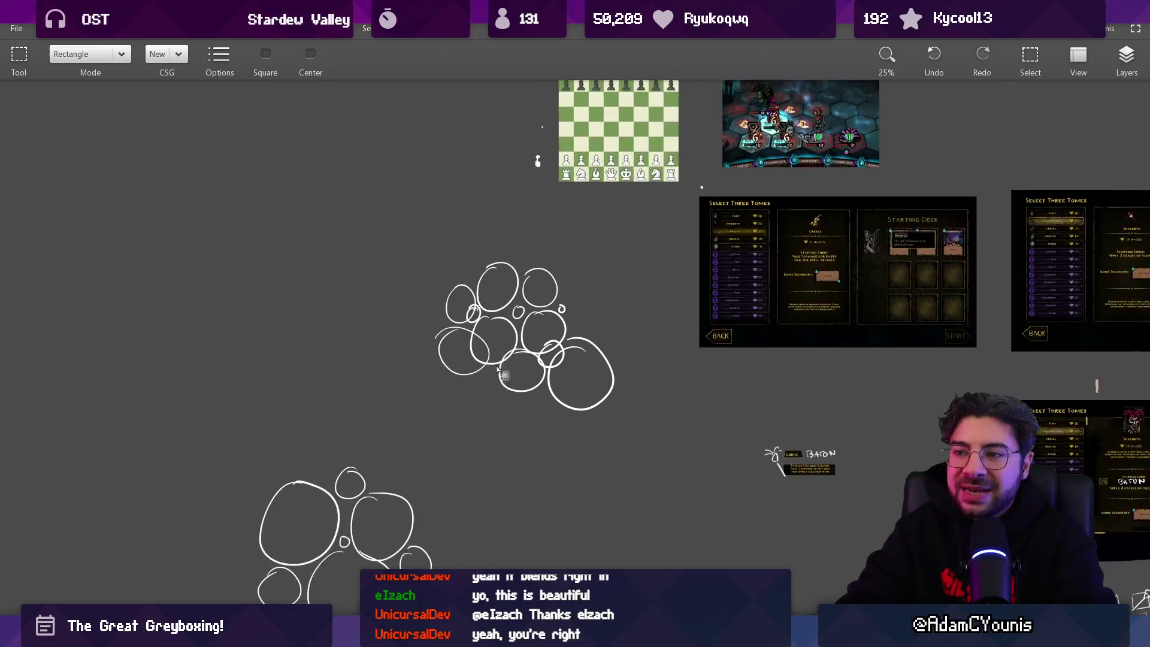
{"action": "key", "text": "b"}
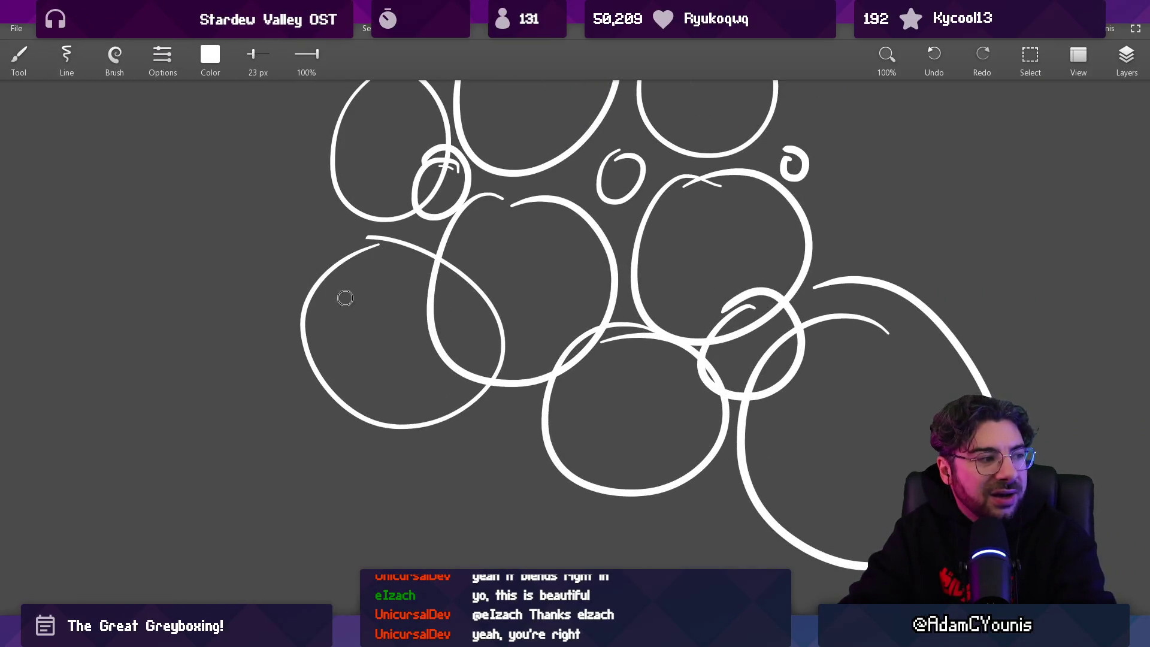
{"action": "mouse_move", "coordinate": [345, 297]}
{"action": "left_mouse_down"}
{"action": "mouse_move", "coordinate": [392, 339]}
{"action": "mouse_move", "coordinate": [401, 383]}
{"action": "left_mouse_up"}
{"action": "mouse_move", "coordinate": [473, 335]}
{"action": "left_mouse_down"}
{"action": "mouse_move", "coordinate": [513, 257]}
{"action": "mouse_move", "coordinate": [575, 312]}
{"action": "left_mouse_up"}
{"action": "key", "text": "ctrl+z"}
{"action": "key", "text": "ctrl+z"}
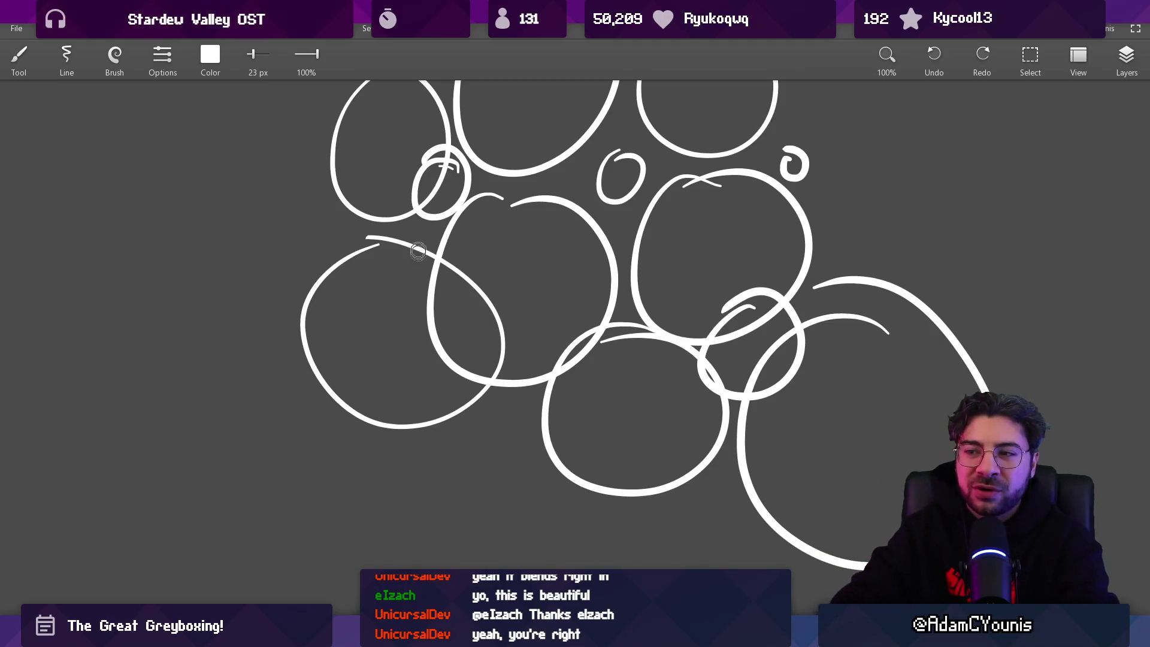
{"action": "scroll", "coordinate": [475, 296], "scroll_direction": "down", "scroll_amount": 2}
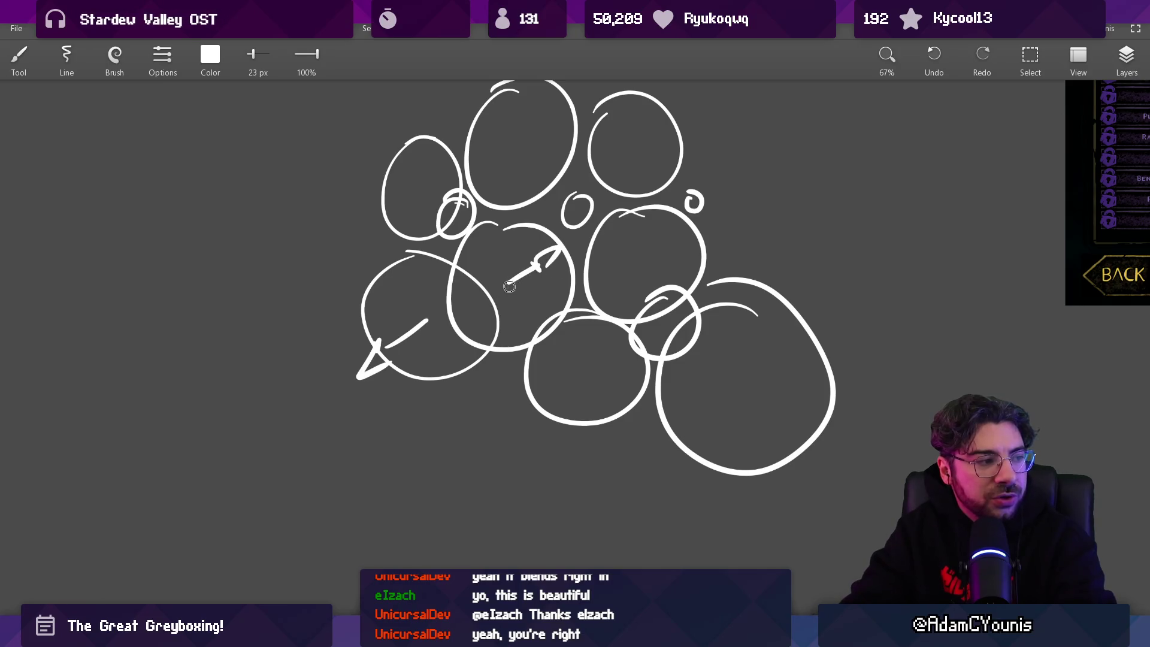
{"action": "key", "text": "ctrl+z"}
{"action": "key", "text": "ctrl+z"}
{"action": "key", "text": "ctrl+z"}
{"action": "left_click_drag", "start_coordinate": [415, 339], "coordinate": [444, 317]}
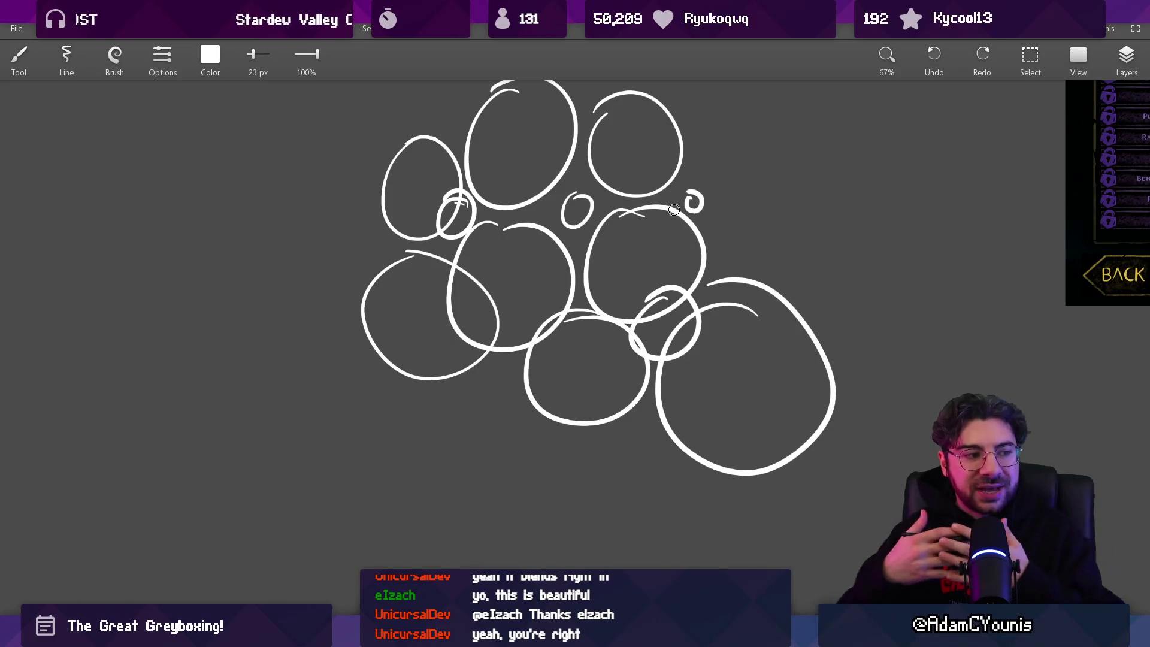
{"action": "scroll", "coordinate": [559, 279], "scroll_direction": "down", "scroll_amount": 5}
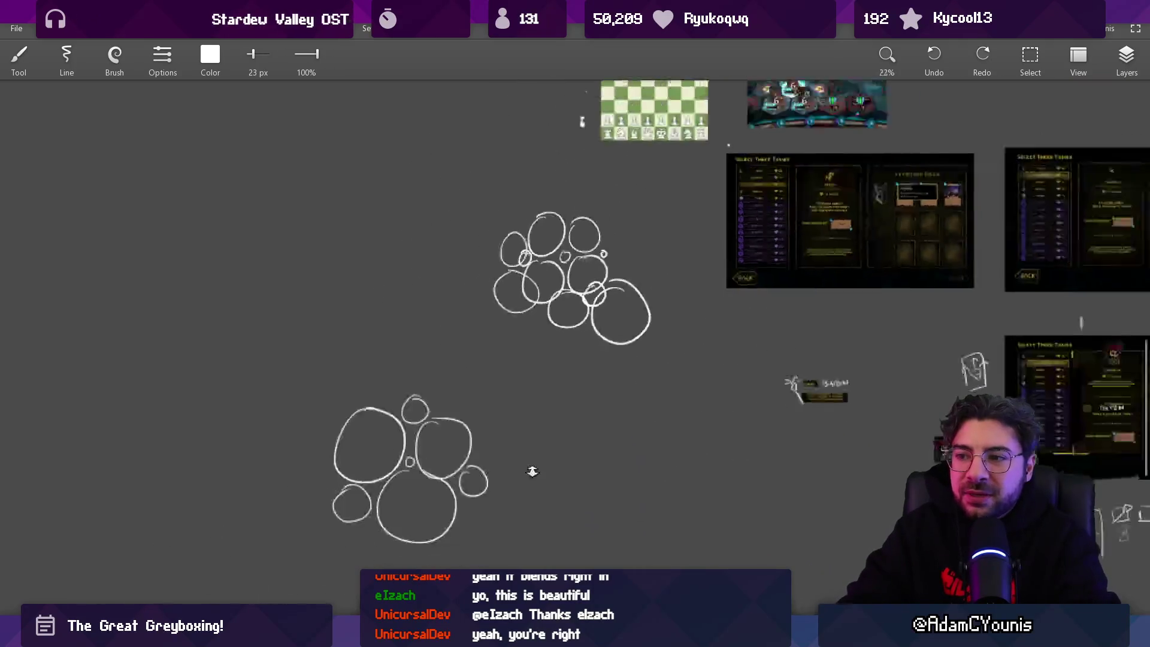
{"action": "scroll", "coordinate": [532, 471], "scroll_direction": "up", "scroll_amount": 1}
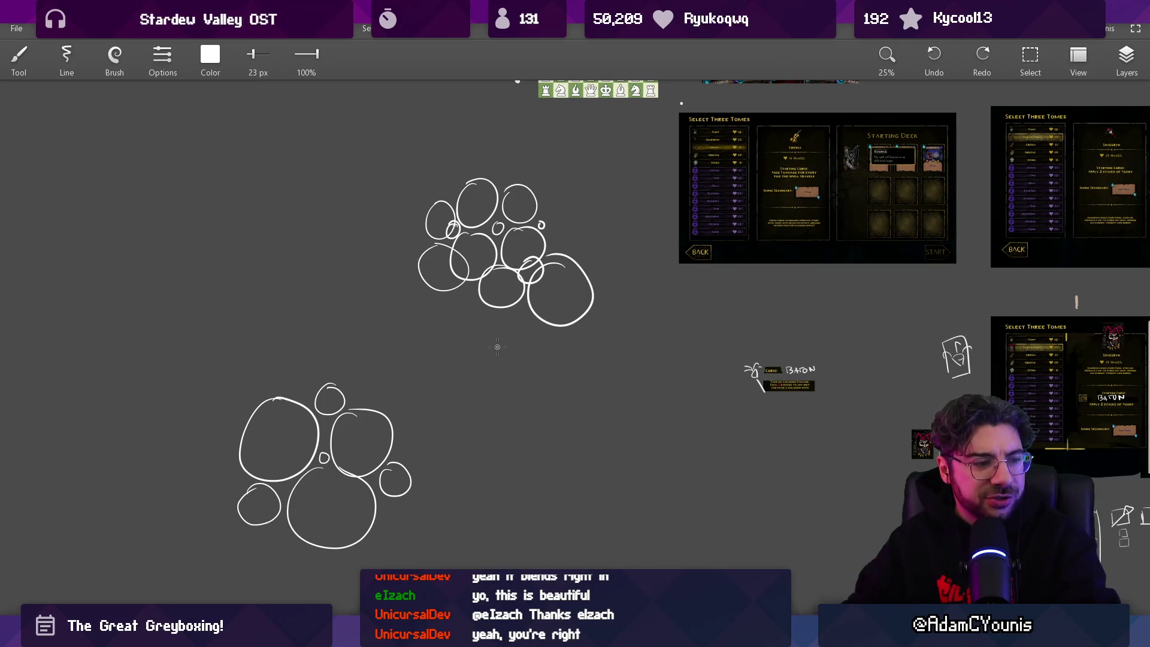
{"action": "left_click_drag", "start_coordinate": [307, 340], "coordinate": [202, 486]}
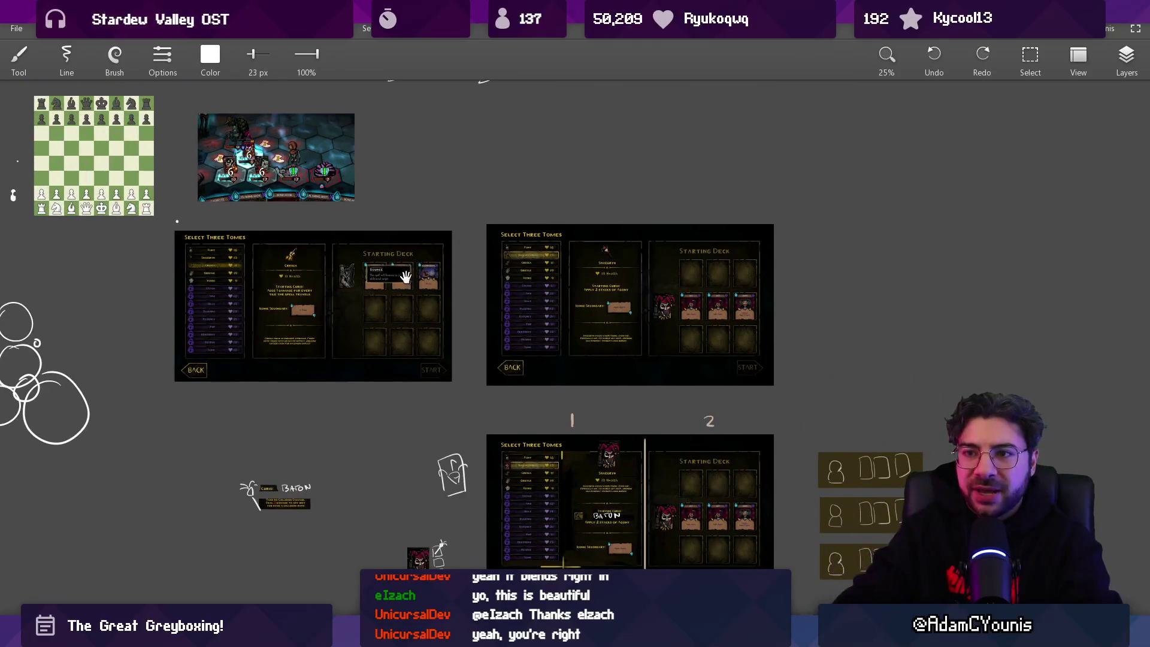
{"action": "scroll", "coordinate": [419, 323], "scroll_direction": "up", "scroll_amount": 10}
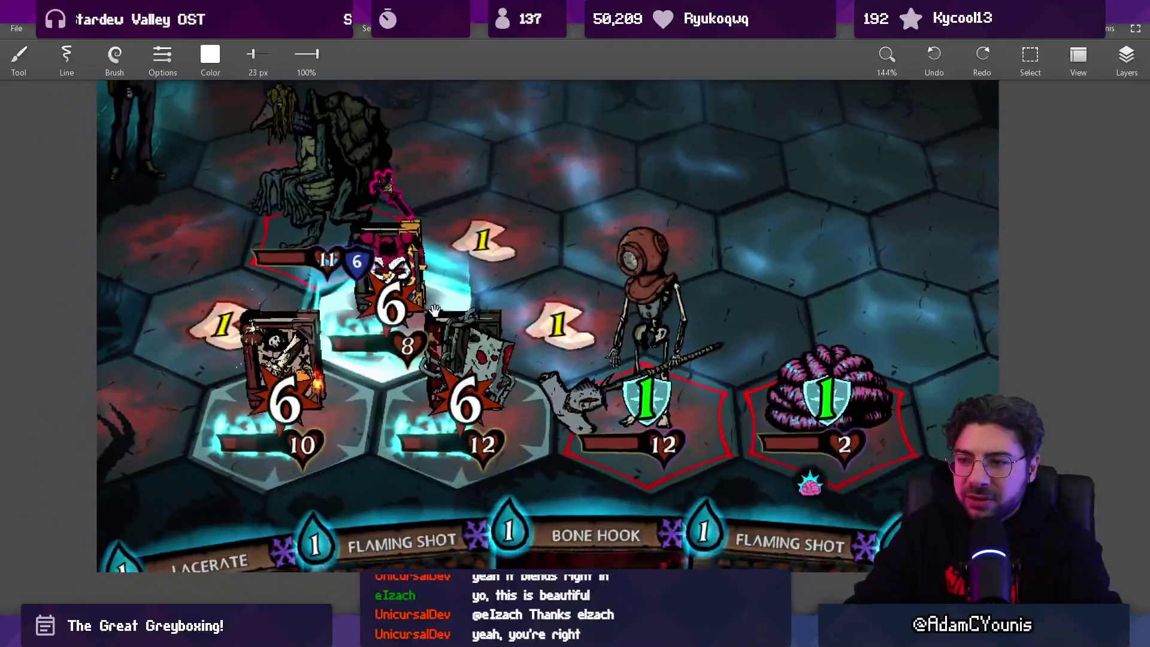
{"action": "scroll", "coordinate": [434, 309], "scroll_direction": "down", "scroll_amount": 3}
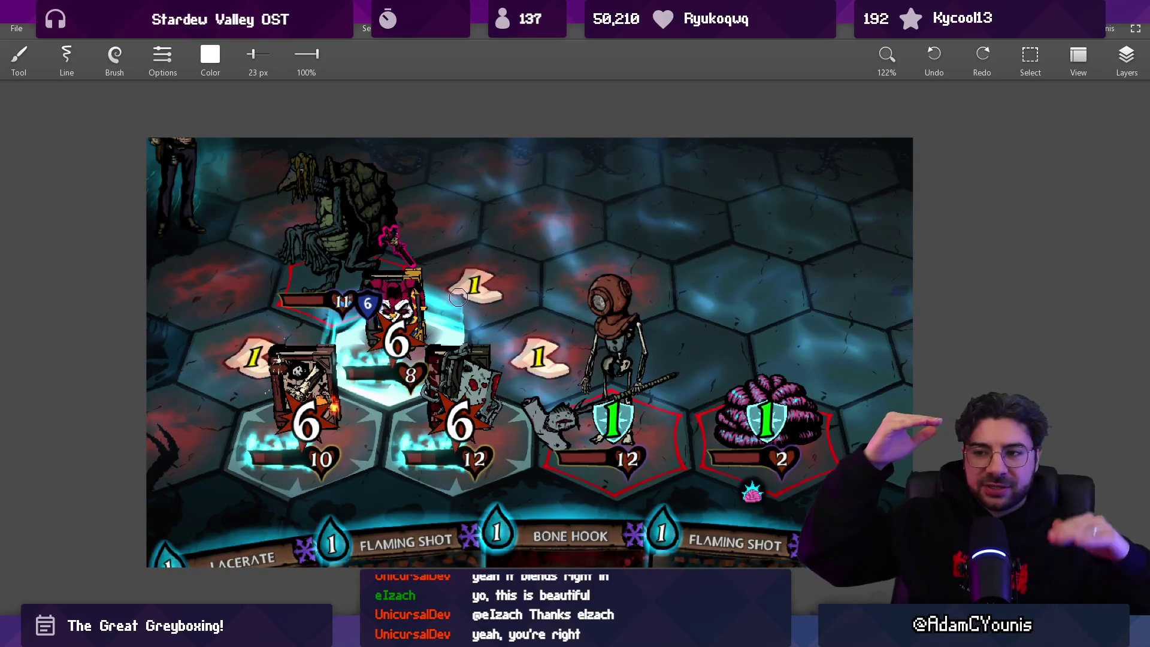
{"action": "scroll", "coordinate": [457, 297], "scroll_direction": "down", "scroll_amount": 10}
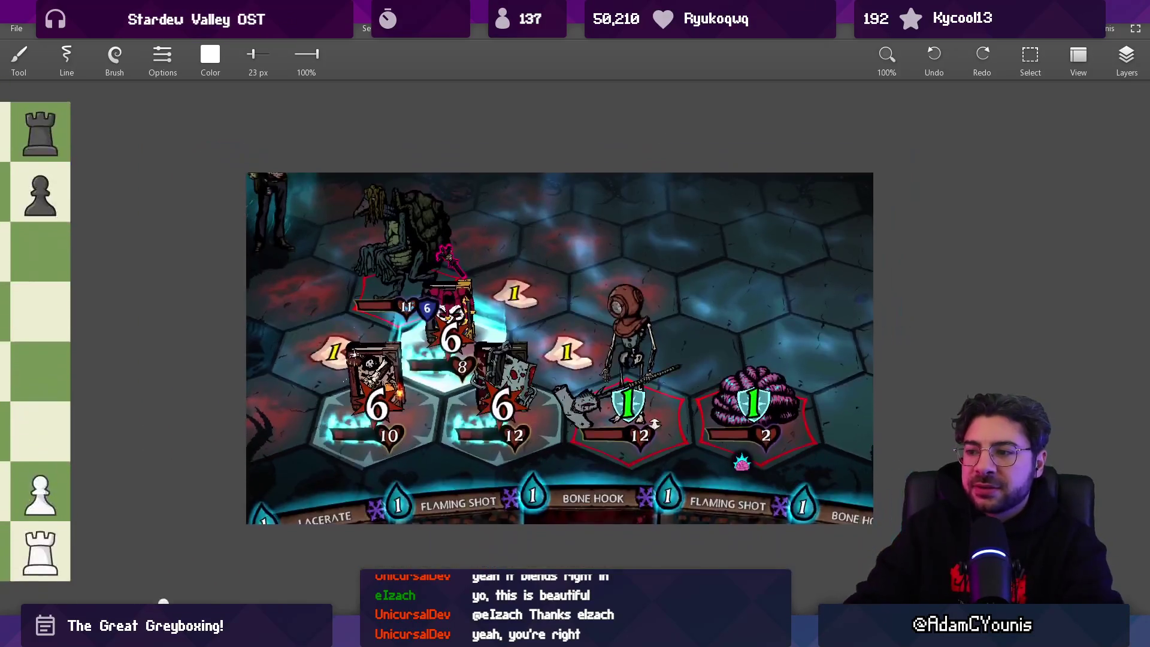
{"action": "scroll", "coordinate": [616, 298], "scroll_direction": "down", "scroll_amount": 3}
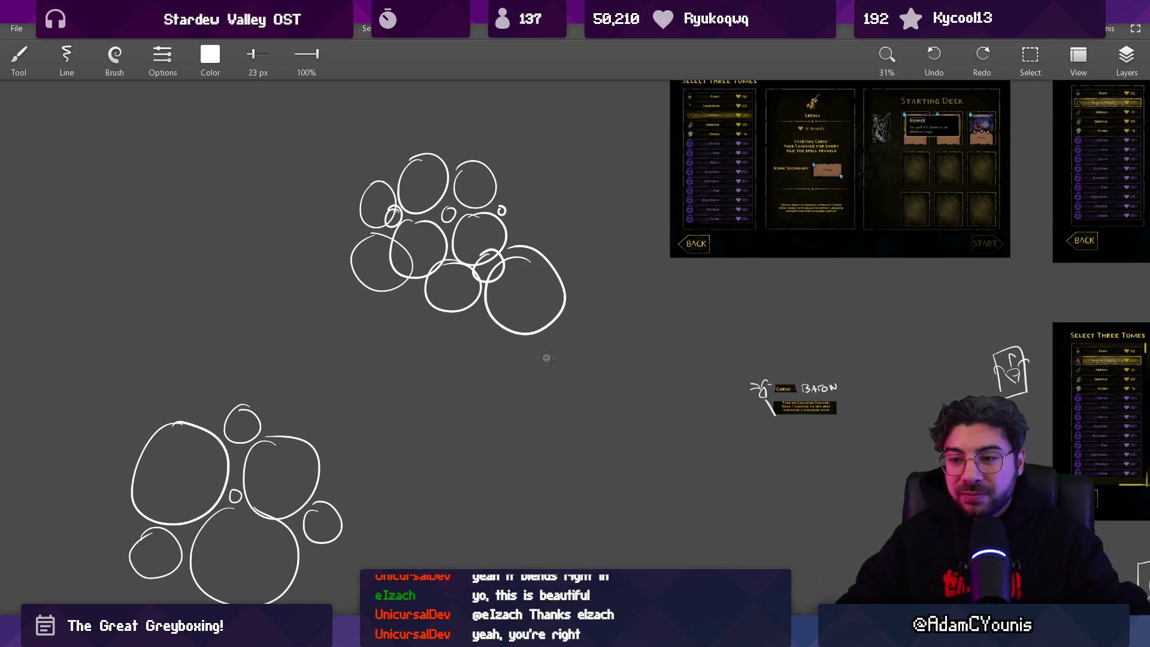
{"action": "mouse_move", "coordinate": [546, 357]}
{"action": "left_mouse_down"}
{"action": "mouse_move", "coordinate": [498, 413]}
{"action": "mouse_move", "coordinate": [420, 371]}
{"action": "mouse_move", "coordinate": [436, 352]}
{"action": "mouse_move", "coordinate": [499, 331]}
{"action": "mouse_move", "coordinate": [367, 297]}
{"action": "left_mouse_up"}
Zoom out from 82% to 50% and pan left to frame the tome mockups and Baton note
{"action": "scroll", "coordinate": [510, 231], "scroll_direction": "up", "scroll_amount": 5}
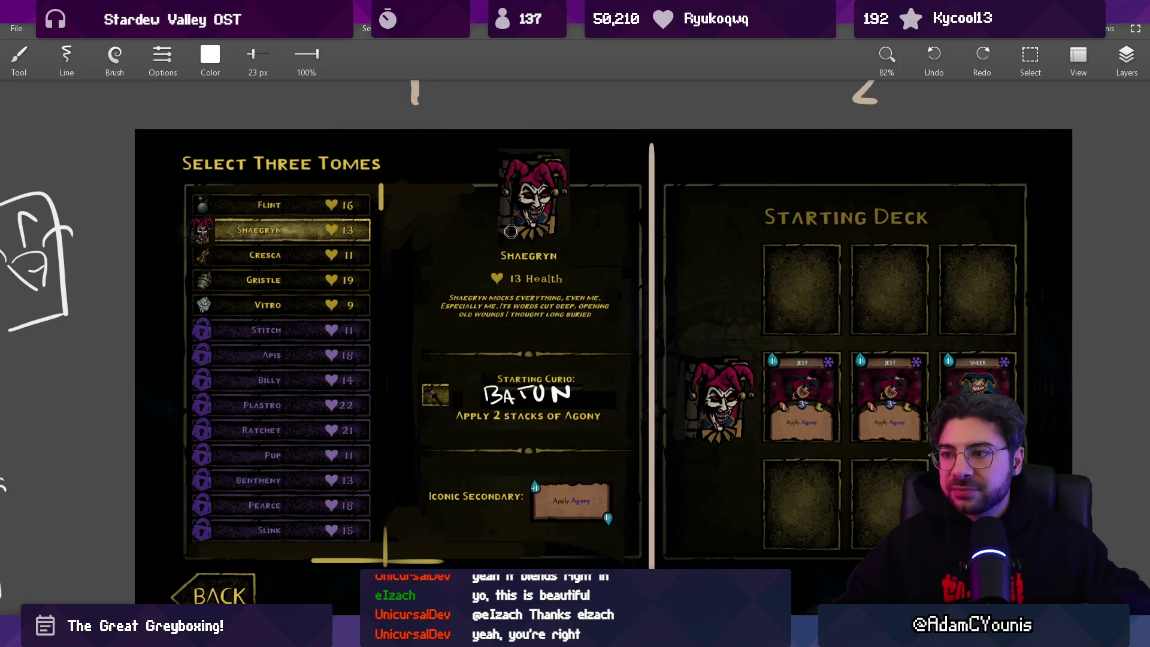
{"action": "scroll", "coordinate": [610, 383], "scroll_direction": "down", "scroll_amount": 5}
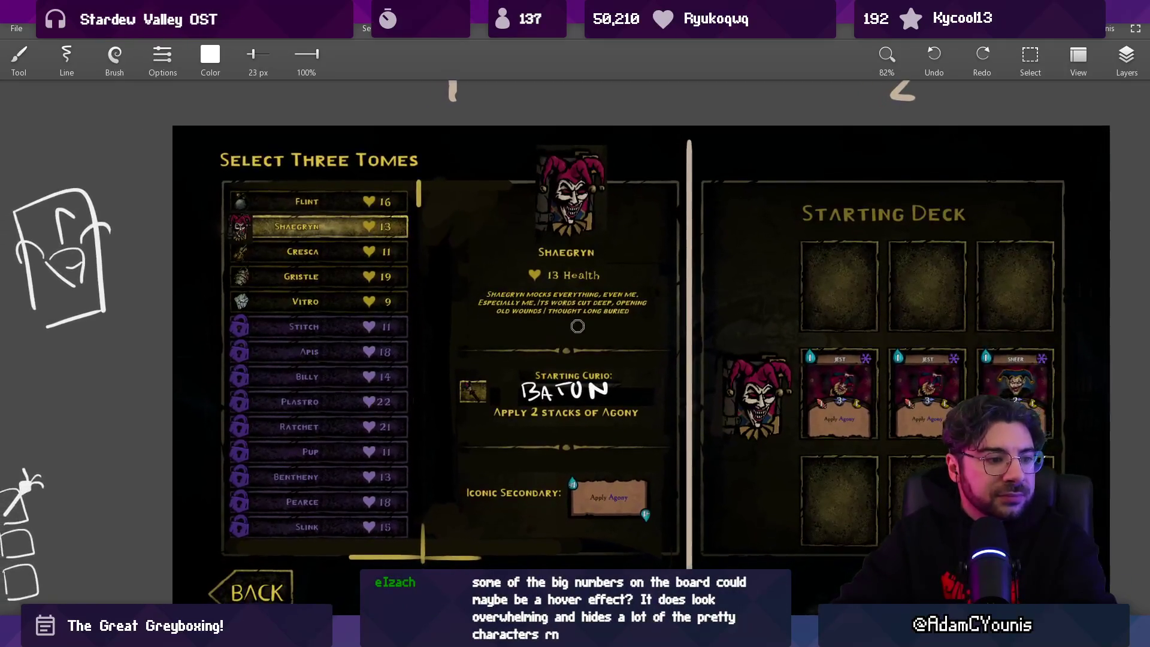
{"action": "scroll", "coordinate": [609, 384], "scroll_direction": "up", "scroll_amount": 10}
{"action": "scroll", "coordinate": [609, 384], "scroll_direction": "left", "scroll_amount": 10}
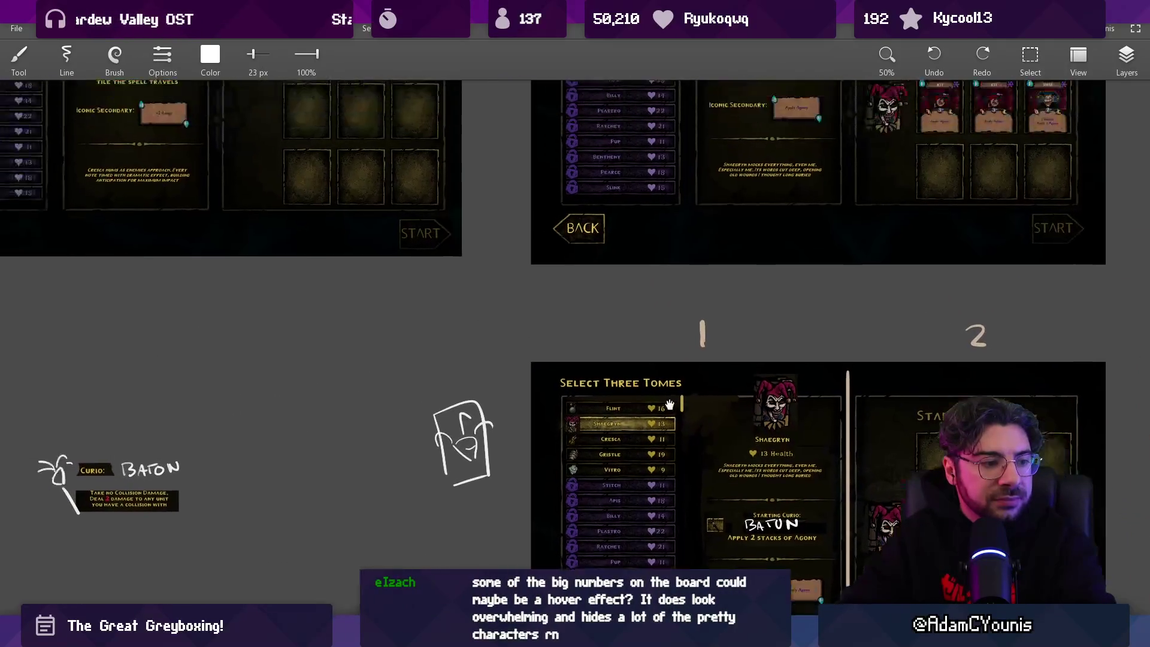
{"action": "scroll", "coordinate": [616, 326], "scroll_direction": "up", "scroll_amount": 5}
{"action": "scroll", "coordinate": [615, 326], "scroll_direction": "left", "scroll_amount": 4}
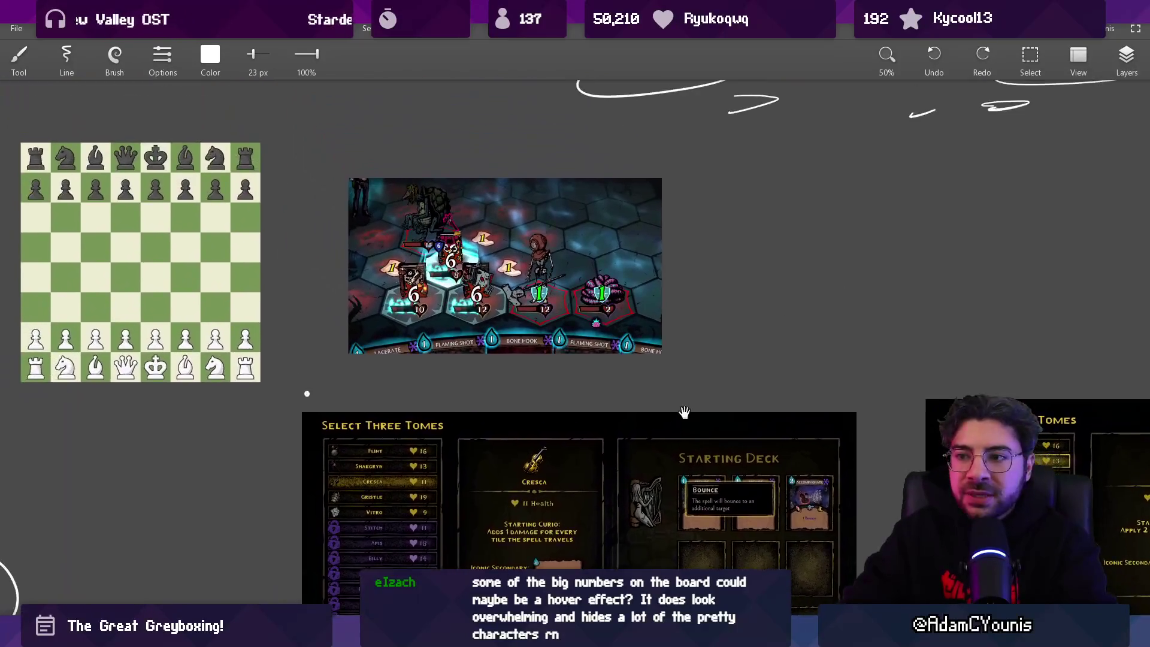
{"action": "scroll", "coordinate": [537, 252], "scroll_direction": "up", "scroll_amount": 5}
{"action": "scroll", "coordinate": [537, 252], "scroll_direction": "up", "scroll_amount": 2}
{"action": "scroll", "coordinate": [537, 253], "scroll_direction": "left", "scroll_amount": 1}
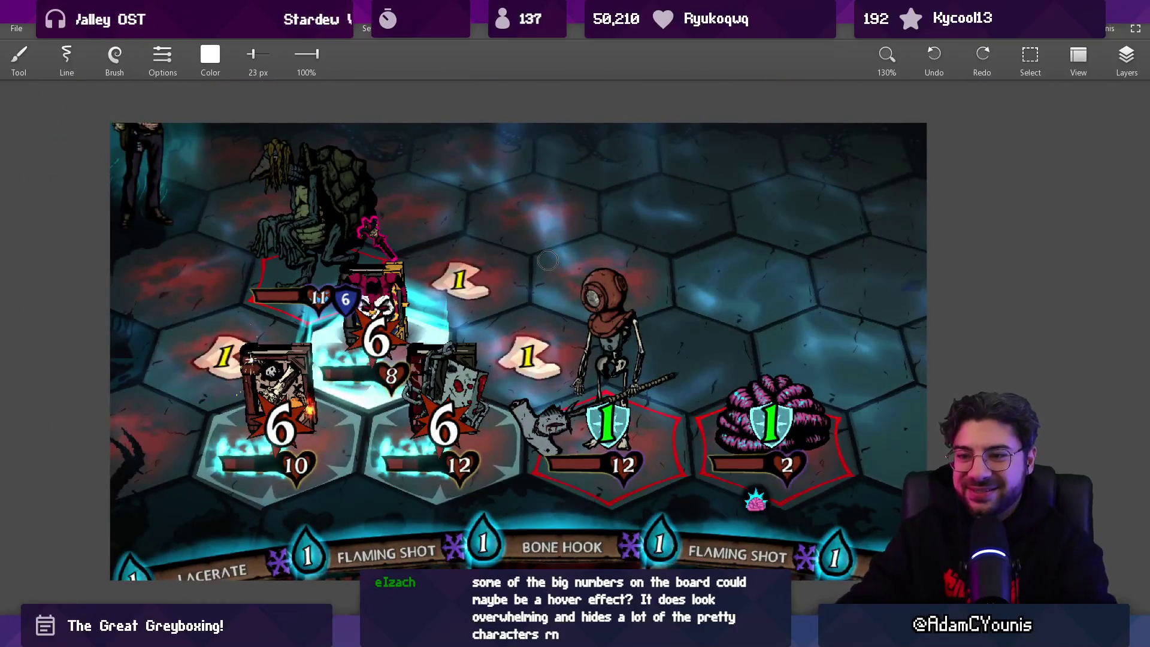
{"action": "key", "text": "bracketleft"}
{"action": "key", "text": "bracketleft"}
{"action": "left_click_drag", "start_coordinate": [409, 347], "coordinate": [444, 433]}
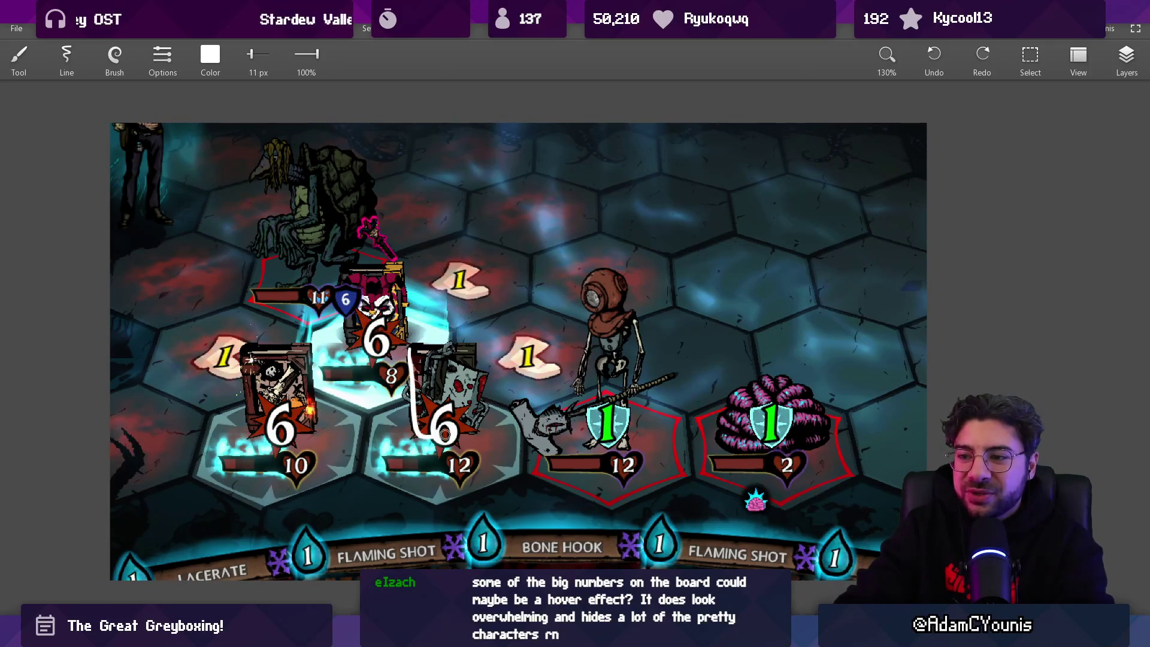
{"action": "key", "text": "ctrl+z"}
{"action": "scroll", "coordinate": [449, 338], "scroll_direction": "down", "scroll_amount": 2}
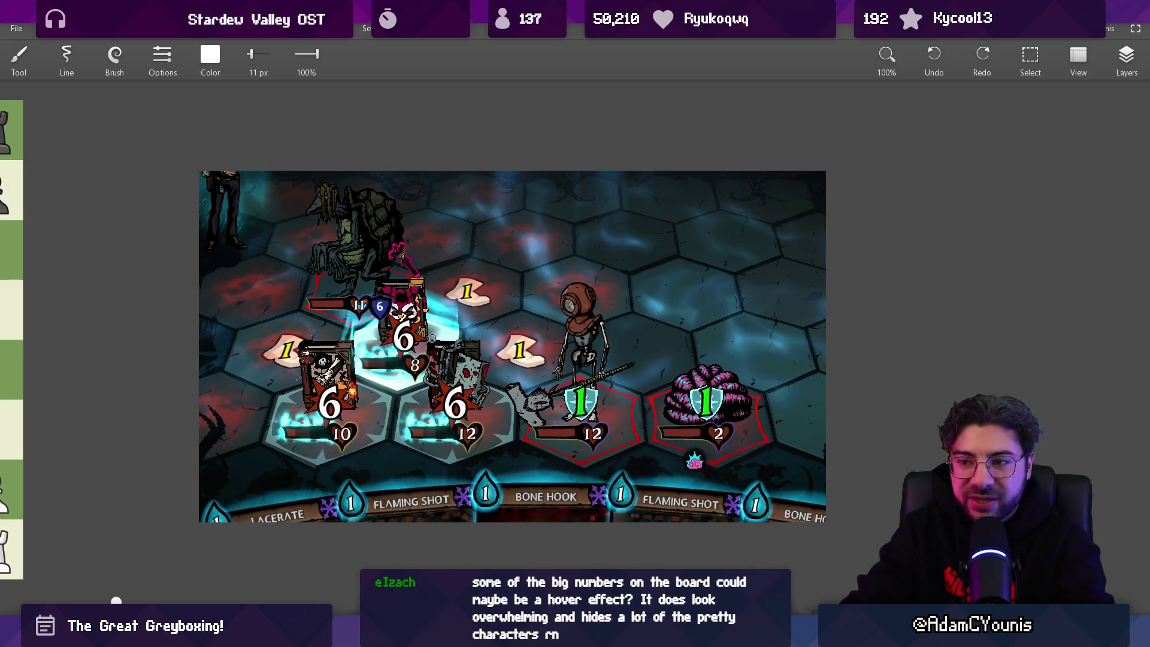
{"action": "scroll", "coordinate": [432, 338], "scroll_direction": "down", "scroll_amount": 4}
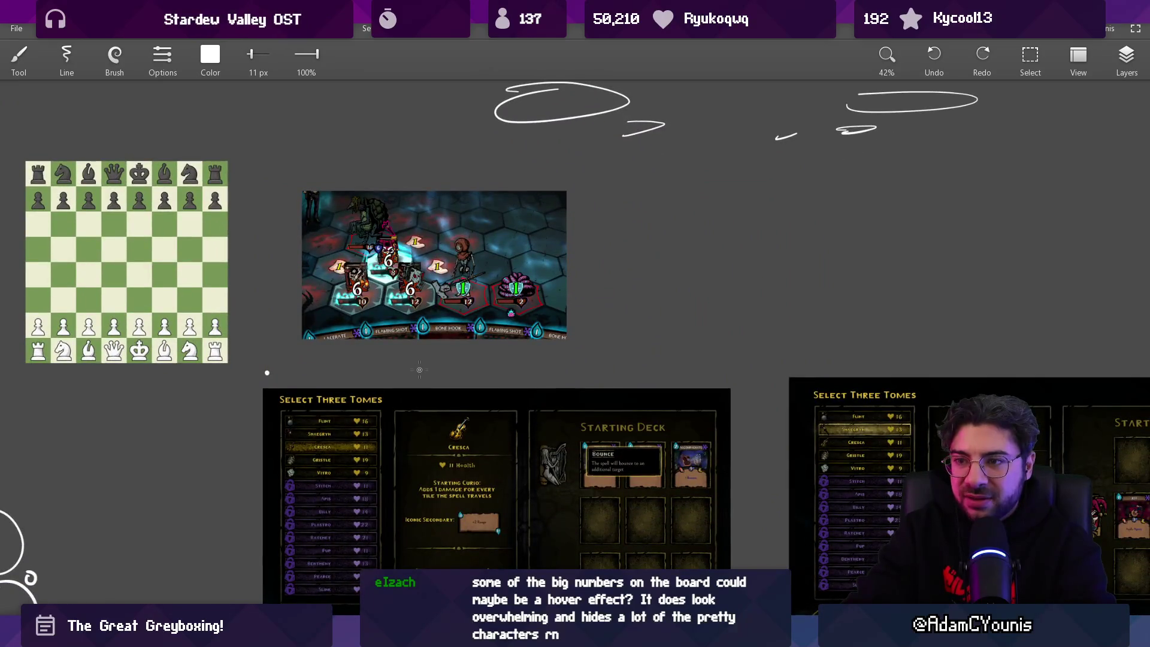
{"action": "scroll", "coordinate": [418, 363], "scroll_direction": "up", "scroll_amount": 2}
{"action": "scroll", "coordinate": [413, 356], "scroll_direction": "down", "scroll_amount": 5}
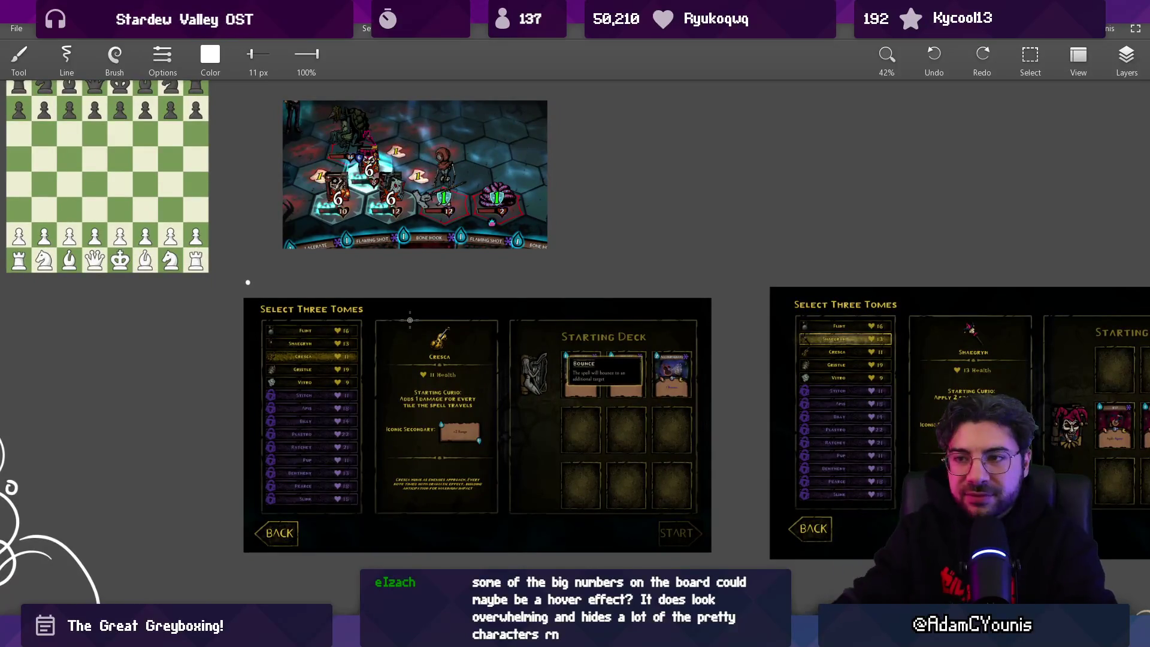
{"action": "scroll", "coordinate": [482, 326], "scroll_direction": "up", "scroll_amount": 2}
{"action": "scroll", "coordinate": [481, 326], "scroll_direction": "up", "scroll_amount": 3}
{"action": "scroll", "coordinate": [513, 337], "scroll_direction": "up", "scroll_amount": 5}
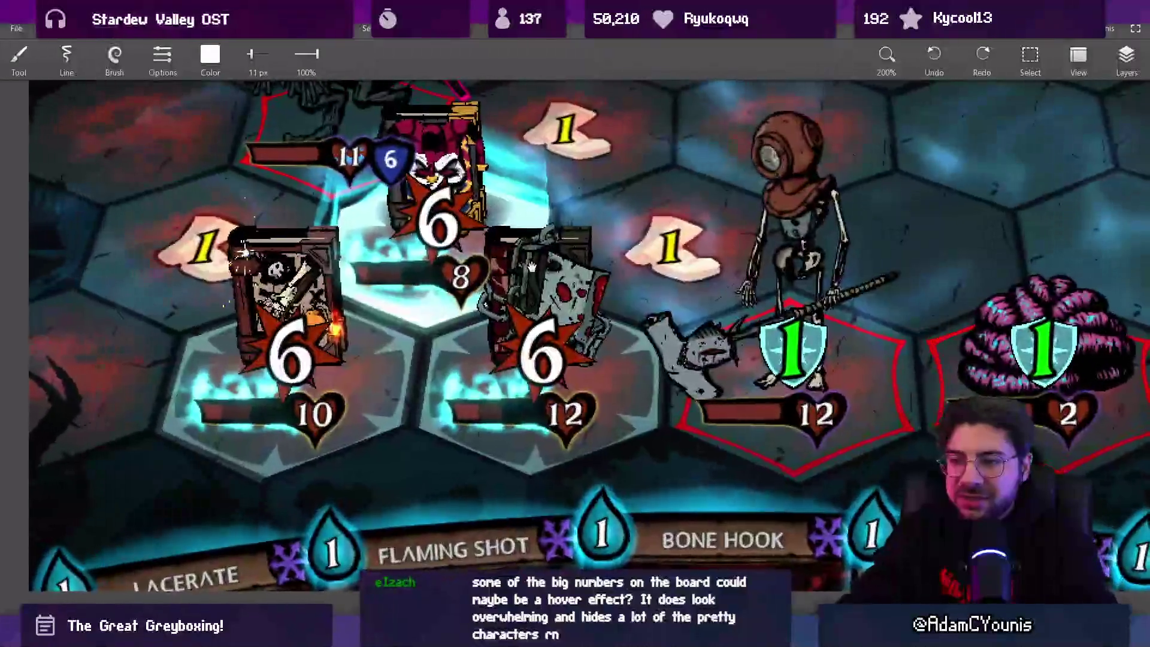
{"action": "scroll", "coordinate": [530, 274], "scroll_direction": "down", "scroll_amount": 1}
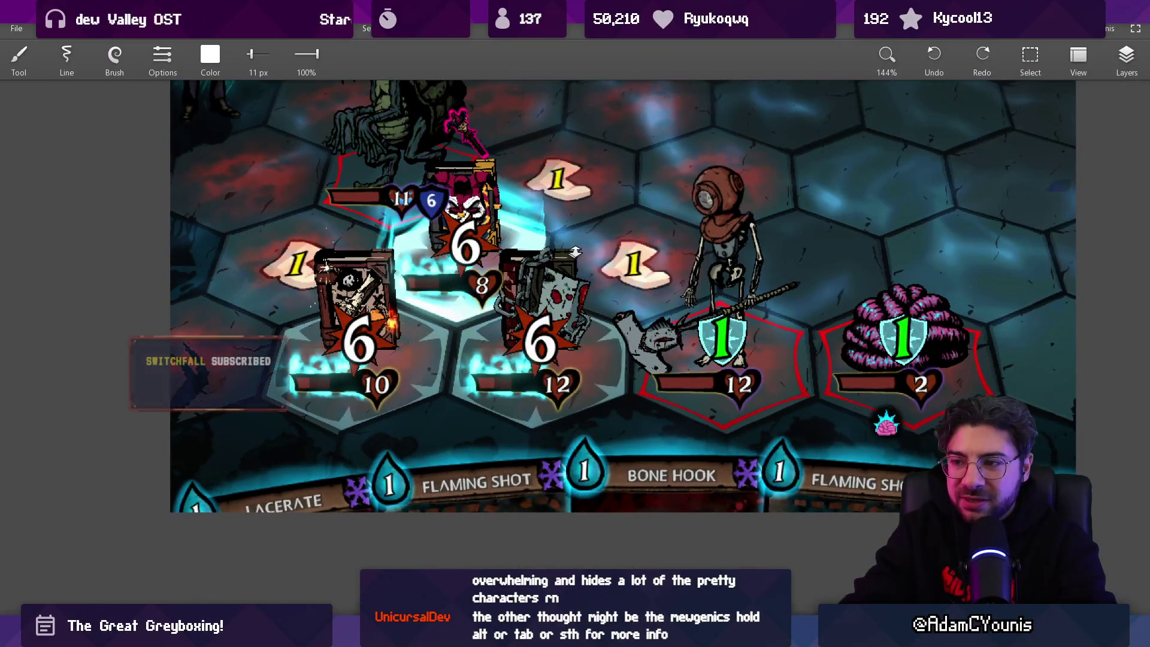
{"action": "scroll", "coordinate": [443, 308], "scroll_direction": "down", "scroll_amount": 1}
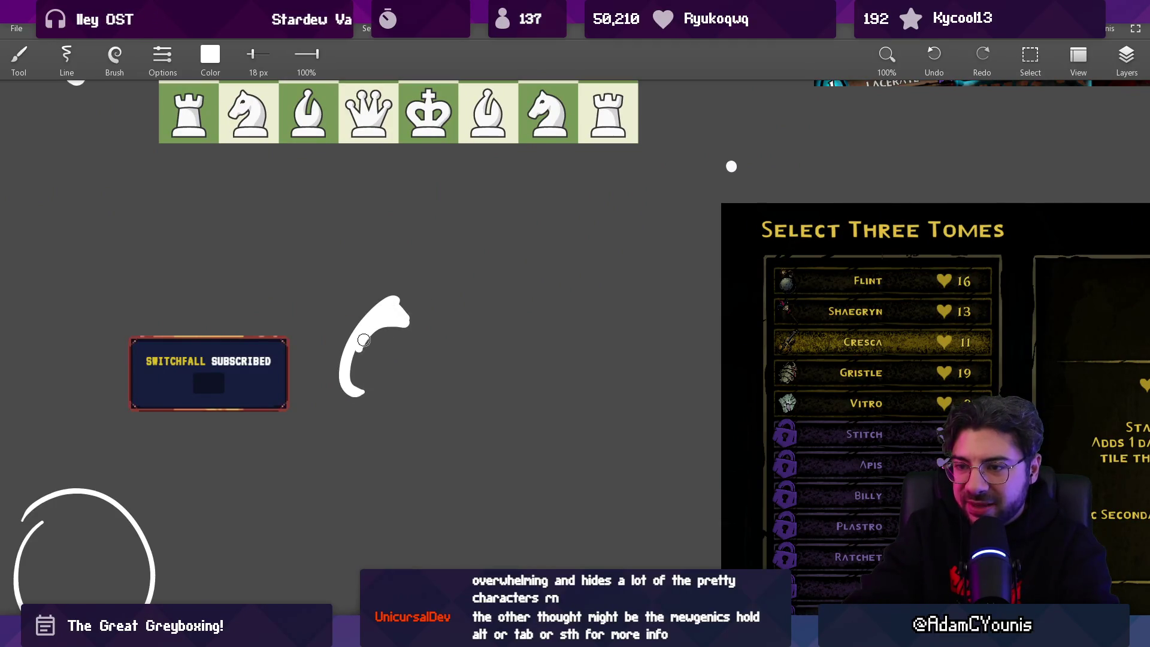
Draw a white 6 with spiky burst strokes around it, undoing the stray arcs
{"action": "mouse_move", "coordinate": [357, 388]}
{"action": "left_mouse_down"}
{"action": "mouse_move", "coordinate": [359, 369]}
{"action": "mouse_move", "coordinate": [419, 393]}
{"action": "mouse_move", "coordinate": [308, 335]}
{"action": "mouse_move", "coordinate": [380, 267]}
{"action": "mouse_move", "coordinate": [388, 289]}
{"action": "left_mouse_up"}
{"action": "key", "text": "ctrl+z"}
{"action": "left_click_drag", "start_coordinate": [433, 308], "coordinate": [465, 346]}
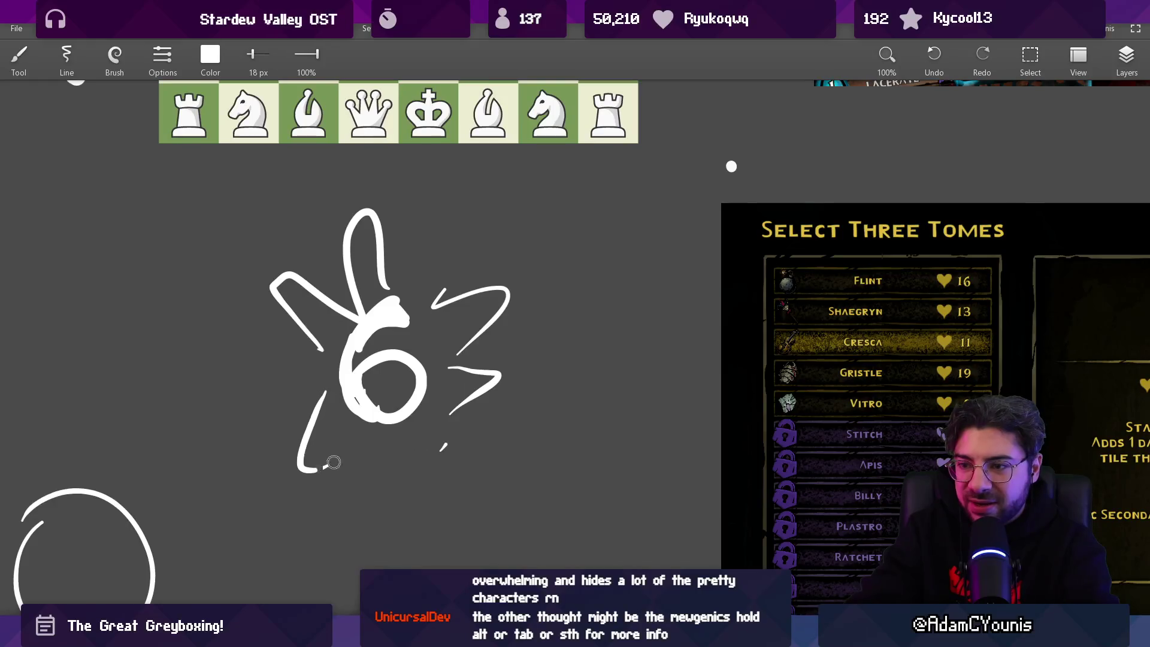
{"action": "left_click_drag", "start_coordinate": [334, 462], "coordinate": [337, 460]}
{"action": "left_click_drag", "start_coordinate": [363, 449], "coordinate": [425, 444]}
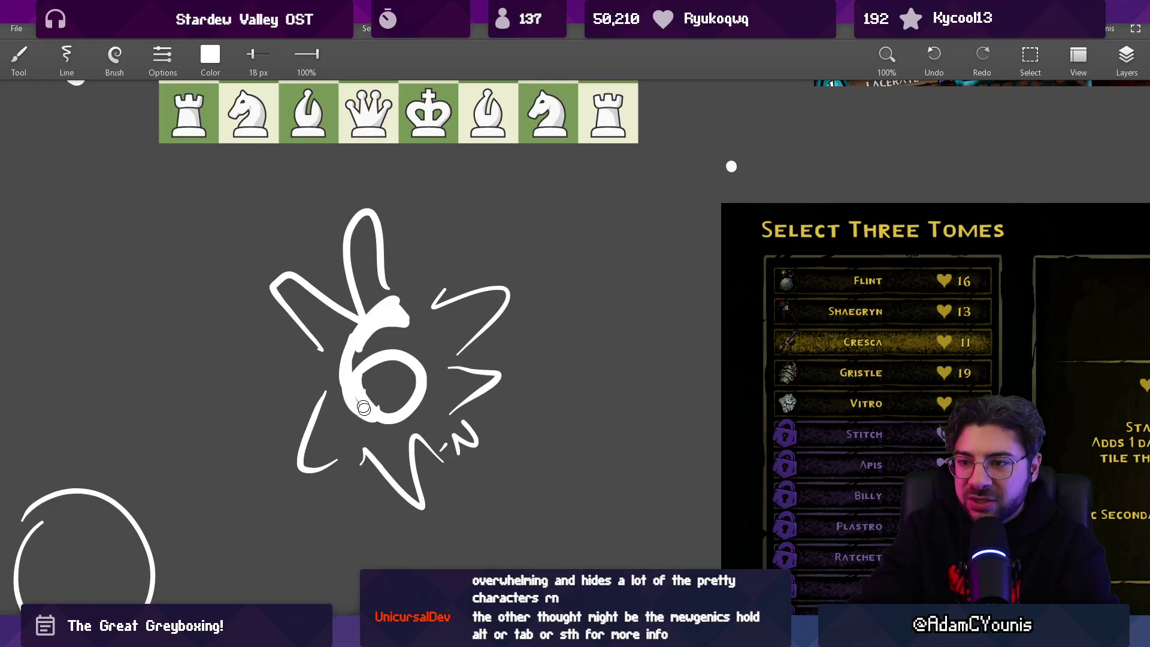
{"action": "scroll", "coordinate": [398, 365], "scroll_direction": "down", "scroll_amount": 5}
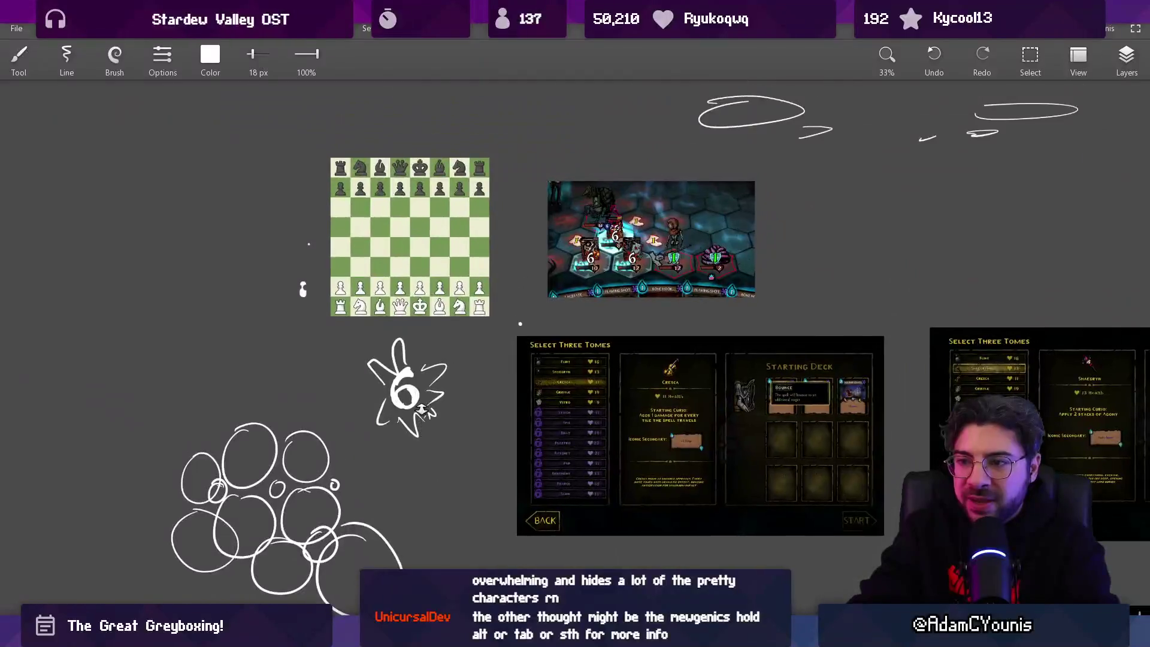
{"action": "key", "text": "ctrl+z"}
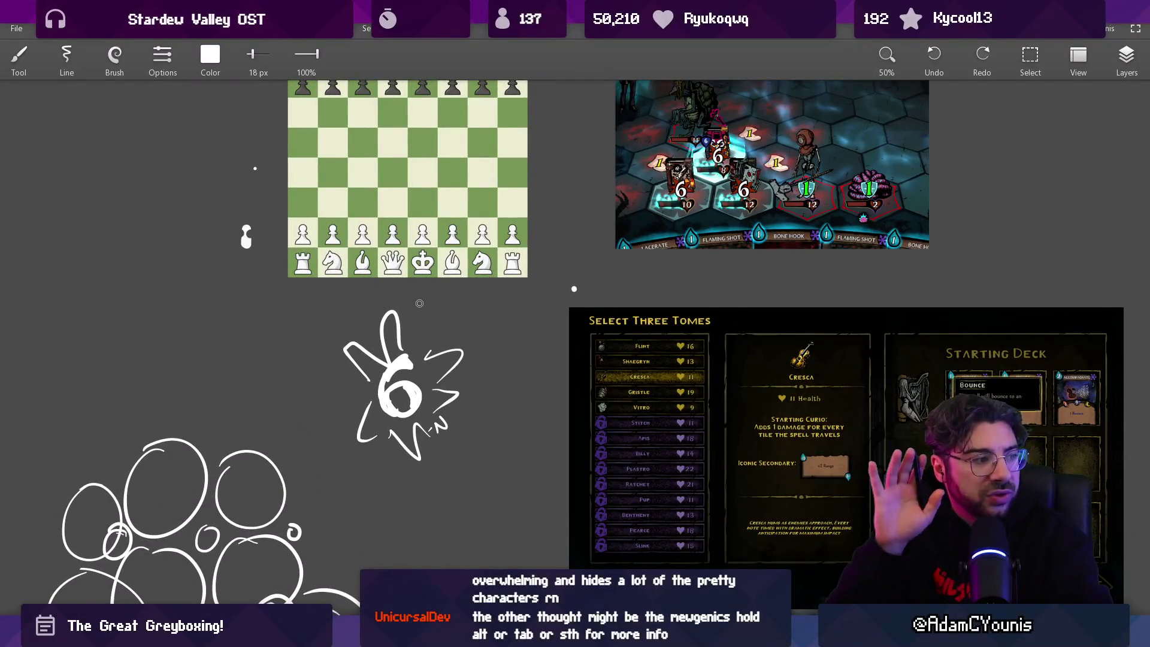
Draw a circle around a plain 6 beside the burst icon
{"action": "left_click_drag", "start_coordinate": [423, 376], "coordinate": [514, 380]}
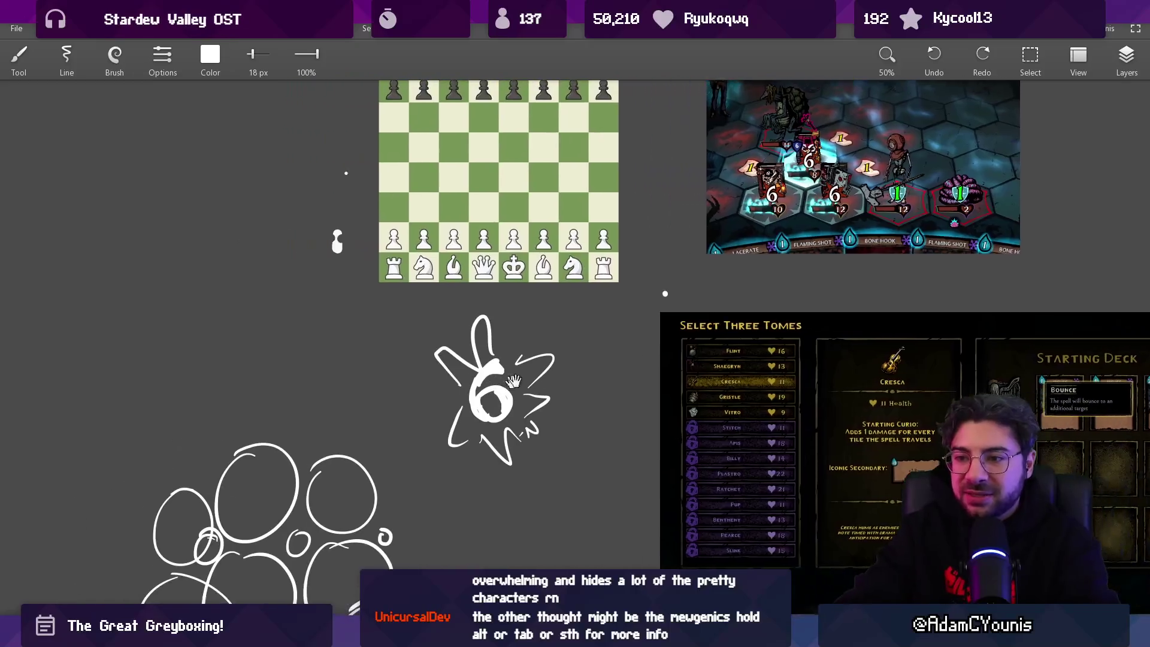
{"action": "scroll", "coordinate": [610, 383], "scroll_direction": "up", "scroll_amount": 3}
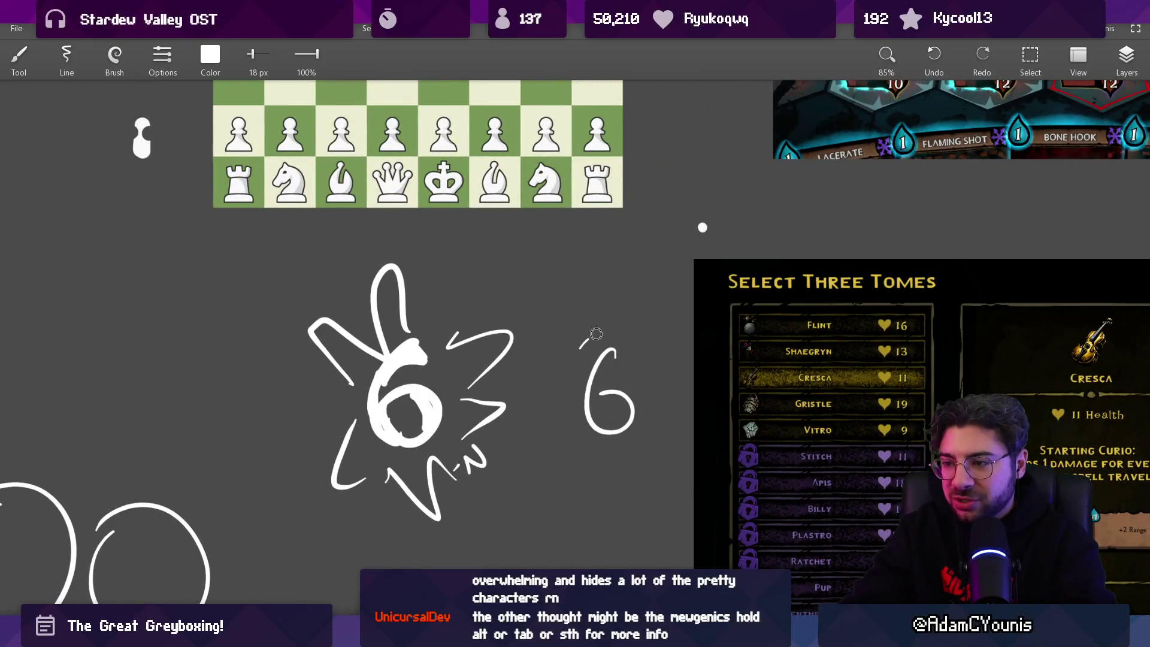
{"action": "left_click_drag", "start_coordinate": [596, 333], "coordinate": [629, 346]}
{"action": "scroll", "coordinate": [596, 352], "scroll_direction": "down", "scroll_amount": 3}
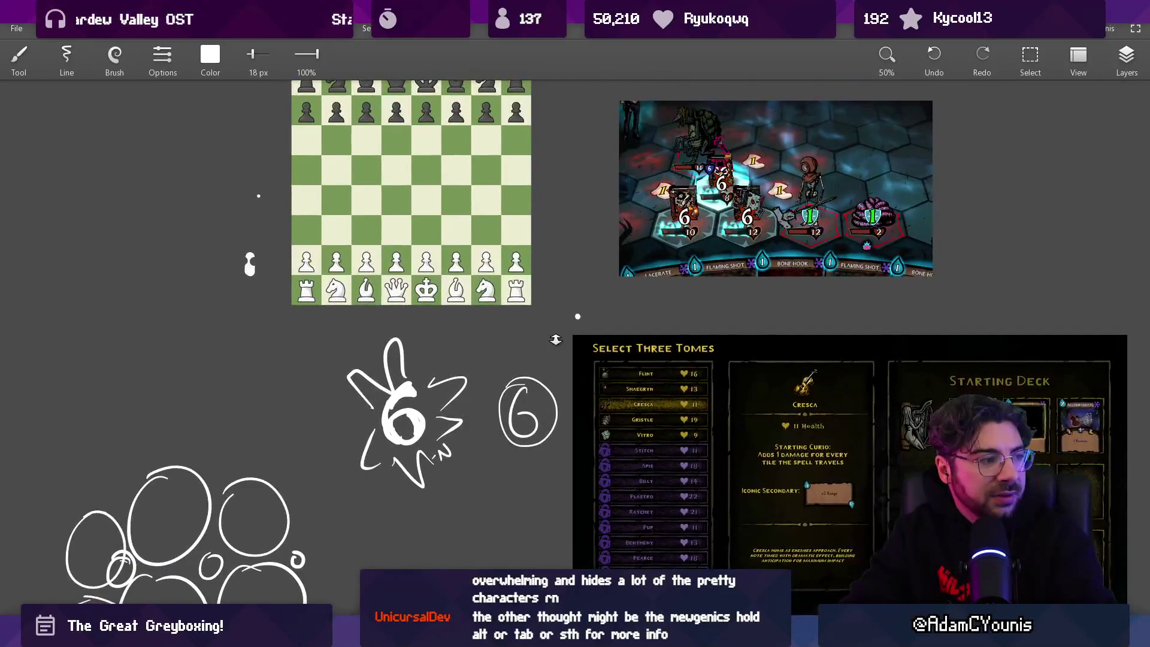
{"action": "mouse_move", "coordinate": [736, 135]}
{"action": "left_mouse_down"}
{"action": "mouse_move", "coordinate": [694, 237]}
{"action": "mouse_move", "coordinate": [604, 237]}
{"action": "left_mouse_up"}
{"action": "scroll", "coordinate": [695, 236], "scroll_direction": "up", "scroll_amount": 5}
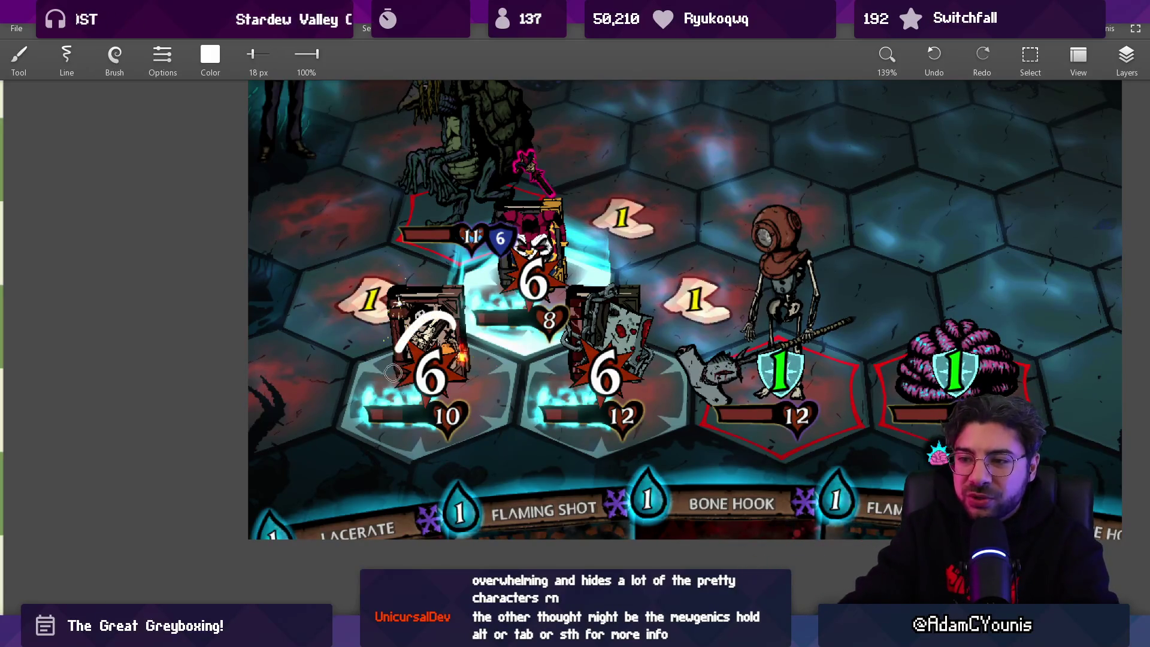
{"action": "key", "text": "v"}
{"action": "key", "text": "b"}
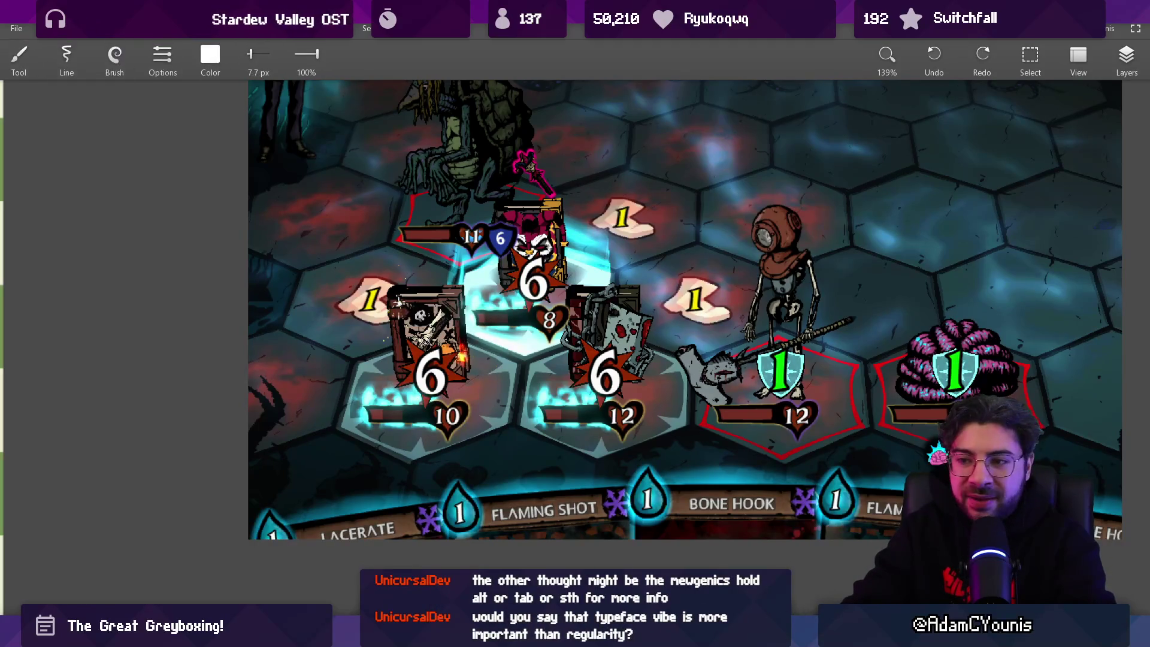
{"action": "scroll", "coordinate": [456, 388], "scroll_direction": "down", "scroll_amount": 3}
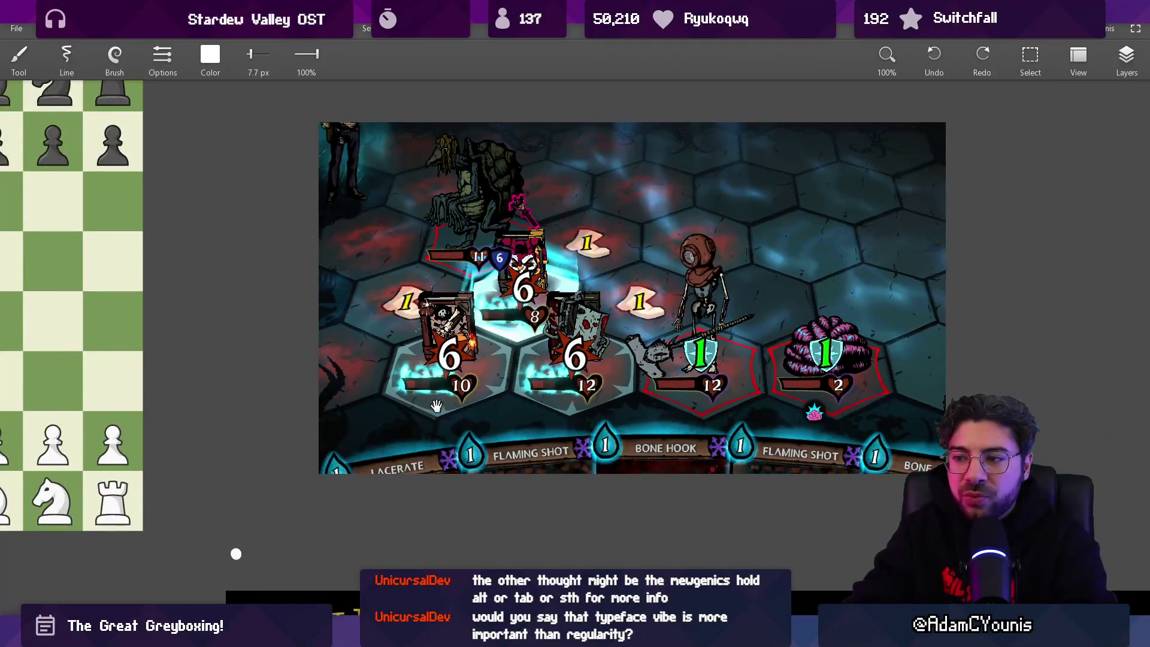
{"action": "left_click_drag", "start_coordinate": [436, 406], "coordinate": [506, 316]}
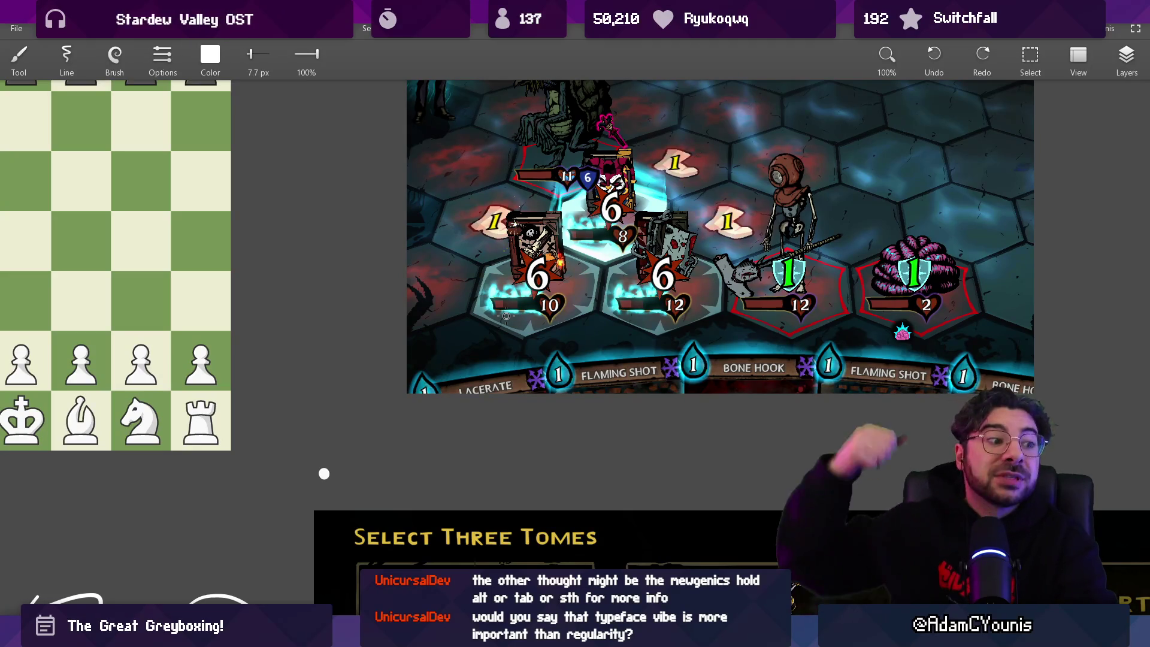
{"action": "scroll", "coordinate": [577, 310], "scroll_direction": "down", "scroll_amount": 5}
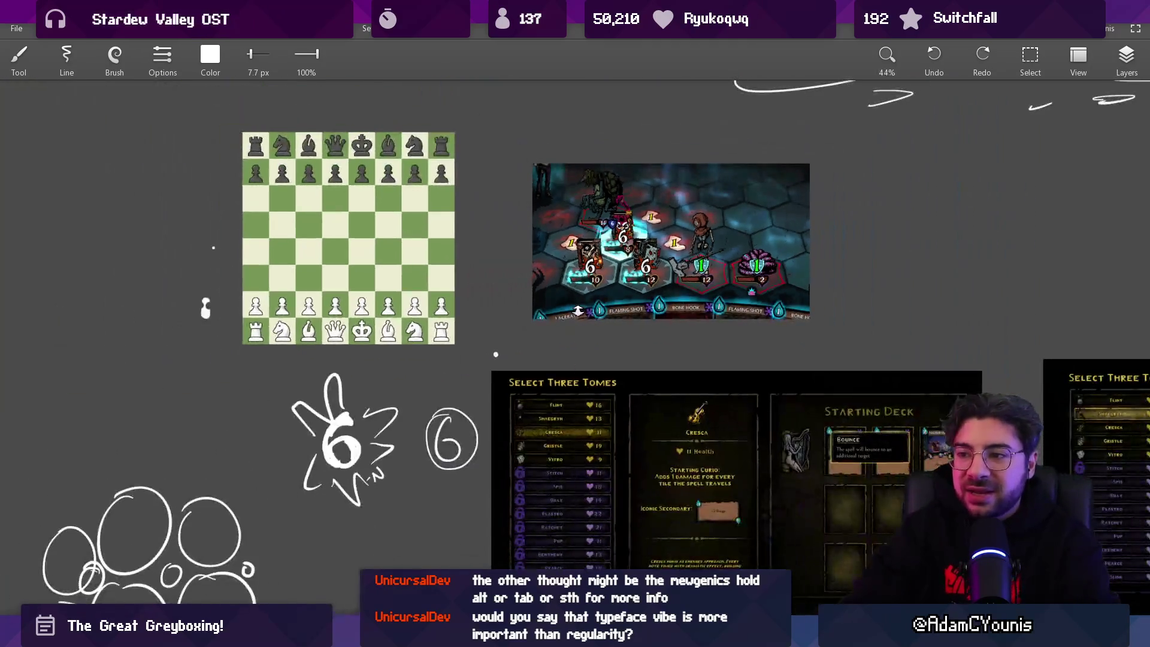
{"action": "scroll", "coordinate": [577, 310], "scroll_direction": "up", "scroll_amount": 3}
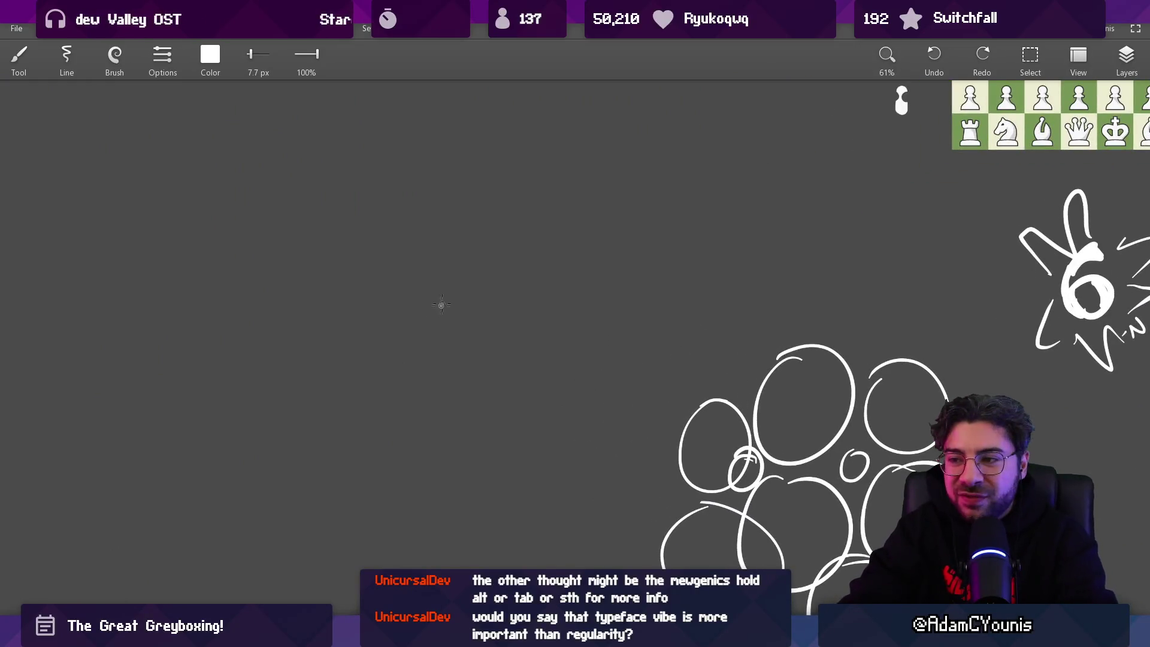
Set the brush to near-black and paint a large black block at the canvas left
{"action": "scroll", "coordinate": [478, 265], "scroll_direction": "down", "scroll_amount": 4}
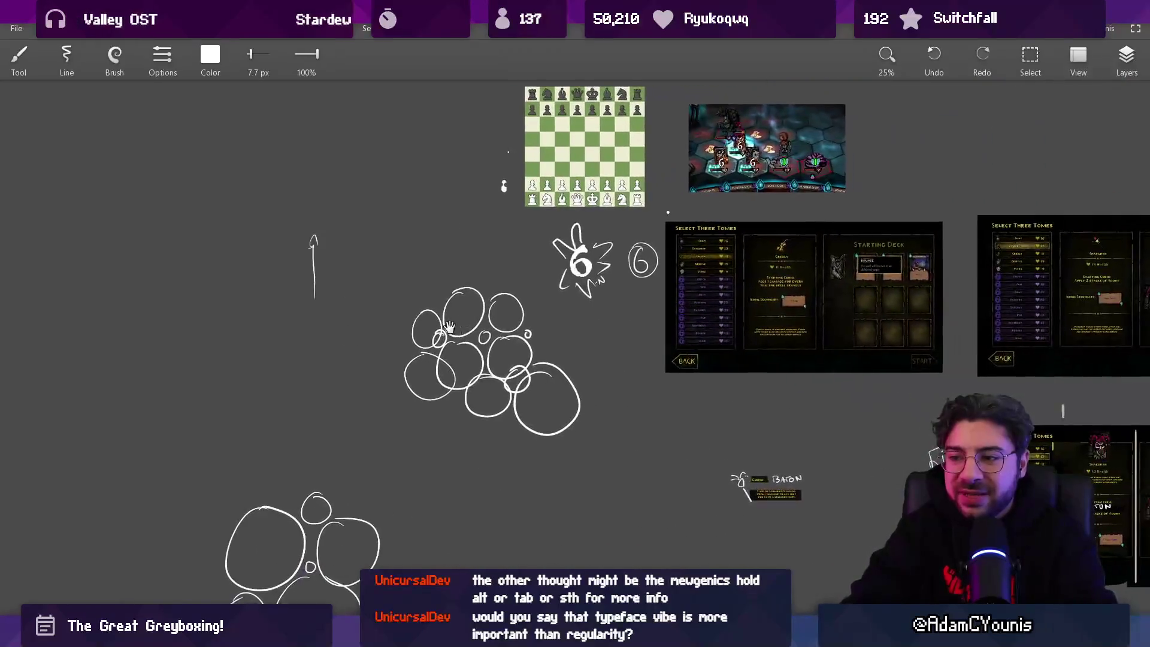
{"action": "scroll", "coordinate": [497, 239], "scroll_direction": "up", "scroll_amount": 3}
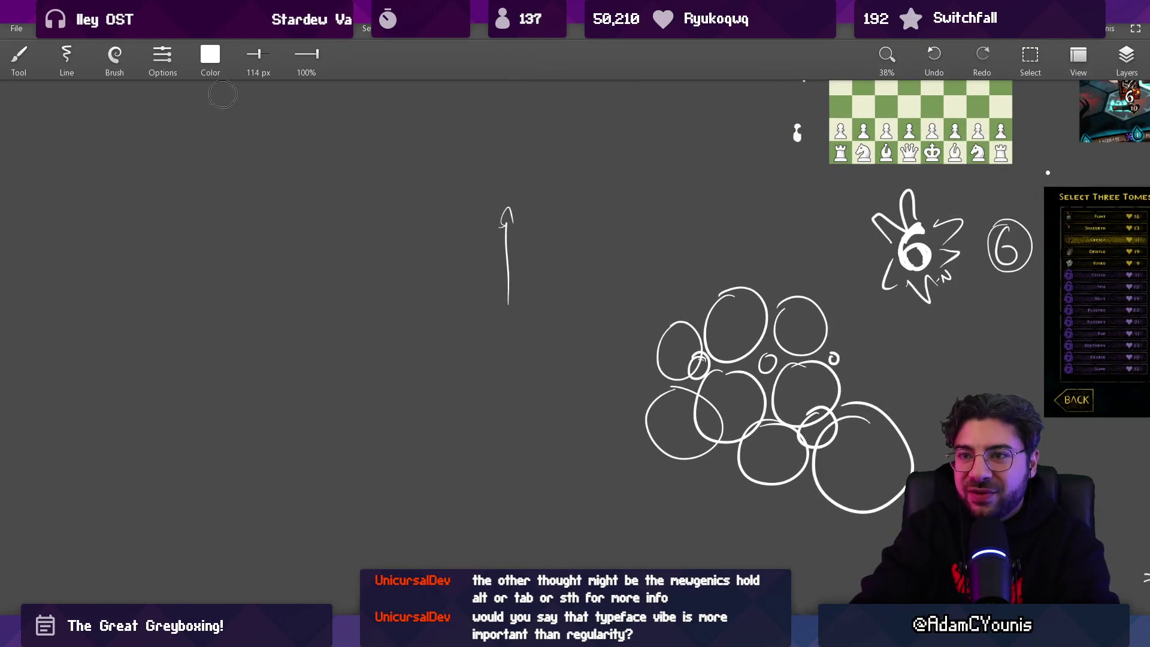
{"action": "left_click", "coordinate": [210, 57]}
{"action": "left_click_drag", "start_coordinate": [284, 171], "coordinate": [140, 174]}
{"action": "left_click_drag", "start_coordinate": [284, 208], "coordinate": [133, 207]}
{"action": "left_click_drag", "start_coordinate": [151, 135], "coordinate": [133, 135]}
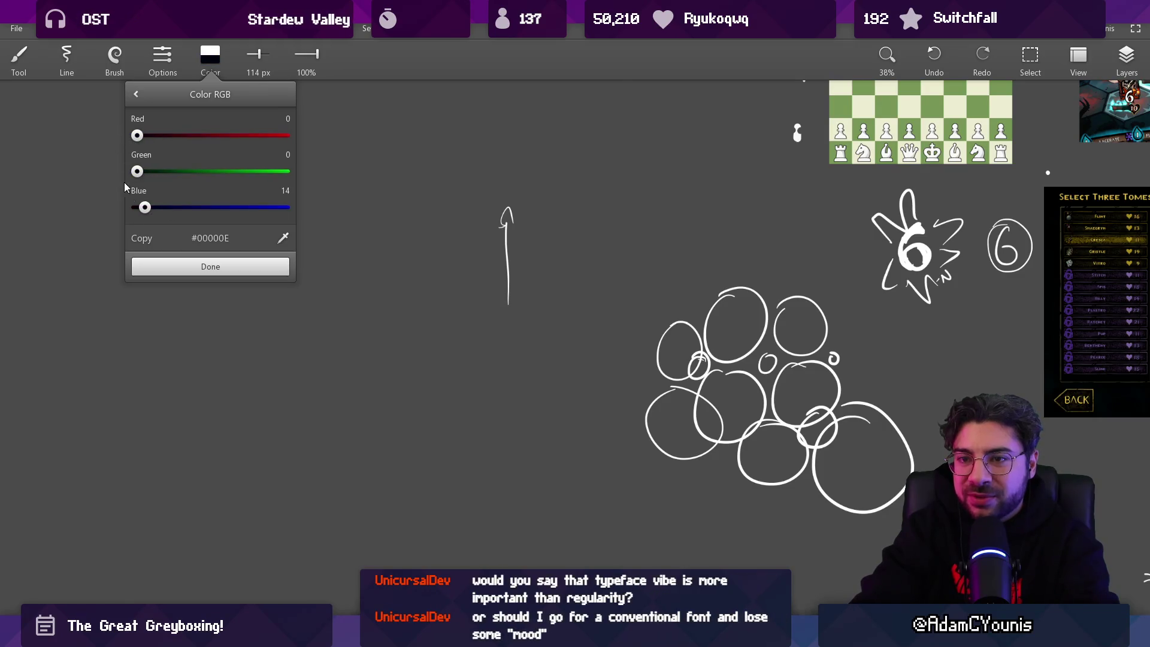
{"action": "left_click", "coordinate": [210, 266]}
{"action": "mouse_move", "coordinate": [185, 264]}
{"action": "left_mouse_down"}
{"action": "mouse_move", "coordinate": [215, 313]}
{"action": "mouse_move", "coordinate": [331, 259]}
{"action": "mouse_move", "coordinate": [395, 431]}
{"action": "left_mouse_up"}
{"action": "mouse_move", "coordinate": [688, 352]}
{"action": "left_mouse_down"}
{"action": "mouse_move", "coordinate": [714, 369]}
{"action": "mouse_move", "coordinate": [700, 368]}
{"action": "left_mouse_up"}
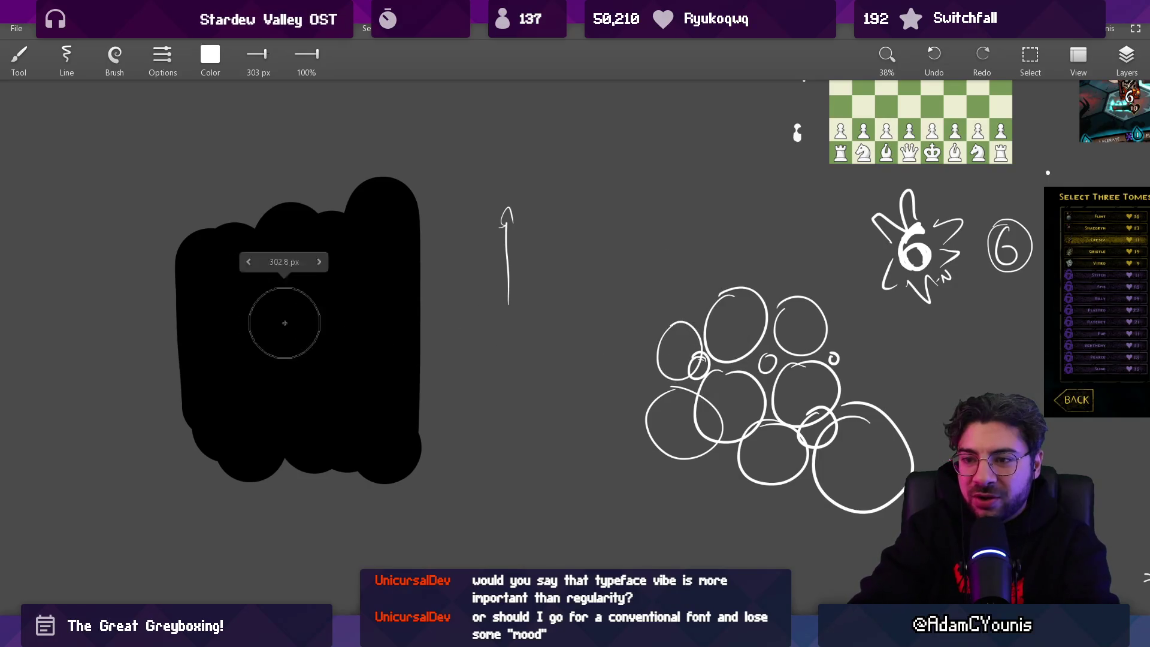
Dab white dots and paint white over the black block, then undo the block away
{"action": "left_click", "coordinate": [291, 336]}
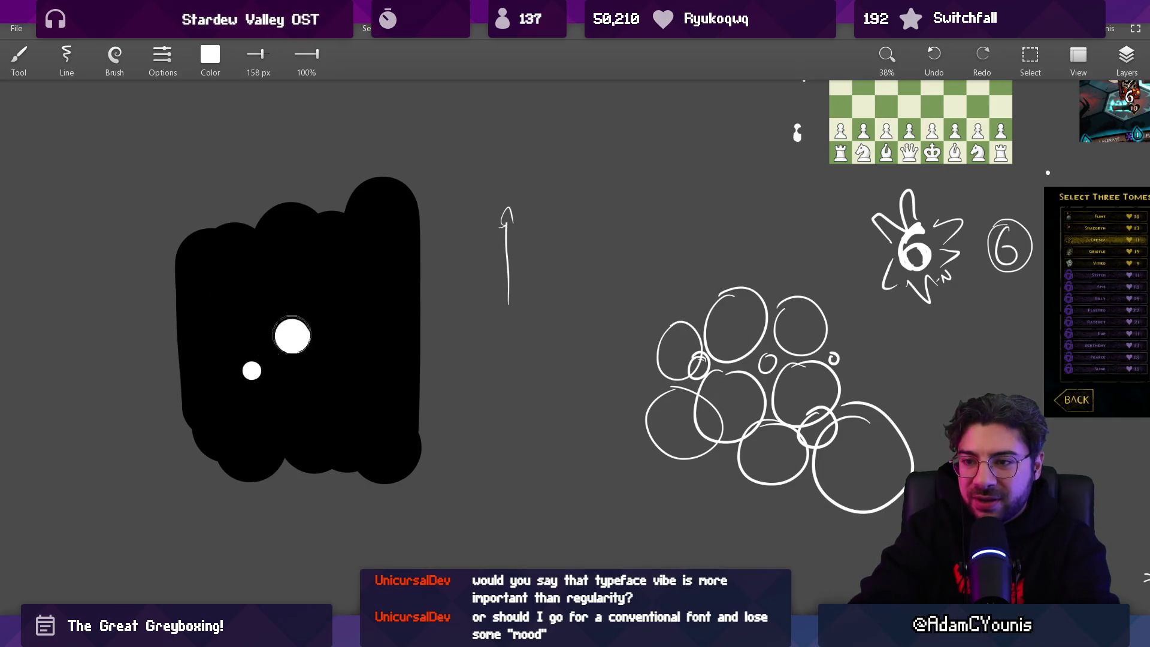
{"action": "left_click", "coordinate": [362, 276]}
{"action": "left_click", "coordinate": [363, 387]}
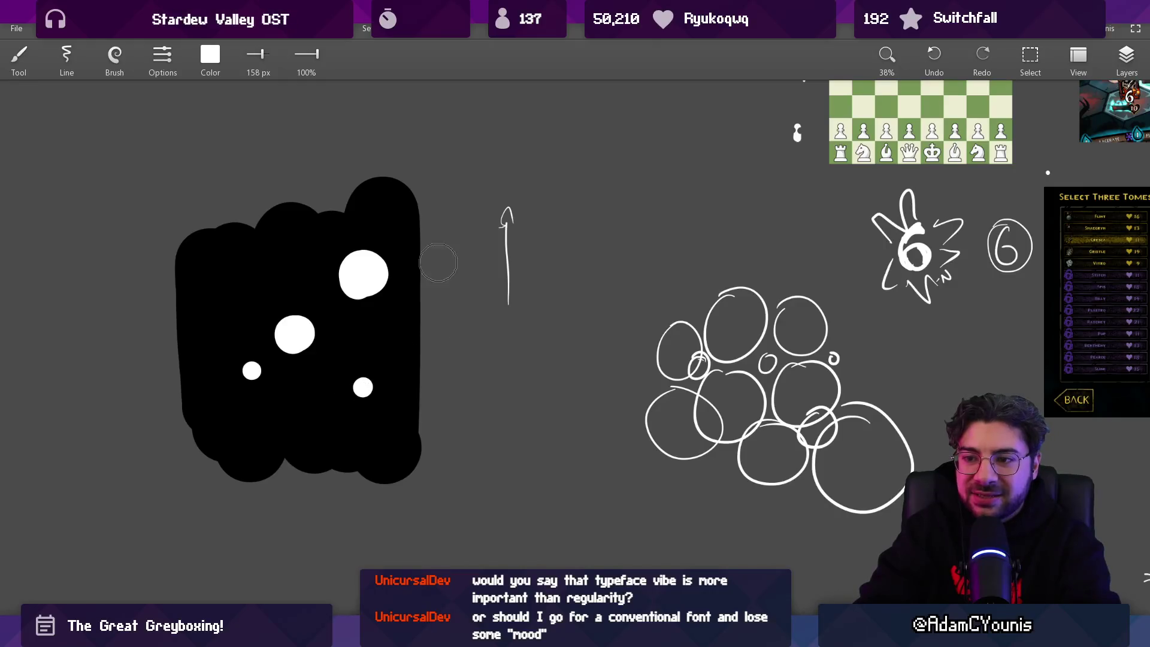
{"action": "key", "text": "ctrl+z"}
{"action": "key", "text": "ctrl+z"}
{"action": "key", "text": "ctrl+z"}
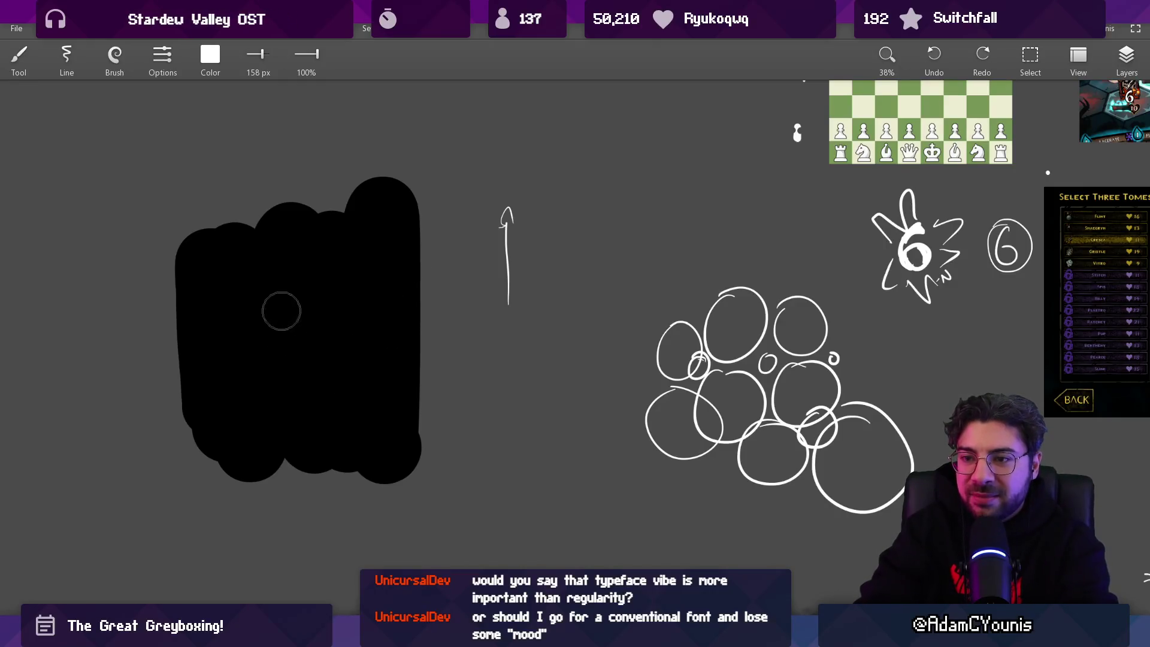
{"action": "key", "text": "bracketright"}
{"action": "mouse_move", "coordinate": [251, 300]}
{"action": "left_mouse_down"}
{"action": "mouse_move", "coordinate": [231, 411]}
{"action": "mouse_move", "coordinate": [408, 410]}
{"action": "left_mouse_up"}
{"action": "mouse_move", "coordinate": [200, 287]}
{"action": "left_mouse_down"}
{"action": "mouse_move", "coordinate": [411, 397]}
{"action": "mouse_move", "coordinate": [202, 249]}
{"action": "mouse_move", "coordinate": [381, 195]}
{"action": "left_mouse_up"}
{"action": "scroll", "coordinate": [422, 313], "scroll_direction": "up", "scroll_amount": 1}
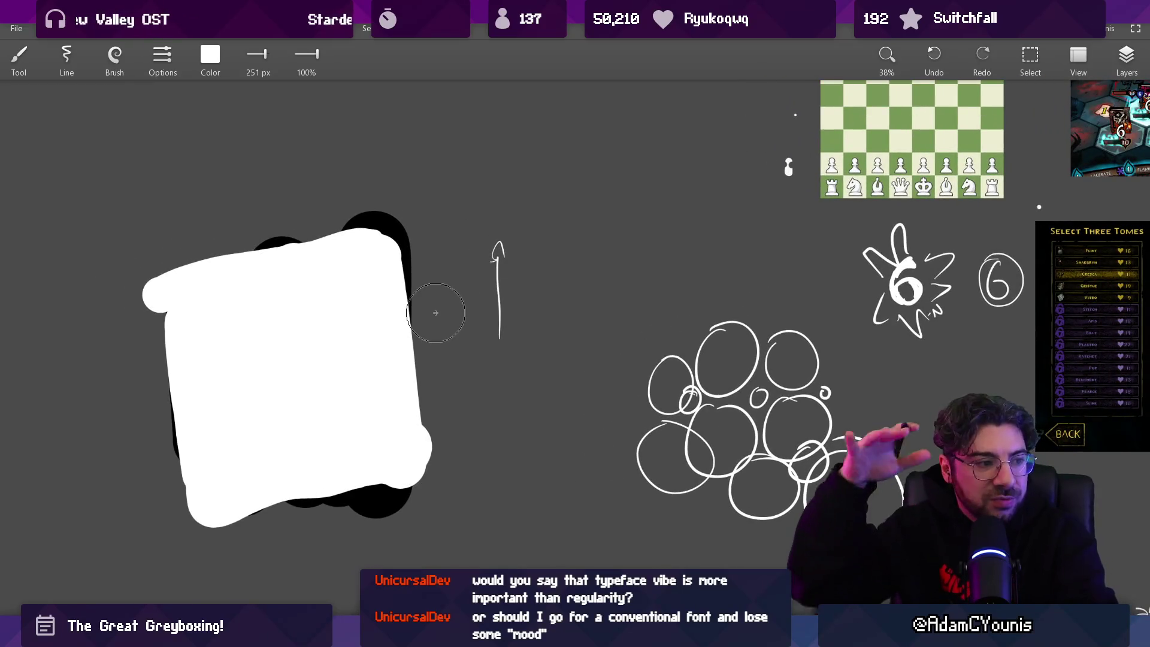
{"action": "left_click_drag", "start_coordinate": [601, 313], "coordinate": [570, 344]}
{"action": "key", "text": "ctrl+z"}
{"action": "key", "text": "ctrl+z"}
{"action": "key", "text": "ctrl+z"}
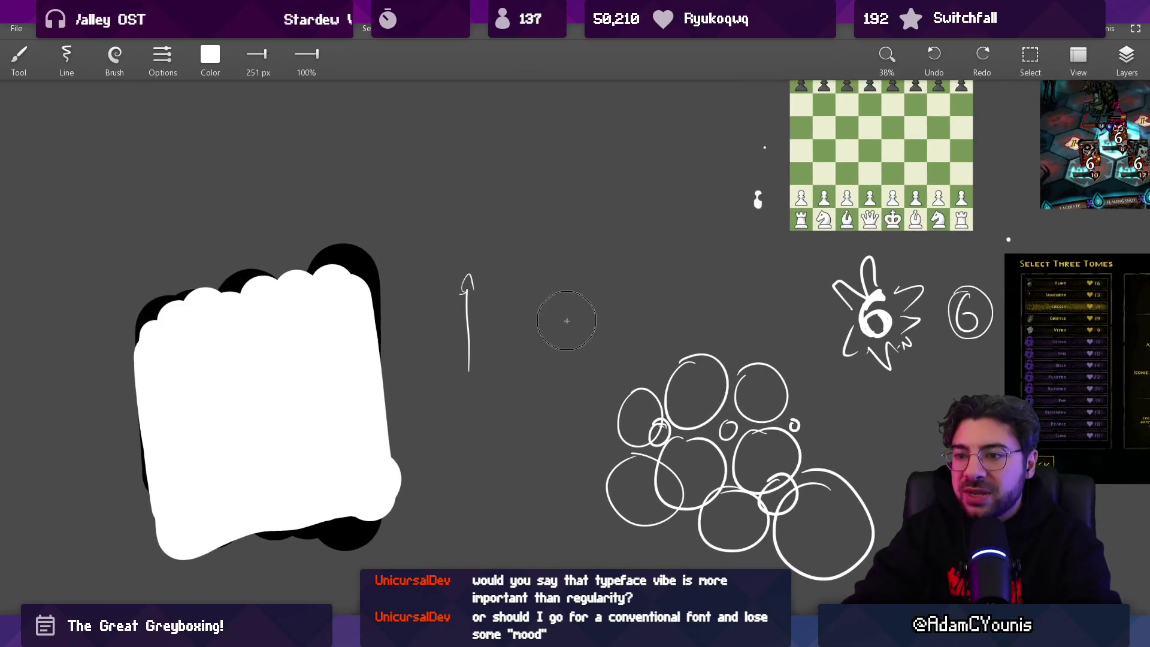
Pick white again and stamp a round white blob, then a black one, left of the arrow
{"action": "right_click", "coordinate": [250, 340]}
{"action": "left_click_drag", "start_coordinate": [251, 319], "coordinate": [295, 354]}
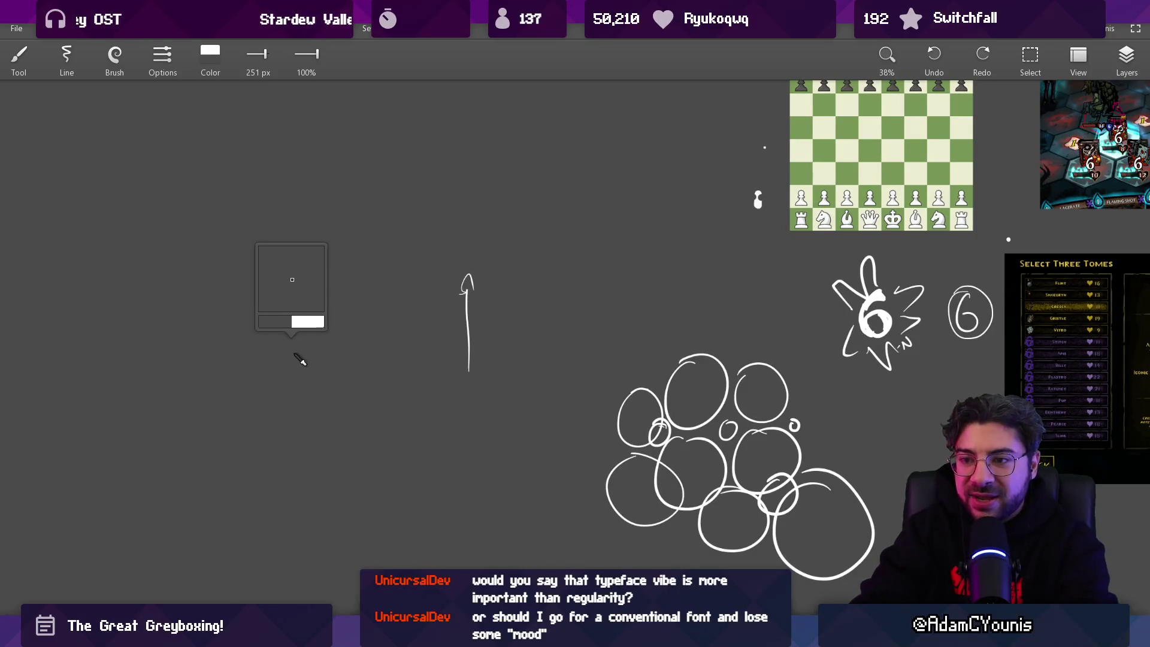
{"action": "right_click", "coordinate": [689, 376]}
{"action": "left_click_drag", "start_coordinate": [695, 400], "coordinate": [659, 305]}
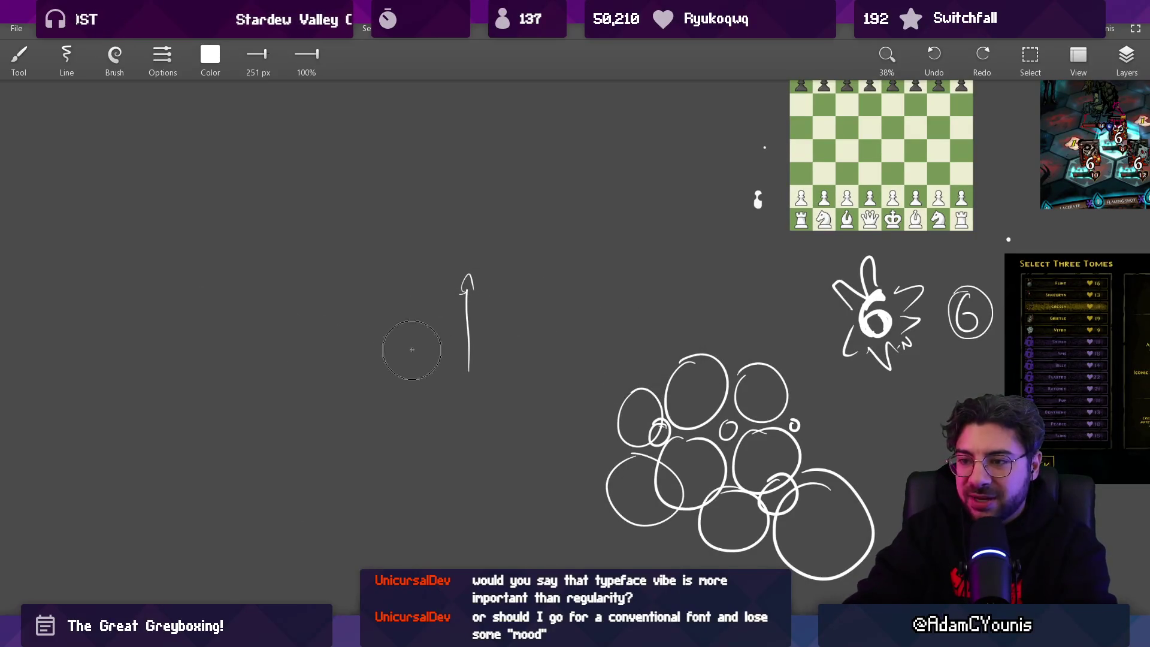
{"action": "left_click", "coordinate": [235, 358]}
{"action": "key", "text": "x"}
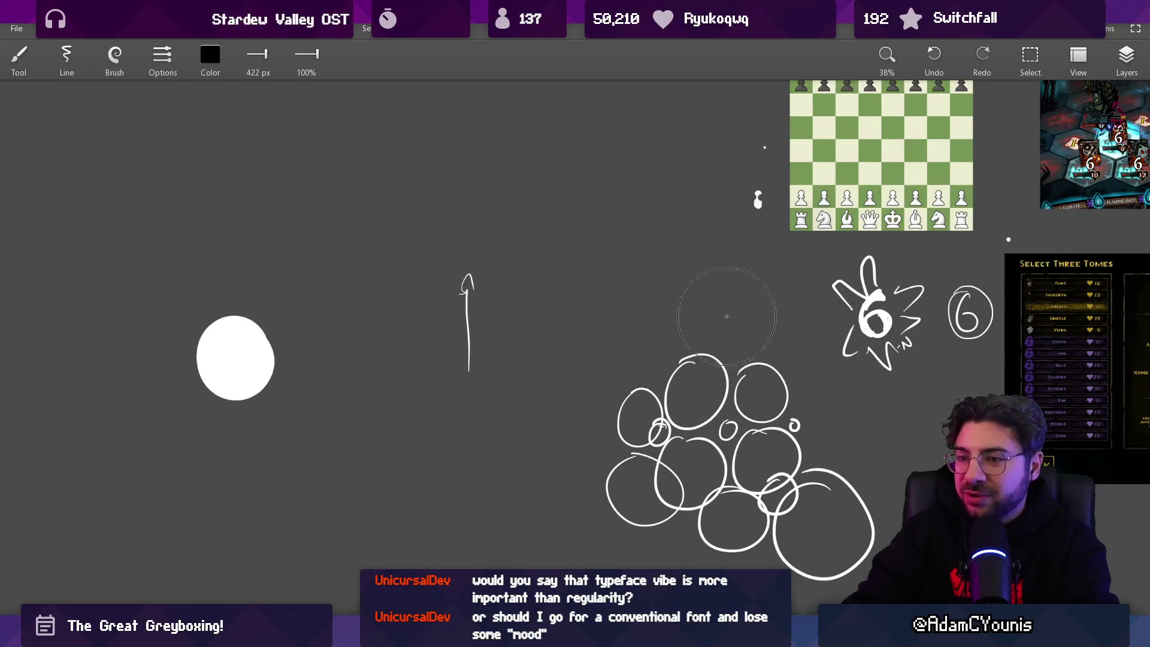
{"action": "left_click", "coordinate": [327, 315]}
{"action": "scroll", "coordinate": [485, 335], "scroll_direction": "down", "scroll_amount": 1}
{"action": "scroll", "coordinate": [485, 359], "scroll_direction": "up", "scroll_amount": 9}
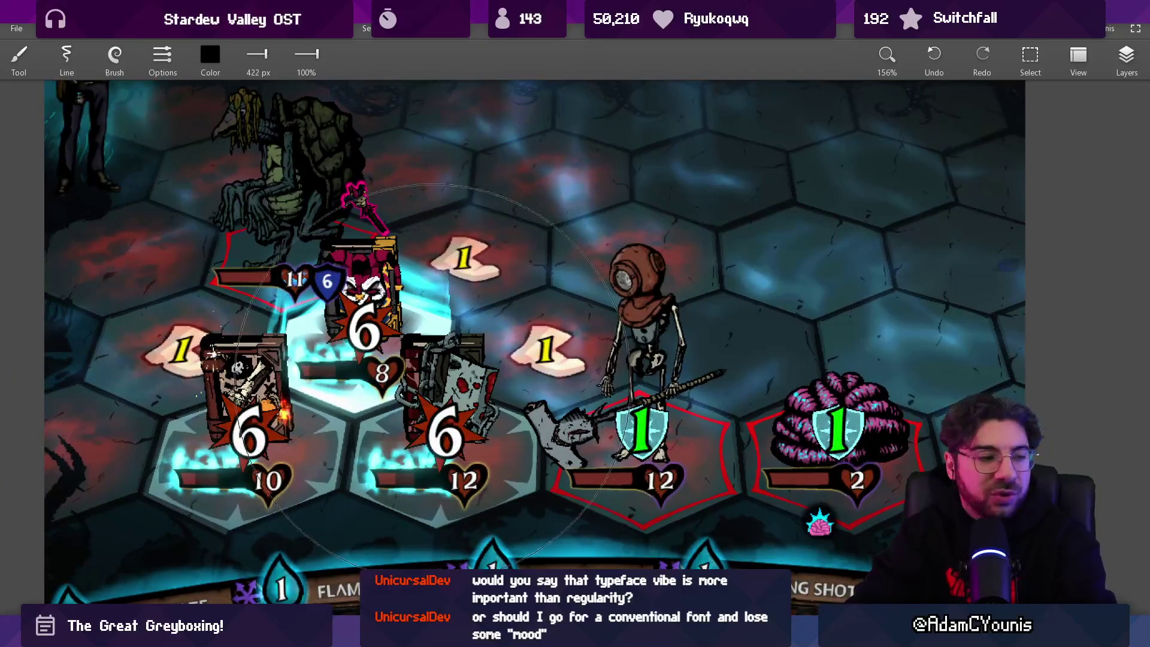
Set a 12 px white brush, trial outlines around the 6 and 12, then undo them
{"action": "scroll", "coordinate": [485, 362], "scroll_direction": "down", "scroll_amount": 2}
{"action": "key", "text": "bracketleft"}
{"action": "key", "text": "bracketleft"}
{"action": "key", "text": "bracketleft"}
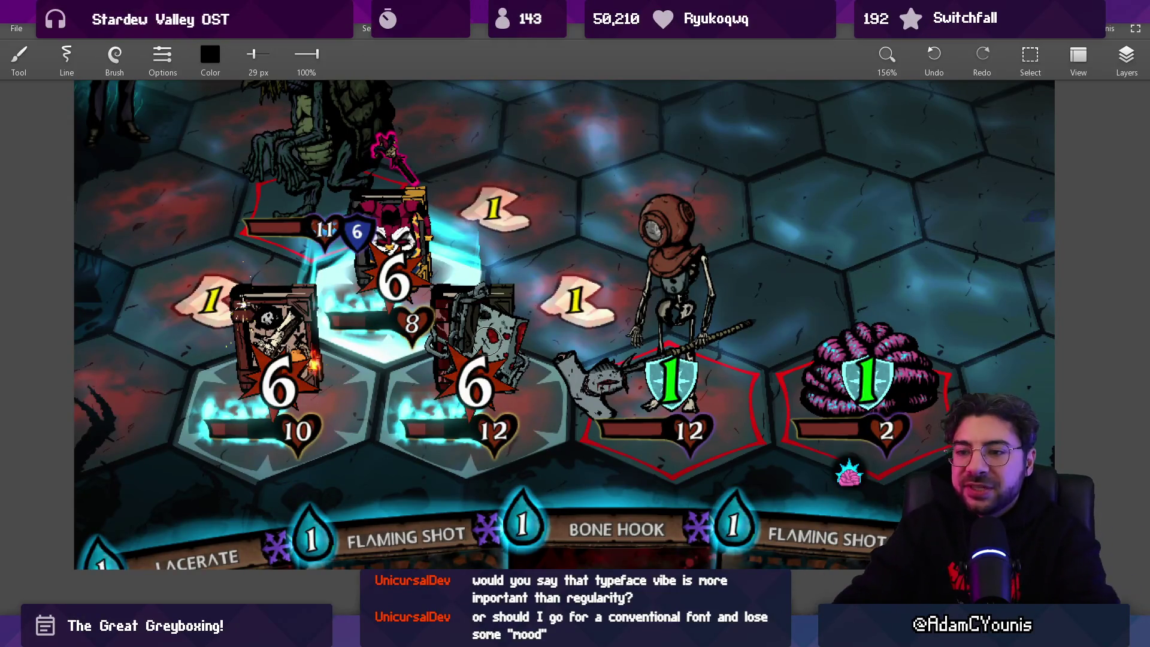
{"action": "key", "text": "x"}
{"action": "left_click_drag", "start_coordinate": [429, 360], "coordinate": [475, 323]}
{"action": "key", "text": "ctrl+z"}
{"action": "key", "text": "bracketleft"}
{"action": "key", "text": "bracketleft"}
{"action": "left_click_drag", "start_coordinate": [479, 415], "coordinate": [515, 418]}
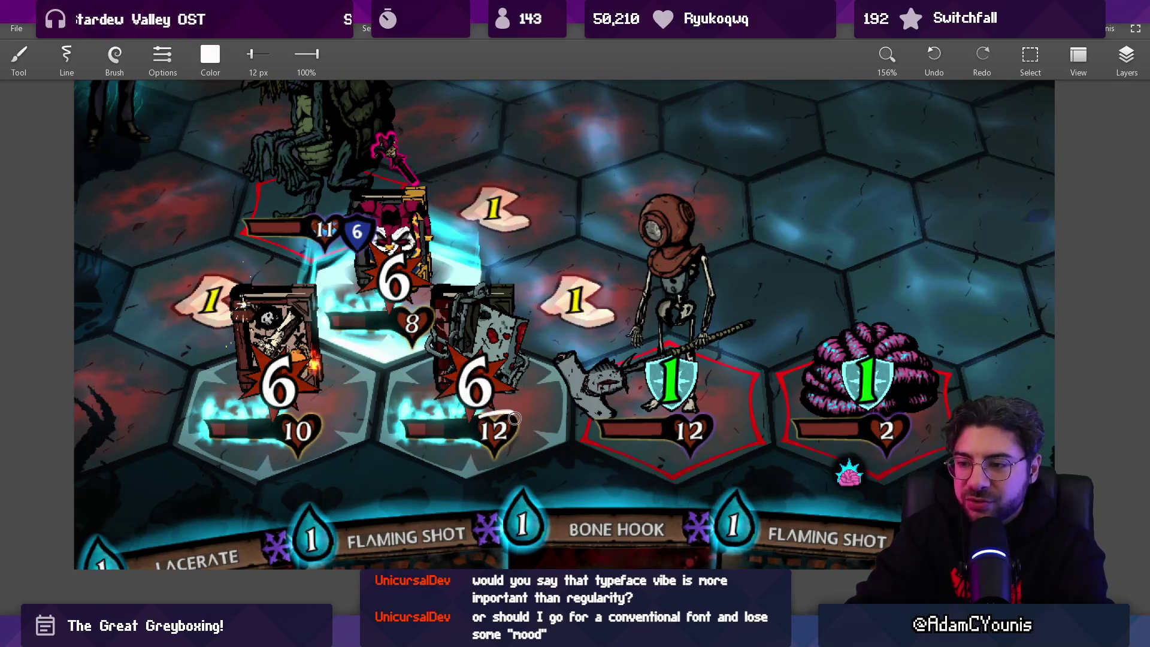
{"action": "key", "text": "ctrl+z"}
{"action": "key", "text": "ctrl+z"}
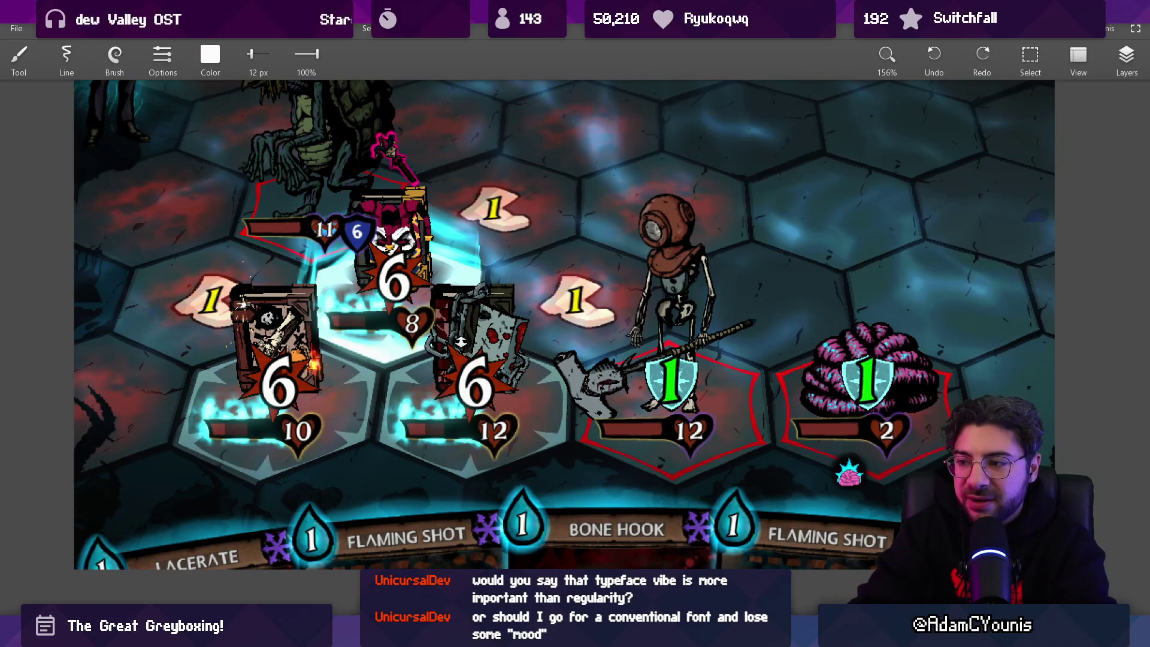
{"action": "scroll", "coordinate": [450, 363], "scroll_direction": "down", "scroll_amount": 2}
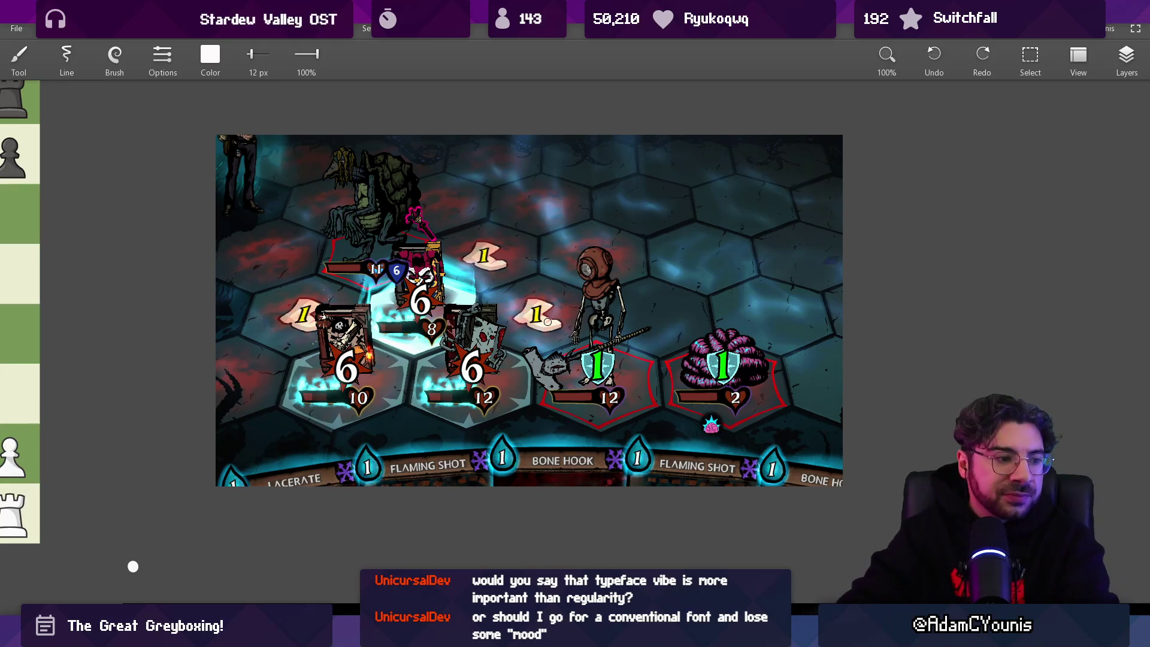
Zoom out to 60% and pan across to the Select Three Tomes screenshot
{"action": "scroll", "coordinate": [538, 308], "scroll_direction": "down", "scroll_amount": 4}
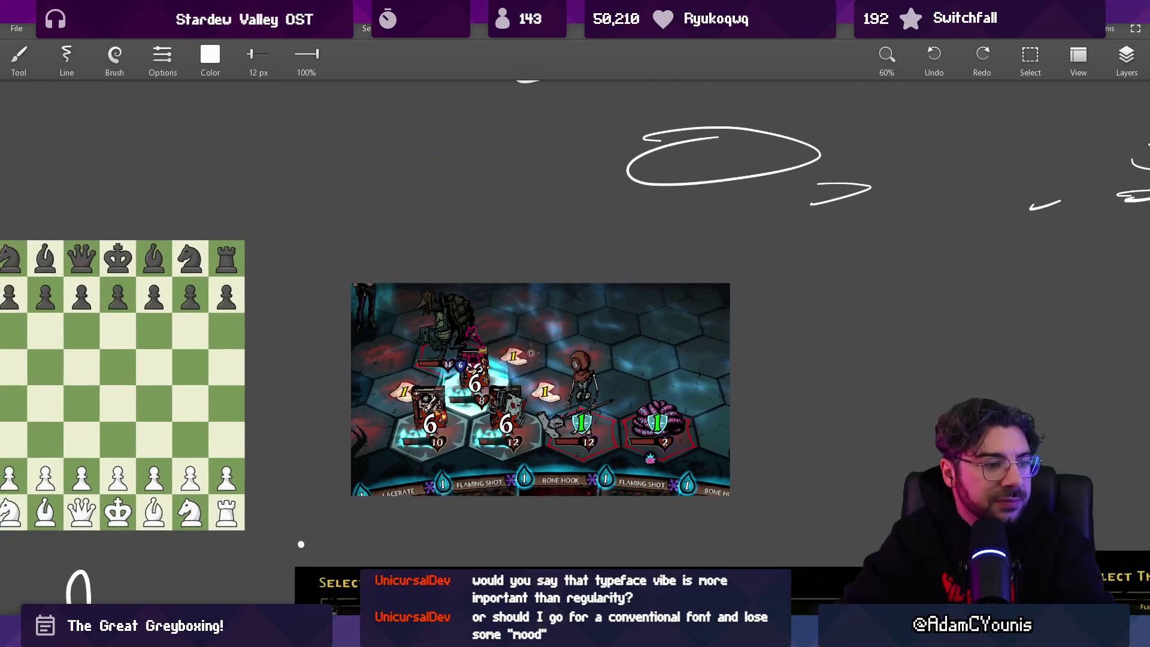
{"action": "left_click_drag", "start_coordinate": [508, 352], "coordinate": [529, 328]}
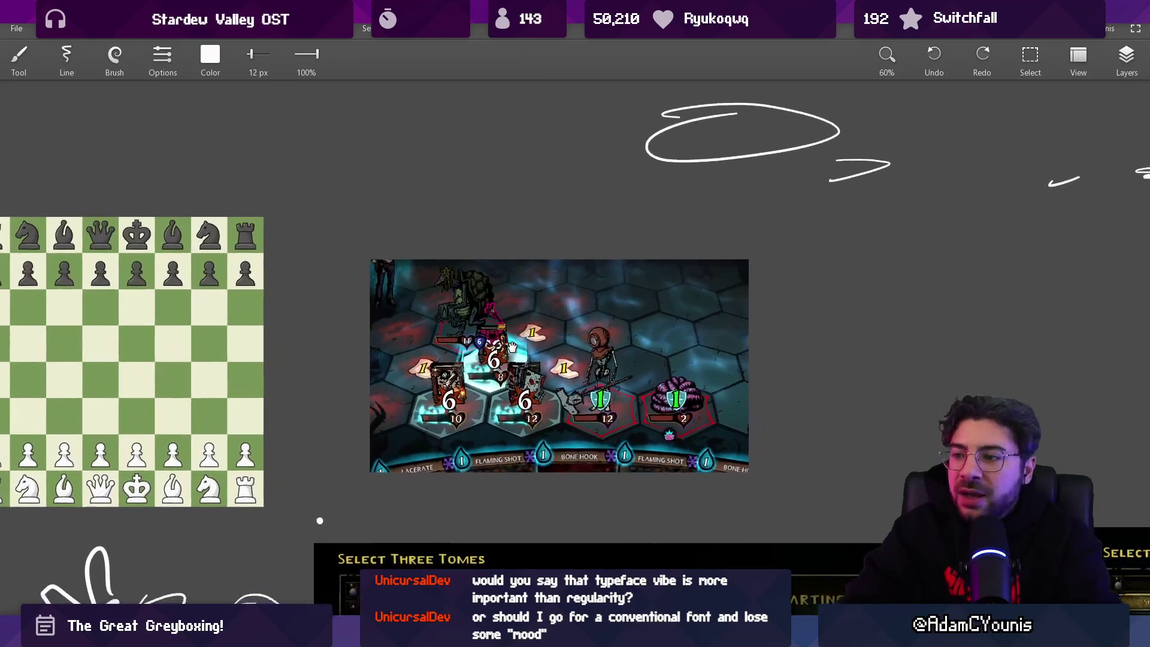
{"action": "scroll", "coordinate": [531, 353], "scroll_direction": "up", "scroll_amount": 3}
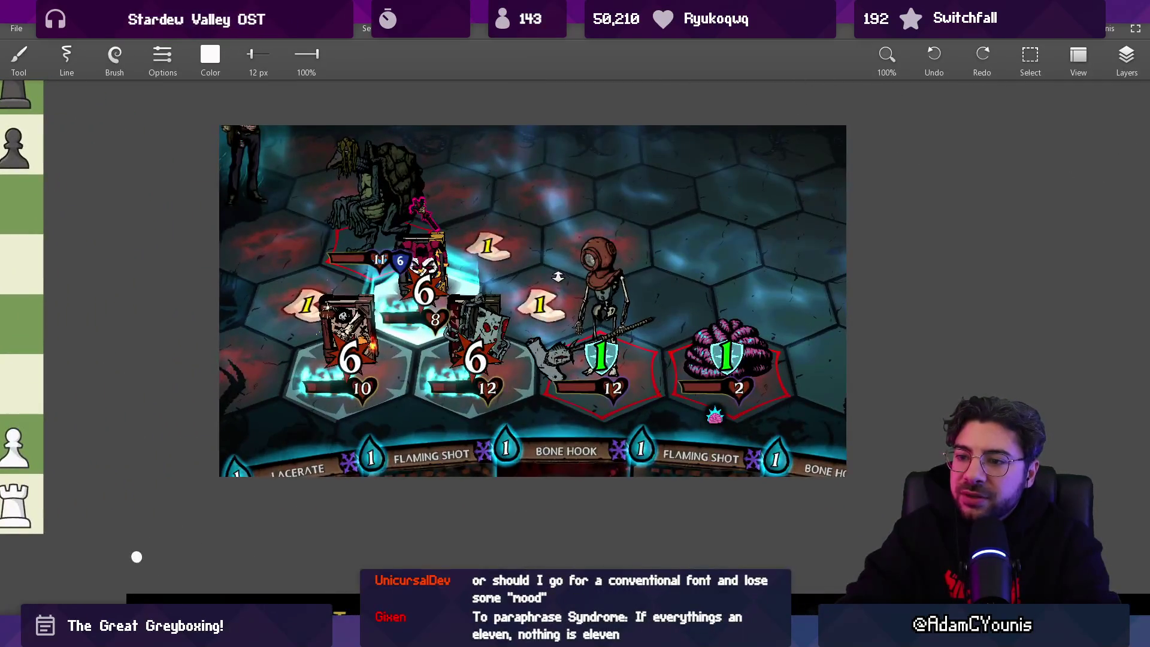
{"action": "key", "text": "Right"}
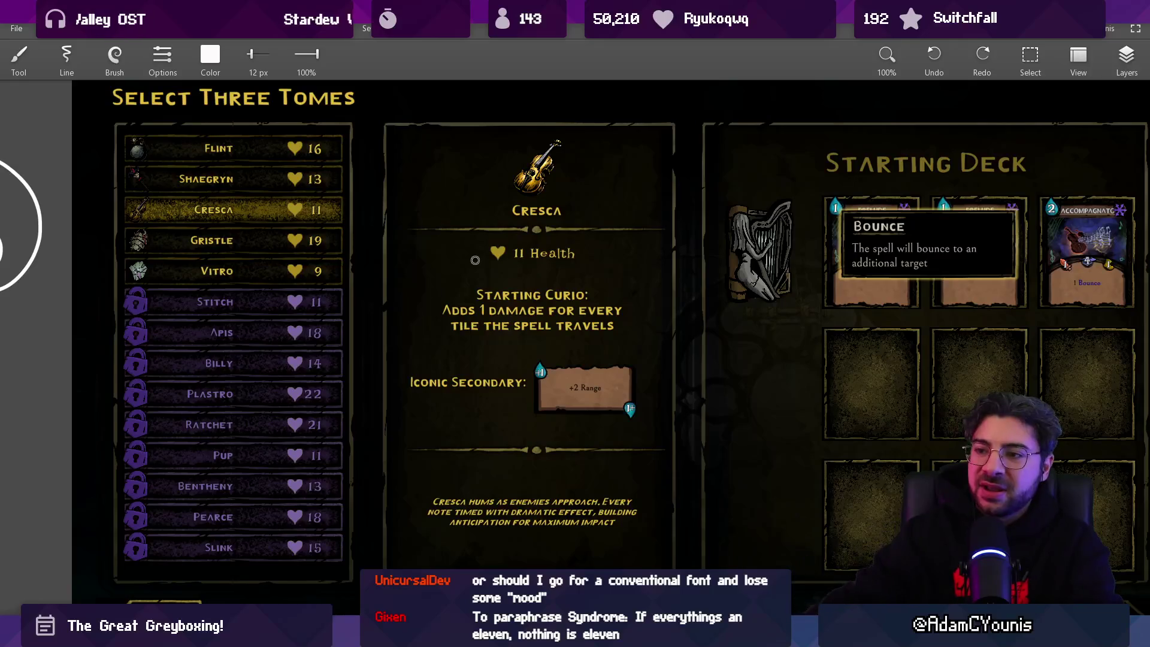
{"action": "scroll", "coordinate": [532, 284], "scroll_direction": "down", "scroll_amount": 2}
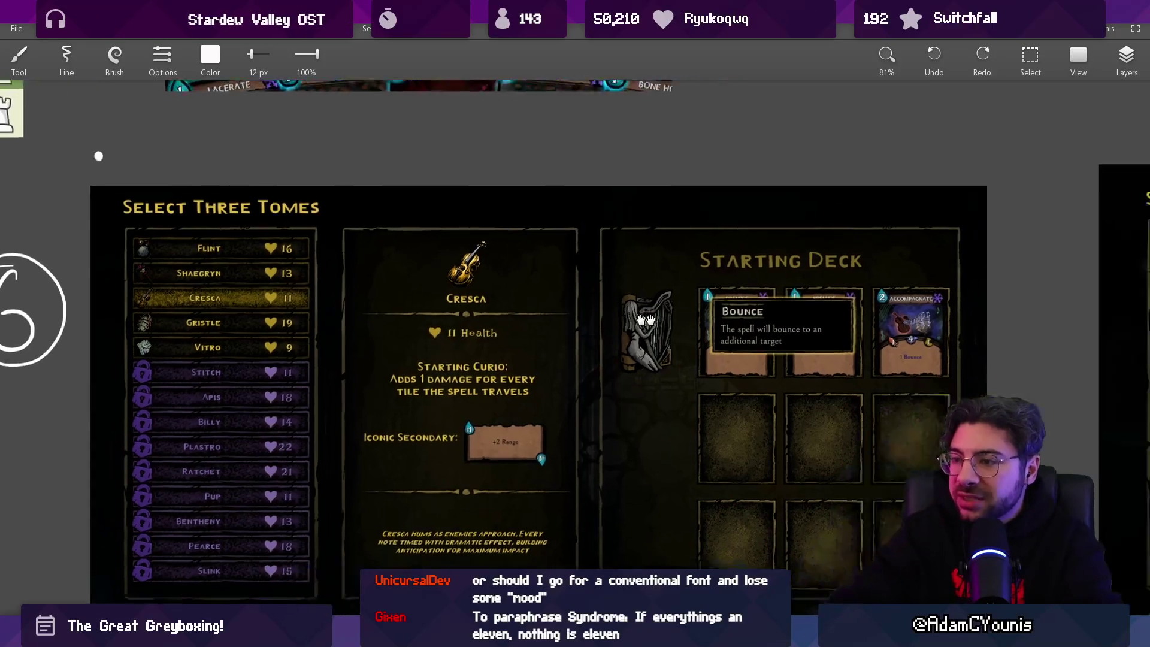
Loop around the Bounce card's text, undo it, and zoom back to the battle screenshot at 100%
{"action": "scroll", "coordinate": [599, 356], "scroll_direction": "up", "scroll_amount": 10}
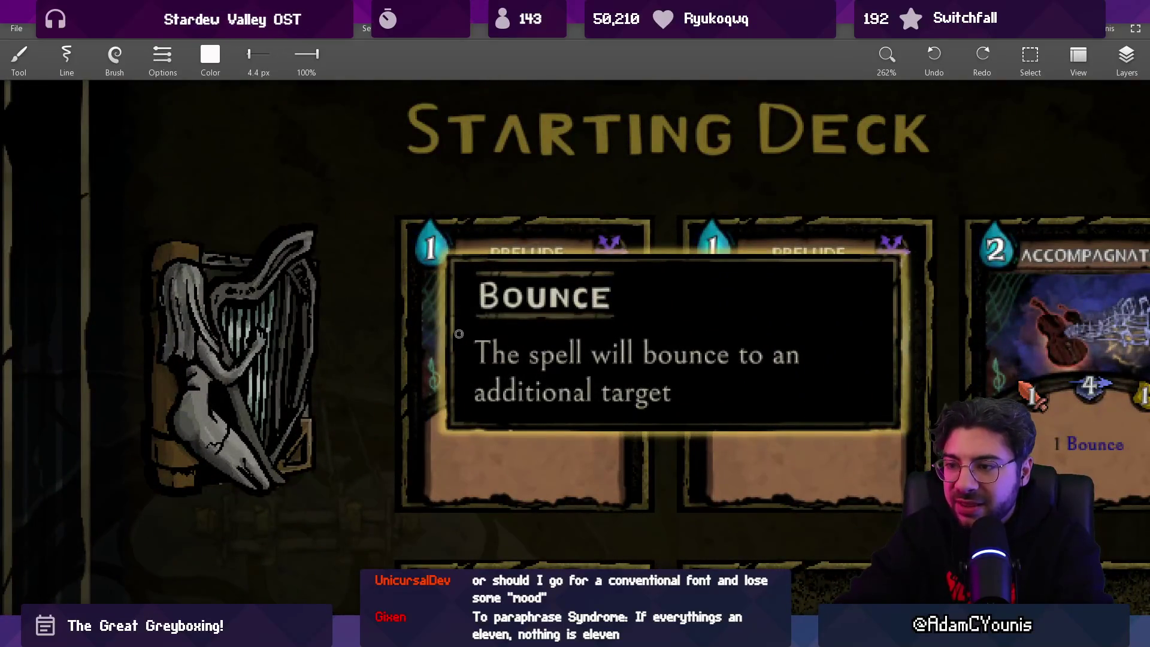
{"action": "mouse_move", "coordinate": [459, 330]}
{"action": "left_mouse_down"}
{"action": "mouse_move", "coordinate": [816, 341]}
{"action": "mouse_move", "coordinate": [432, 333]}
{"action": "left_mouse_up"}
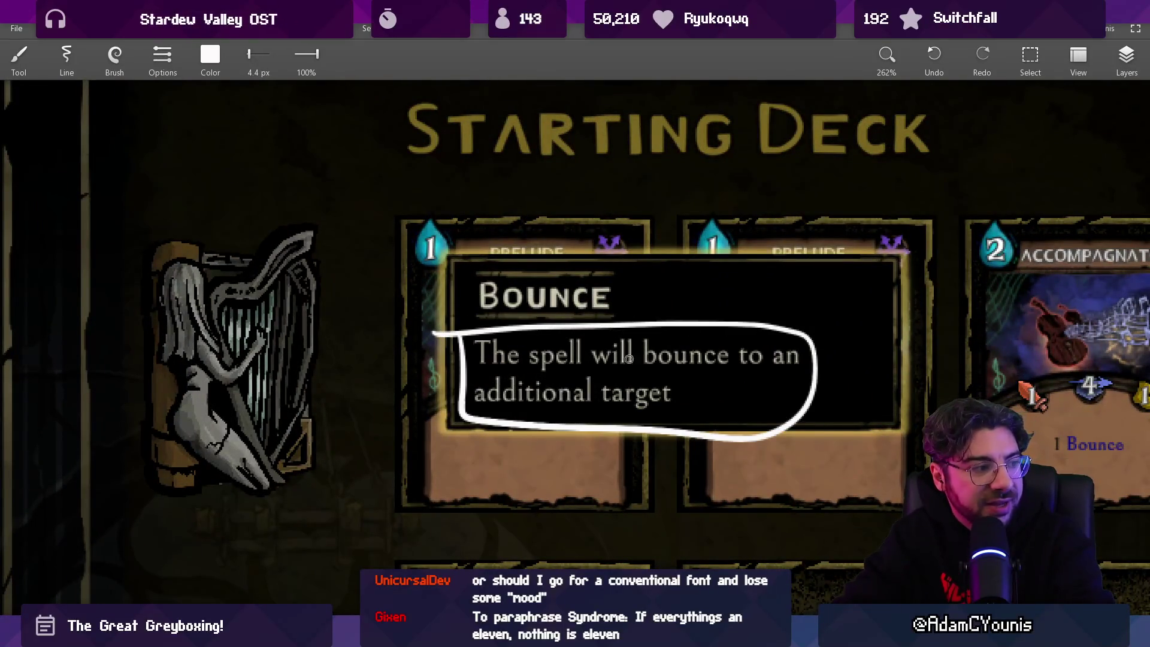
{"action": "scroll", "coordinate": [623, 373], "scroll_direction": "down", "scroll_amount": 6}
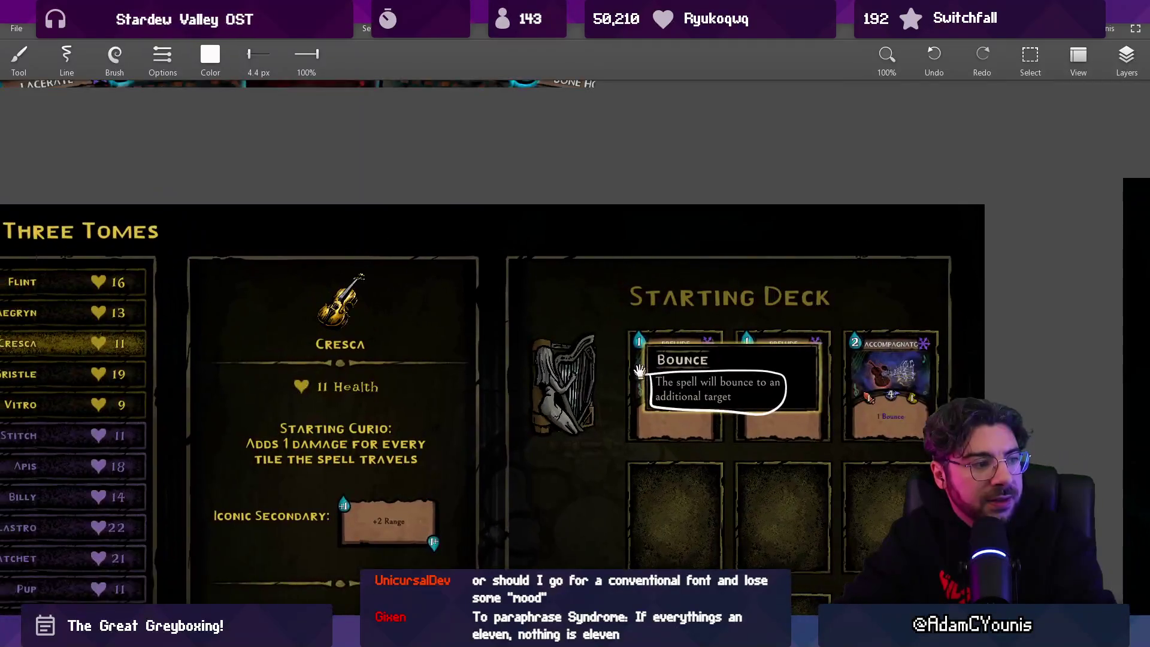
{"action": "key", "text": "ctrl+z"}
{"action": "scroll", "coordinate": [419, 419], "scroll_direction": "down", "scroll_amount": 4}
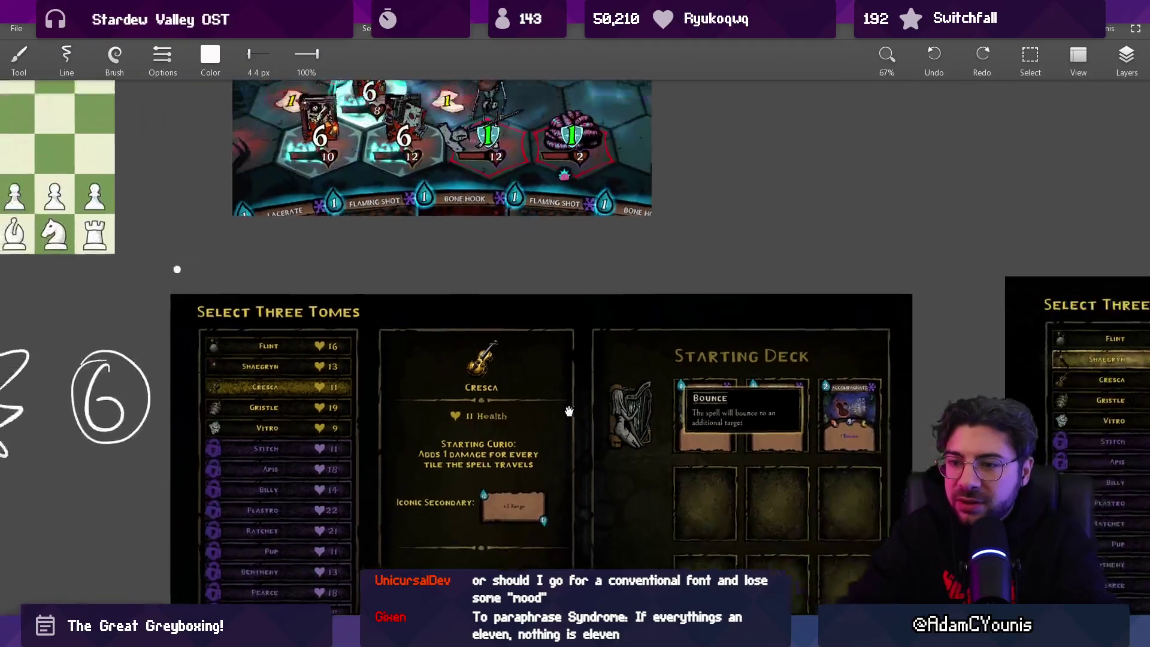
{"action": "scroll", "coordinate": [135, 521], "scroll_direction": "up", "scroll_amount": 4}
{"action": "scroll", "coordinate": [552, 292], "scroll_direction": "up", "scroll_amount": 2}
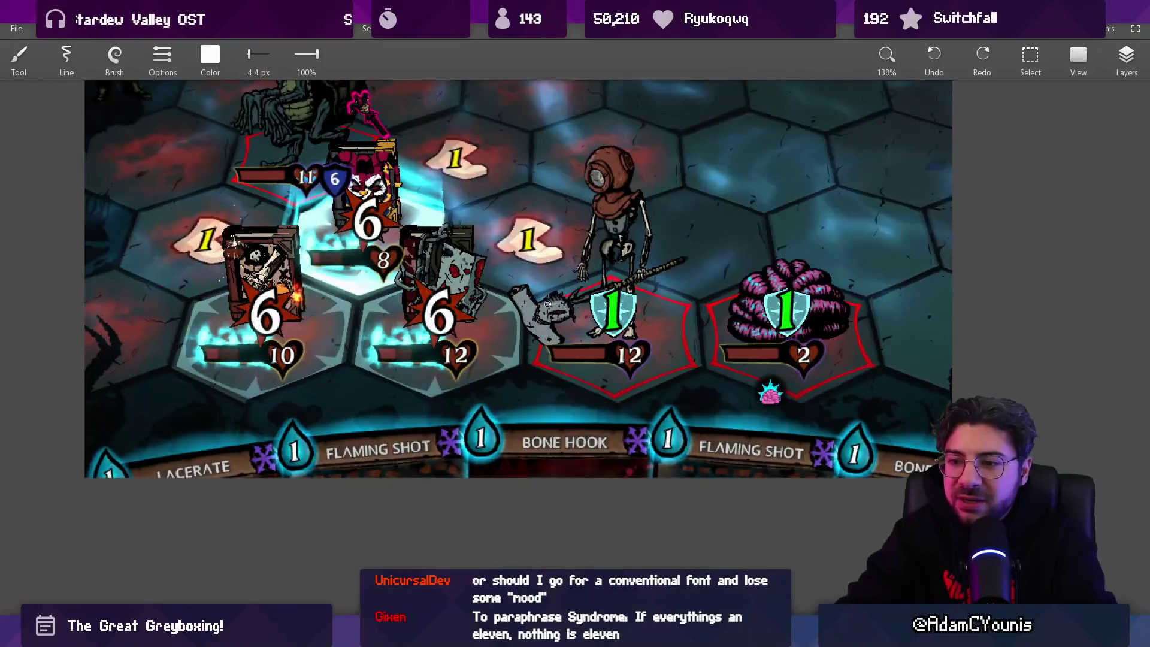
{"action": "scroll", "coordinate": [544, 312], "scroll_direction": "down", "scroll_amount": 2}
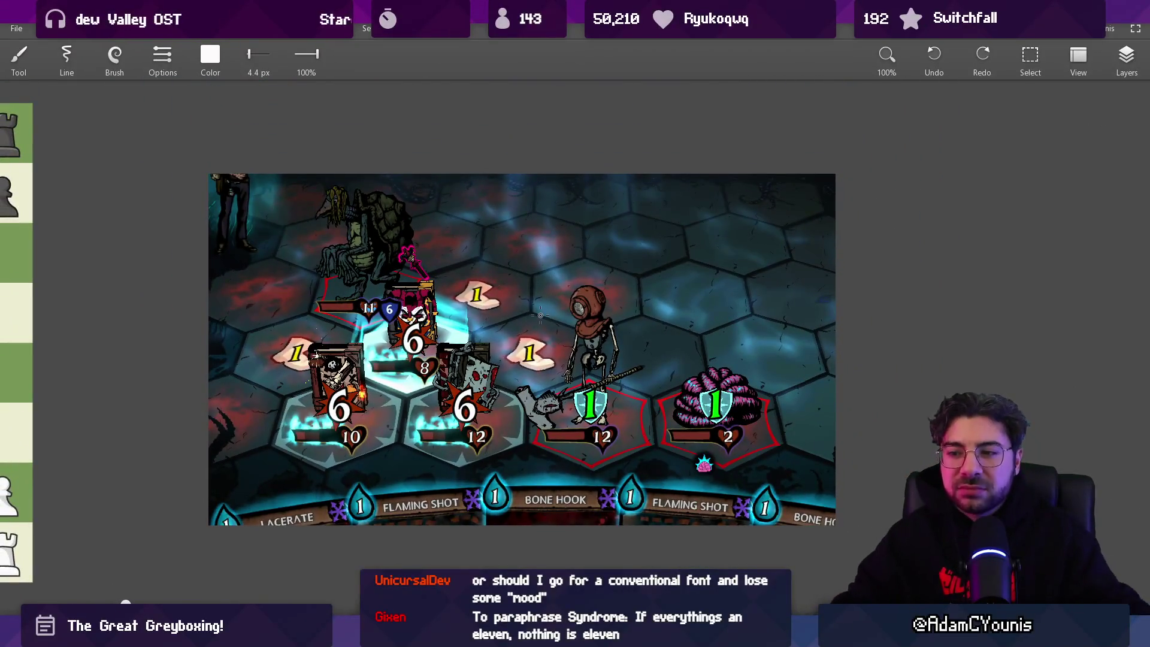
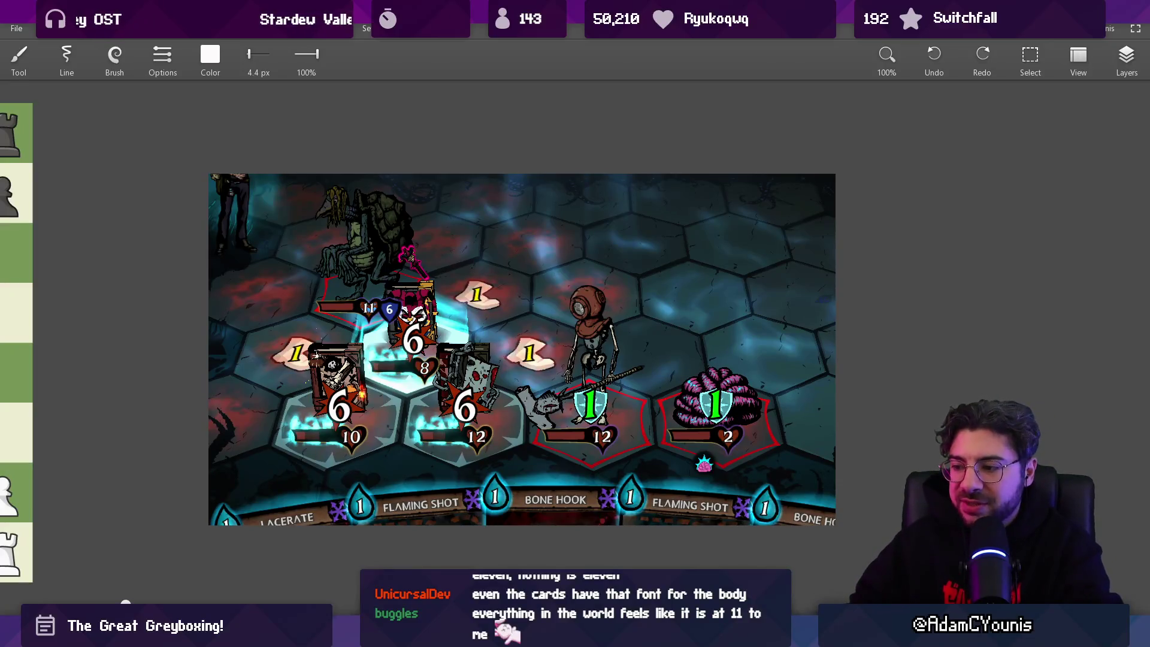
Switch to Figma's The Desktop drafts file and fit the whole Daily Tasks page in view
{"action": "key", "text": "alt+Tab"}
{"action": "key", "text": "shift+1"}
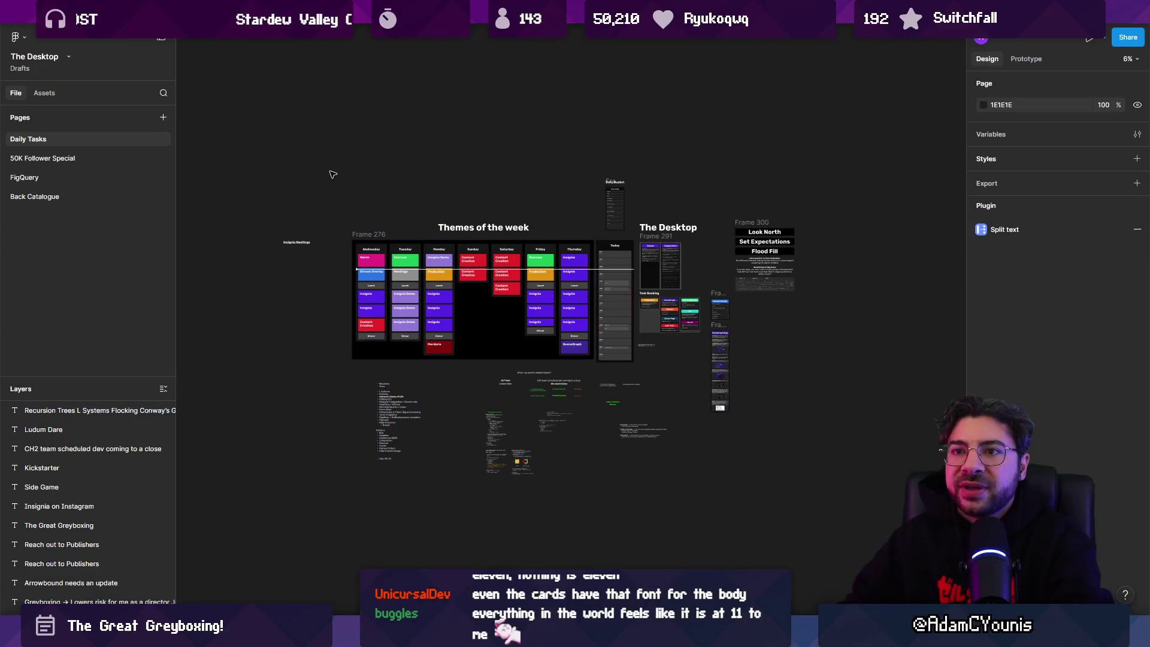
Open the Insignia - Working Design Document and go to its Equip Menu page
{"action": "left_click", "coordinate": [204, 12]}
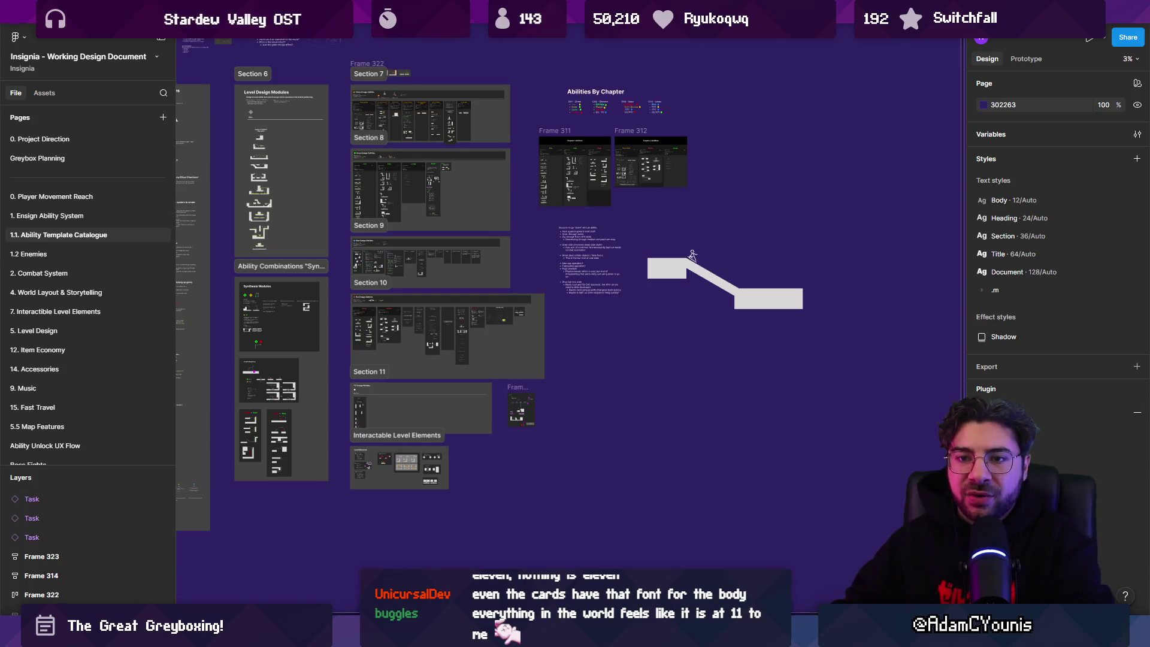
{"action": "scroll", "coordinate": [77, 220], "scroll_direction": "down", "scroll_amount": 5}
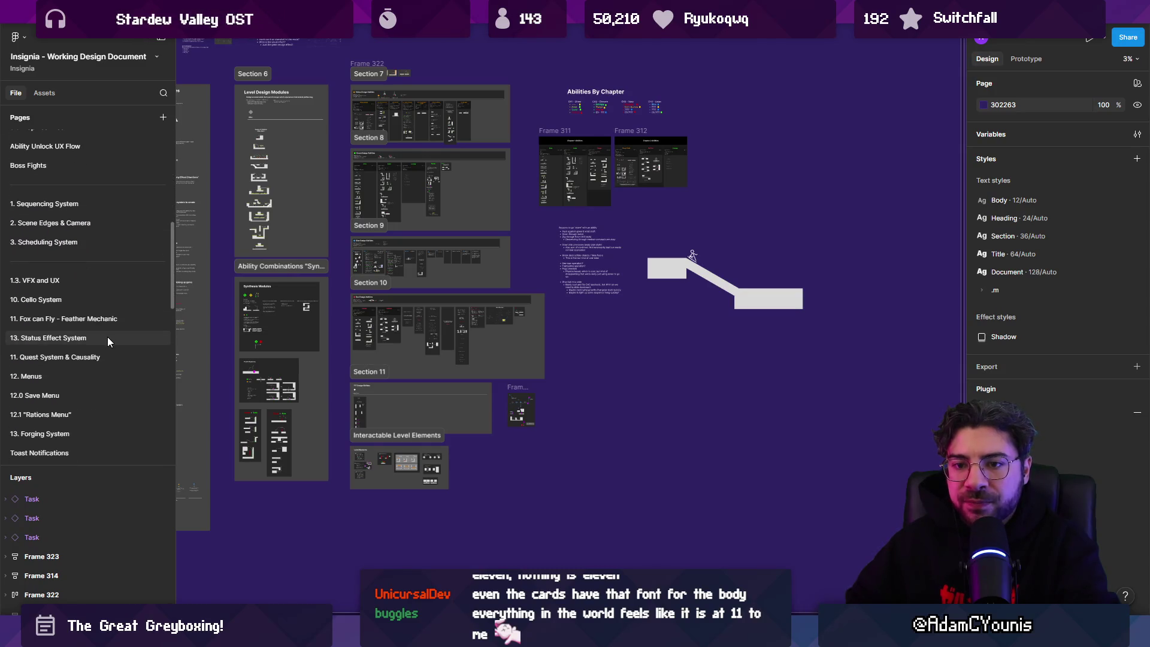
{"action": "scroll", "coordinate": [108, 332], "scroll_direction": "down", "scroll_amount": 2}
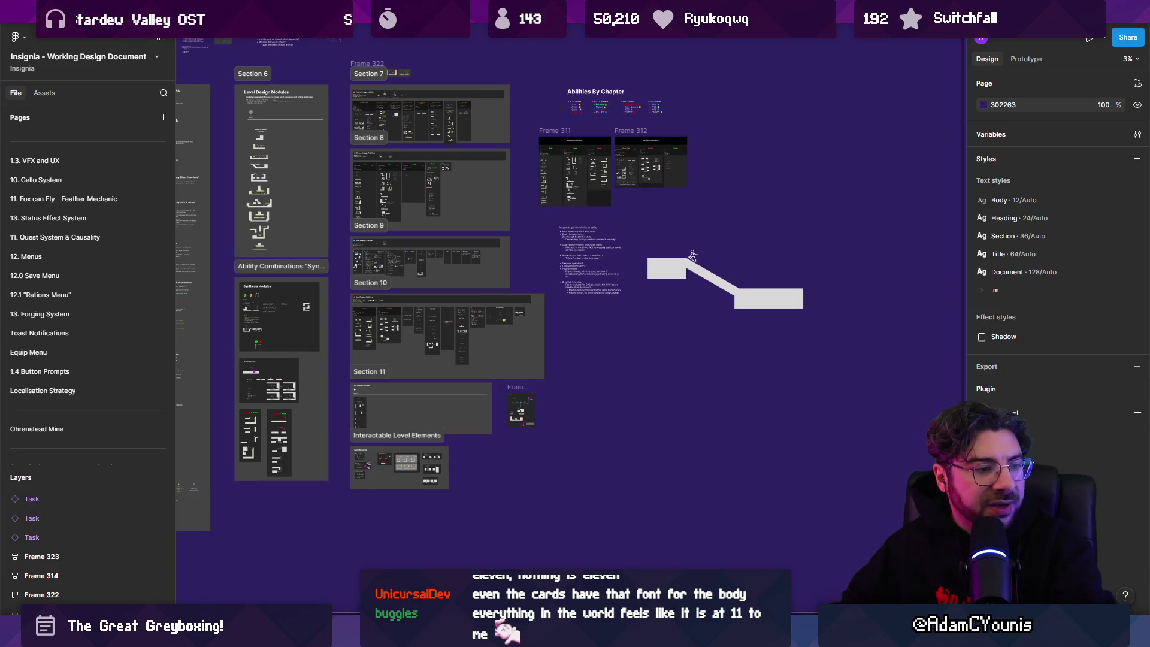
{"action": "scroll", "coordinate": [85, 303], "scroll_direction": "down", "scroll_amount": 1}
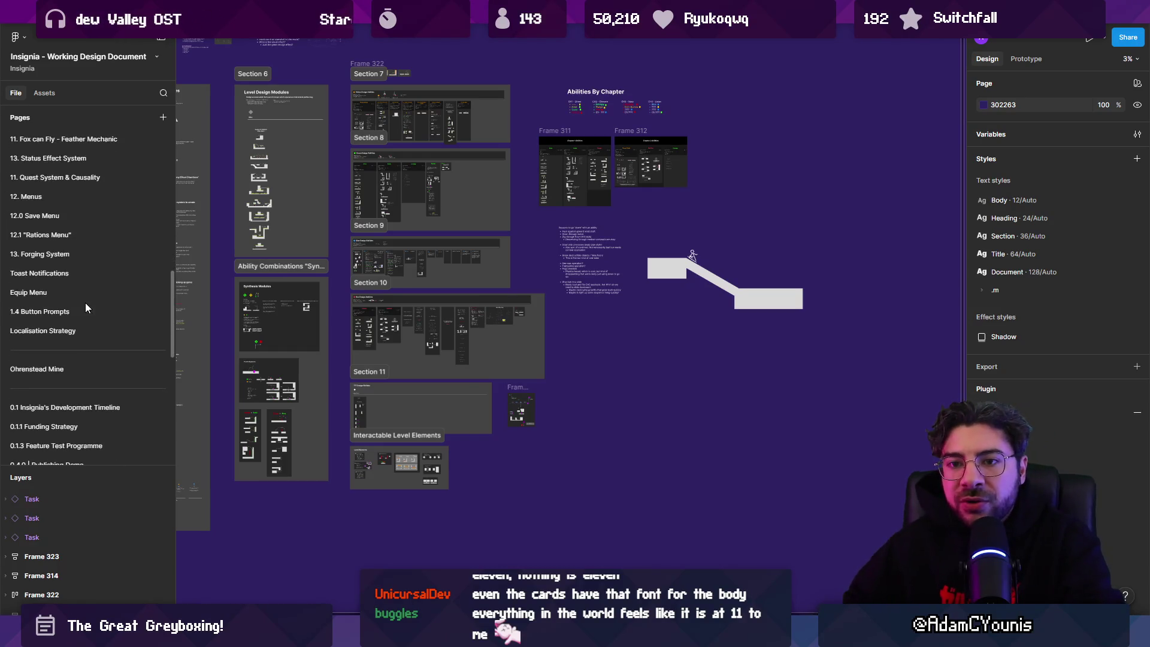
{"action": "left_click", "coordinate": [84, 293]}
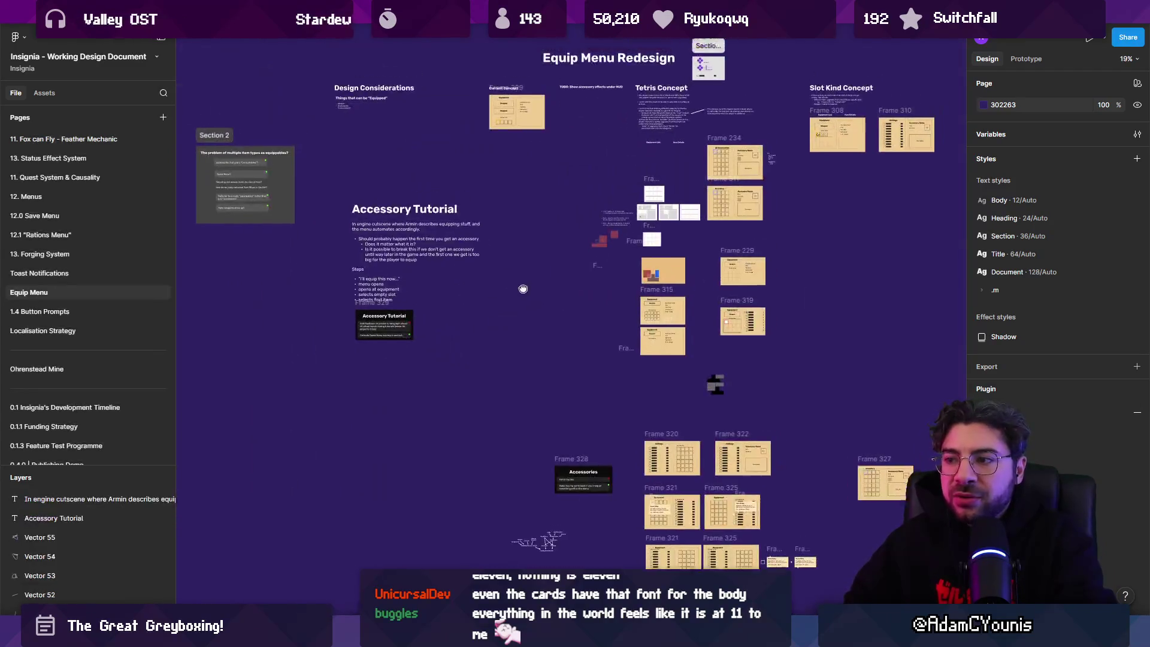
{"action": "left_click_drag", "start_coordinate": [523, 288], "coordinate": [421, 362]}
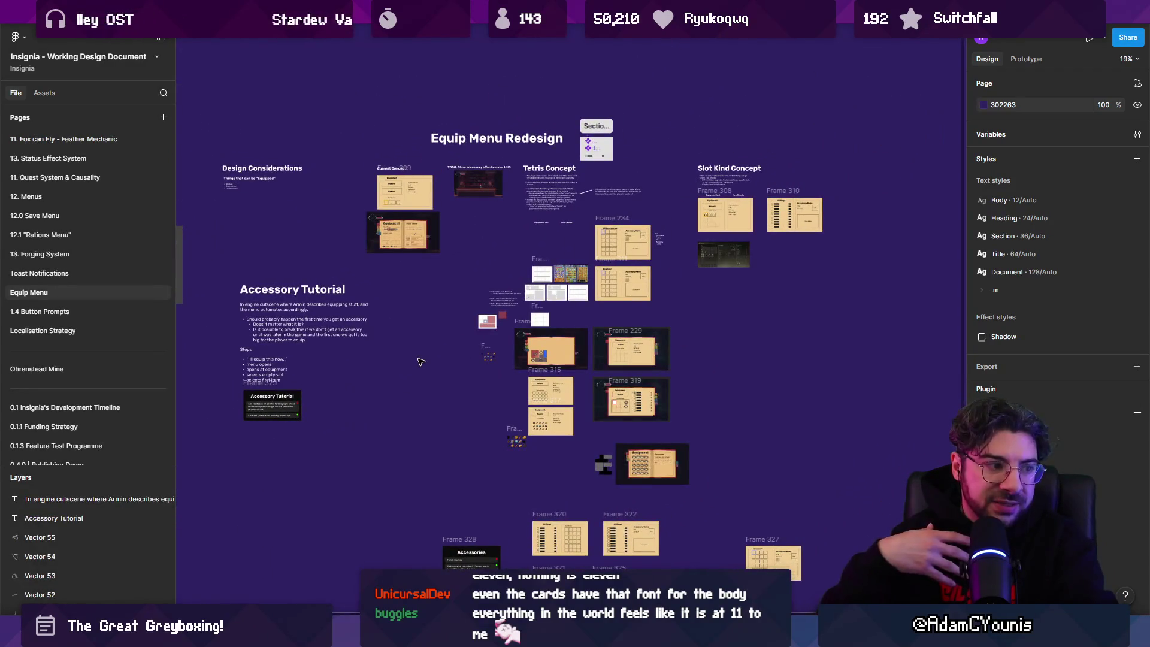
{"action": "key", "text": "shift+2"}
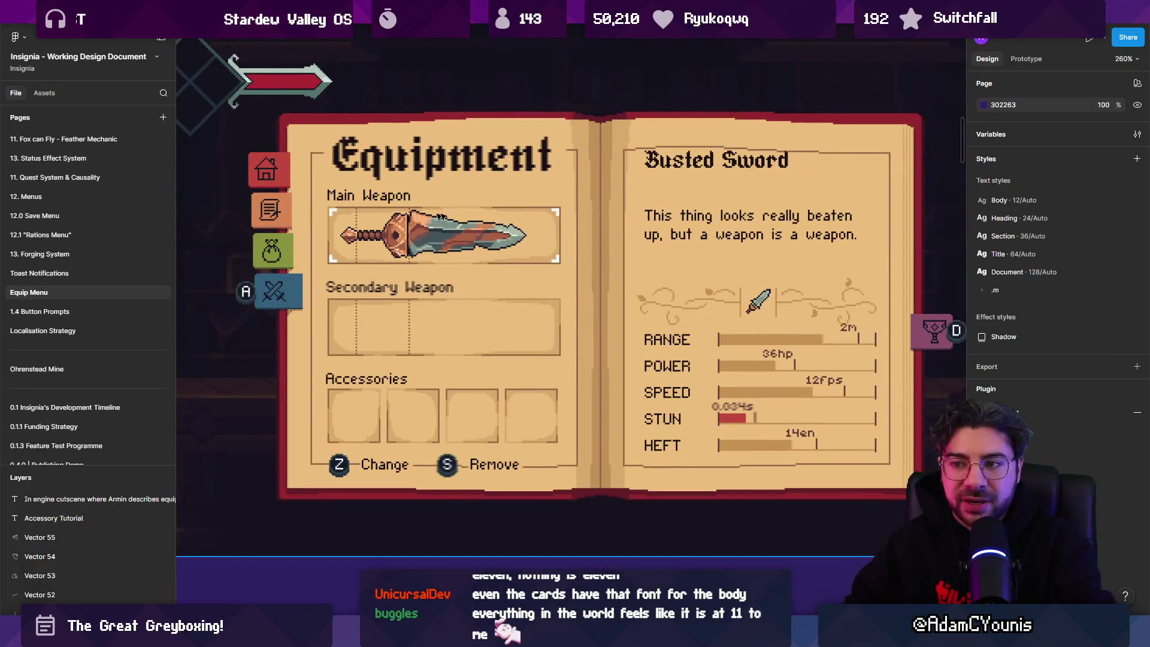
{"action": "scroll", "coordinate": [437, 264], "scroll_direction": "down", "scroll_amount": 3}
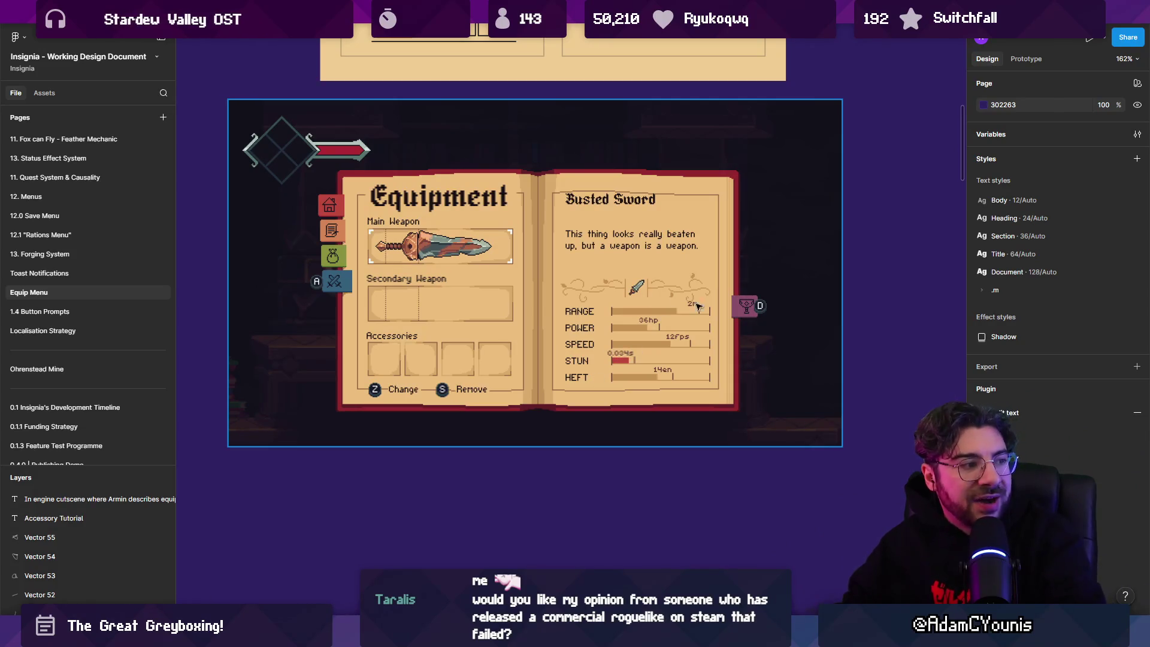
{"action": "scroll", "coordinate": [633, 331], "scroll_direction": "down", "scroll_amount": 5}
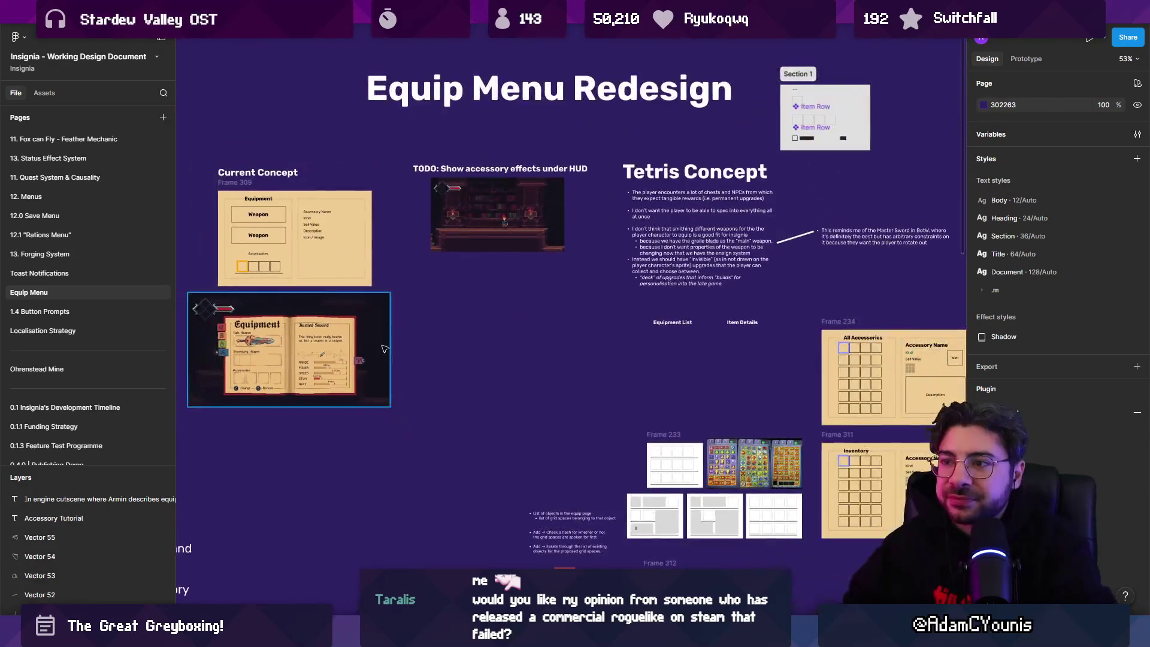
Zoom in on the Equip Menu wireframes and select, then deselect, the All Accessories Frame 234
{"action": "scroll", "coordinate": [486, 347], "scroll_direction": "right", "scroll_amount": 5}
{"action": "scroll", "coordinate": [342, 264], "scroll_direction": "down", "scroll_amount": 2}
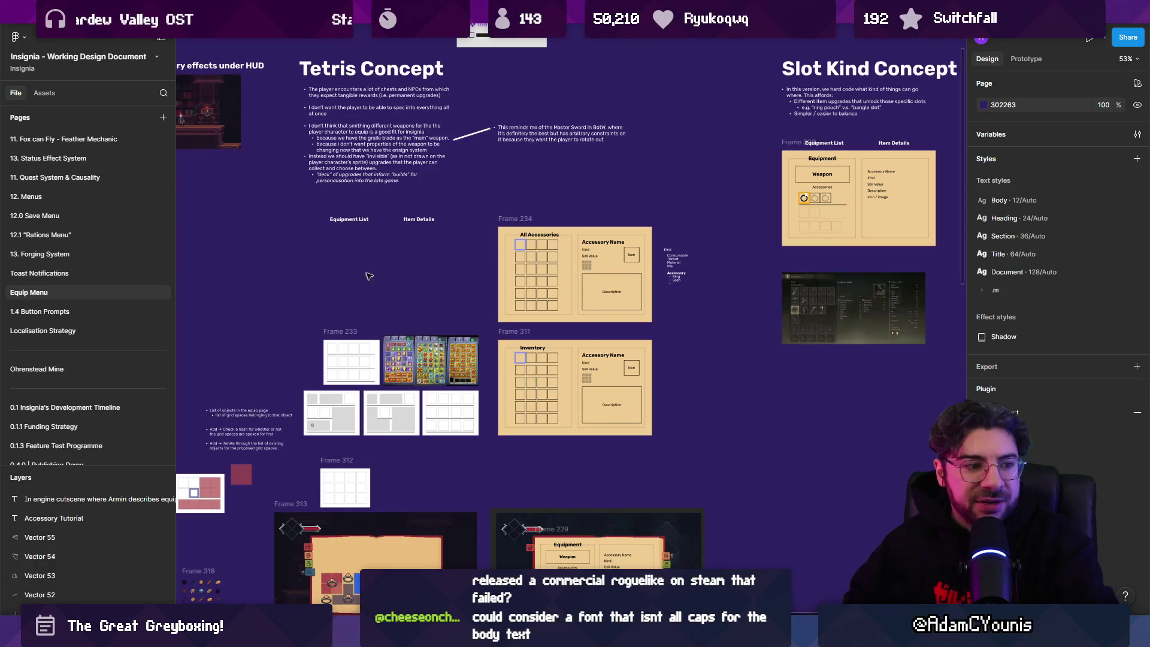
{"action": "scroll", "coordinate": [369, 276], "scroll_direction": "down", "scroll_amount": 3}
{"action": "scroll", "coordinate": [473, 234], "scroll_direction": "up", "scroll_amount": 5}
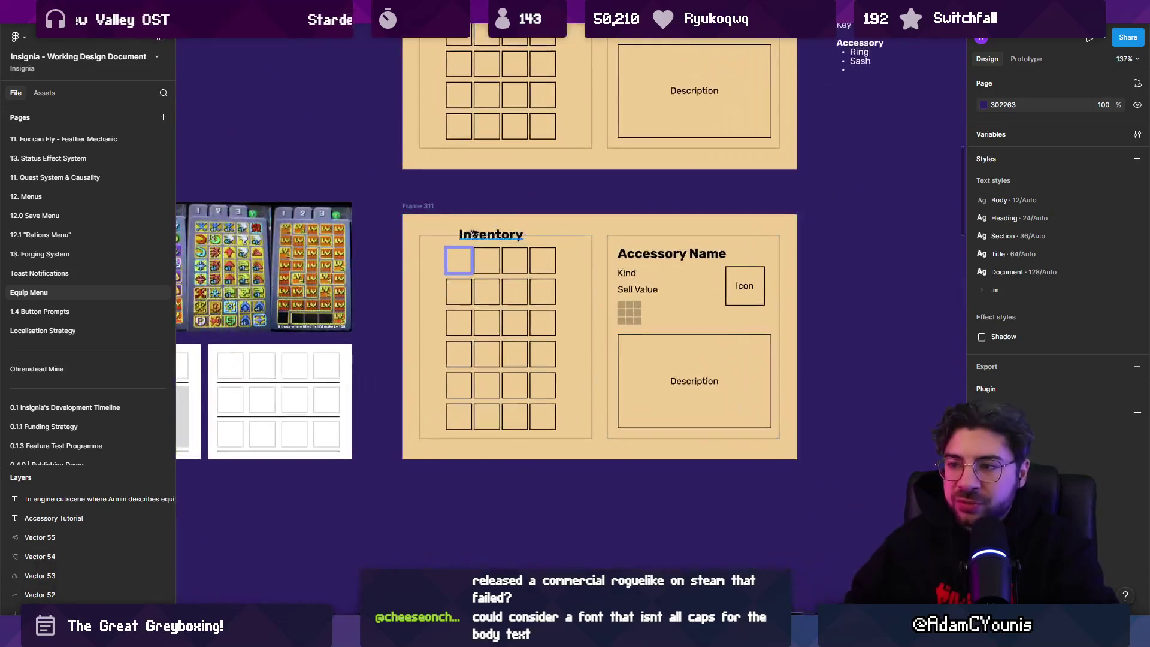
{"action": "scroll", "coordinate": [473, 234], "scroll_direction": "down", "scroll_amount": 5}
{"action": "scroll", "coordinate": [439, 179], "scroll_direction": "up", "scroll_amount": 4}
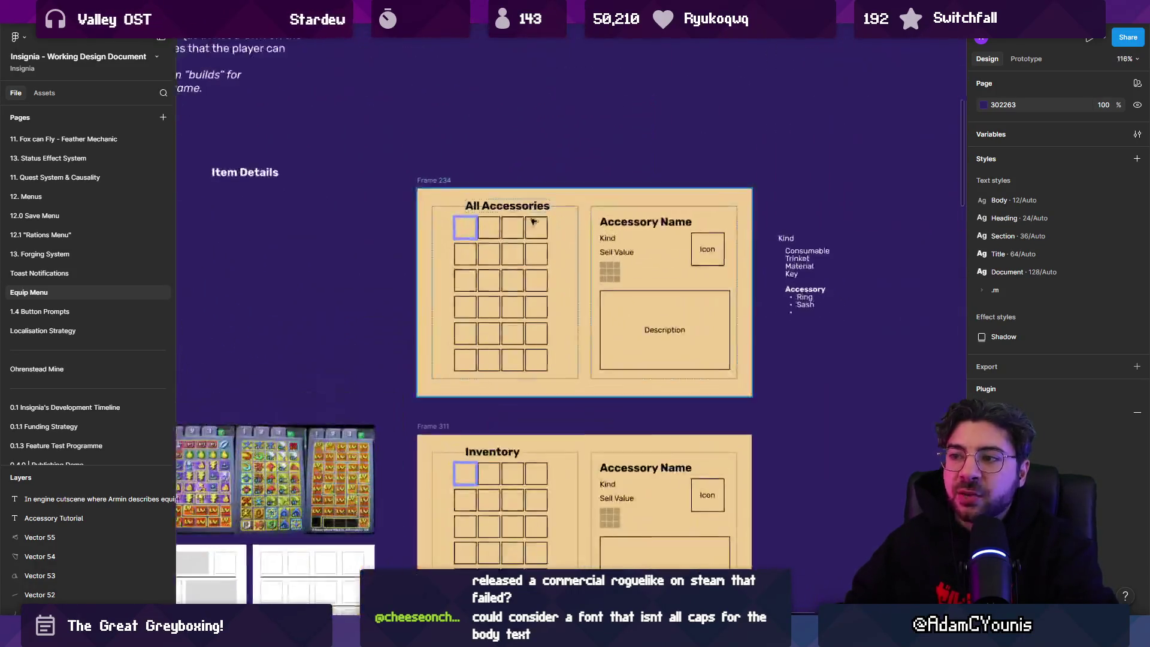
{"action": "left_click", "coordinate": [439, 178]}
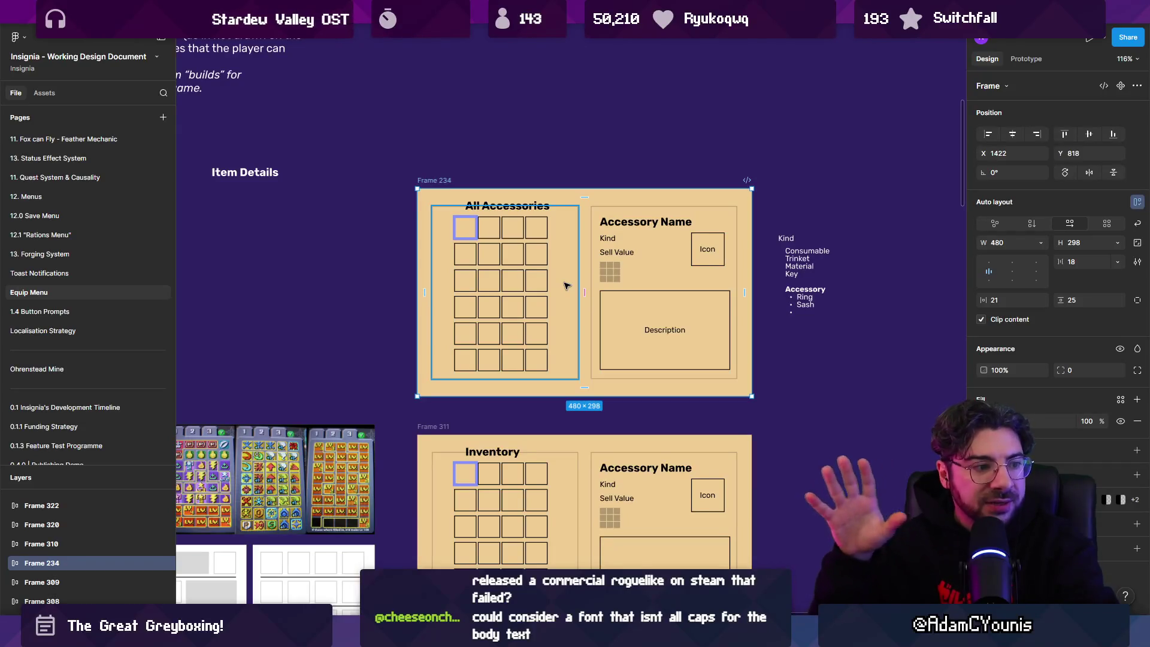
{"action": "scroll", "coordinate": [565, 286], "scroll_direction": "down", "scroll_amount": 3}
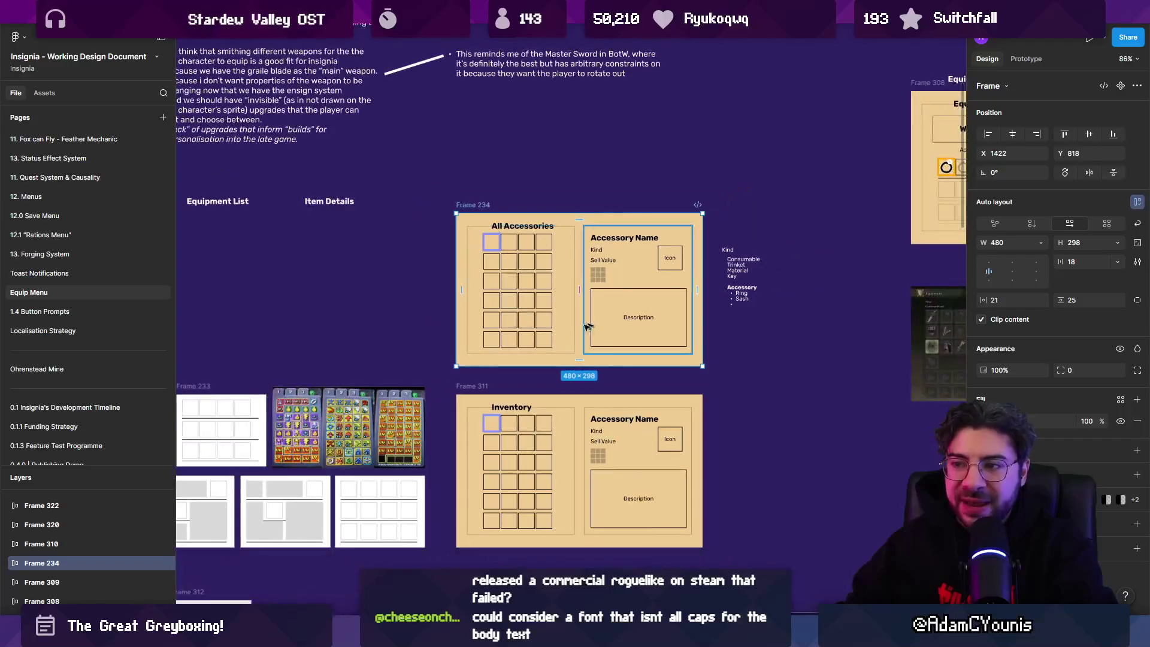
{"action": "left_click", "coordinate": [472, 207]}
Pan across the nearby concept, Inventory and All Rings frames, then switch to the Unity editor
{"action": "scroll", "coordinate": [529, 240], "scroll_direction": "down", "scroll_amount": 5}
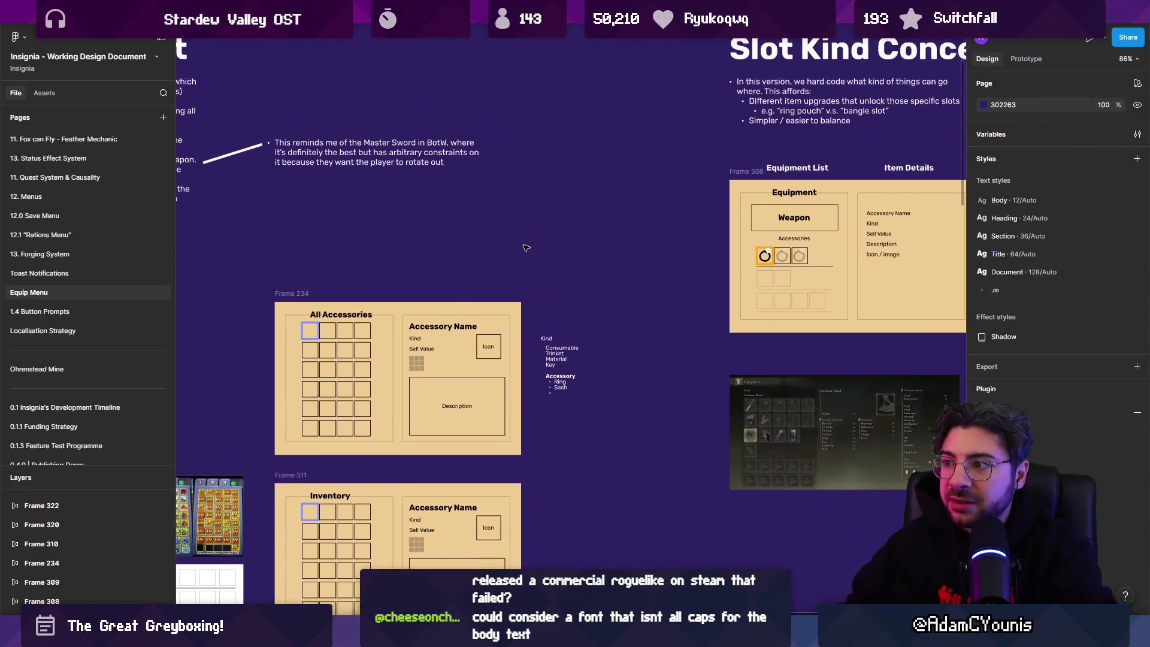
{"action": "left_click_drag", "start_coordinate": [528, 240], "coordinate": [657, 207]}
{"action": "scroll", "coordinate": [662, 267], "scroll_direction": "down", "scroll_amount": 2}
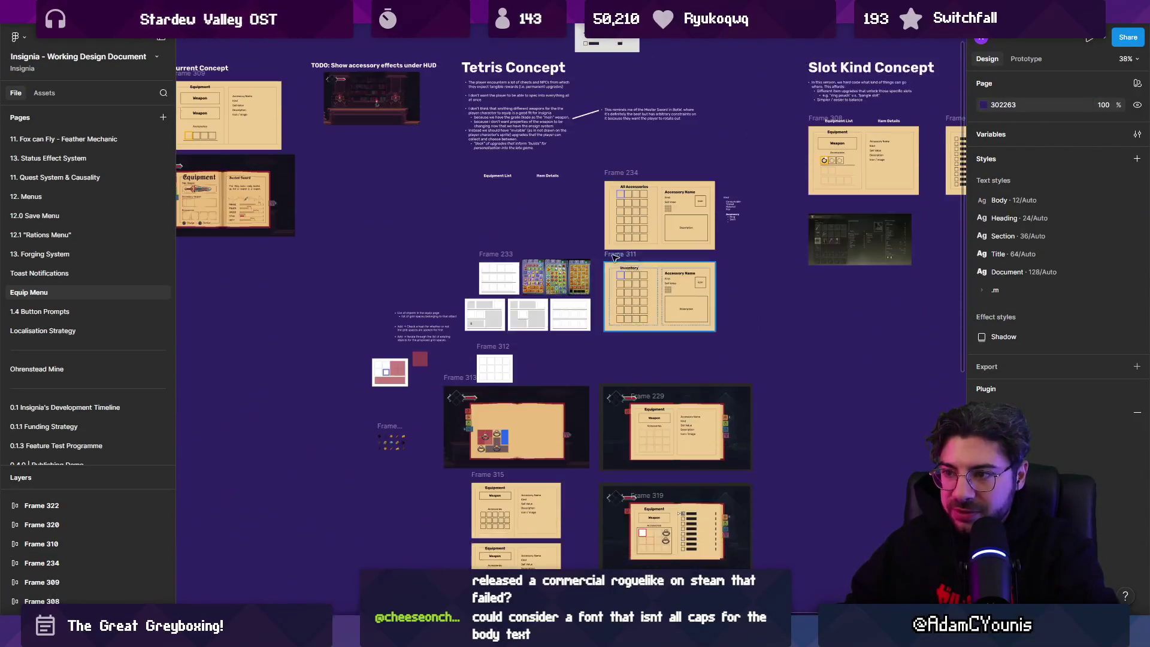
{"action": "scroll", "coordinate": [543, 288], "scroll_direction": "up", "scroll_amount": 10}
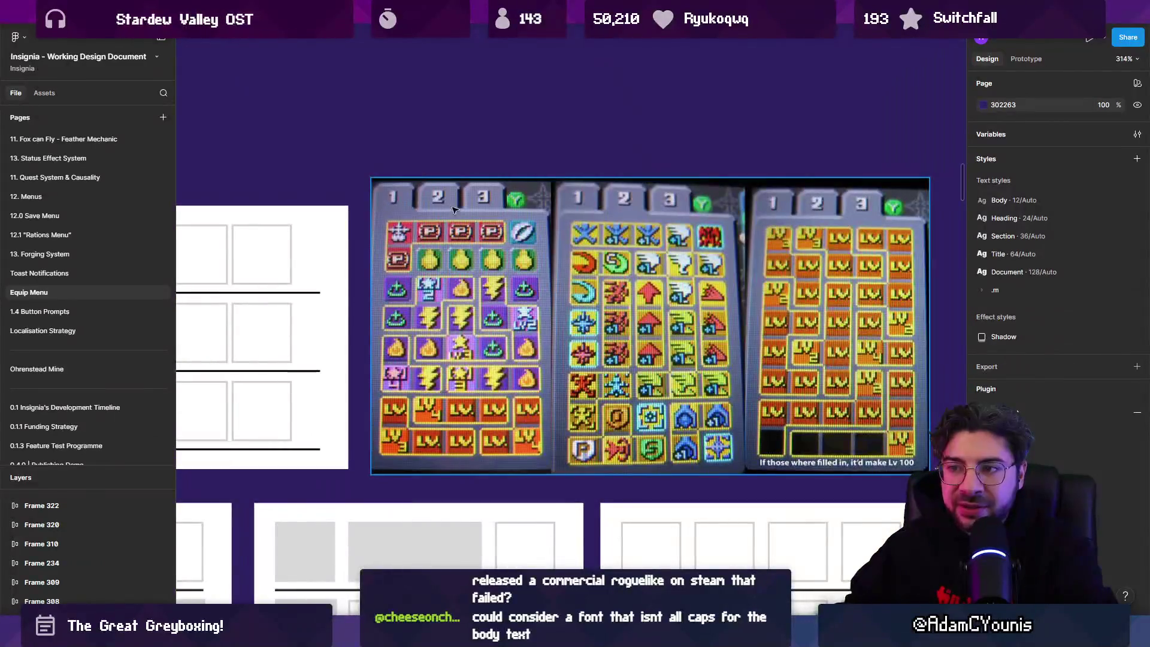
{"action": "scroll", "coordinate": [647, 215], "scroll_direction": "down", "scroll_amount": 8}
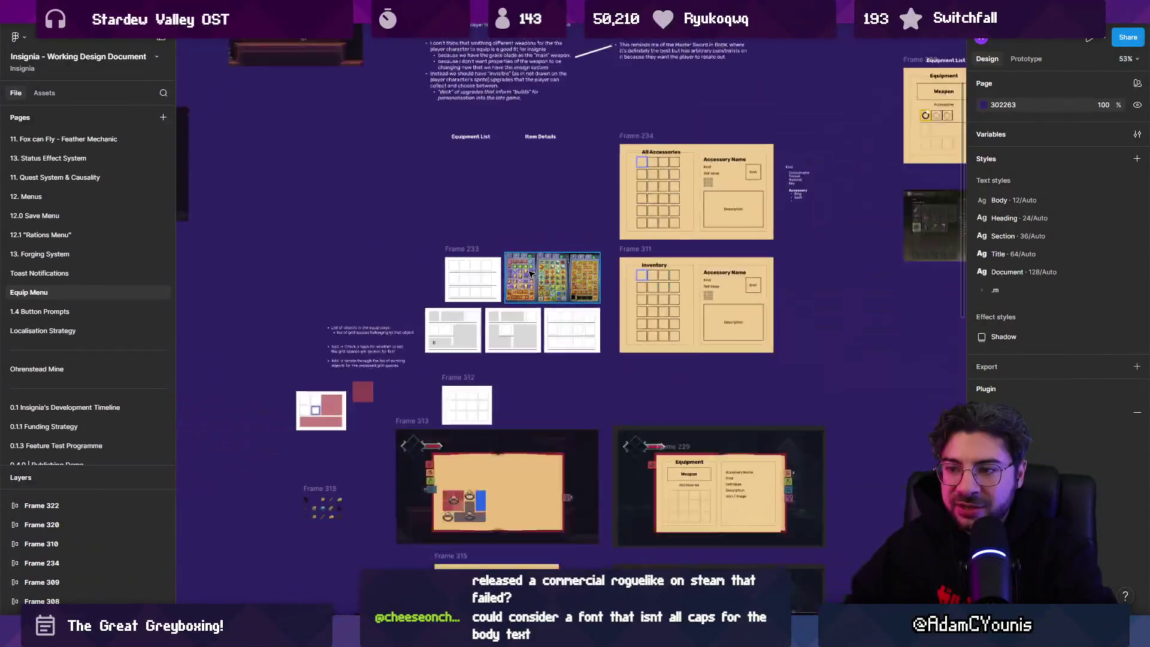
{"action": "scroll", "coordinate": [521, 278], "scroll_direction": "down", "scroll_amount": 3}
{"action": "scroll", "coordinate": [521, 278], "scroll_direction": "down", "scroll_amount": 4}
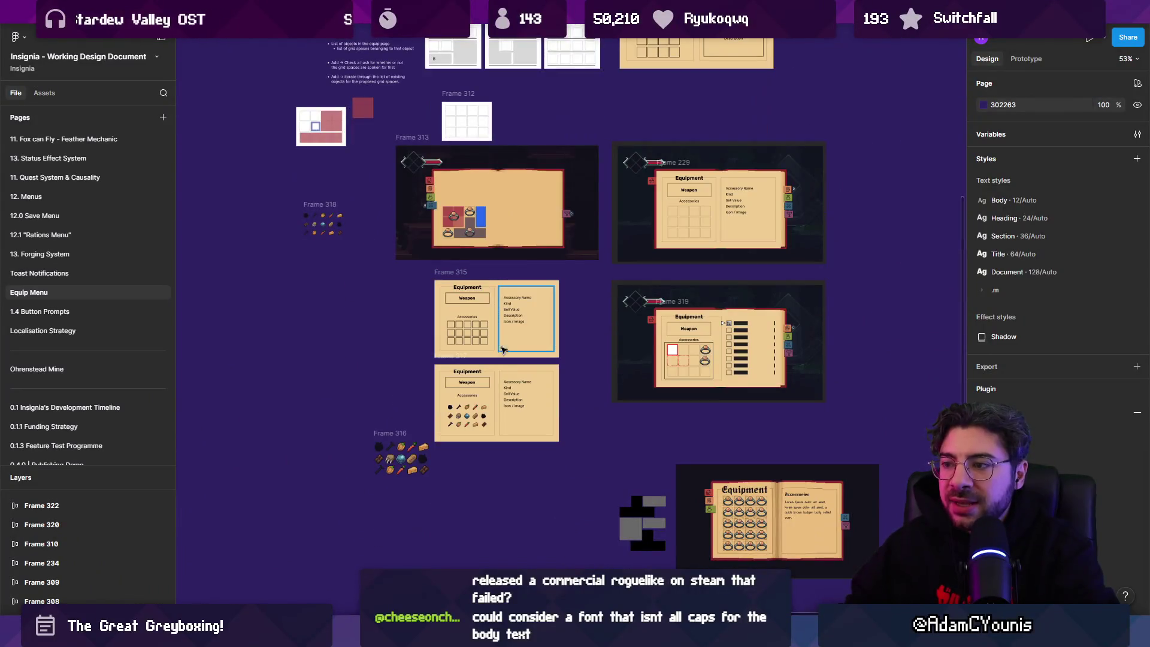
{"action": "scroll", "coordinate": [513, 332], "scroll_direction": "down", "scroll_amount": 6}
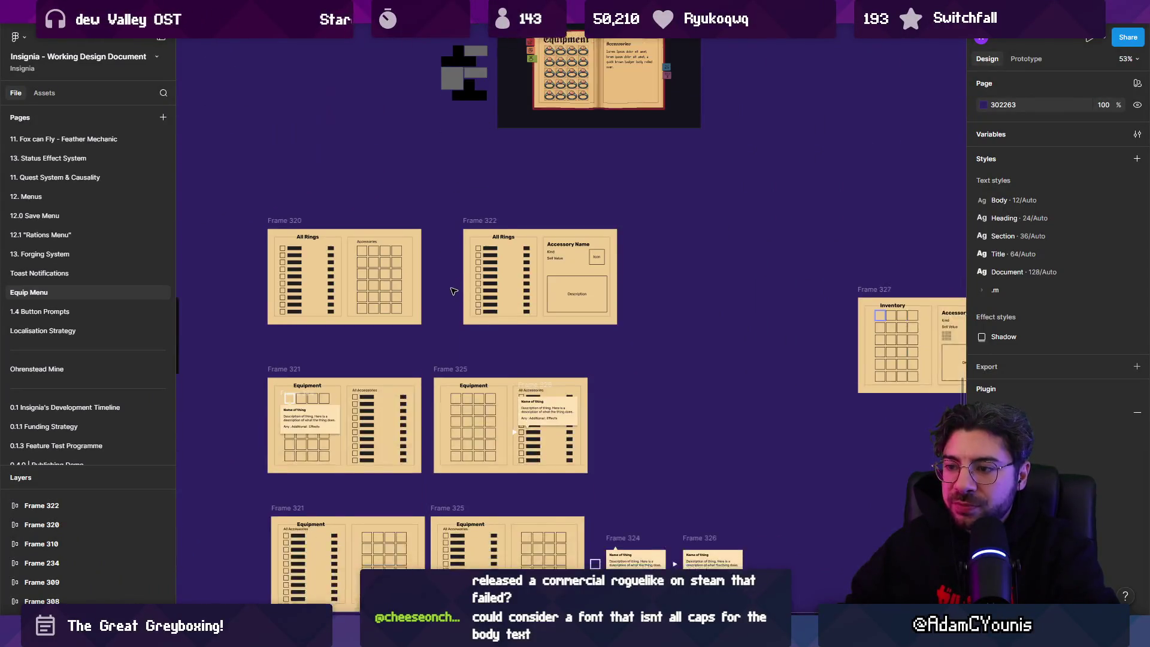
{"action": "scroll", "coordinate": [569, 348], "scroll_direction": "down", "scroll_amount": 3}
{"action": "scroll", "coordinate": [653, 361], "scroll_direction": "up", "scroll_amount": 4}
{"action": "scroll", "coordinate": [653, 361], "scroll_direction": "up", "scroll_amount": 3}
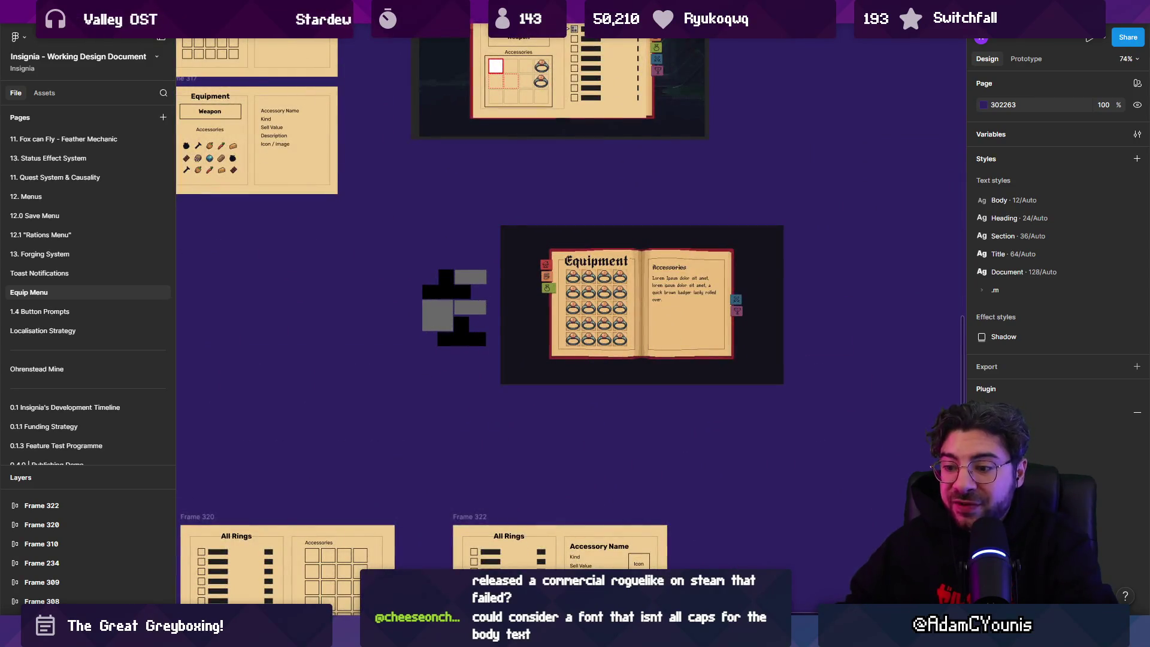
{"action": "key", "text": "alt+Tab"}
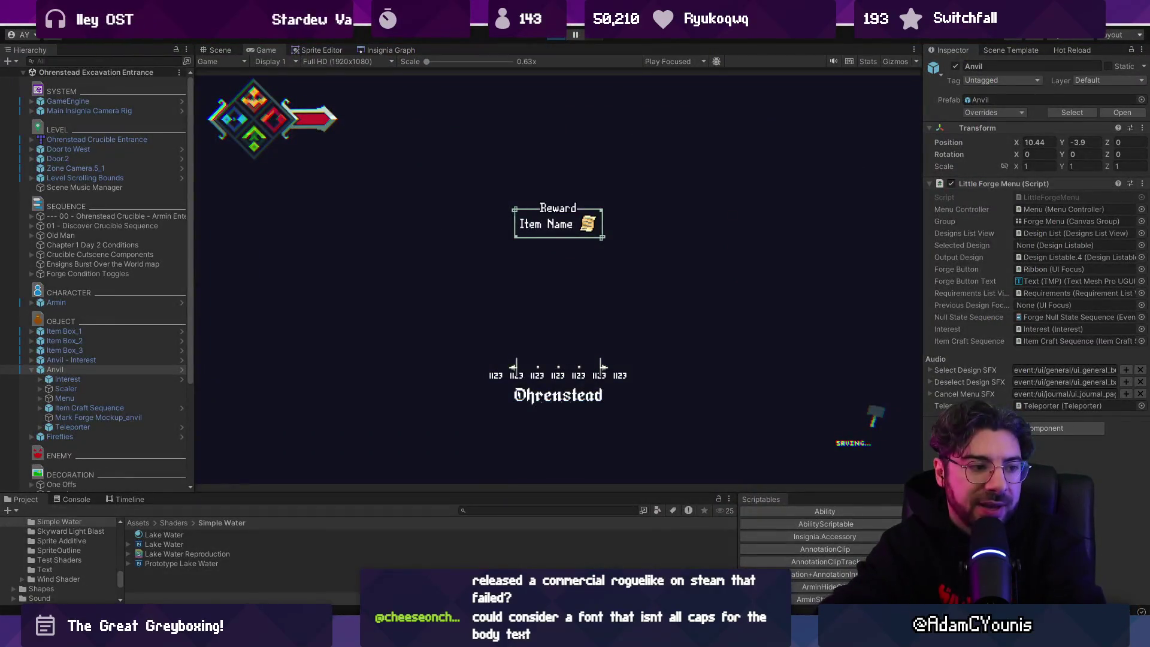
Start playing the scene and skip the Armin cutscene to reach gameplay
{"action": "key", "text": "ctrl+p"}
{"action": "key", "text": "Escape"}
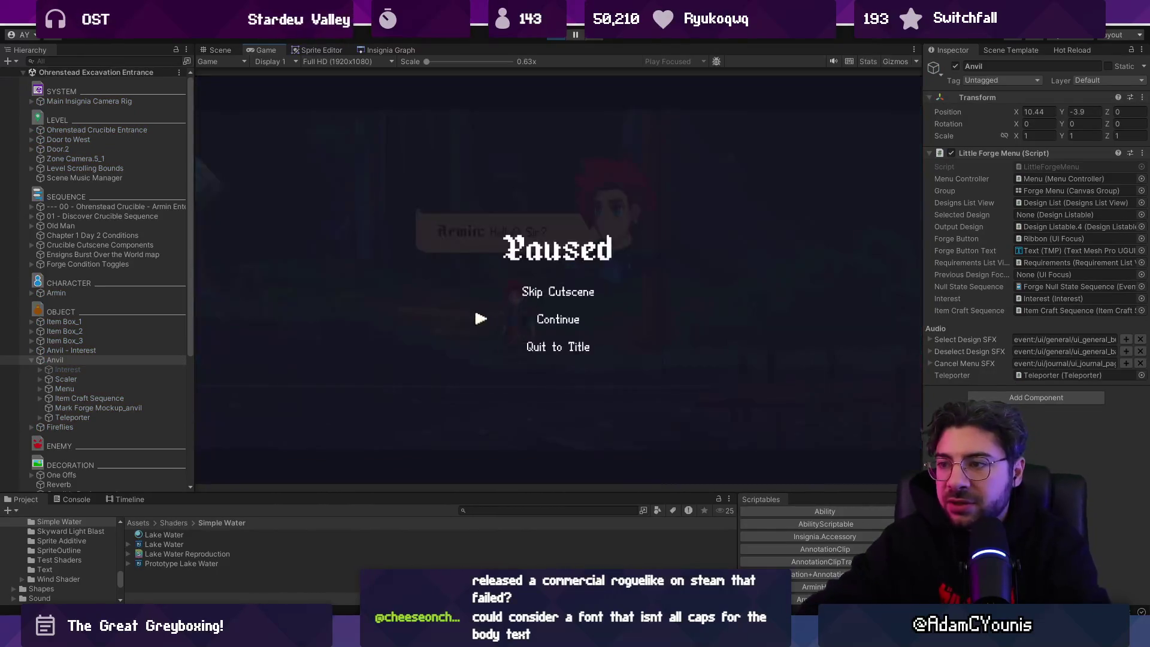
{"action": "key", "text": "Return"}
{"action": "key", "text": "Escape"}
{"action": "key", "text": "Up"}
{"action": "key", "text": "Return"}
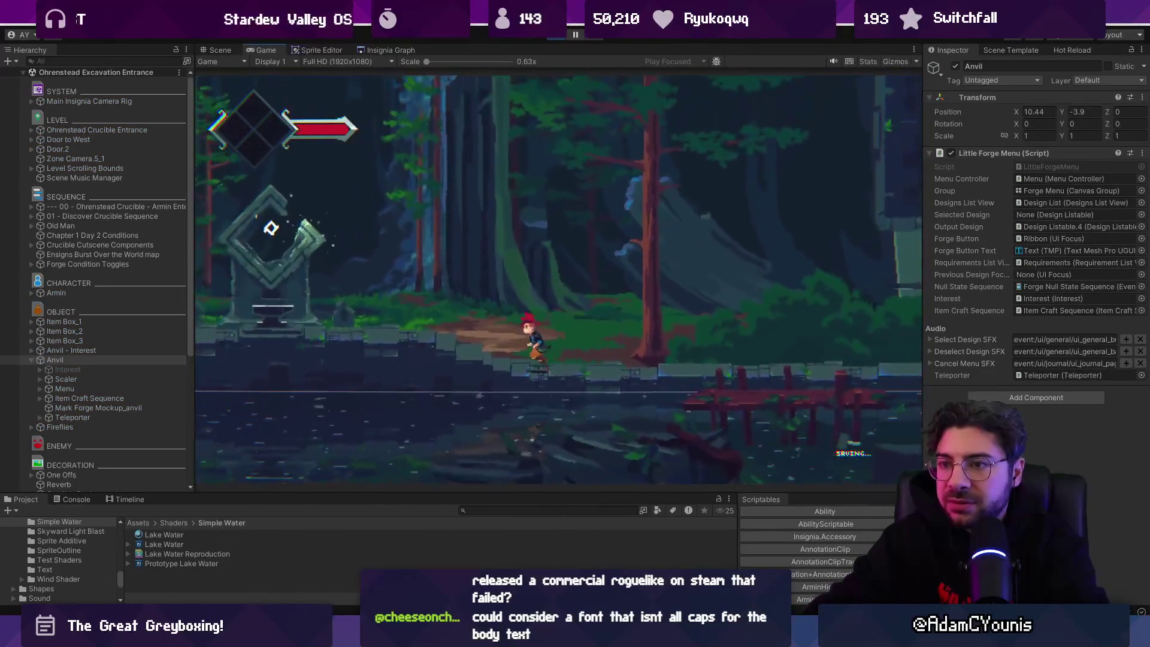
Spawn the Gluttony Ring Design from the in-game debug console
{"action": "key", "text": "grave"}
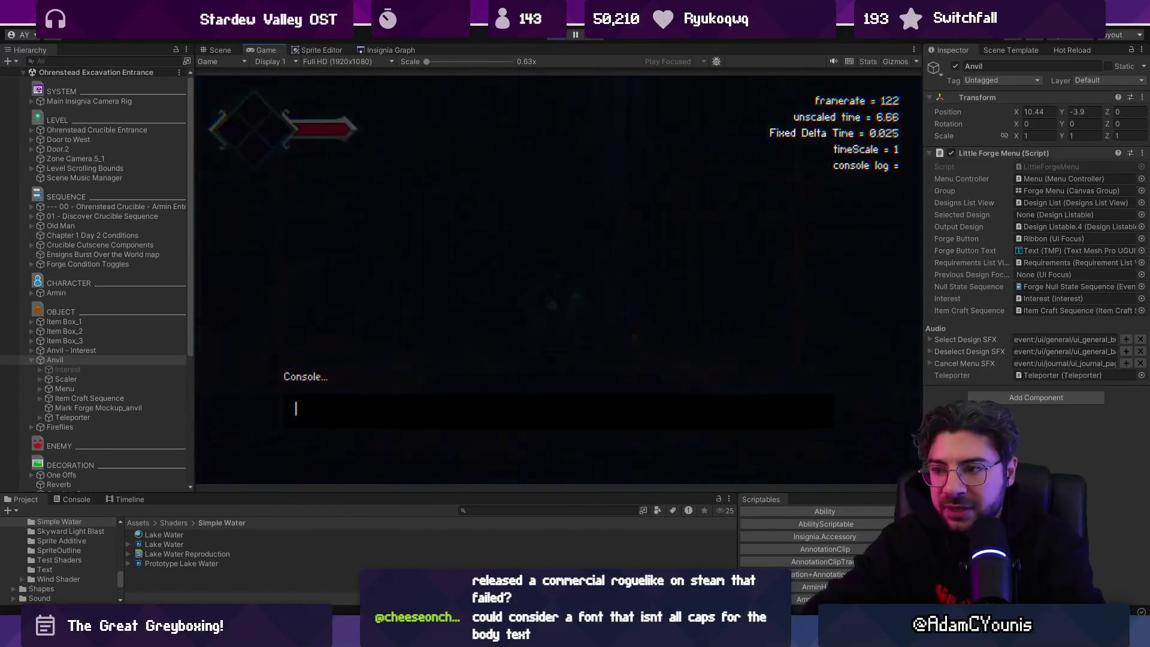
{"action": "type", "text": "Spawn"}
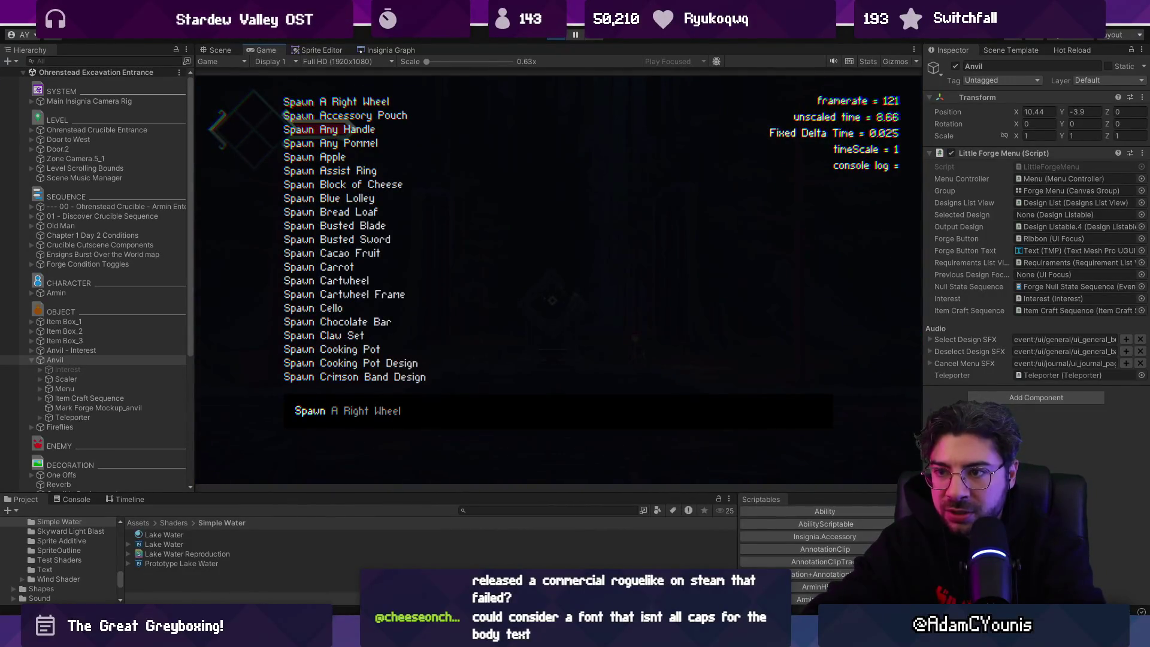
{"action": "type", "text": " Accessory Pouch"}
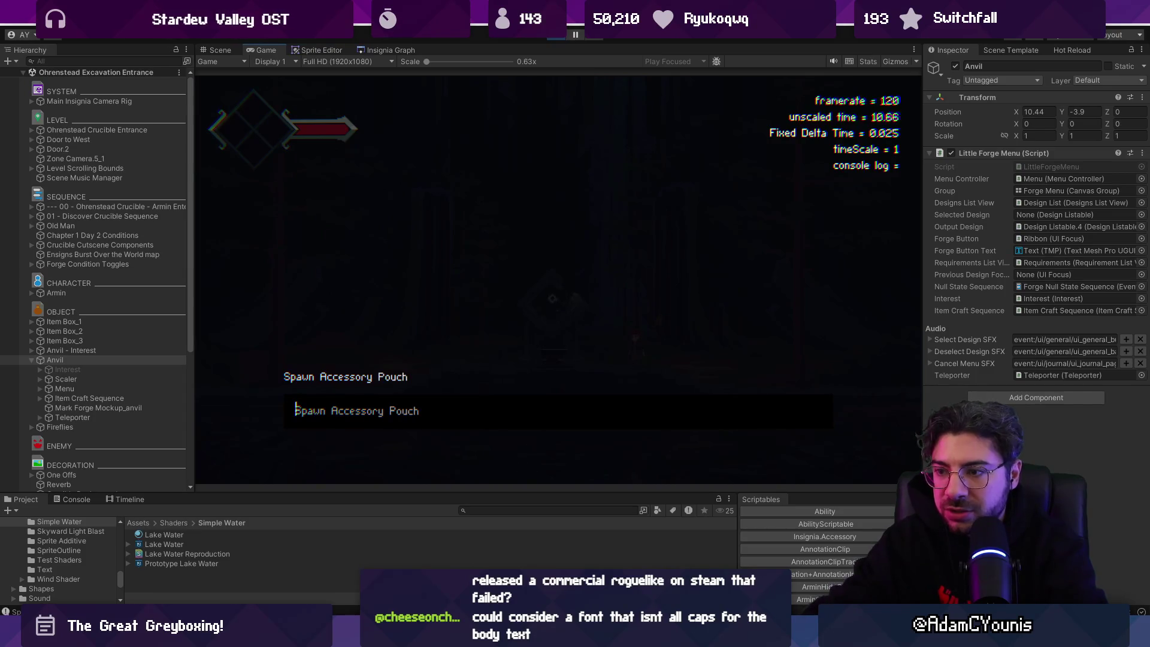
{"action": "key", "text": "Return"}
{"action": "key", "text": "grave"}
{"action": "type", "text": "Spawn"}
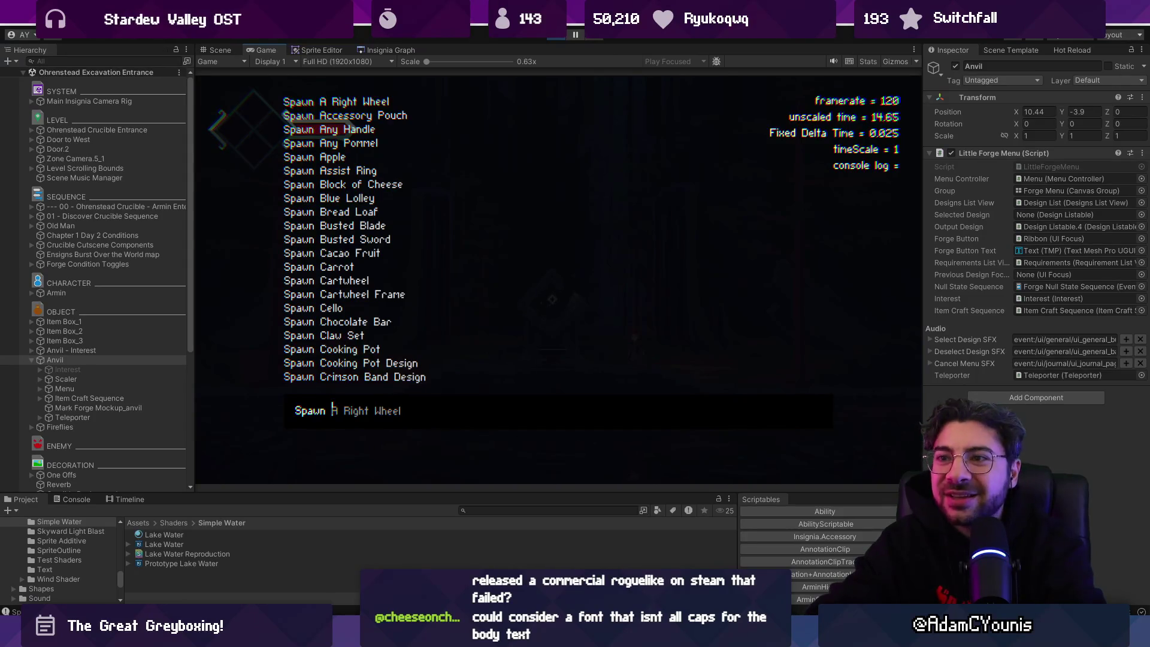
{"action": "type", "text": " Ring"}
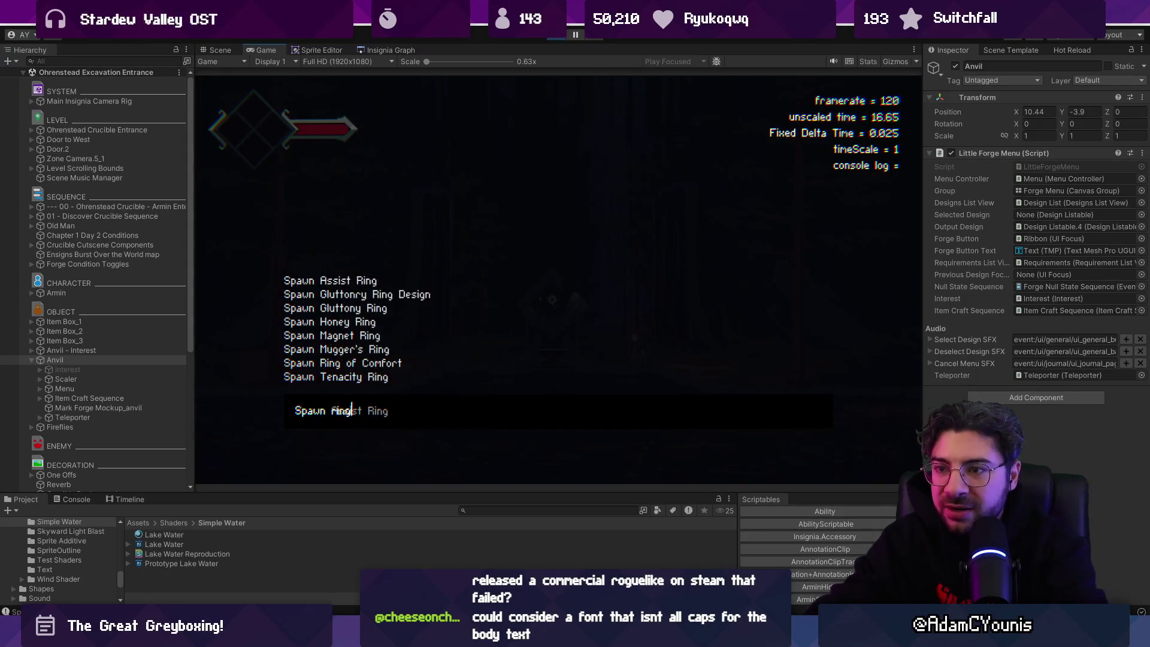
{"action": "key", "text": "BackSpace"}
{"action": "key", "text": "BackSpace"}
{"action": "key", "text": "BackSpace"}
{"action": "type", "text": "Gluttonry"}
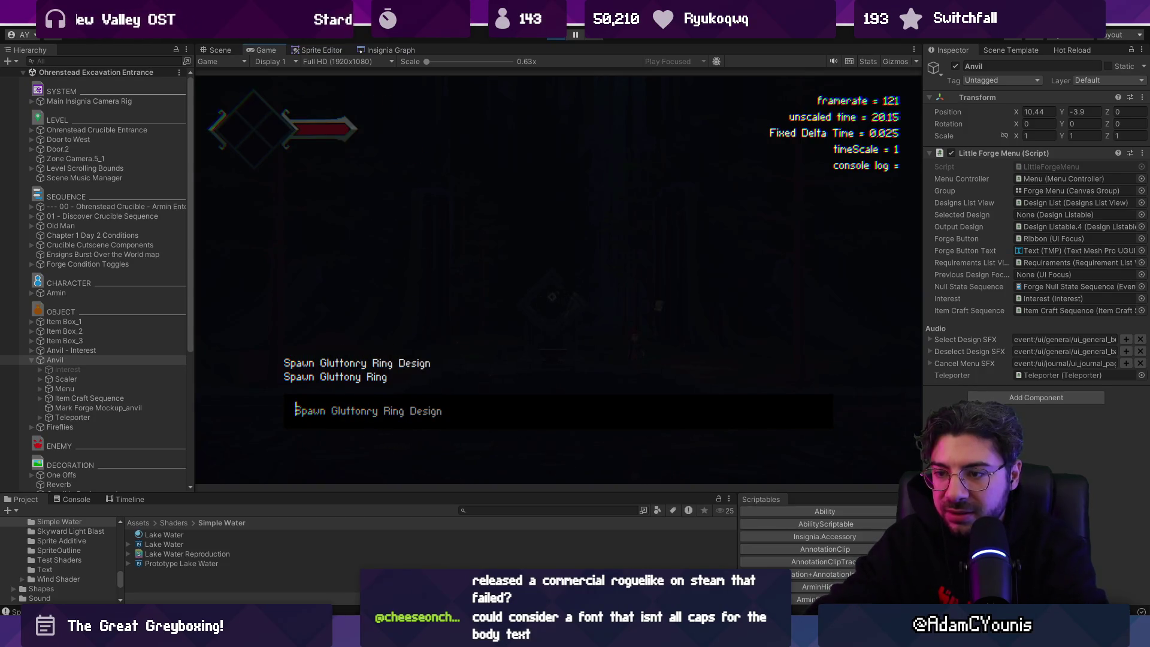
{"action": "key", "text": "Return"}
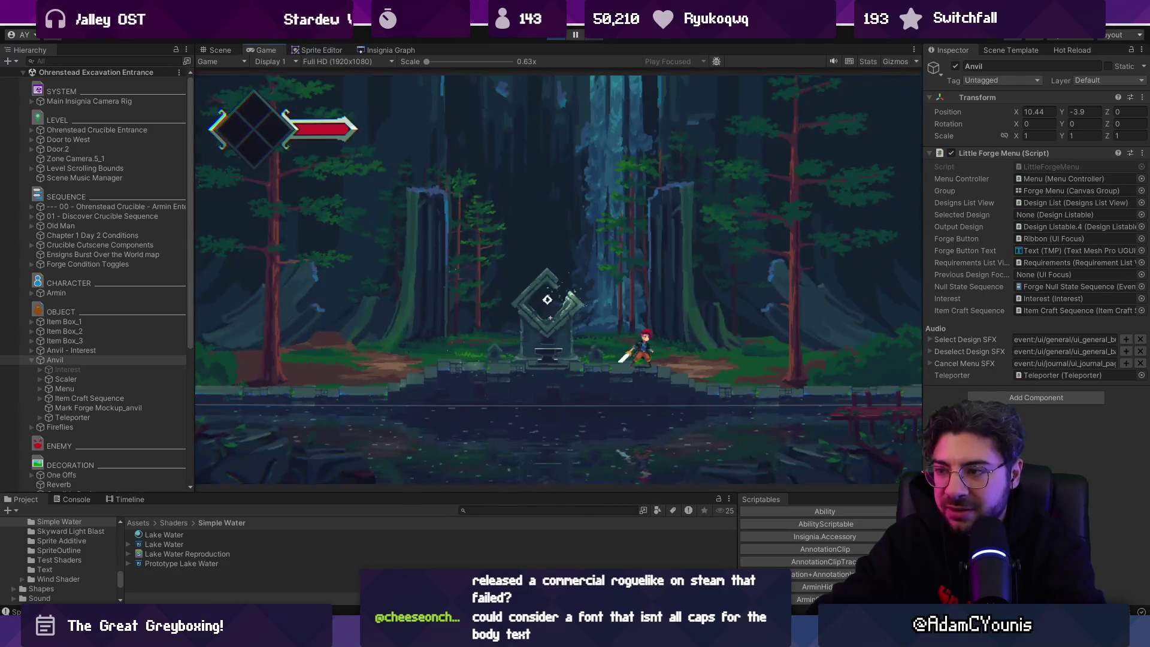
Run 'Spawn Gluttony Ring' in the debug console to spawn the Gluttony Ring
{"action": "key", "text": "grave"}
{"action": "type", "text": "sGlu"}
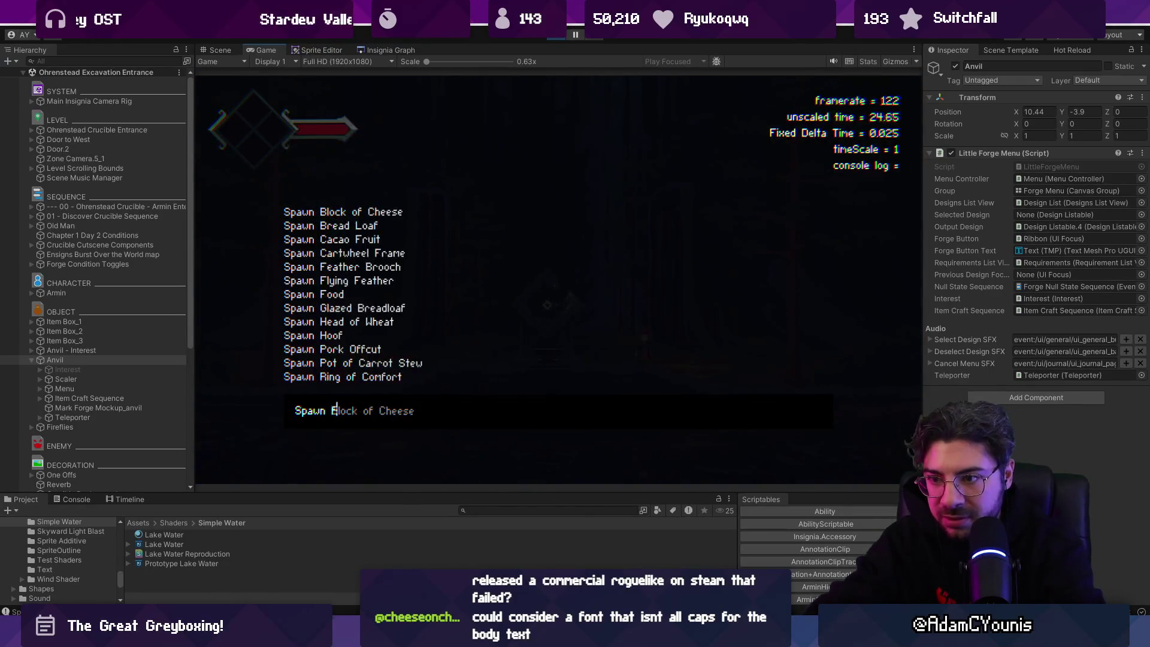
{"action": "type", "text": "y"}
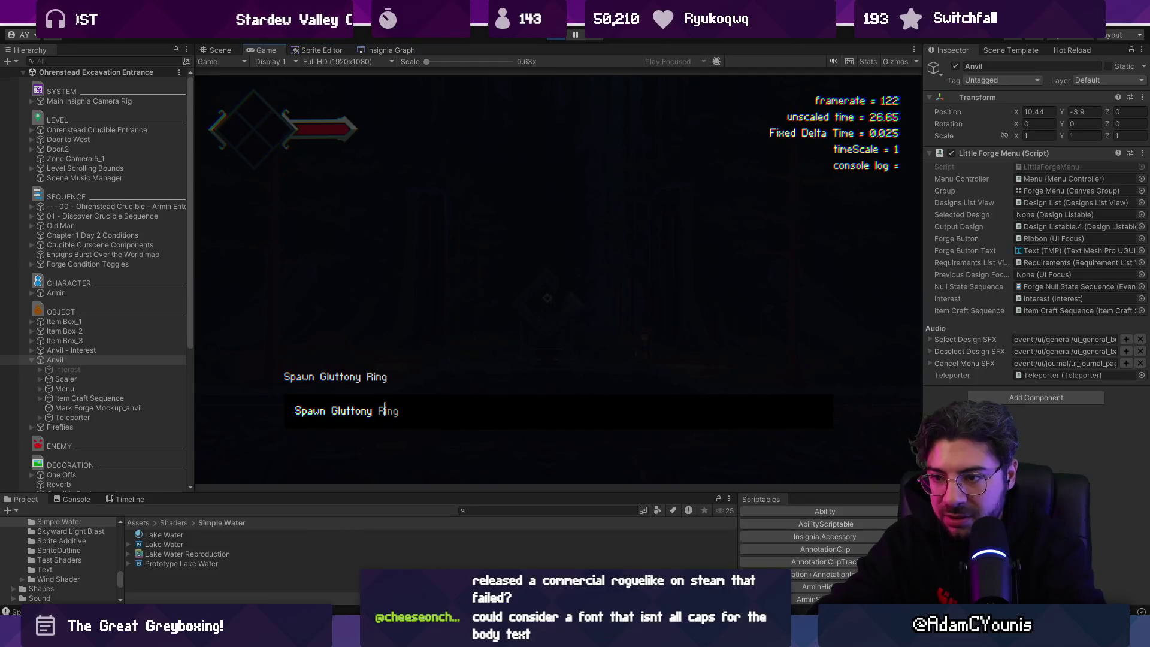
{"action": "key", "text": "Return"}
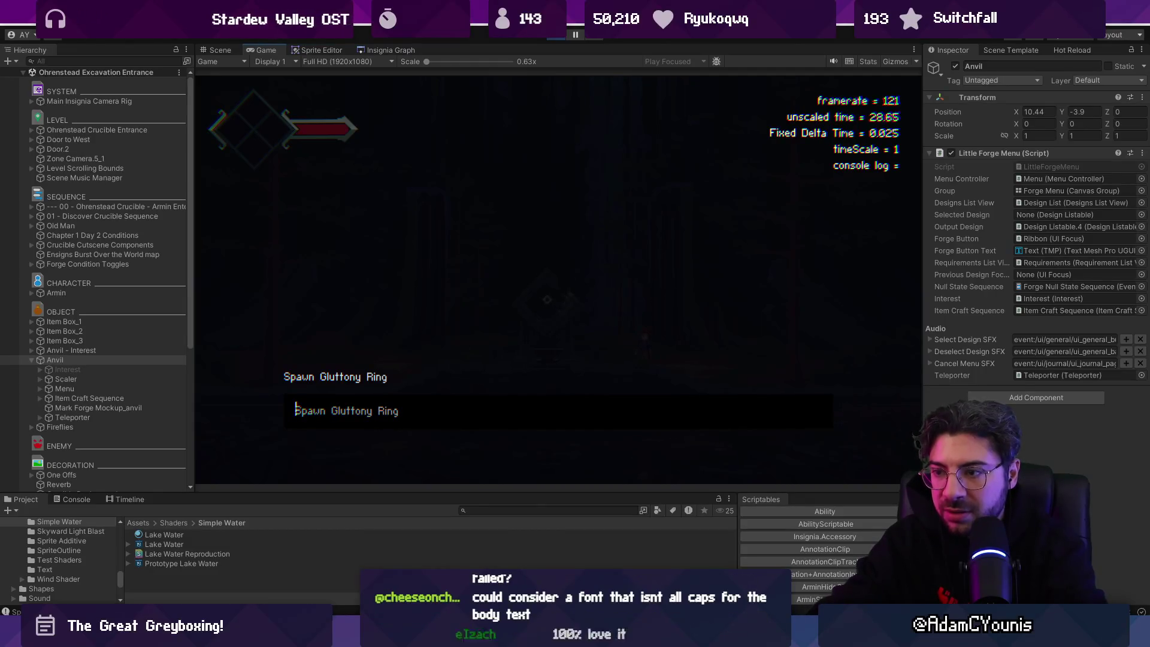
{"action": "type", "text": "Spawn "}
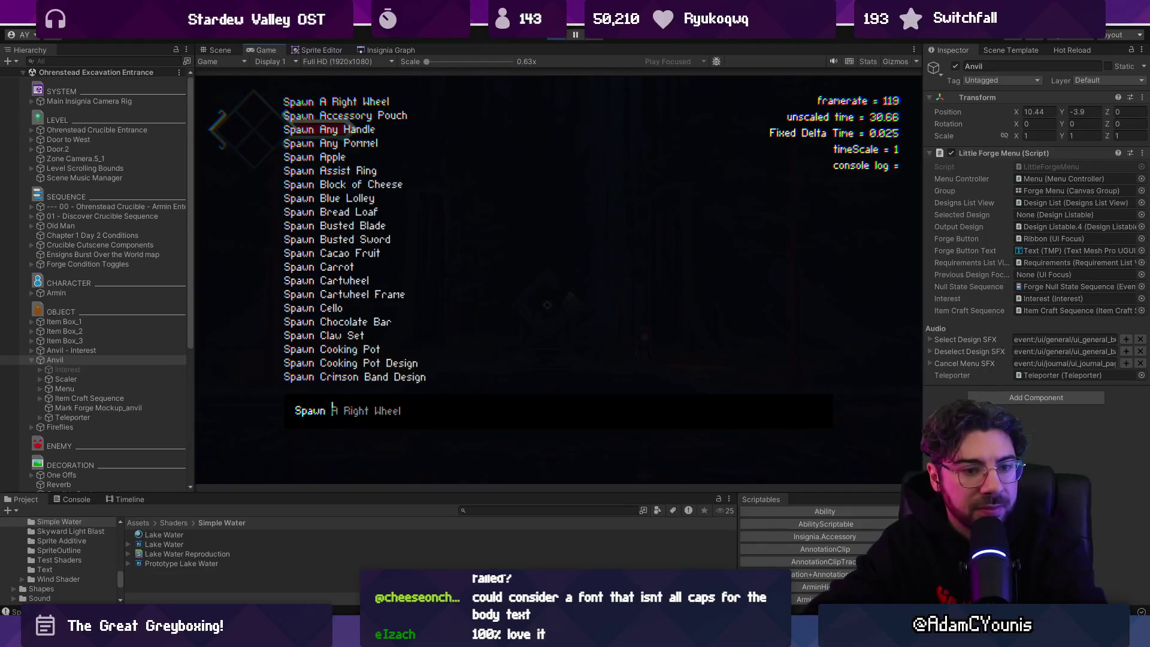
{"action": "type", "text": "Gluttony Ring"}
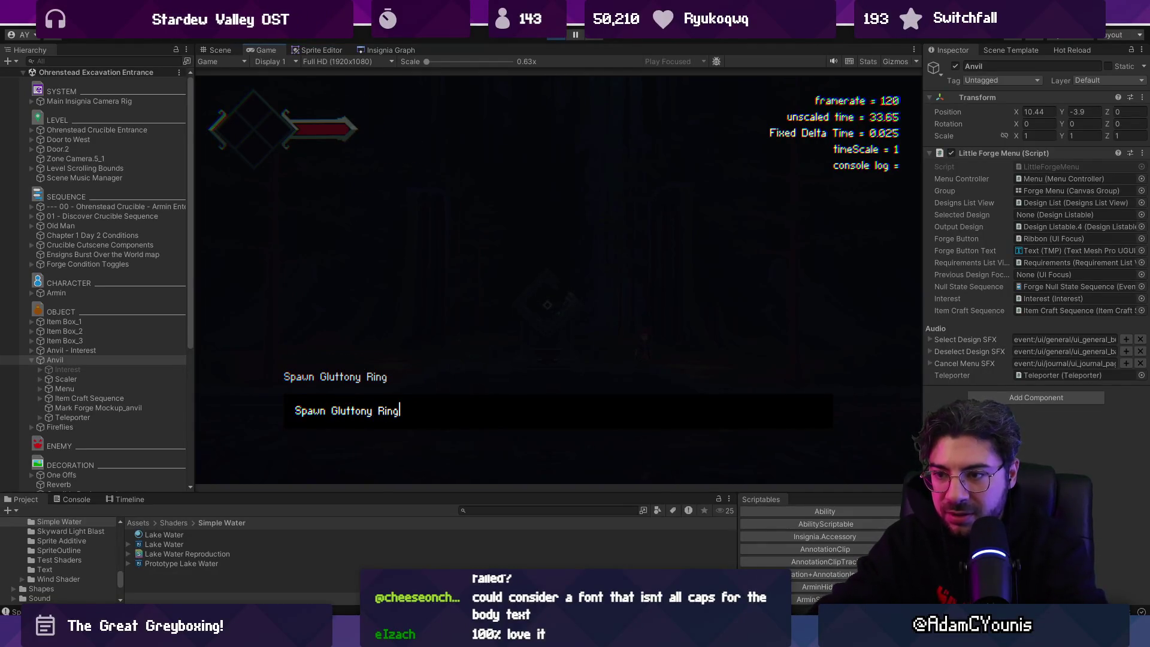
{"action": "key", "text": "Return"}
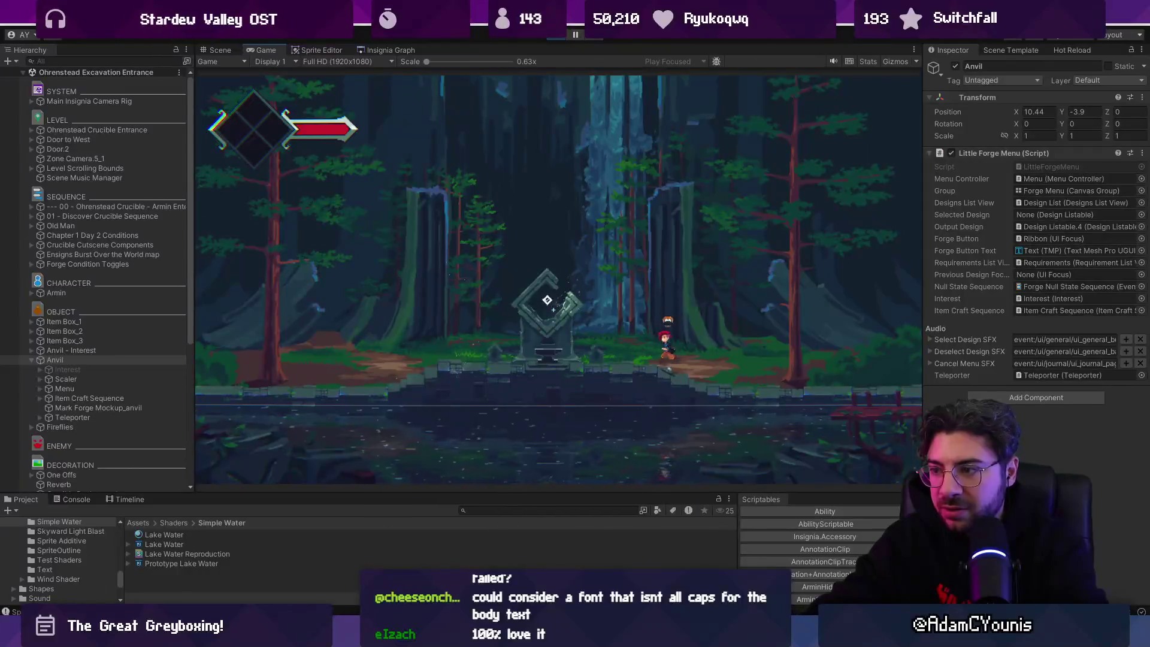
Spawn the Iron Pauldron from the console and open the Journal menu
{"action": "key", "text": "grave"}
{"action": "type", "text": "Spawn A Right Wheel"}
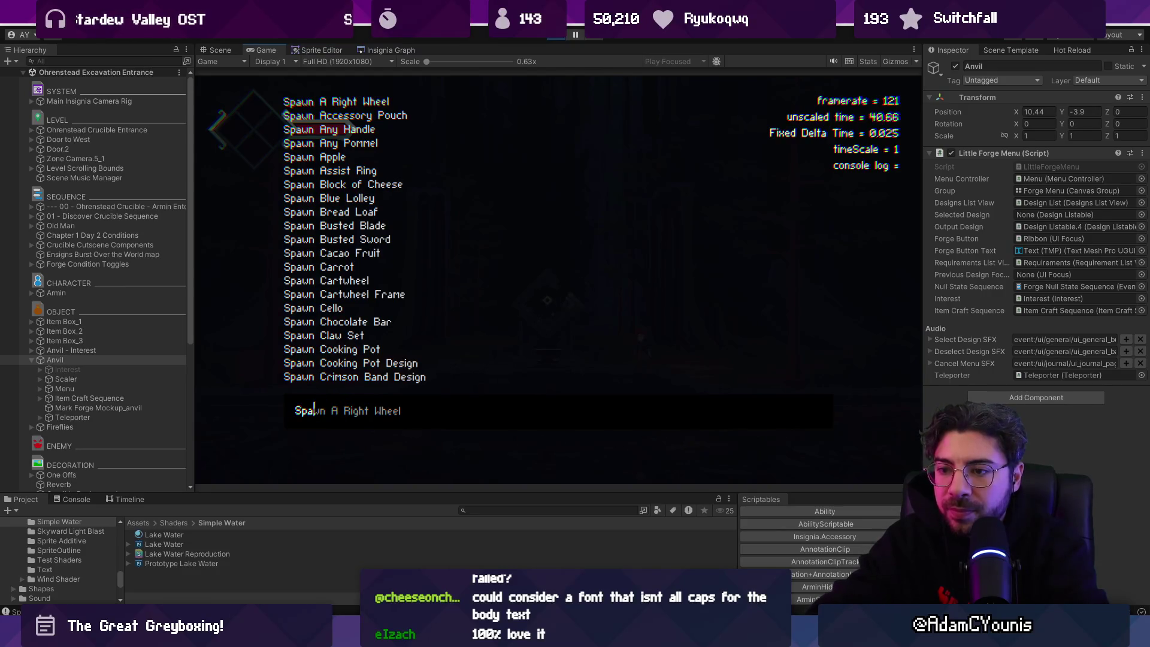
{"action": "type", "text": "paul"}
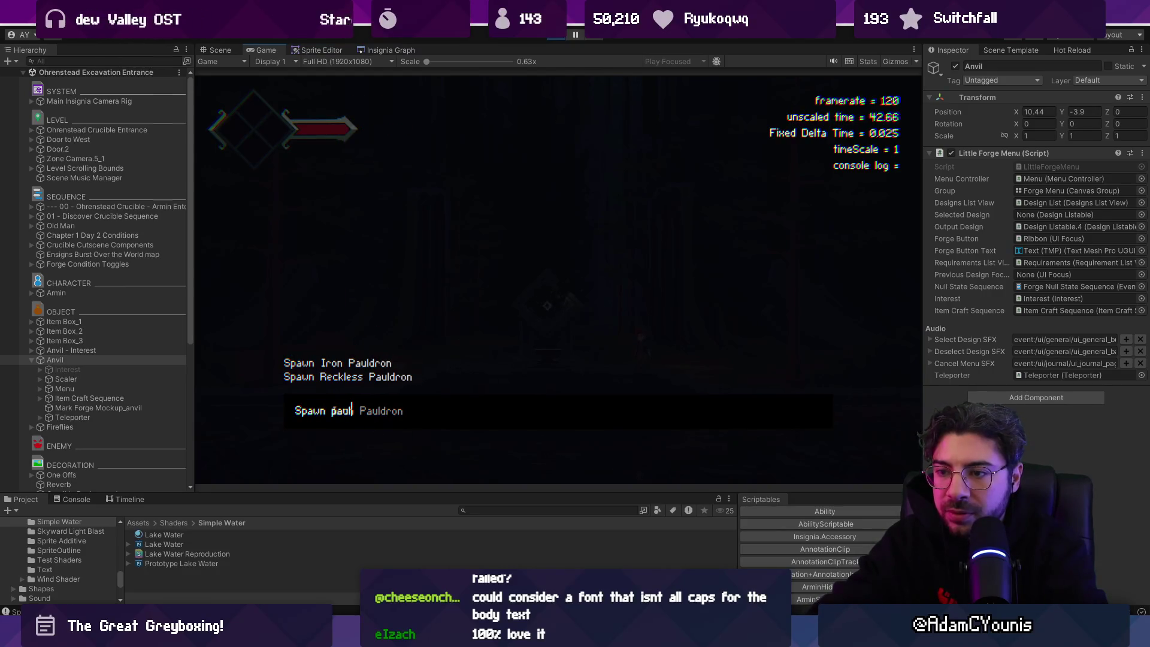
{"action": "key", "text": "BackSpace"}
{"action": "key", "text": "BackSpace"}
{"action": "key", "text": "BackSpace"}
{"action": "type", "text": "Iron "}
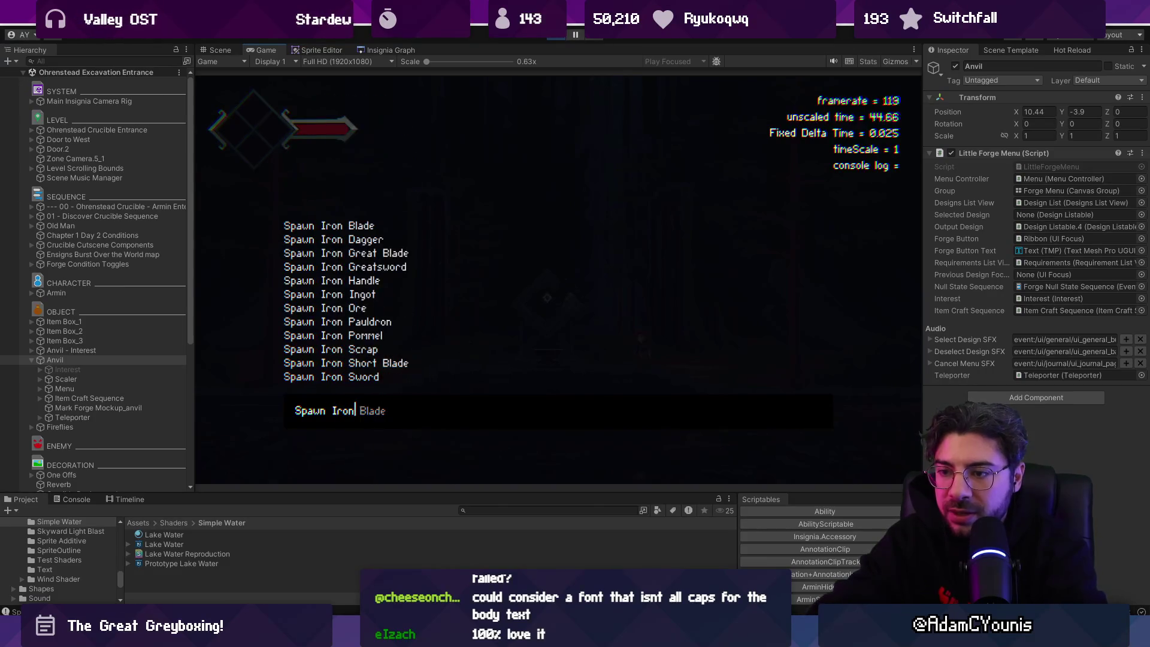
{"action": "type", "text": "Pau"}
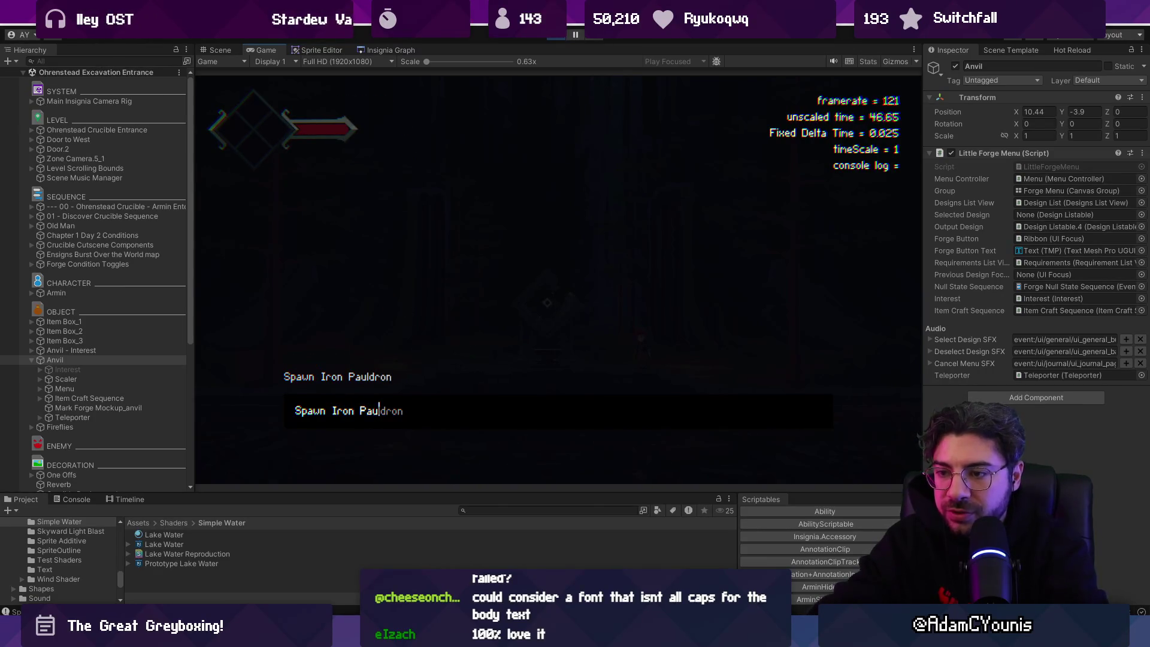
{"action": "key", "text": "Return"}
{"action": "key", "text": "Escape"}
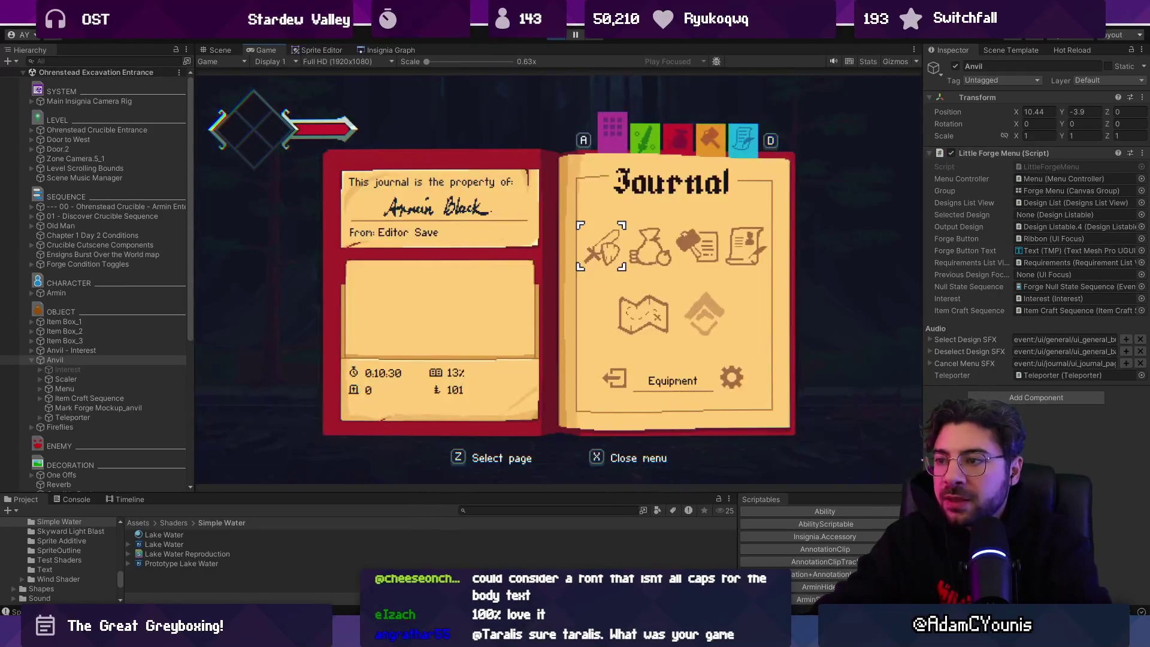
Equip the Iron Pauldron and Gluttony Ring in empty slots on the Equipment page
{"action": "key", "text": "z"}
{"action": "key", "text": "Down"}
{"action": "key", "text": "z"}
{"action": "key", "text": "z"}
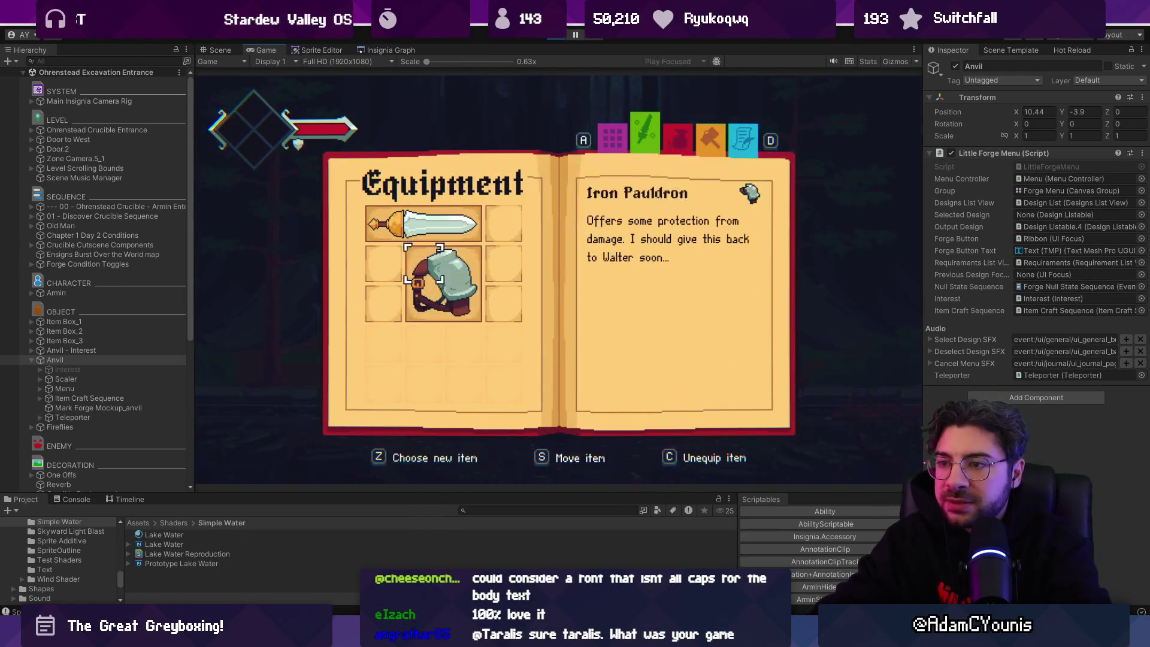
{"action": "key", "text": "Left"}
{"action": "key", "text": "z"}
{"action": "key", "text": "Down"}
{"action": "key", "text": "Down"}
{"action": "key", "text": "z"}
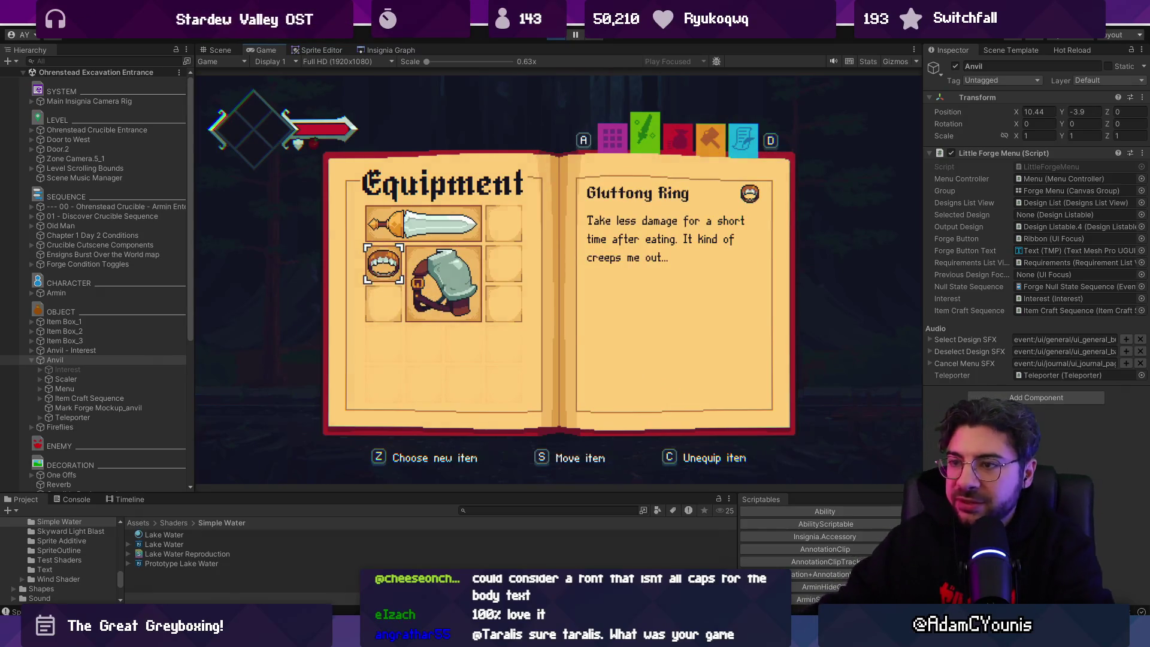
Capture the Equipment page and paste it onto the Figma canvas, zoomed to fit
{"action": "key", "text": "super+shift+s"}
{"action": "mouse_move", "coordinate": [326, 146]}
{"action": "left_mouse_down"}
{"action": "mouse_move", "coordinate": [713, 410]}
{"action": "mouse_move", "coordinate": [797, 437]}
{"action": "left_mouse_up"}
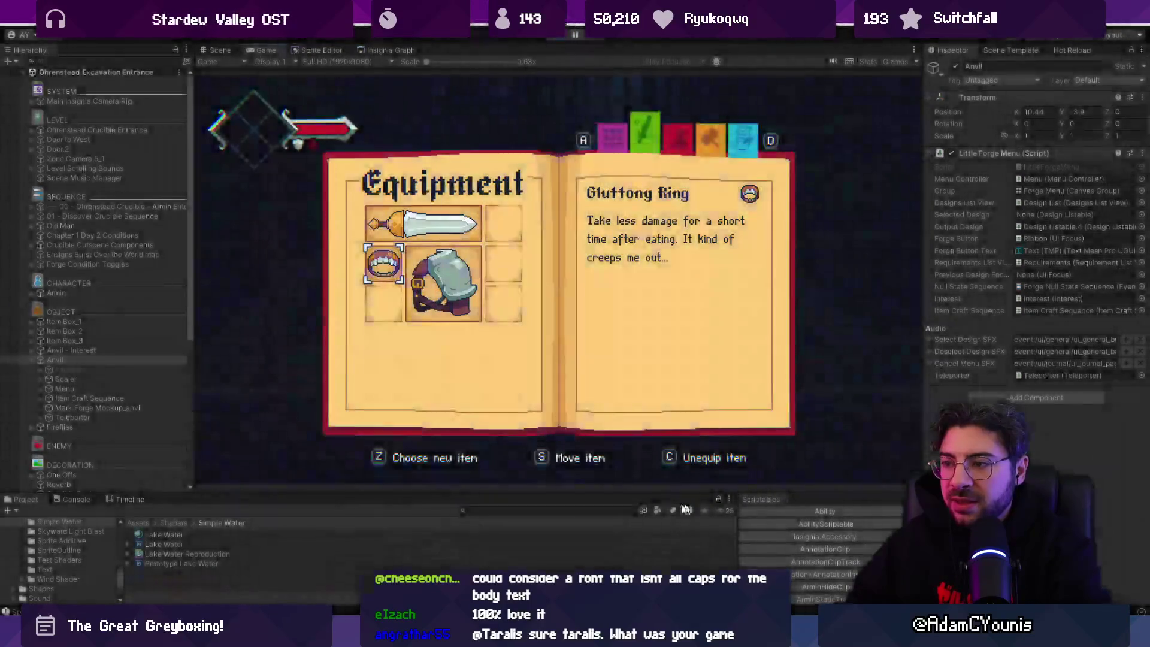
{"action": "key", "text": "alt+Tab"}
{"action": "scroll", "coordinate": [642, 397], "scroll_direction": "down", "scroll_amount": 5}
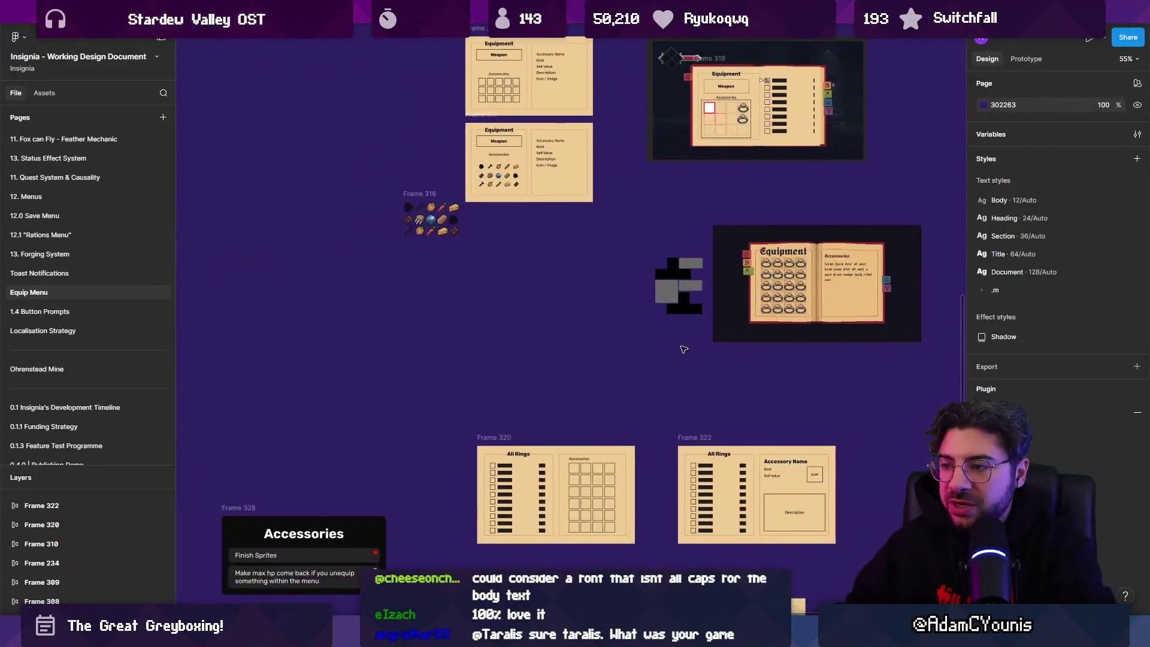
{"action": "scroll", "coordinate": [527, 129], "scroll_direction": "up", "scroll_amount": 3}
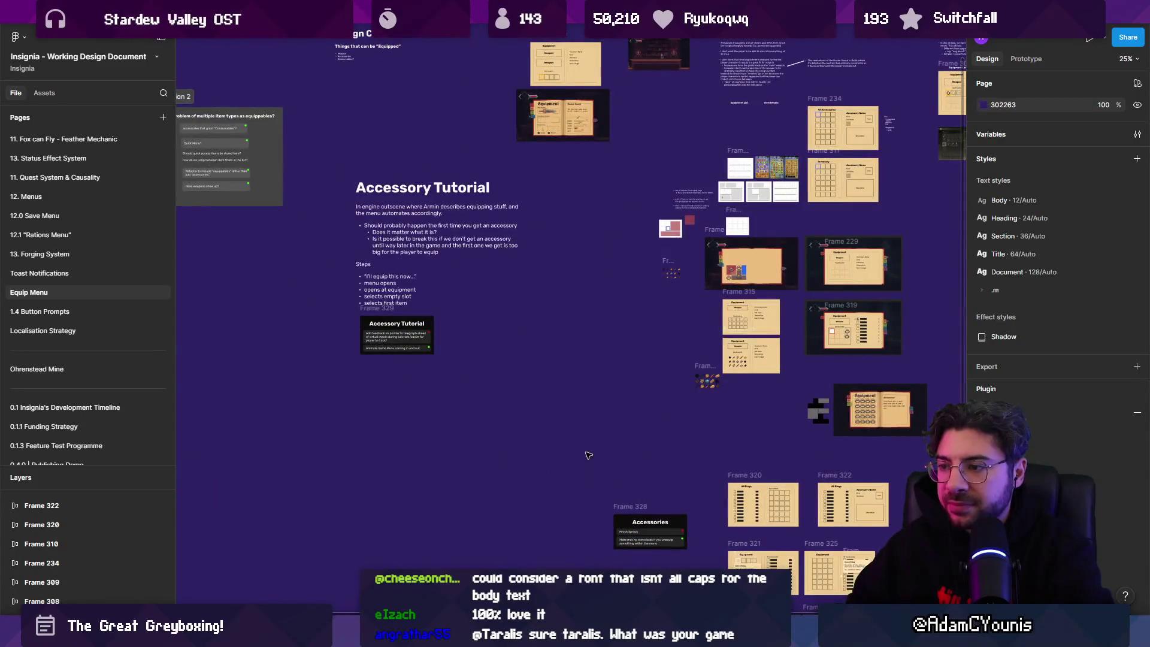
{"action": "key", "text": "ctrl+v"}
{"action": "left_click_drag", "start_coordinate": [575, 317], "coordinate": [464, 481]}
{"action": "key", "text": "shift+2"}
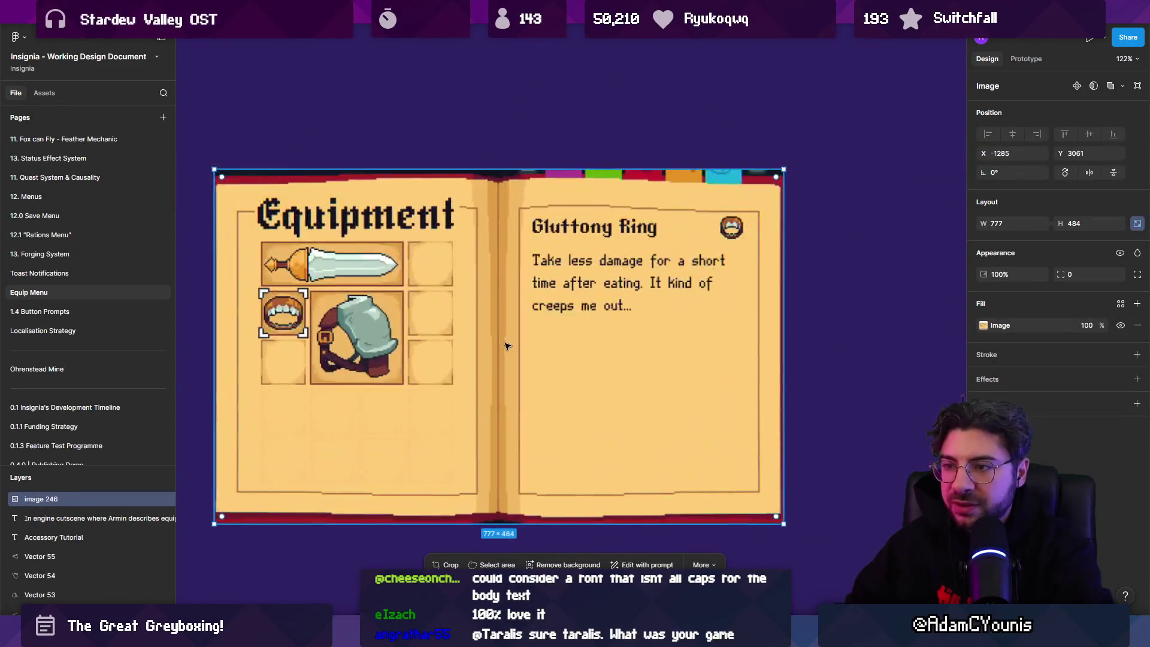
Back in the game, open the ring slot's item list on Graile Sword and capture it
{"action": "key", "text": "alt+Tab"}
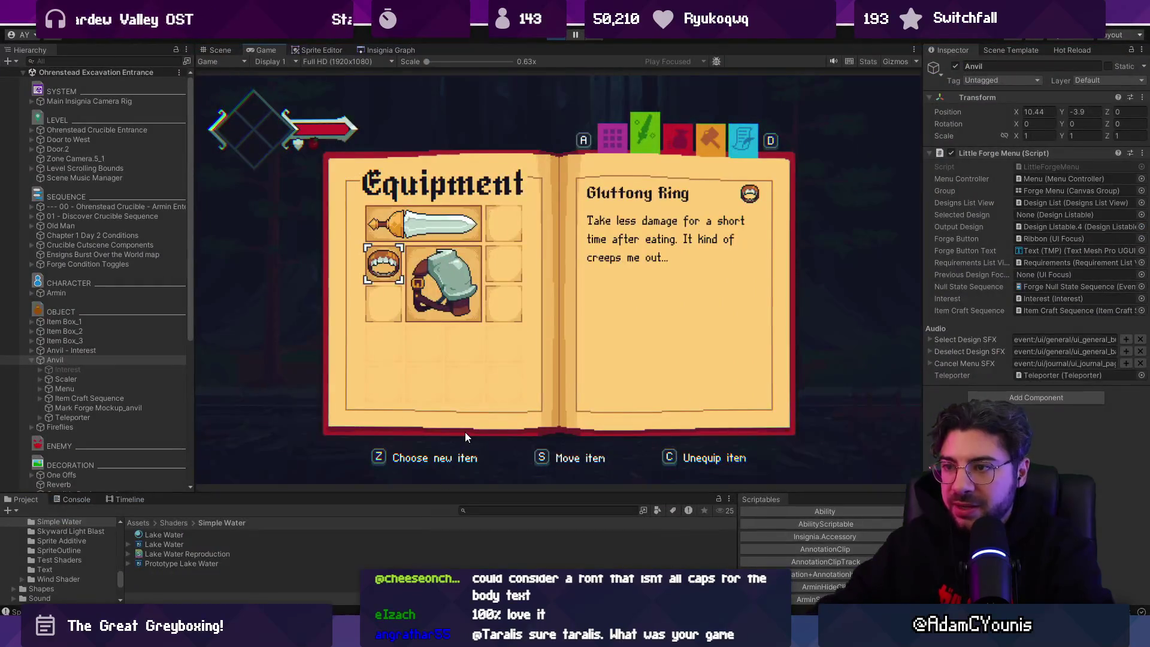
{"action": "key", "text": "z"}
{"action": "key", "text": "Up"}
{"action": "key", "text": "Up"}
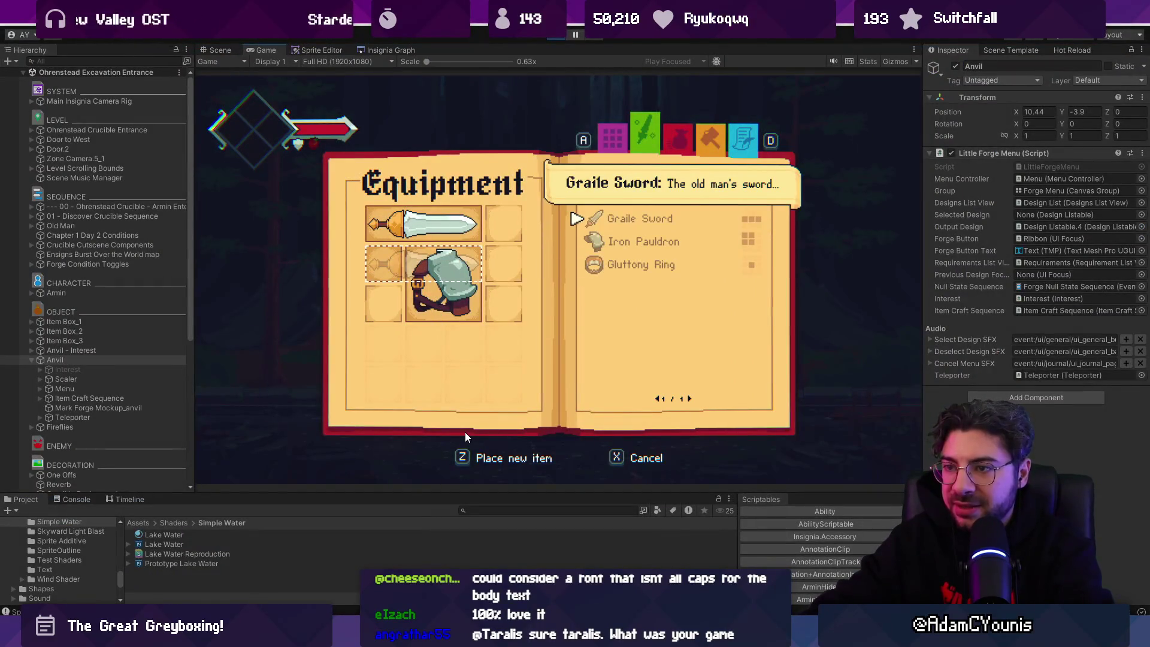
{"action": "key", "text": "ctrl+Print"}
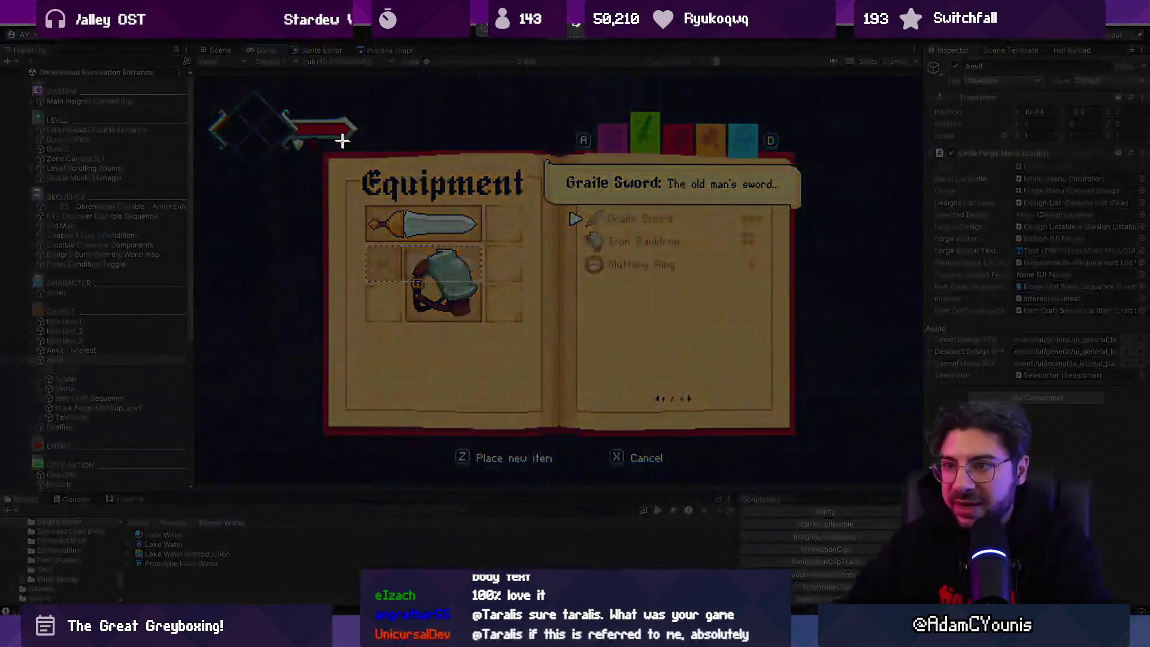
{"action": "mouse_move", "coordinate": [312, 125]}
{"action": "left_mouse_down"}
{"action": "mouse_move", "coordinate": [879, 491]}
{"action": "mouse_move", "coordinate": [793, 432]}
{"action": "left_mouse_up"}
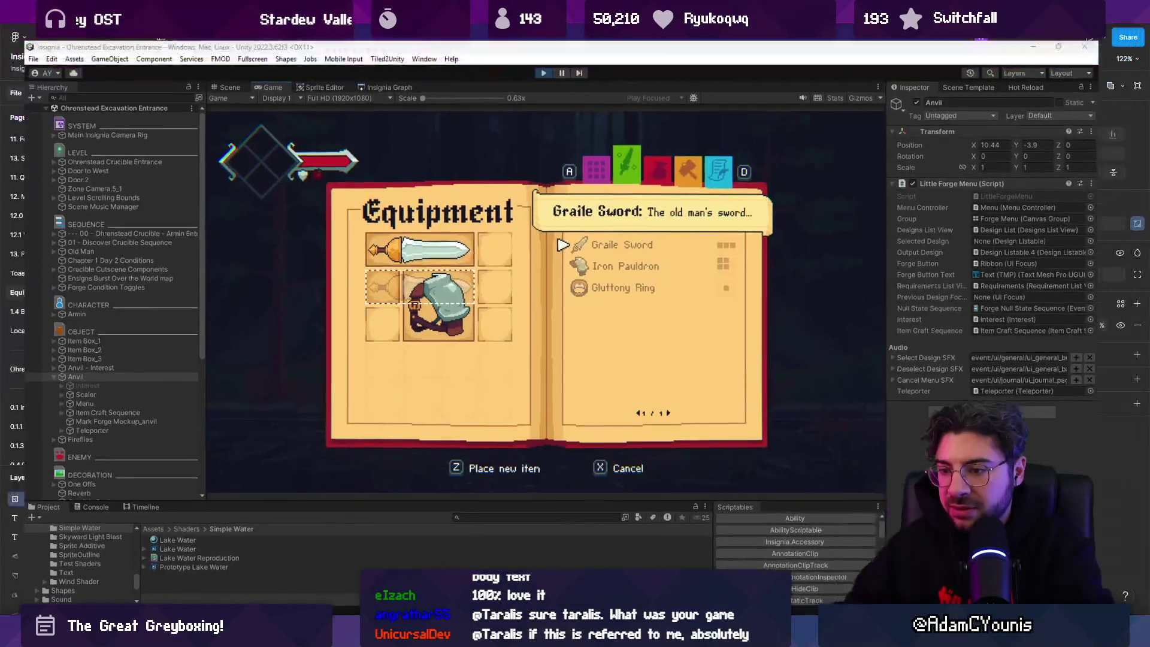
Paste the item-list screenshot below the Equipment image in Figma, check it, and return to Unity
{"action": "key", "text": "alt+Tab"}
{"action": "scroll", "coordinate": [481, 437], "scroll_direction": "down", "scroll_amount": 3}
{"action": "key", "text": "ctrl+v"}
{"action": "mouse_move", "coordinate": [534, 233]}
{"action": "left_mouse_down"}
{"action": "mouse_move", "coordinate": [509, 270]}
{"action": "mouse_move", "coordinate": [489, 344]}
{"action": "left_mouse_up"}
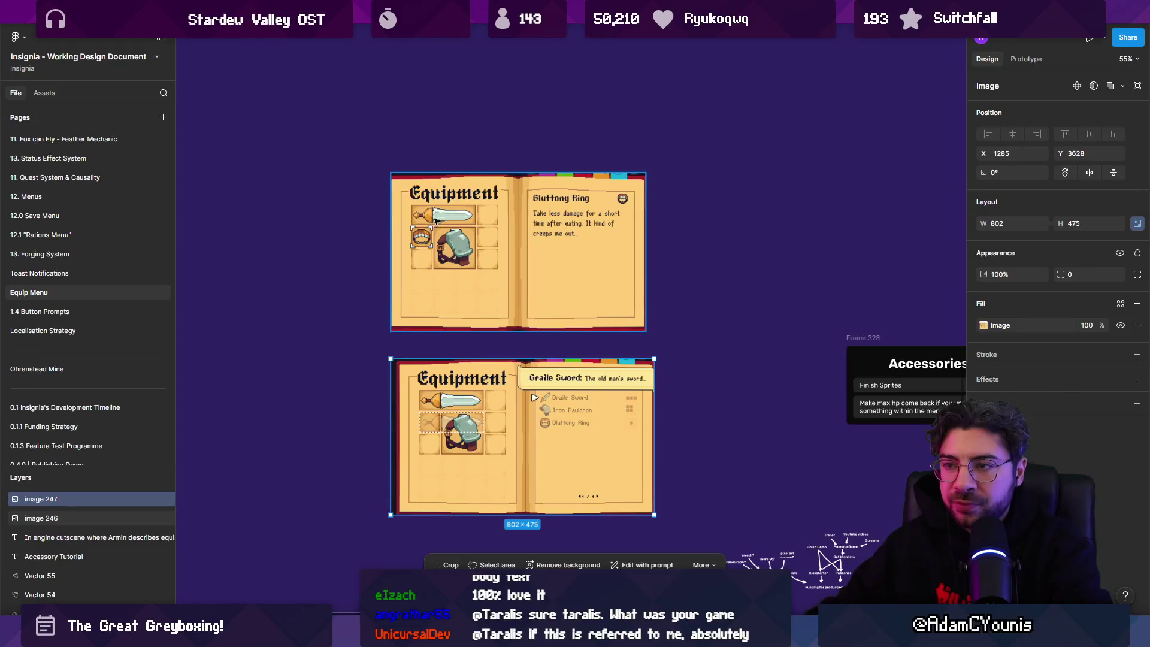
{"action": "scroll", "coordinate": [473, 239], "scroll_direction": "up", "scroll_amount": 2}
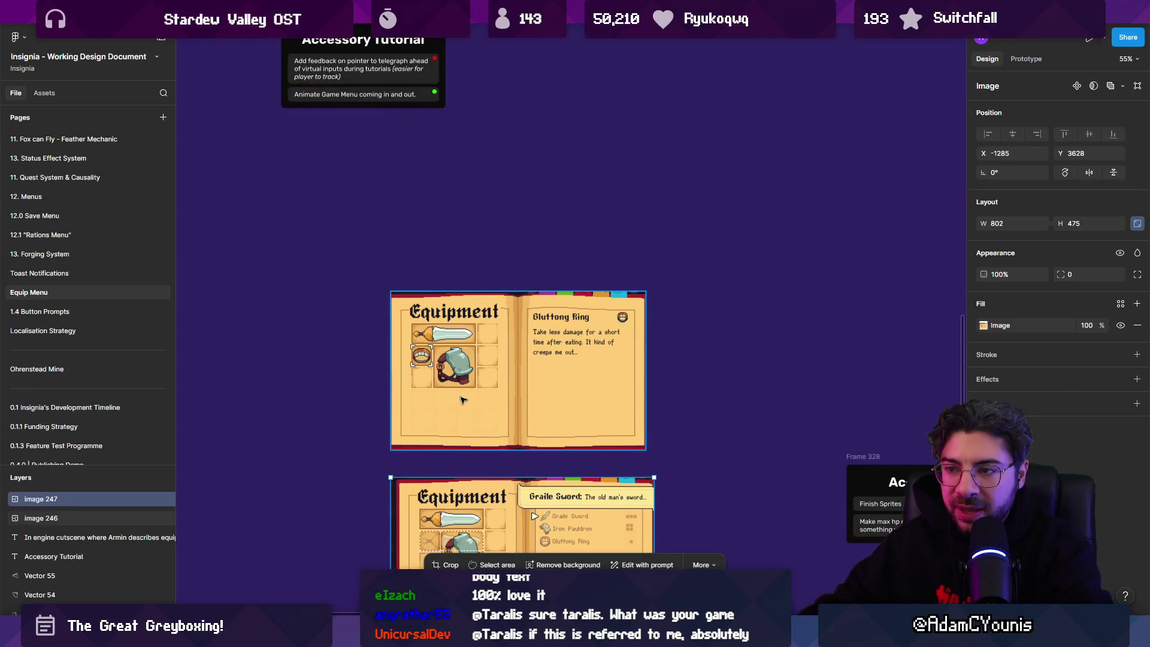
{"action": "scroll", "coordinate": [399, 324], "scroll_direction": "down", "scroll_amount": 3}
{"action": "scroll", "coordinate": [568, 375], "scroll_direction": "up", "scroll_amount": 5}
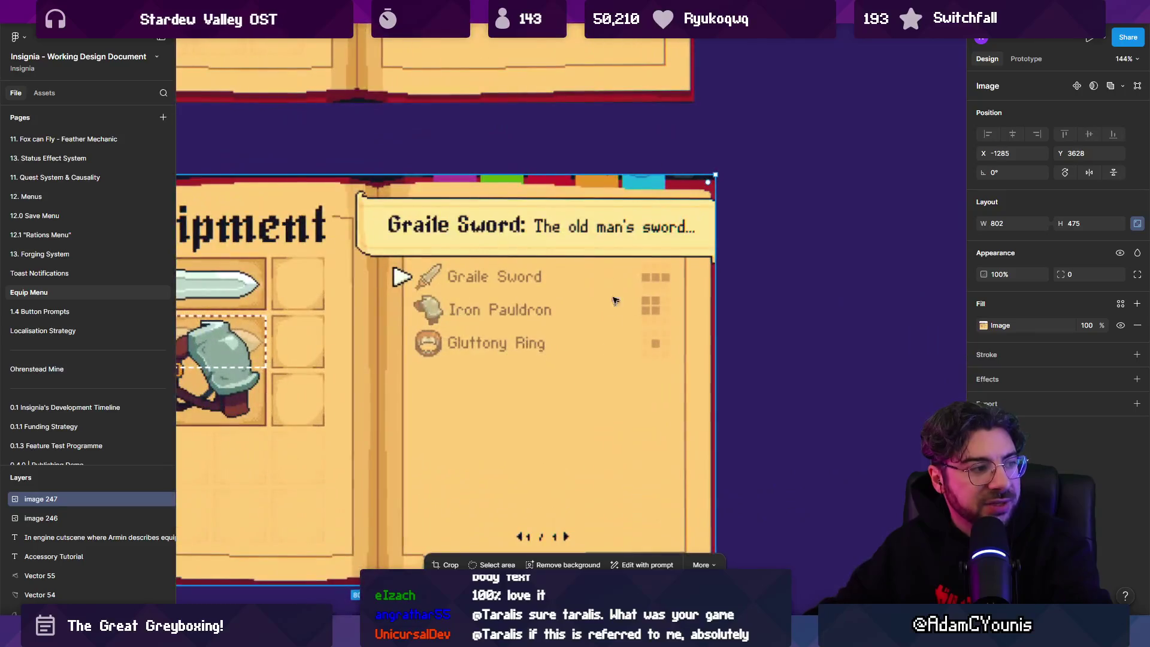
{"action": "scroll", "coordinate": [517, 346], "scroll_direction": "down", "scroll_amount": 5}
{"action": "key", "text": "alt+Tab"}
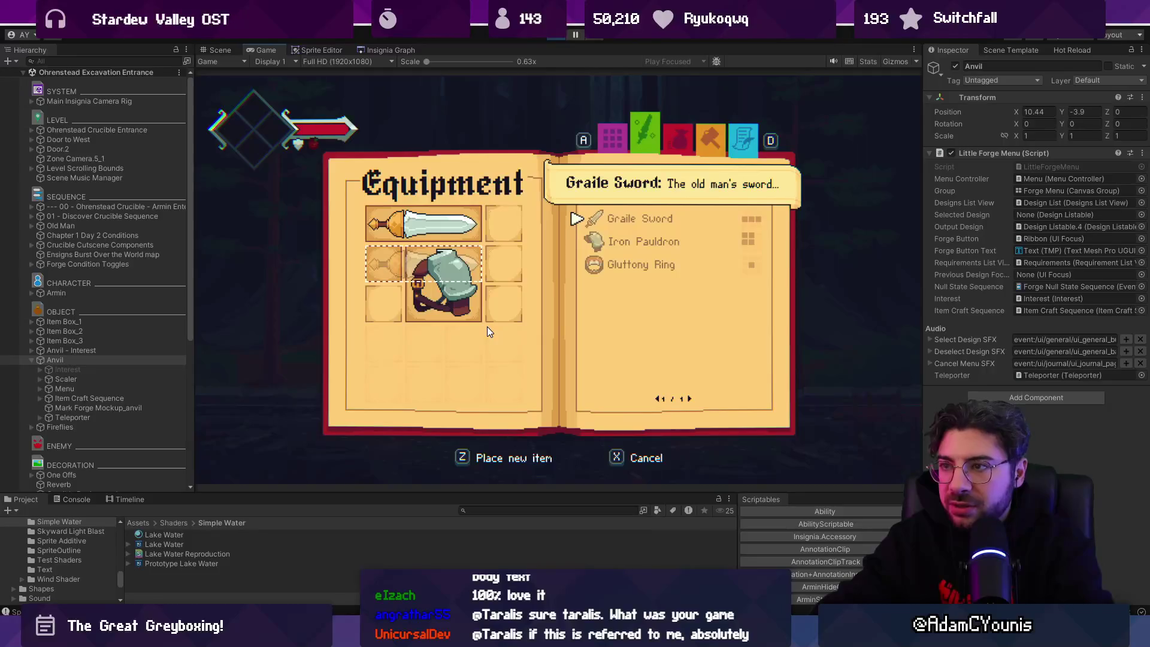
Capture the journal's Inventory page and paste it above the Equipment images in Figma
{"action": "key", "text": "d"}
{"action": "key", "text": "d"}
{"action": "key", "text": "a"}
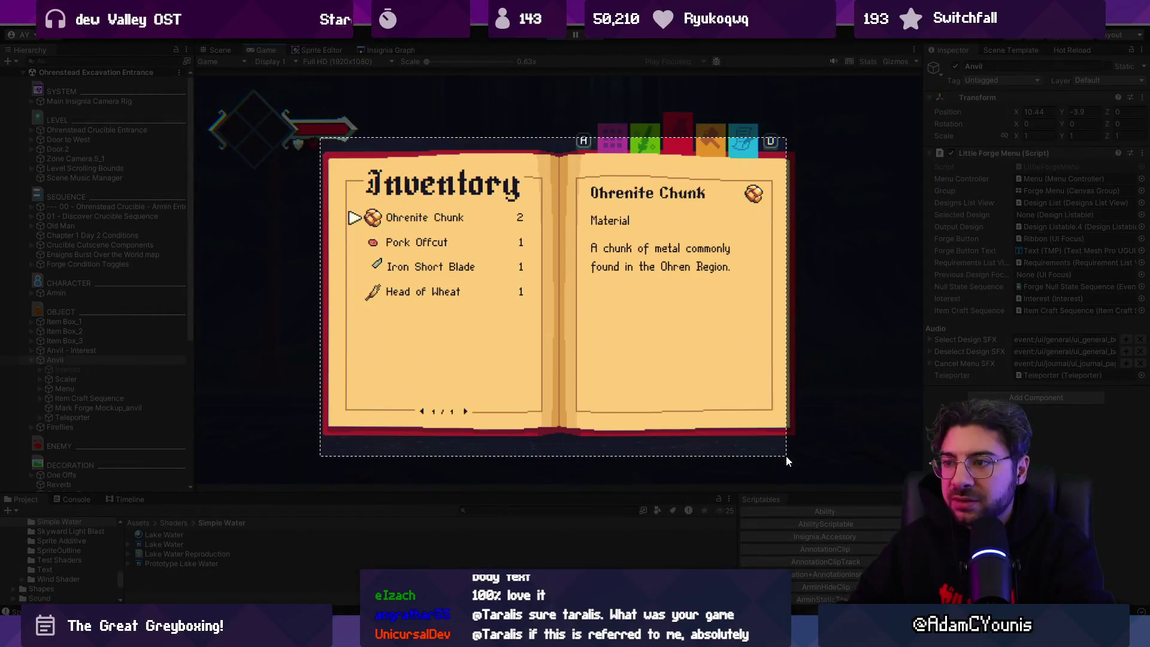
{"action": "key", "text": "ctrl+shift+p"}
{"action": "key", "text": "super"}
{"action": "key", "text": "super"}
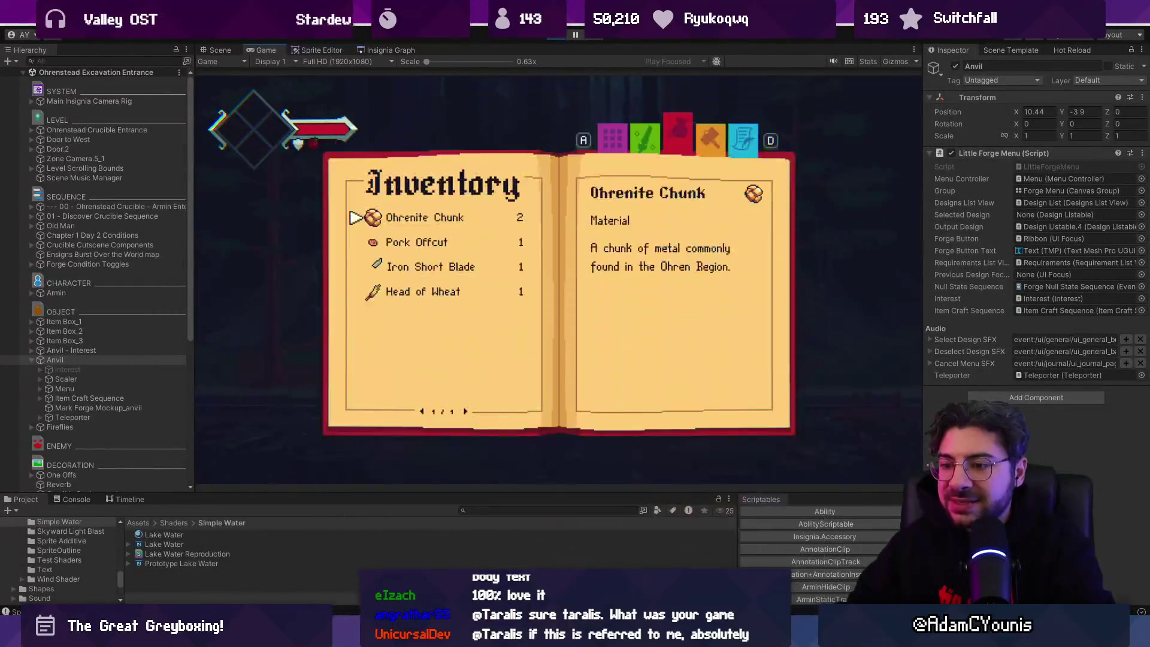
{"action": "key", "text": "alt+Tab"}
{"action": "key", "text": "ctrl+v"}
{"action": "mouse_move", "coordinate": [558, 293]}
{"action": "left_mouse_down"}
{"action": "mouse_move", "coordinate": [507, 421]}
{"action": "mouse_move", "coordinate": [571, 75]}
{"action": "mouse_move", "coordinate": [399, 411]}
{"action": "mouse_move", "coordinate": [589, 51]}
{"action": "left_mouse_up"}
{"action": "scroll", "coordinate": [412, 105], "scroll_direction": "up", "scroll_amount": 2}
{"action": "scroll", "coordinate": [412, 104], "scroll_direction": "right", "scroll_amount": 2}
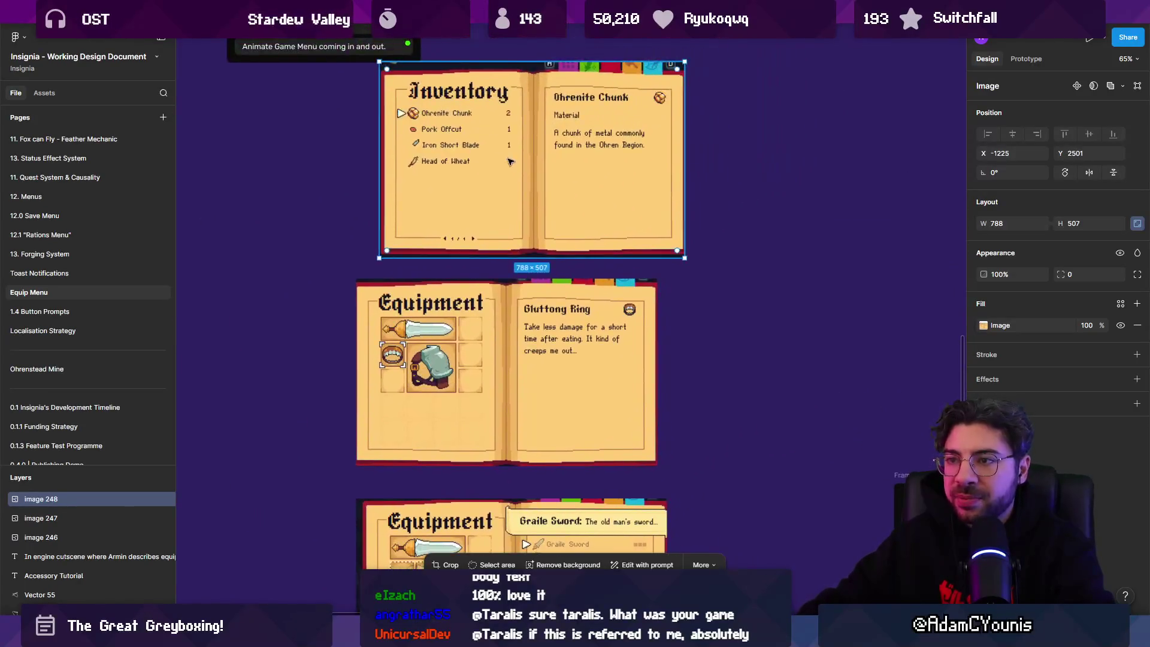
{"action": "scroll", "coordinate": [448, 305], "scroll_direction": "down", "scroll_amount": 2}
{"action": "left_click", "coordinate": [448, 305]}
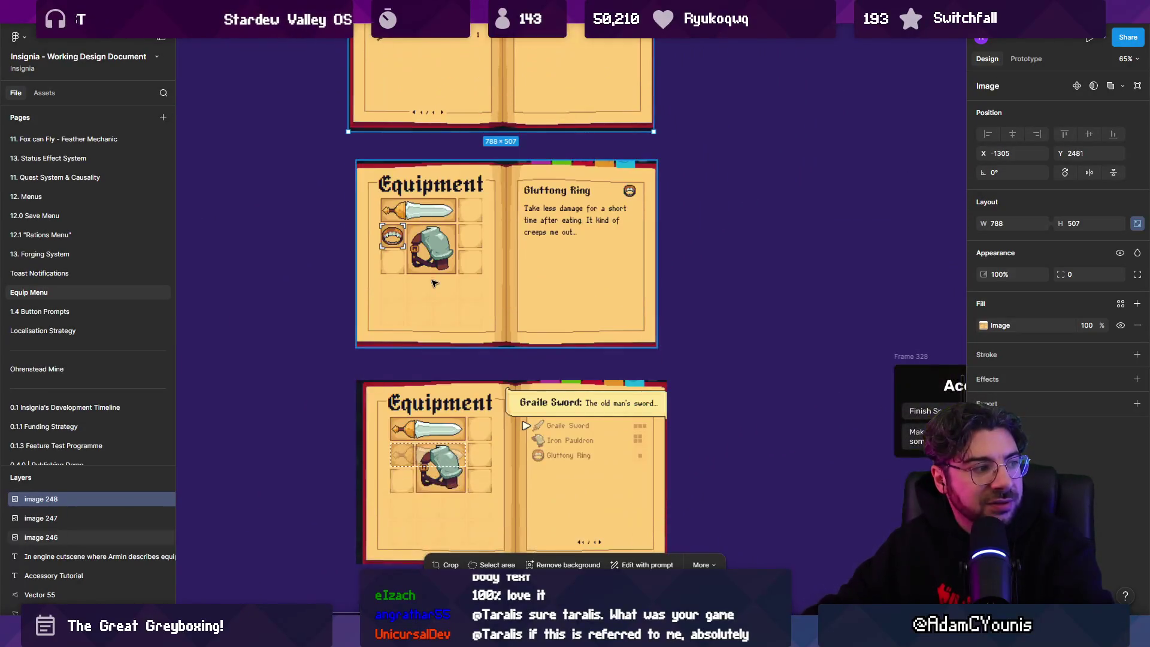
{"action": "scroll", "coordinate": [448, 308], "scroll_direction": "down", "scroll_amount": 3}
{"action": "mouse_move", "coordinate": [467, 157]}
{"action": "left_mouse_down"}
{"action": "mouse_move", "coordinate": [258, 321]}
{"action": "mouse_move", "coordinate": [432, 313]}
{"action": "left_mouse_up"}
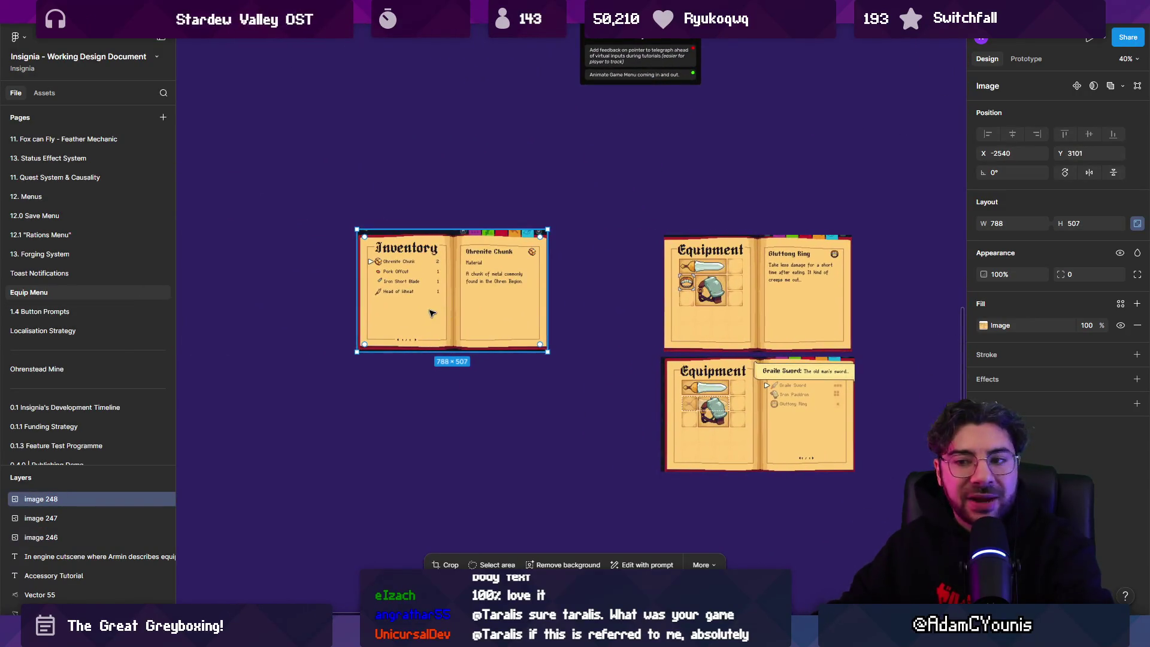
{"action": "scroll", "coordinate": [577, 329], "scroll_direction": "up", "scroll_amount": 2}
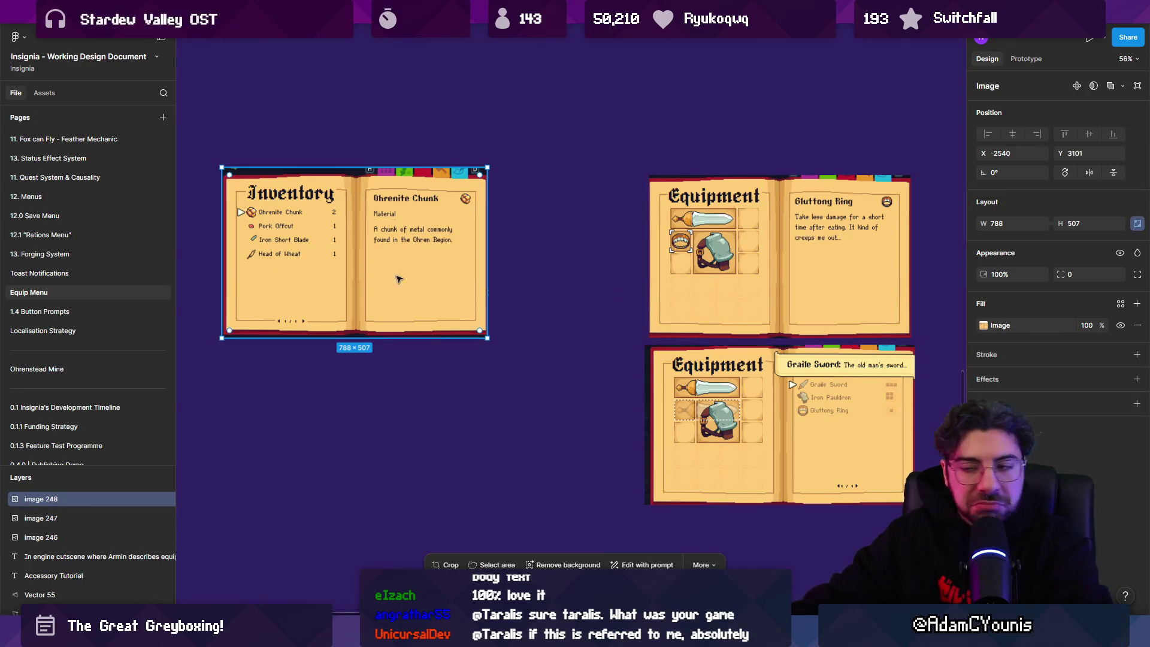
{"action": "scroll", "coordinate": [335, 252], "scroll_direction": "down", "scroll_amount": 1}
{"action": "scroll", "coordinate": [335, 252], "scroll_direction": "right", "scroll_amount": 1}
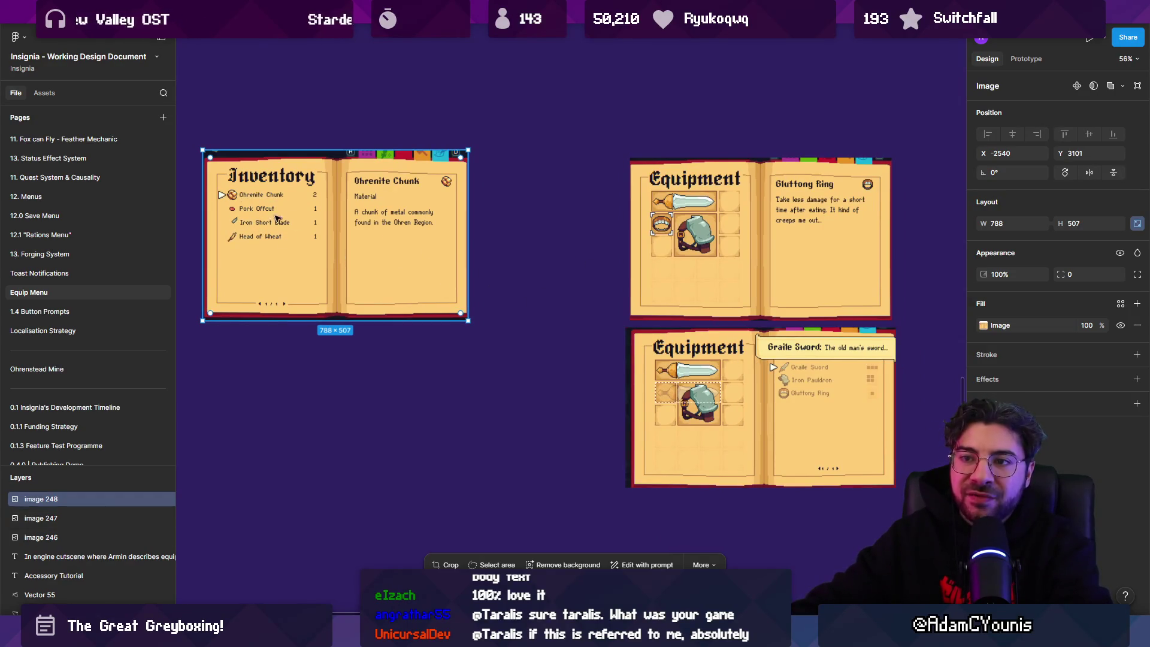
{"action": "scroll", "coordinate": [516, 267], "scroll_direction": "right", "scroll_amount": 5}
{"action": "scroll", "coordinate": [516, 267], "scroll_direction": "down", "scroll_amount": 2}
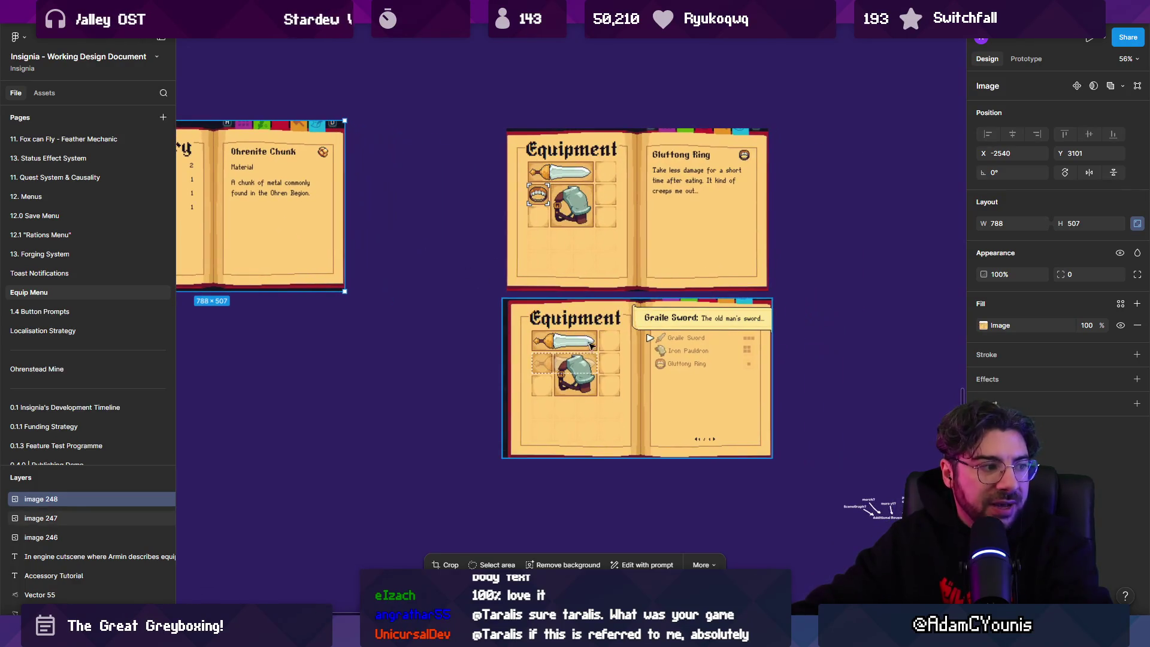
{"action": "scroll", "coordinate": [592, 355], "scroll_direction": "up", "scroll_amount": 3}
{"action": "left_click", "coordinate": [537, 303]}
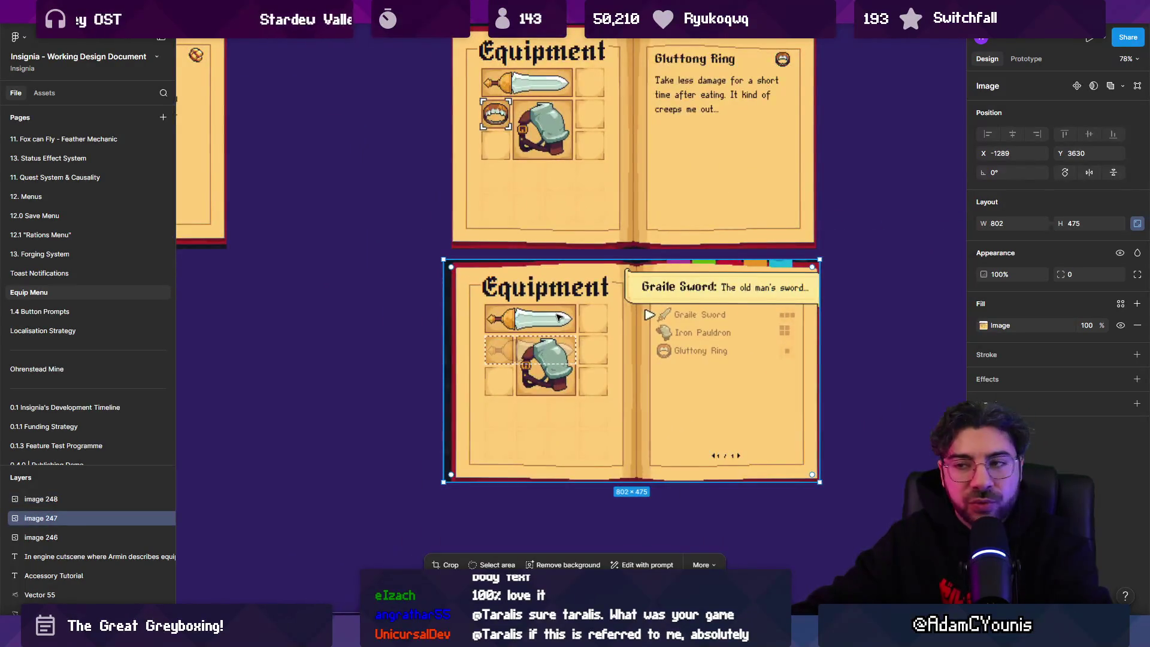
{"action": "scroll", "coordinate": [557, 317], "scroll_direction": "down", "scroll_amount": 2}
{"action": "scroll", "coordinate": [545, 297], "scroll_direction": "down", "scroll_amount": 3}
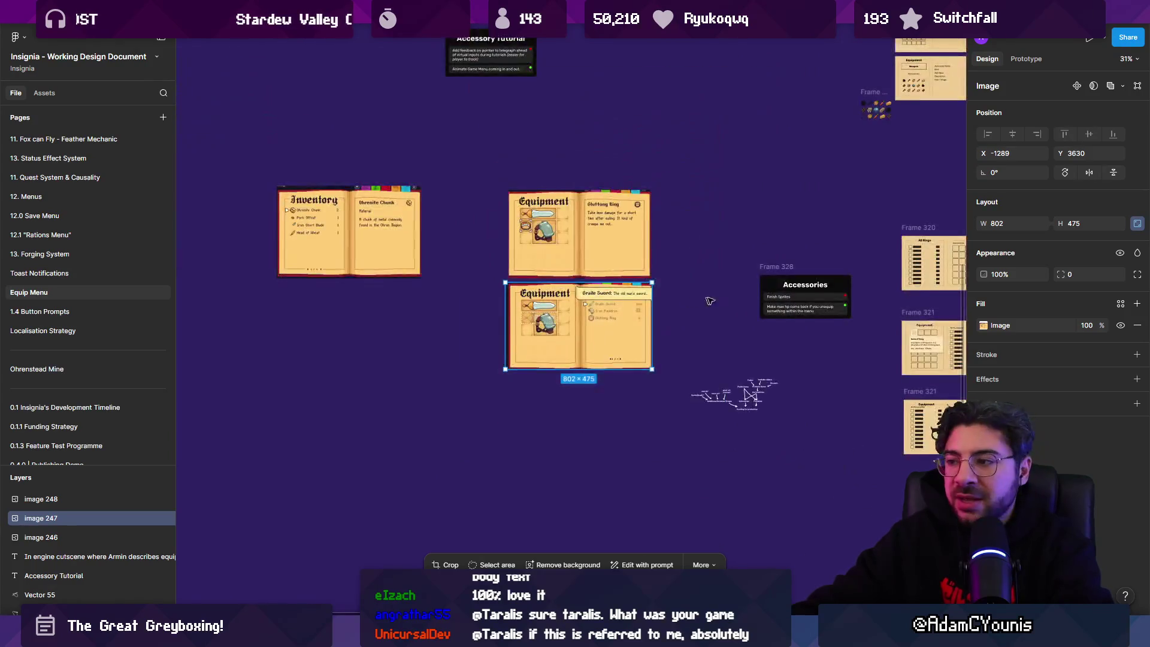
Navigate to the greybox Equipment wireframes and select the lower Frame 321
{"action": "scroll", "coordinate": [399, 252], "scroll_direction": "up", "scroll_amount": 6}
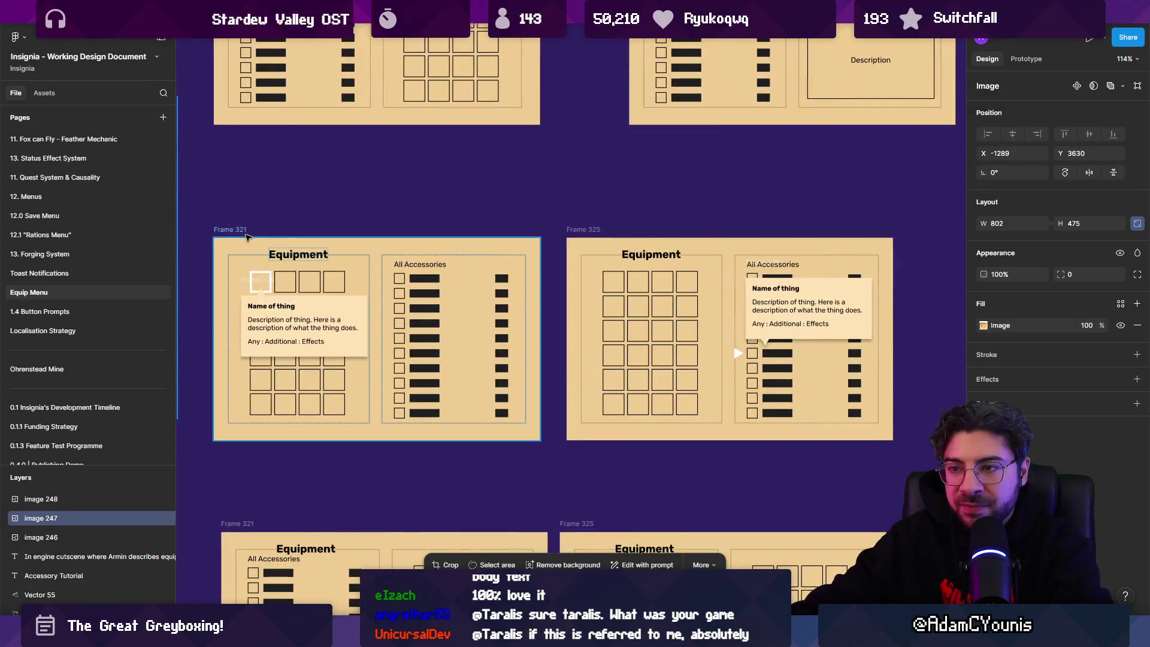
{"action": "scroll", "coordinate": [399, 251], "scroll_direction": "down", "scroll_amount": 3}
{"action": "scroll", "coordinate": [348, 235], "scroll_direction": "up", "scroll_amount": 2}
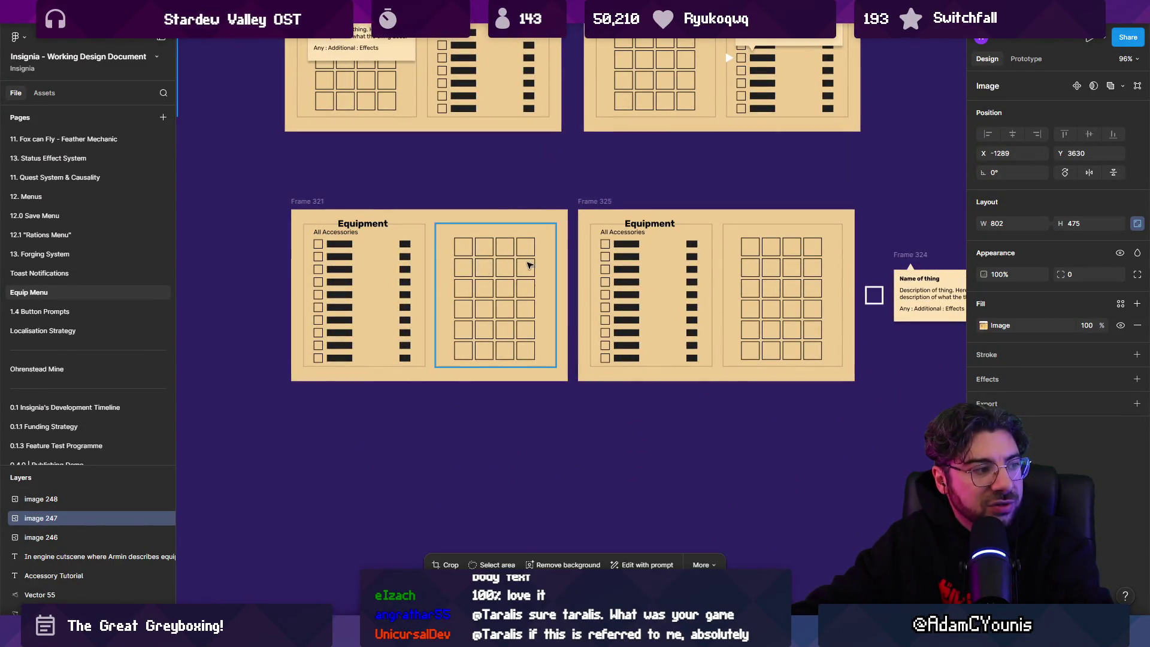
{"action": "scroll", "coordinate": [529, 265], "scroll_direction": "up", "scroll_amount": 4}
{"action": "scroll", "coordinate": [328, 196], "scroll_direction": "down", "scroll_amount": 1}
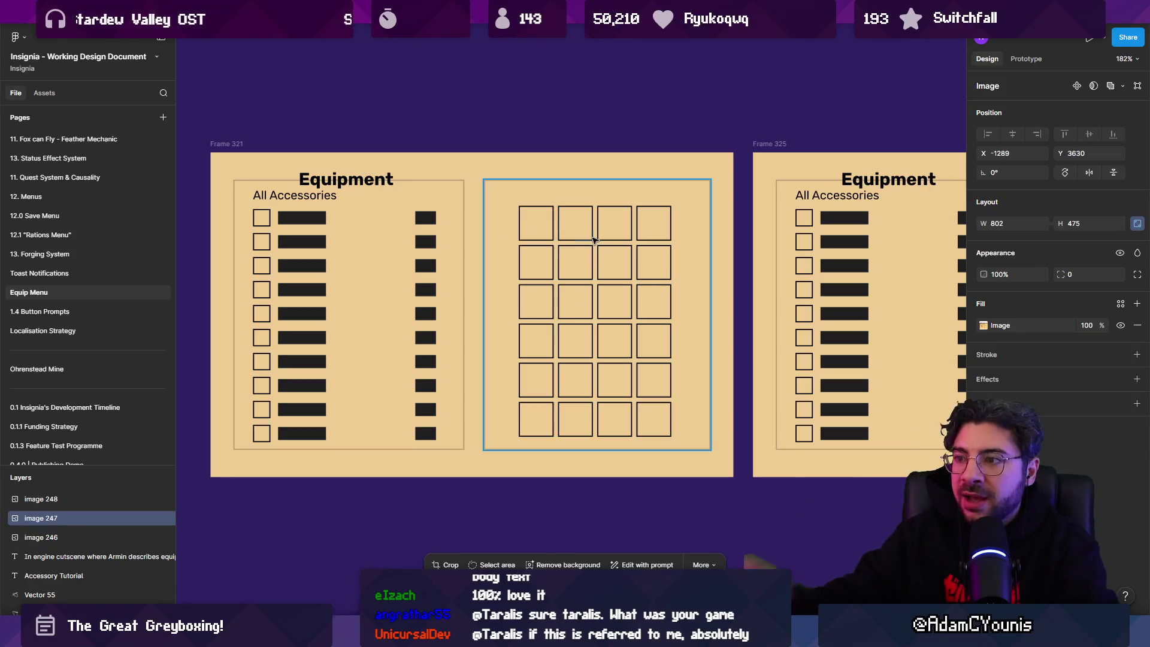
{"action": "scroll", "coordinate": [592, 239], "scroll_direction": "down", "scroll_amount": 5}
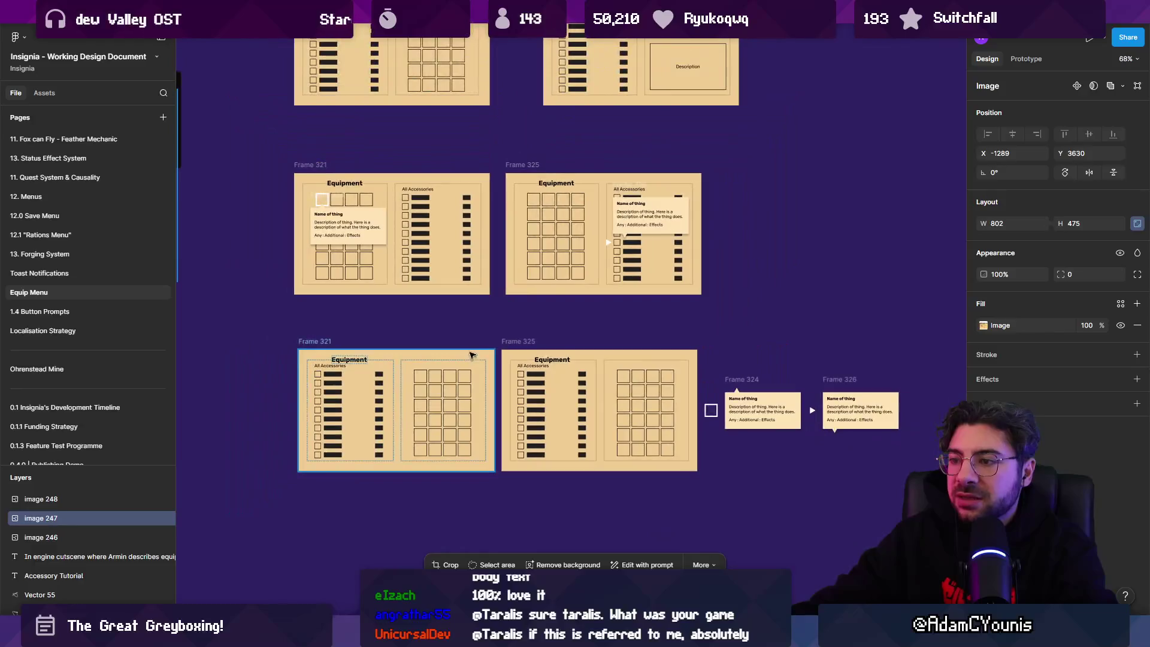
{"action": "left_click", "coordinate": [468, 333]}
{"action": "mouse_move", "coordinate": [475, 329]}
{"action": "left_mouse_down"}
{"action": "mouse_move", "coordinate": [546, 362]}
{"action": "mouse_move", "coordinate": [547, 333]}
{"action": "left_mouse_up"}
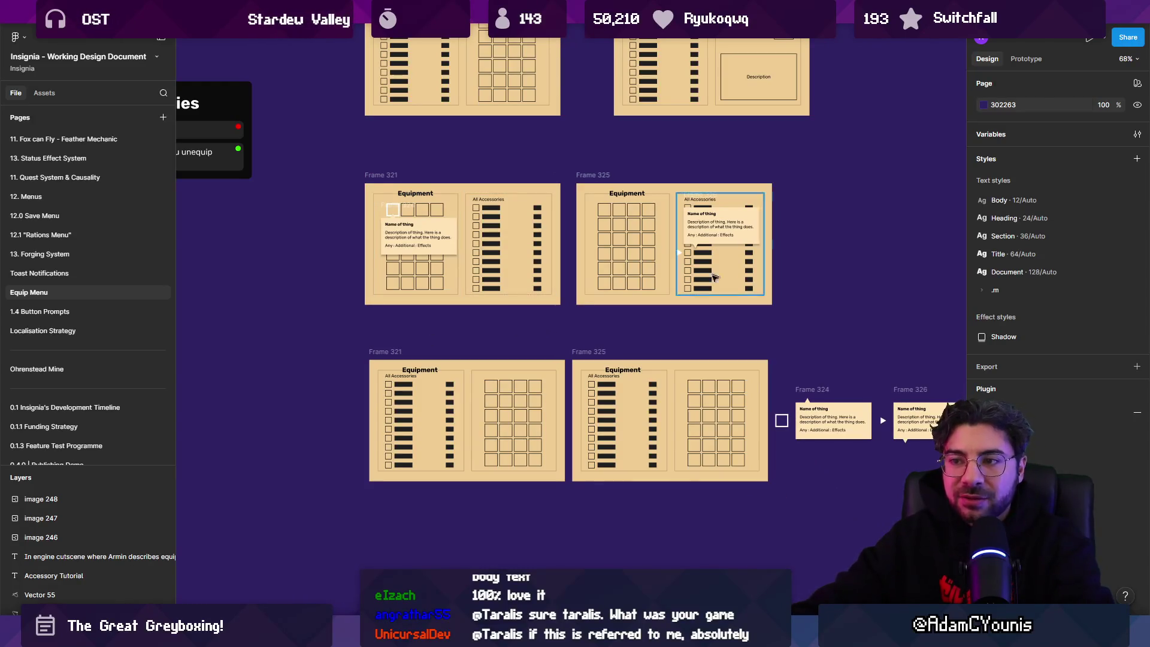
{"action": "scroll", "coordinate": [521, 336], "scroll_direction": "up", "scroll_amount": 3}
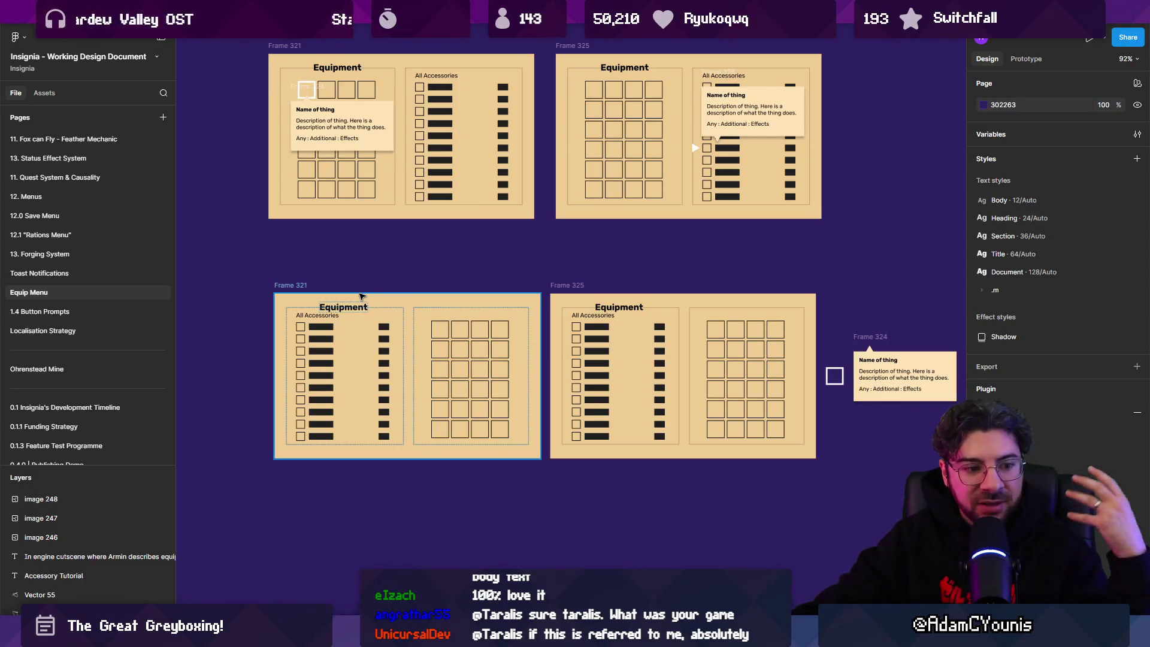
{"action": "left_click", "coordinate": [300, 286]}
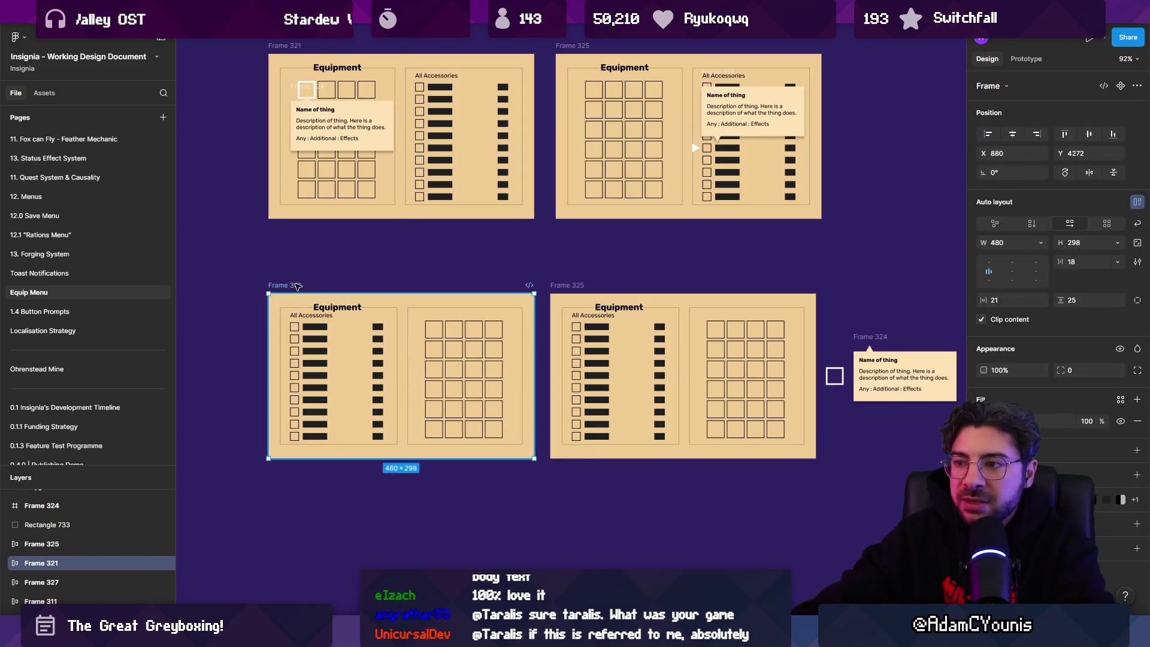
{"action": "scroll", "coordinate": [469, 344], "scroll_direction": "up", "scroll_amount": 3}
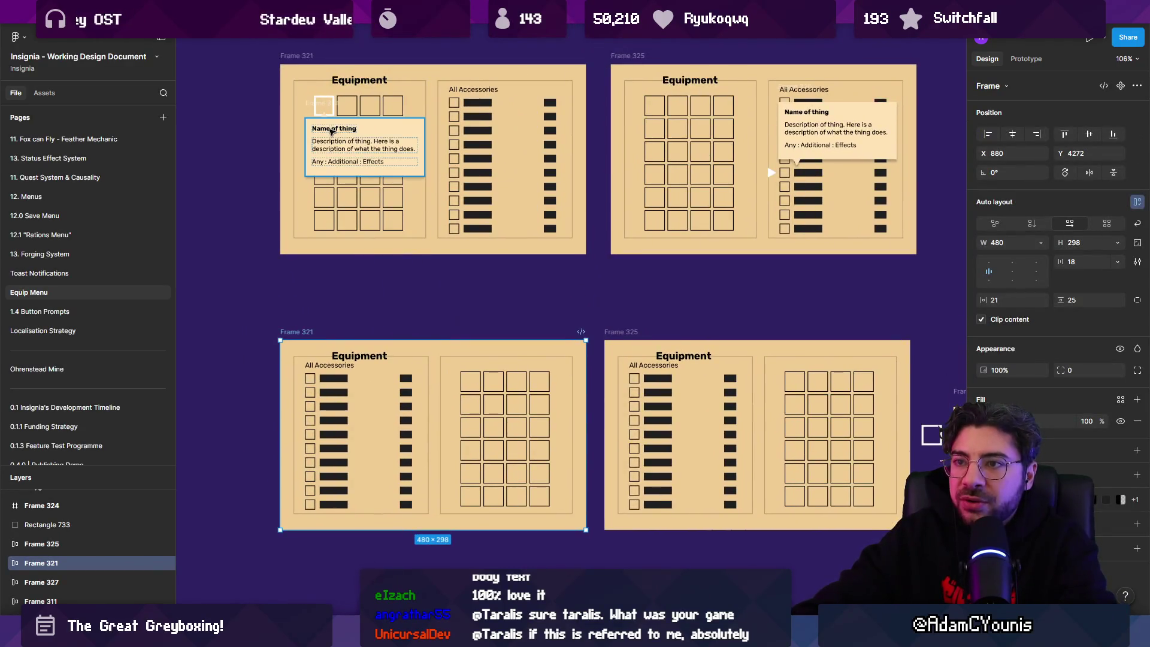
{"action": "left_click", "coordinate": [333, 128]}
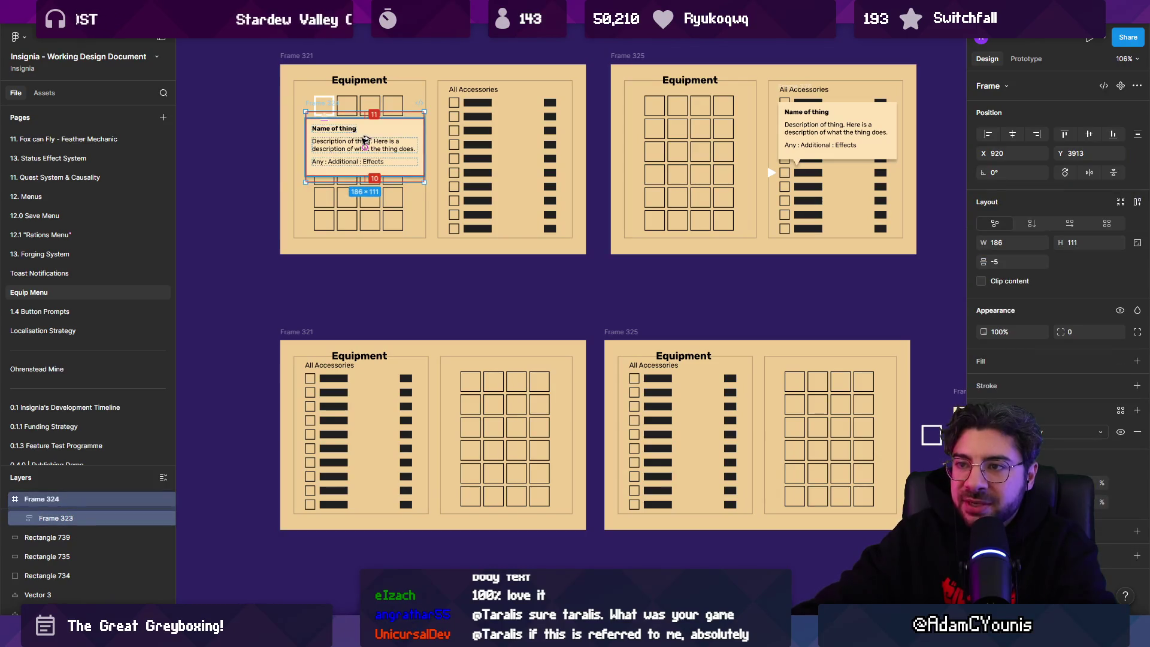
{"action": "left_click_drag", "start_coordinate": [365, 140], "coordinate": [369, 407]}
{"action": "scroll", "coordinate": [369, 408], "scroll_direction": "down", "scroll_amount": 2}
{"action": "scroll", "coordinate": [353, 389], "scroll_direction": "up", "scroll_amount": 5}
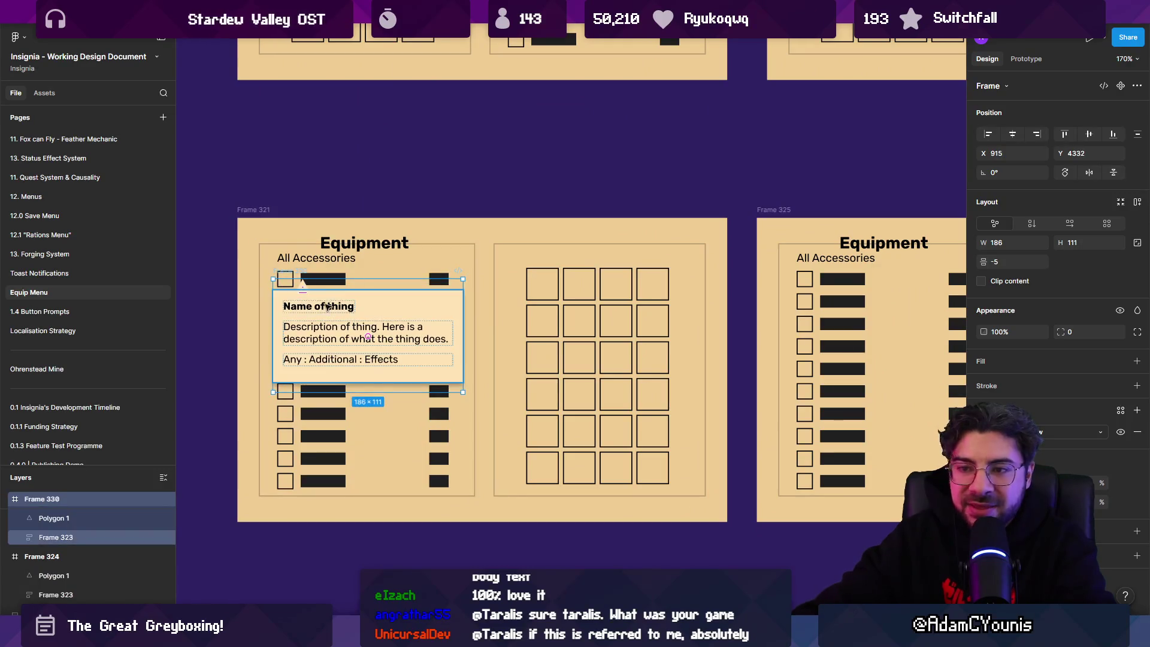
{"action": "mouse_move", "coordinate": [328, 307]}
{"action": "left_mouse_down"}
{"action": "mouse_move", "coordinate": [323, 332]}
{"action": "mouse_move", "coordinate": [380, 343]}
{"action": "mouse_move", "coordinate": [336, 319]}
{"action": "left_mouse_up"}
{"action": "scroll", "coordinate": [346, 319], "scroll_direction": "down", "scroll_amount": 2}
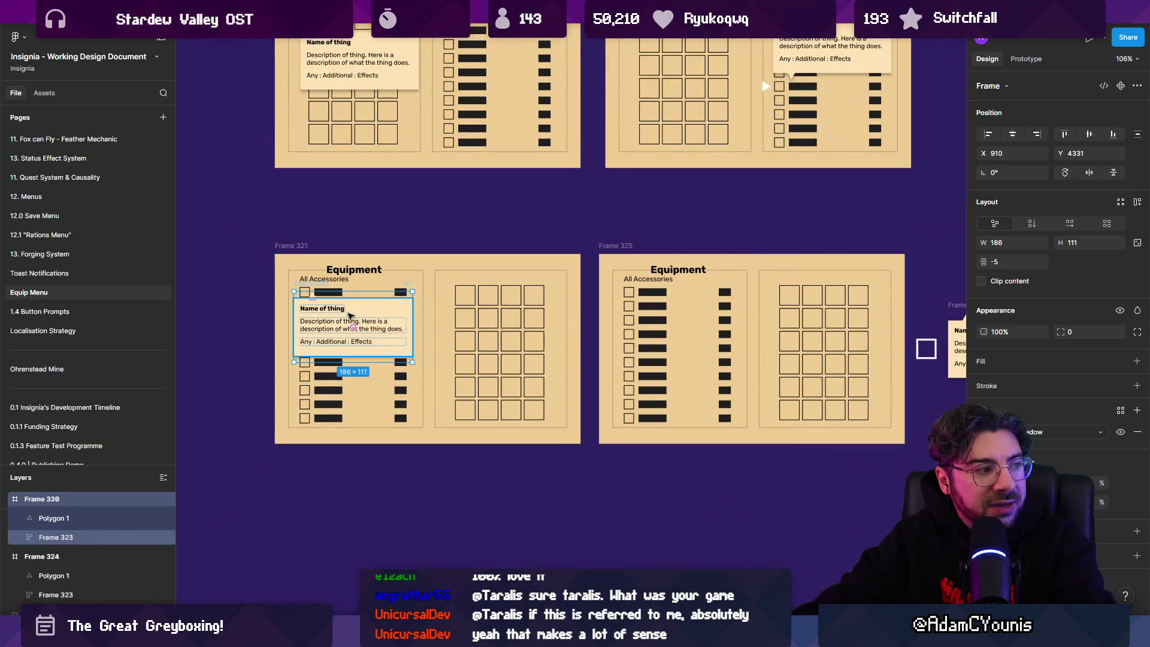
{"action": "scroll", "coordinate": [360, 329], "scroll_direction": "down", "scroll_amount": 1}
{"action": "scroll", "coordinate": [360, 328], "scroll_direction": "up", "scroll_amount": 3}
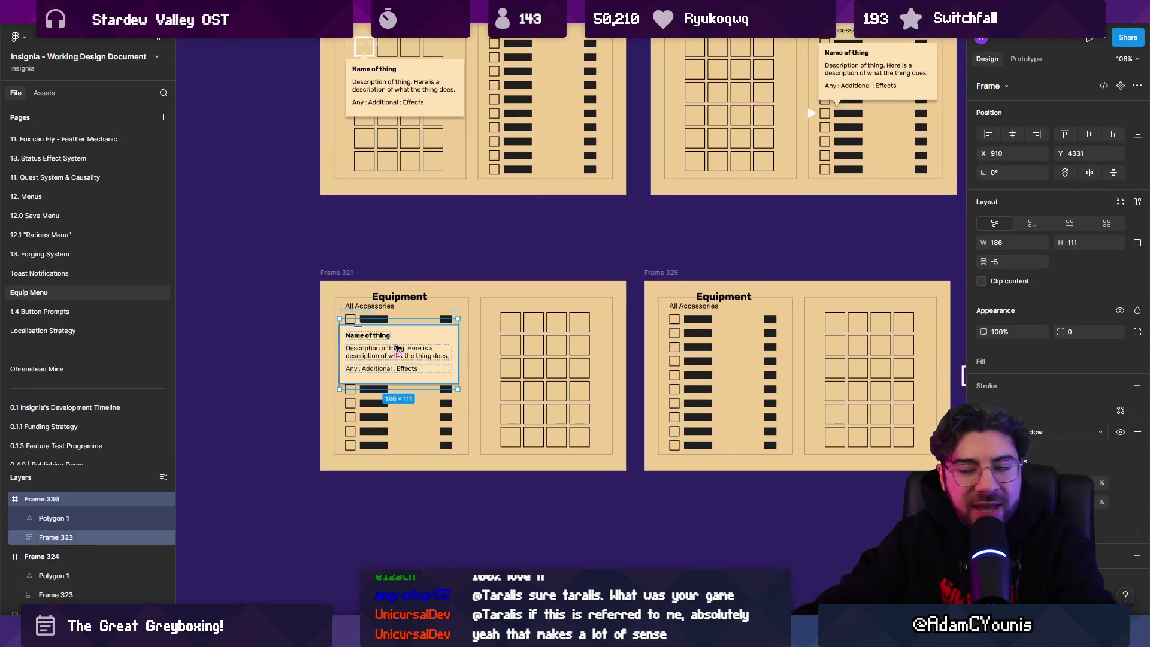
{"action": "key", "text": "ctrl+z"}
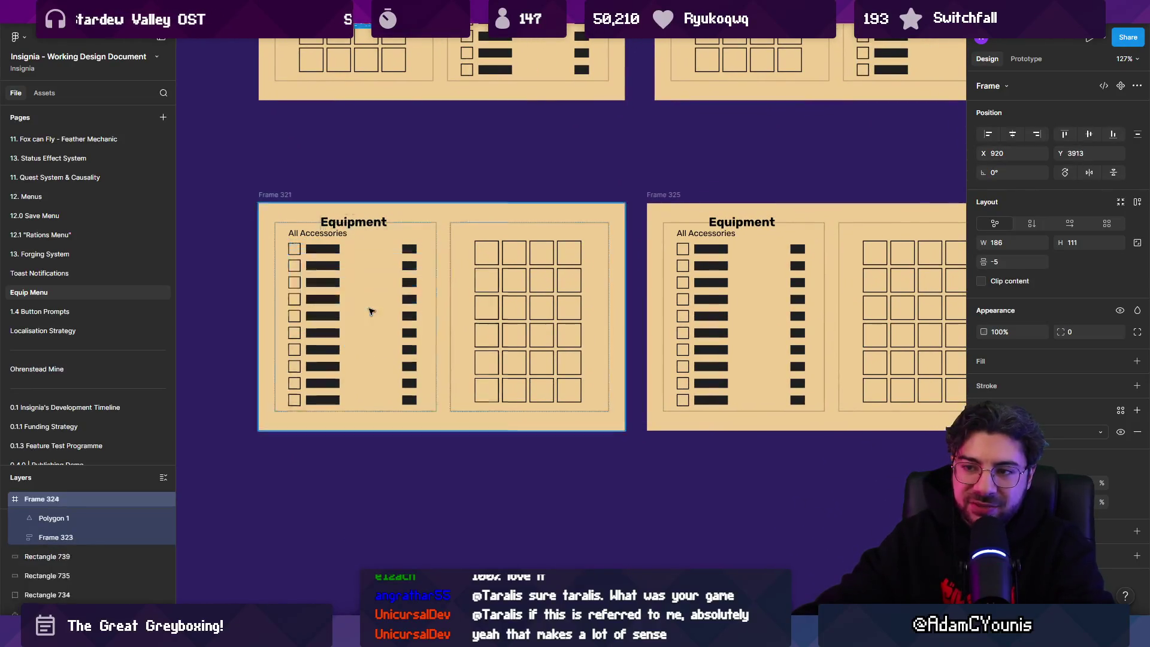
{"action": "scroll", "coordinate": [576, 298], "scroll_direction": "down", "scroll_amount": 3}
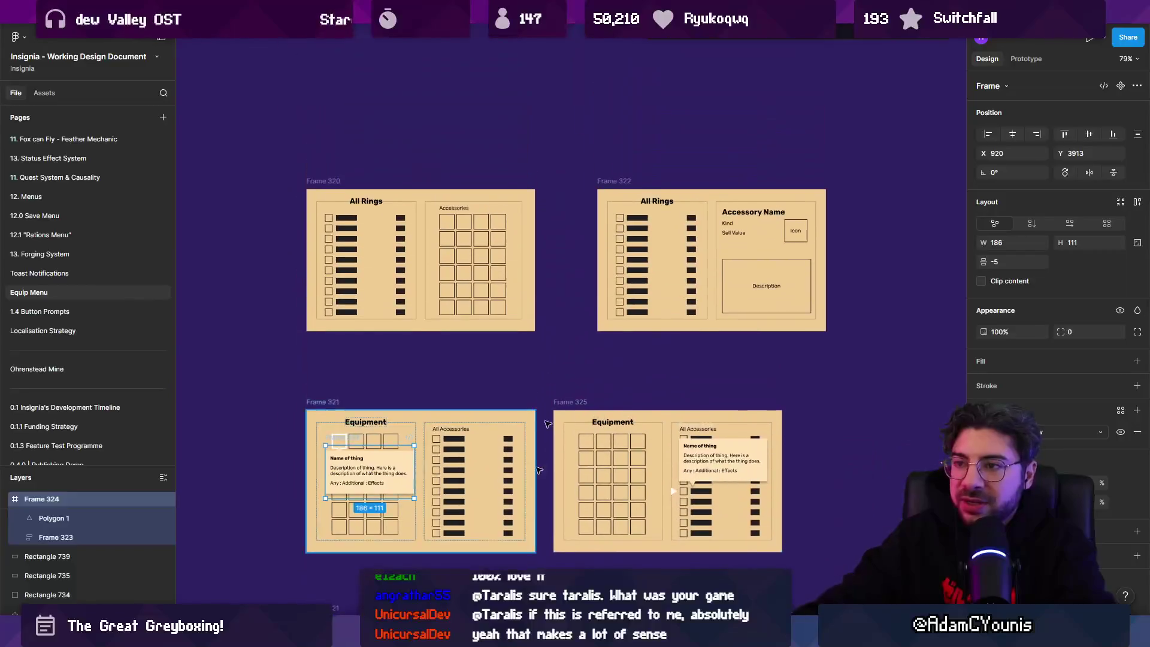
{"action": "scroll", "coordinate": [547, 313], "scroll_direction": "down", "scroll_amount": 5}
{"action": "scroll", "coordinate": [333, 311], "scroll_direction": "up", "scroll_amount": 10}
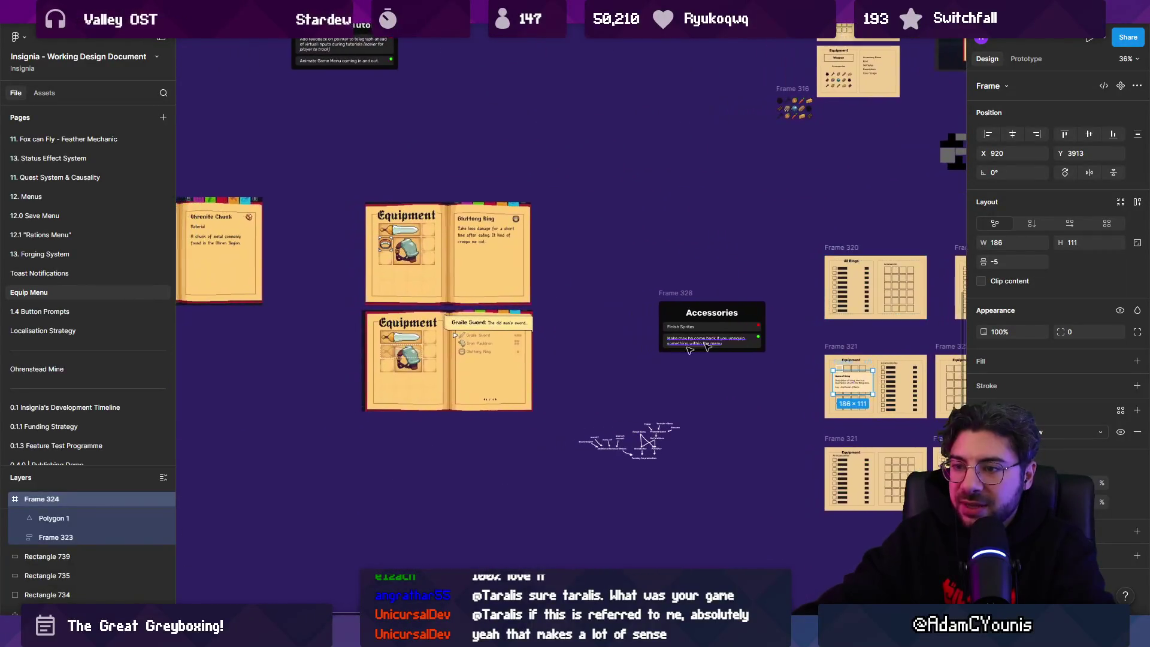
{"action": "scroll", "coordinate": [333, 310], "scroll_direction": "down", "scroll_amount": 5}
{"action": "scroll", "coordinate": [587, 325], "scroll_direction": "up", "scroll_amount": 5}
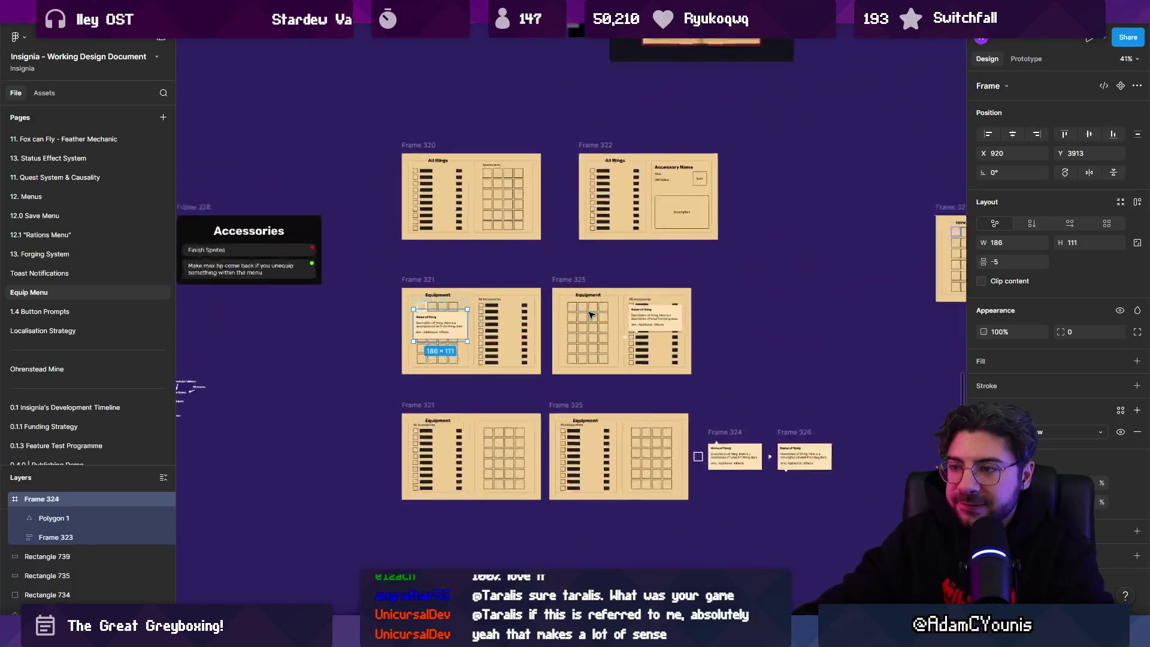
{"action": "scroll", "coordinate": [523, 256], "scroll_direction": "down", "scroll_amount": 3}
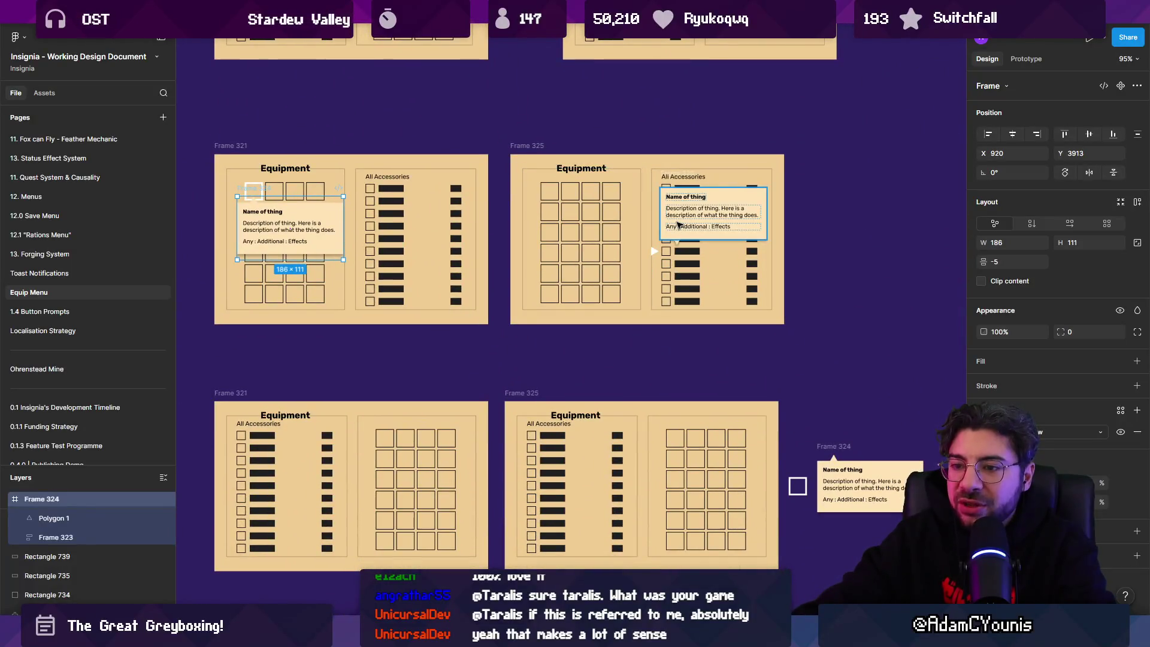
{"action": "left_click_drag", "start_coordinate": [260, 216], "coordinate": [261, 457]}
{"action": "scroll", "coordinate": [263, 449], "scroll_direction": "up", "scroll_amount": 5}
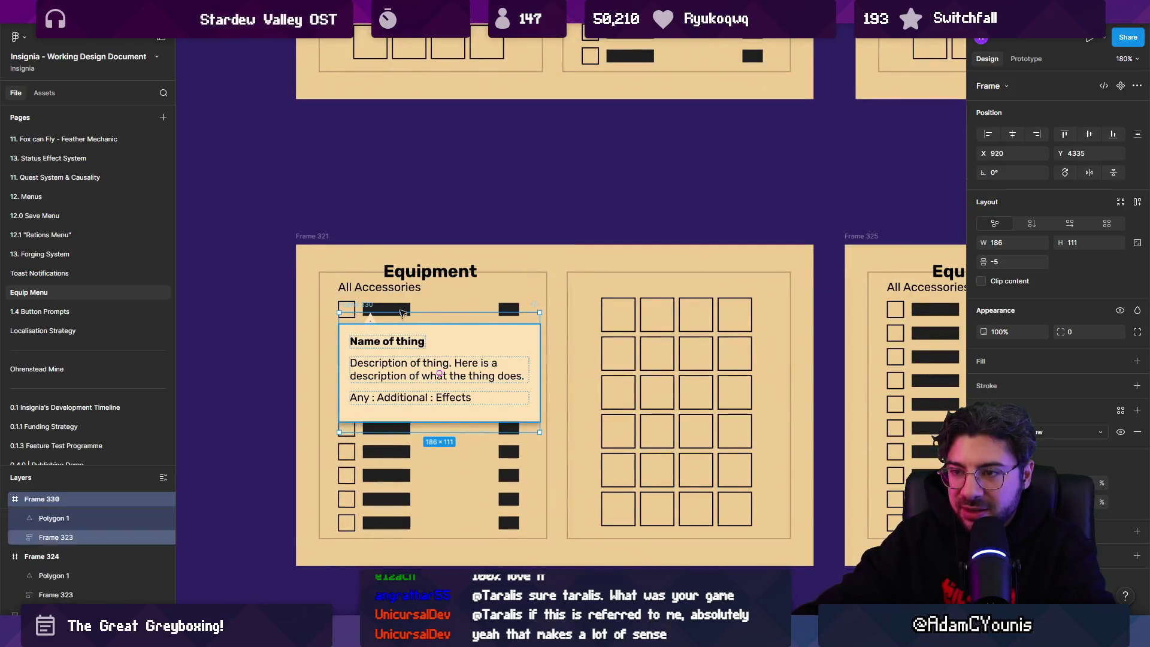
{"action": "scroll", "coordinate": [419, 368], "scroll_direction": "right", "scroll_amount": 2}
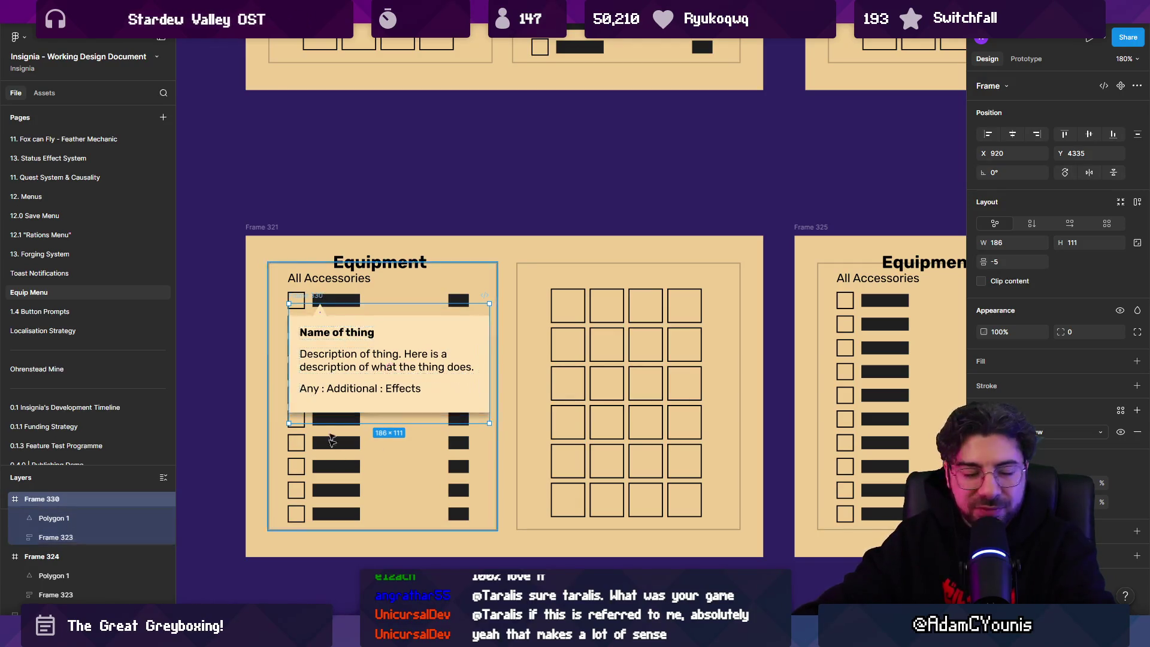
{"action": "scroll", "coordinate": [383, 358], "scroll_direction": "down", "scroll_amount": 5}
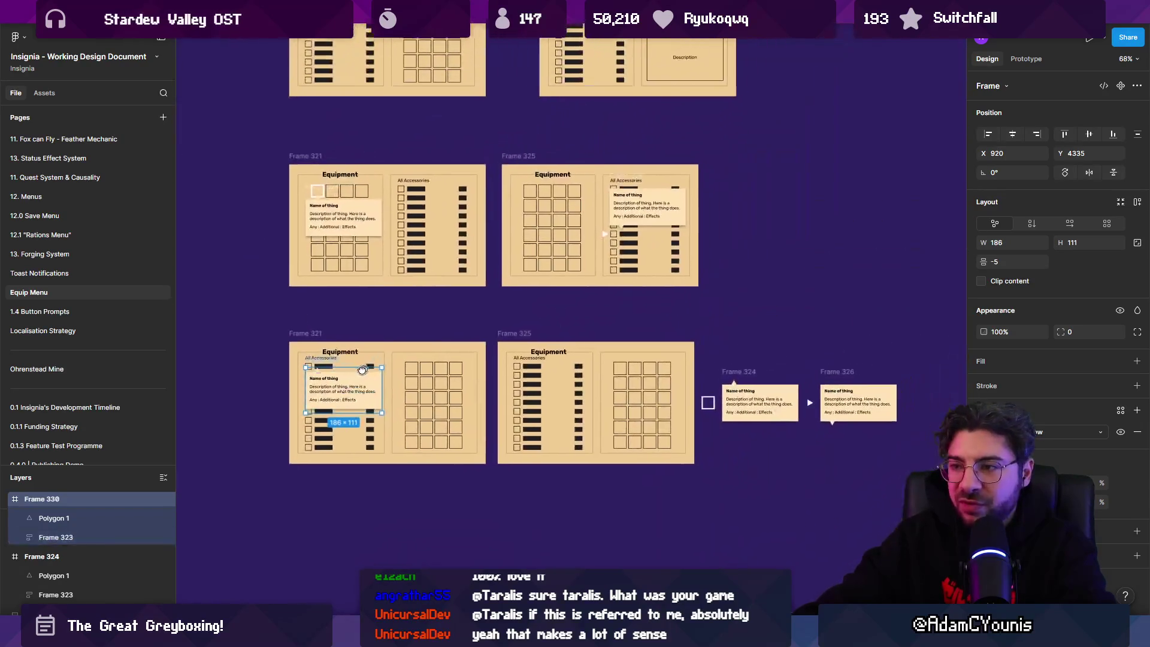
{"action": "scroll", "coordinate": [311, 193], "scroll_direction": "up", "scroll_amount": 5}
{"action": "scroll", "coordinate": [311, 193], "scroll_direction": "down", "scroll_amount": 5}
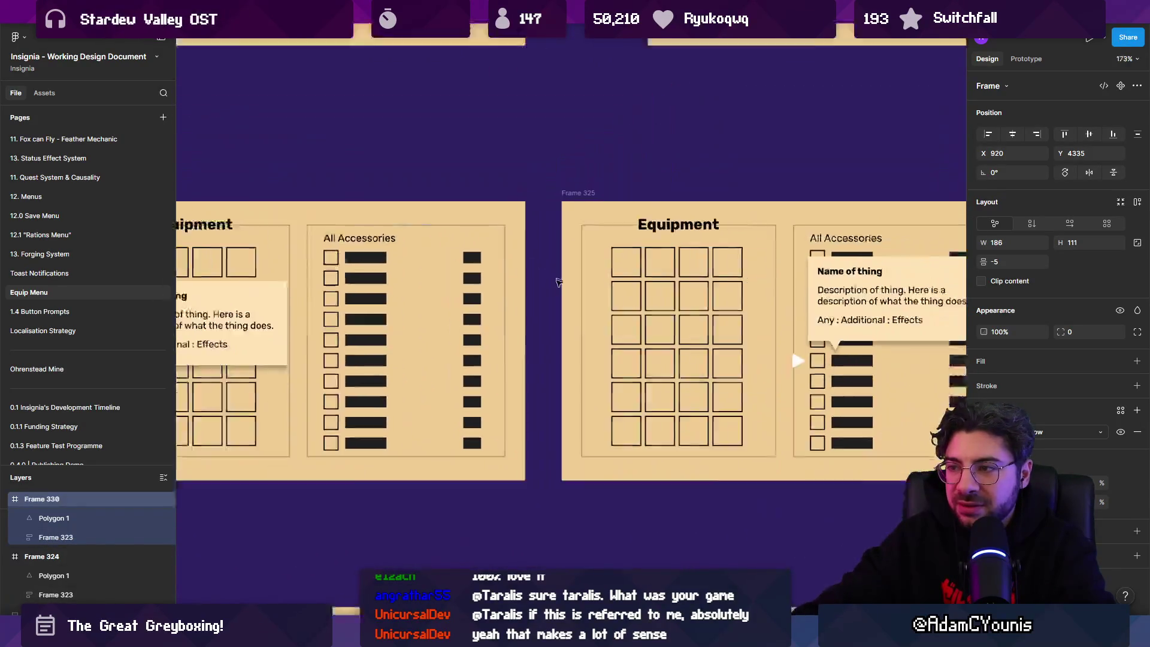
{"action": "scroll", "coordinate": [538, 310], "scroll_direction": "down", "scroll_amount": 1}
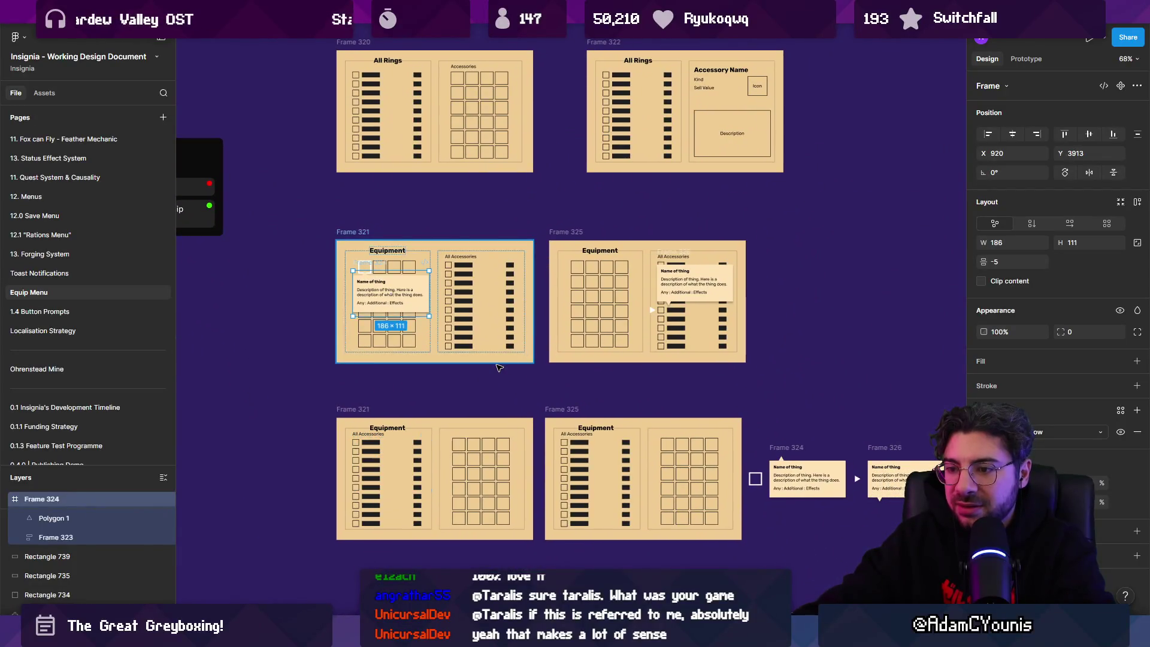
{"action": "scroll", "coordinate": [499, 366], "scroll_direction": "down", "scroll_amount": 5}
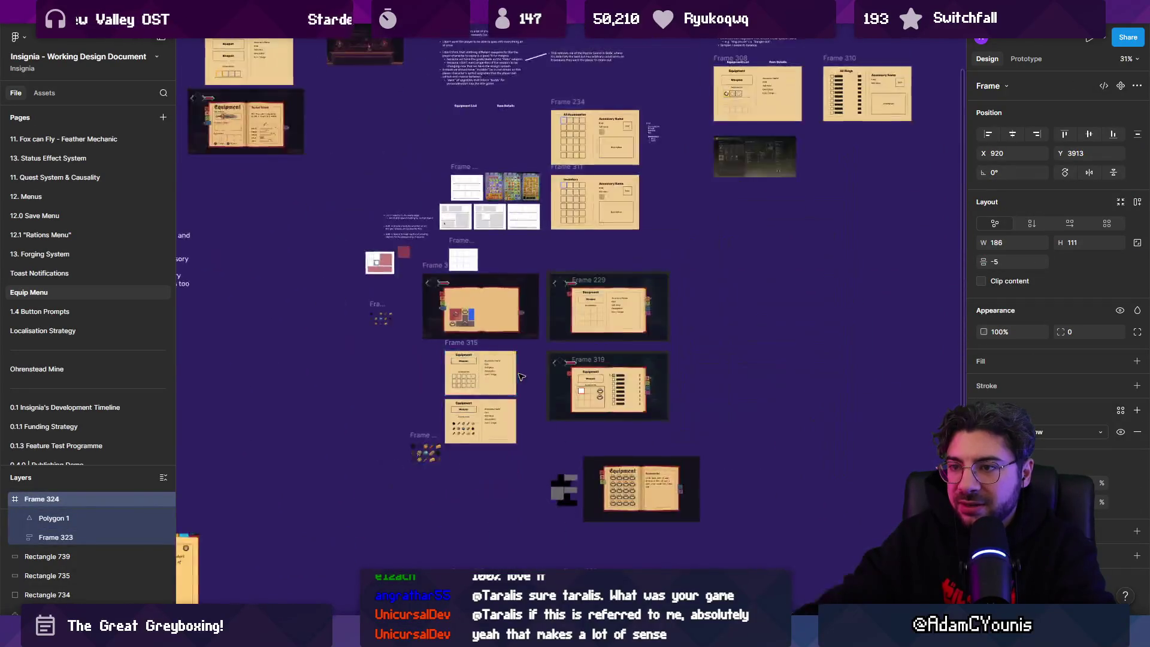
{"action": "scroll", "coordinate": [520, 376], "scroll_direction": "down", "scroll_amount": 3}
{"action": "scroll", "coordinate": [586, 166], "scroll_direction": "up", "scroll_amount": 3}
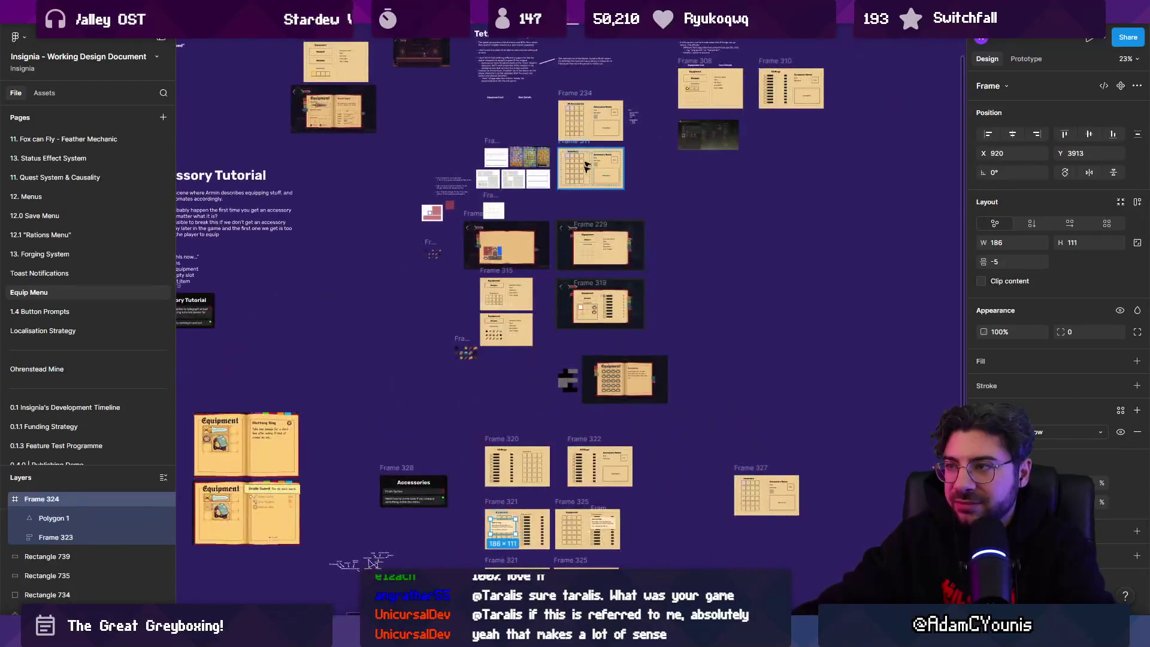
{"action": "scroll", "coordinate": [479, 299], "scroll_direction": "up", "scroll_amount": 5}
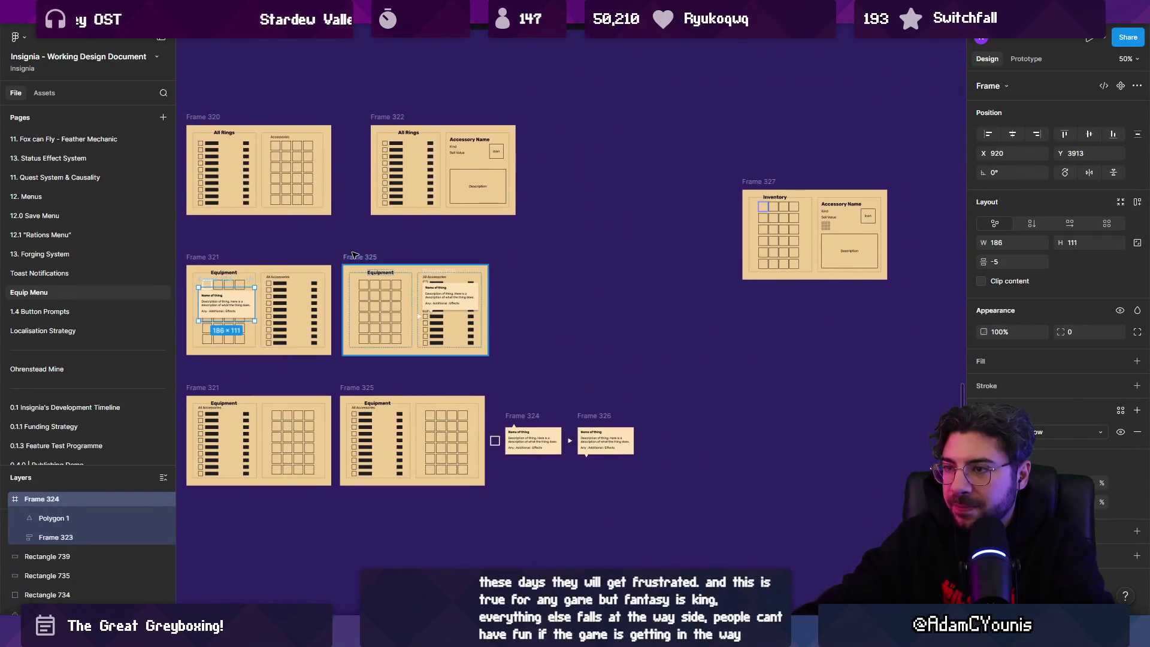
{"action": "scroll", "coordinate": [393, 251], "scroll_direction": "left", "scroll_amount": 3}
Duplicate Frame 325 below the grid and copy the tooltip into Frame 330, restoring it after a delete
{"action": "mouse_move", "coordinate": [513, 256]}
{"action": "left_mouse_down"}
{"action": "mouse_move", "coordinate": [420, 390]}
{"action": "mouse_move", "coordinate": [233, 496]}
{"action": "mouse_move", "coordinate": [388, 515]}
{"action": "left_mouse_up"}
{"action": "scroll", "coordinate": [429, 328], "scroll_direction": "up", "scroll_amount": 5}
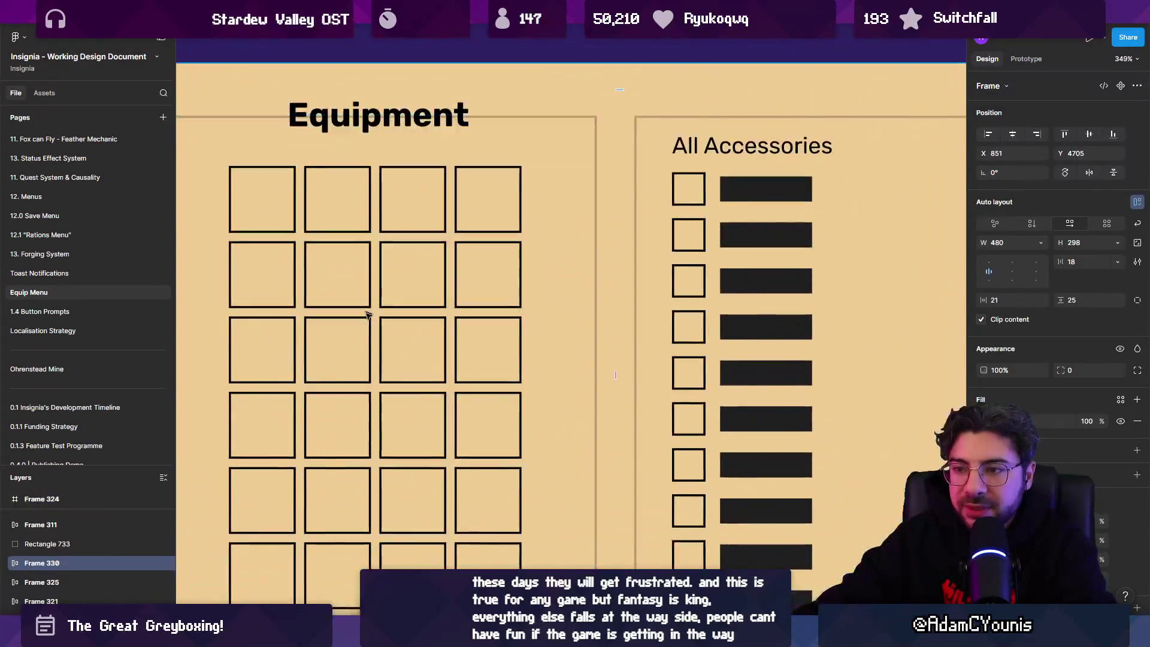
{"action": "scroll", "coordinate": [428, 205], "scroll_direction": "down", "scroll_amount": 5}
{"action": "left_click_drag", "start_coordinate": [429, 206], "coordinate": [408, 492]}
{"action": "scroll", "coordinate": [408, 479], "scroll_direction": "up", "scroll_amount": 10}
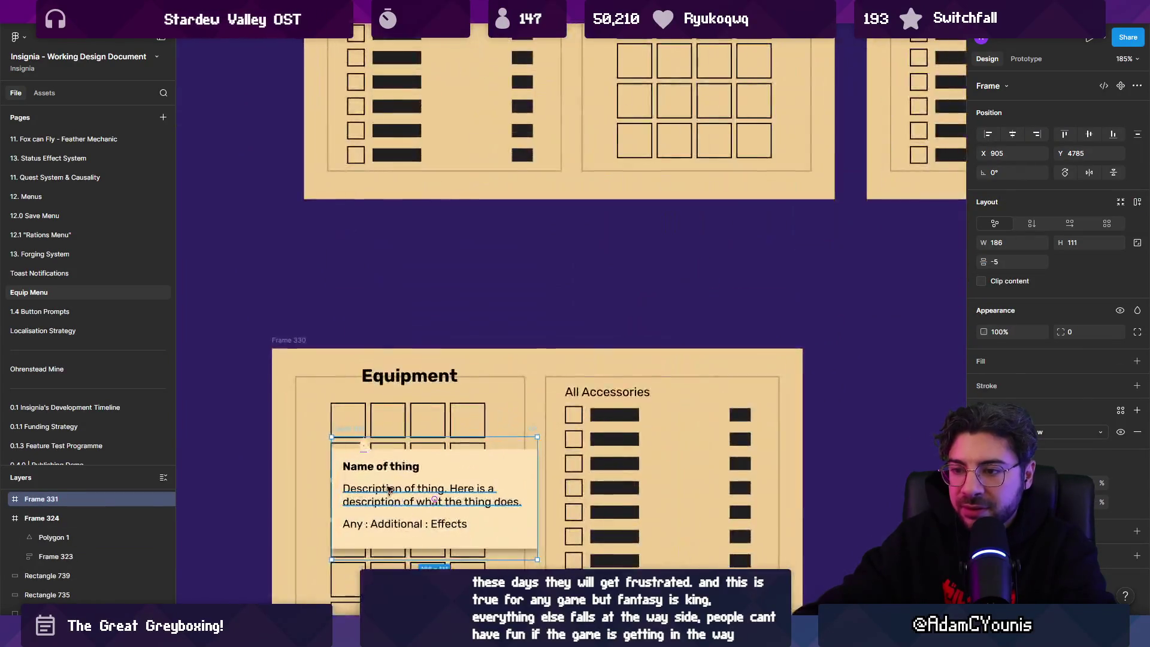
{"action": "key", "text": "Delete"}
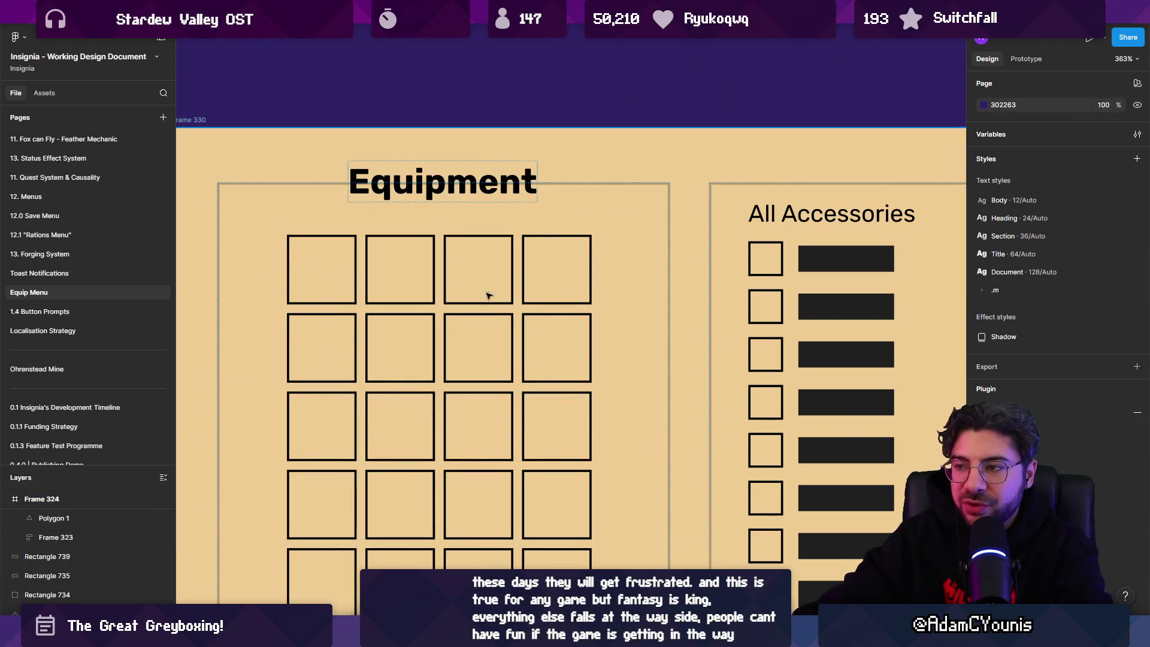
{"action": "scroll", "coordinate": [398, 311], "scroll_direction": "right", "scroll_amount": 5}
{"action": "key", "text": "ctrl+z"}
Move and shift-nudge the tooltip copy onto the All Accessories list
{"action": "scroll", "coordinate": [633, 340], "scroll_direction": "down", "scroll_amount": 5}
{"action": "mouse_move", "coordinate": [634, 340]}
{"action": "left_mouse_down"}
{"action": "mouse_move", "coordinate": [383, 365]}
{"action": "mouse_move", "coordinate": [395, 389]}
{"action": "mouse_move", "coordinate": [605, 521]}
{"action": "mouse_move", "coordinate": [419, 539]}
{"action": "mouse_move", "coordinate": [431, 479]}
{"action": "mouse_move", "coordinate": [609, 336]}
{"action": "left_mouse_up"}
{"action": "key", "text": "shift+Left"}
{"action": "key", "text": "shift+Left"}
{"action": "key", "text": "shift+Left"}
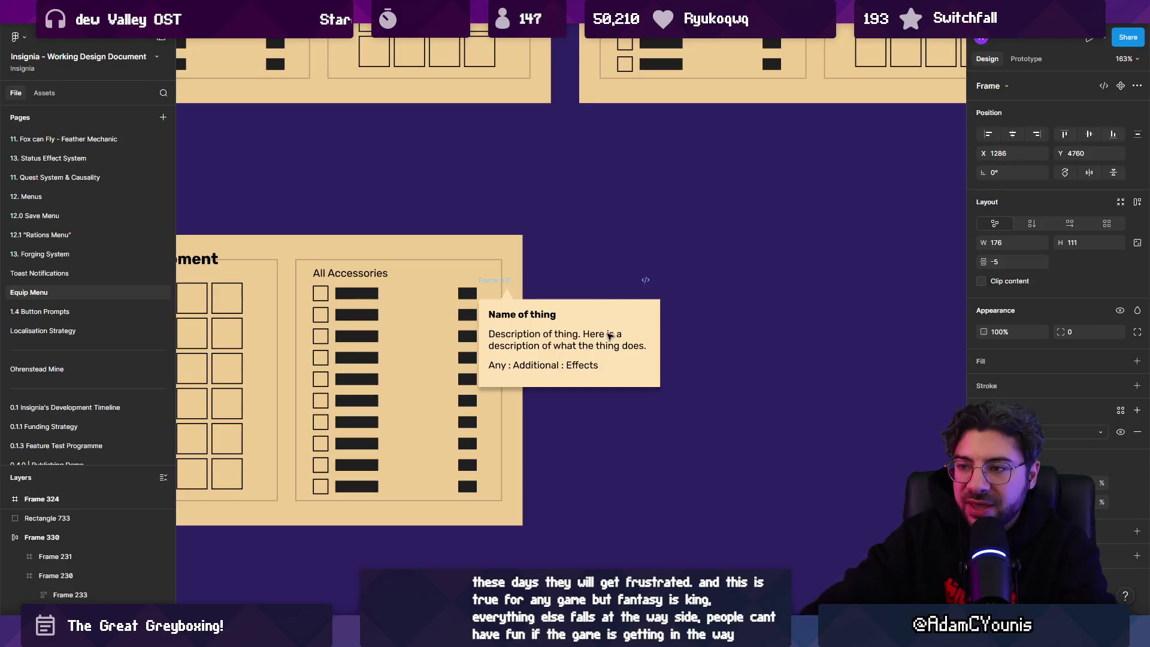
{"action": "key", "text": "shift+Down"}
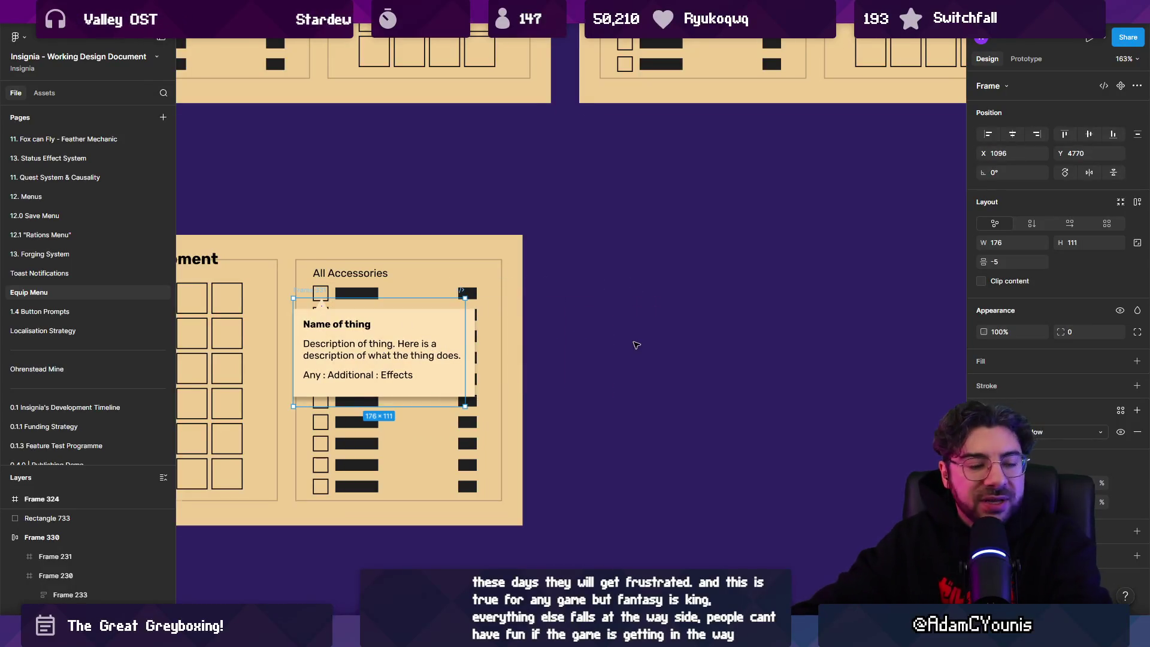
{"action": "scroll", "coordinate": [609, 336], "scroll_direction": "down", "scroll_amount": 6}
{"action": "scroll", "coordinate": [607, 400], "scroll_direction": "up", "scroll_amount": 3}
{"action": "mouse_move", "coordinate": [410, 315]}
{"action": "left_mouse_down"}
{"action": "mouse_move", "coordinate": [393, 319]}
{"action": "mouse_move", "coordinate": [411, 315]}
{"action": "left_mouse_up"}
Select Frame 330 with all its contents by drag-selecting around it
{"action": "left_click", "coordinate": [317, 291]}
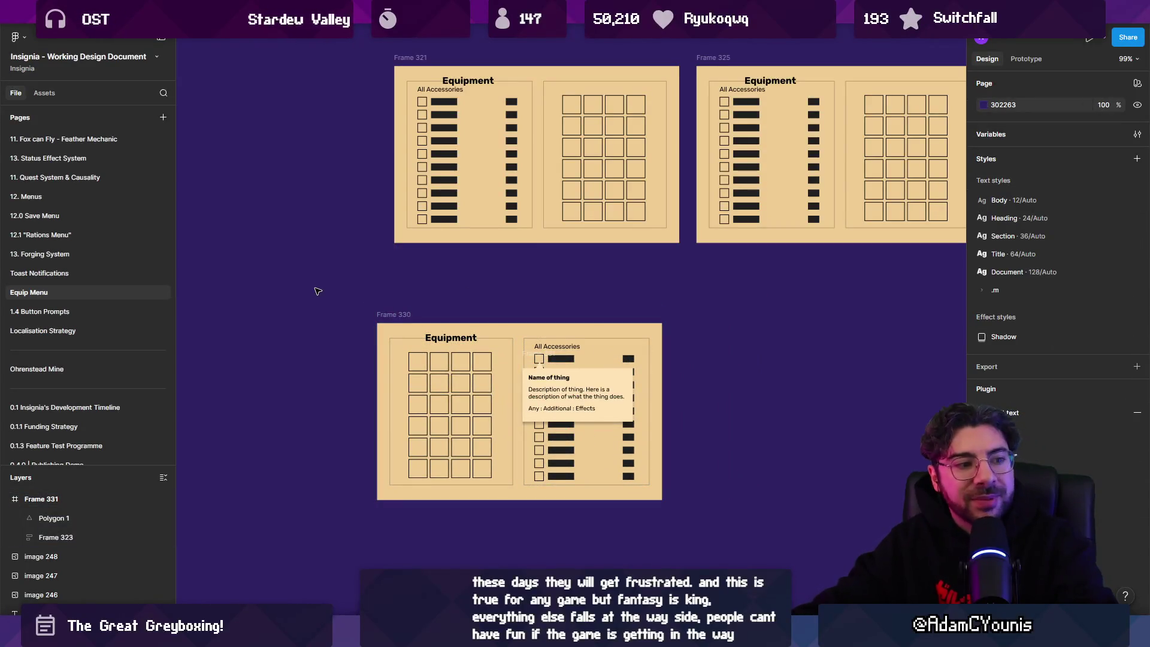
{"action": "mouse_move", "coordinate": [324, 292]}
{"action": "left_mouse_down"}
{"action": "mouse_move", "coordinate": [714, 539]}
{"action": "mouse_move", "coordinate": [704, 534]}
{"action": "left_mouse_up"}
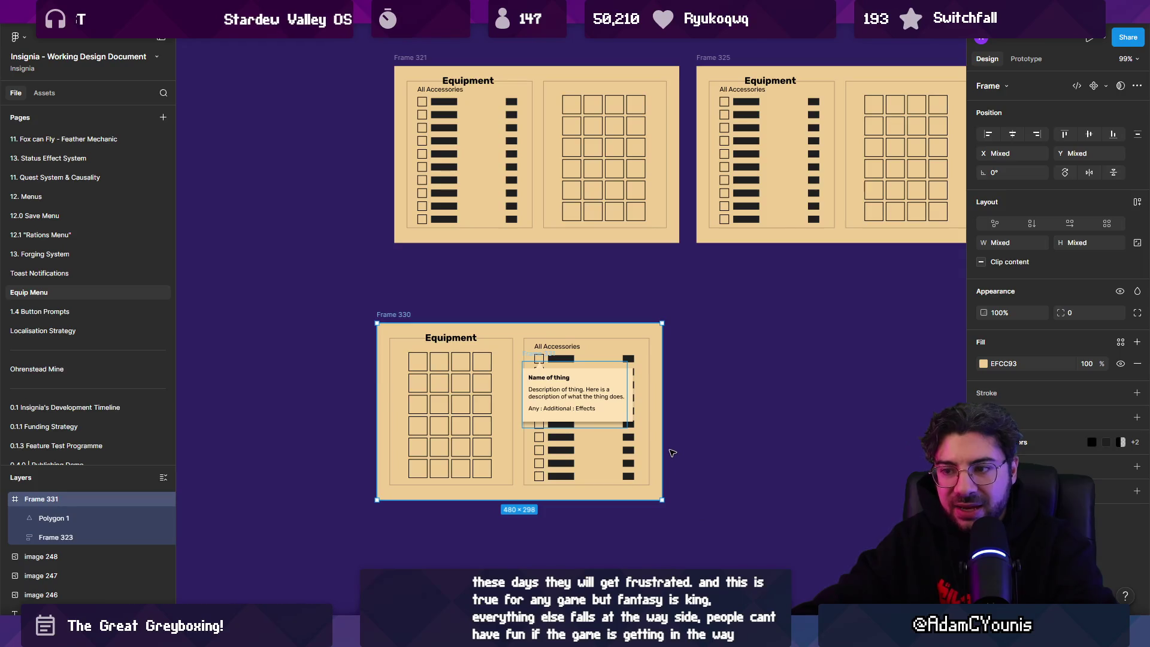
{"action": "scroll", "coordinate": [672, 452], "scroll_direction": "down", "scroll_amount": 1}
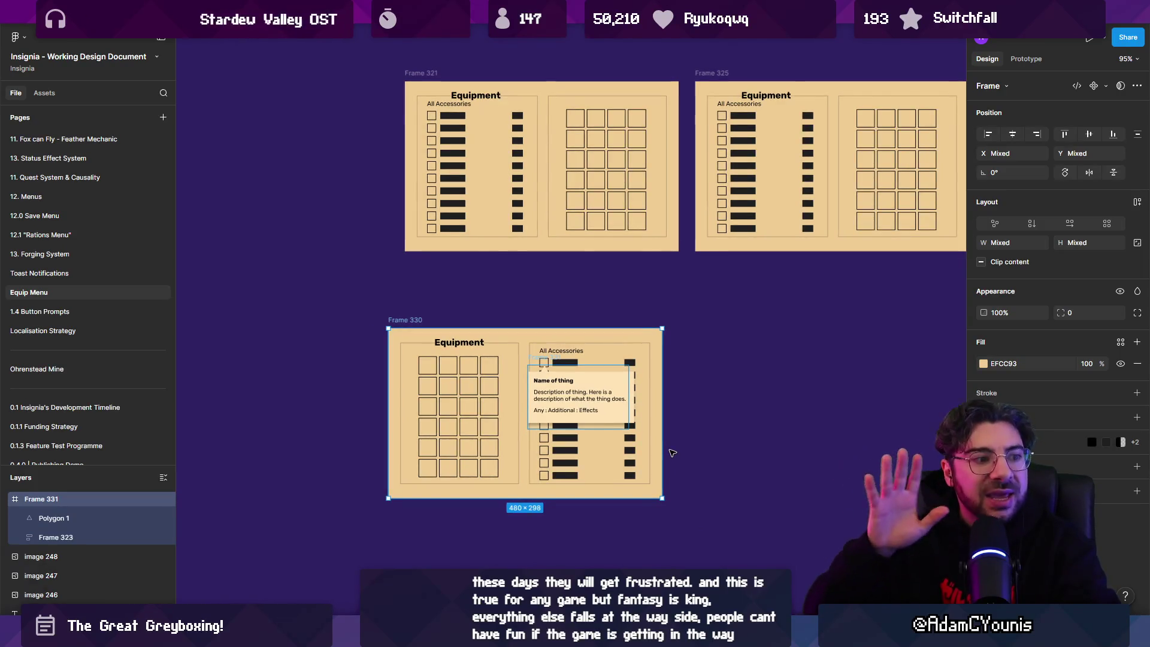
{"action": "left_click", "coordinate": [538, 310]}
{"action": "mouse_move", "coordinate": [347, 302]}
{"action": "left_mouse_down"}
{"action": "mouse_move", "coordinate": [644, 509]}
{"action": "mouse_move", "coordinate": [717, 525]}
{"action": "left_mouse_up"}
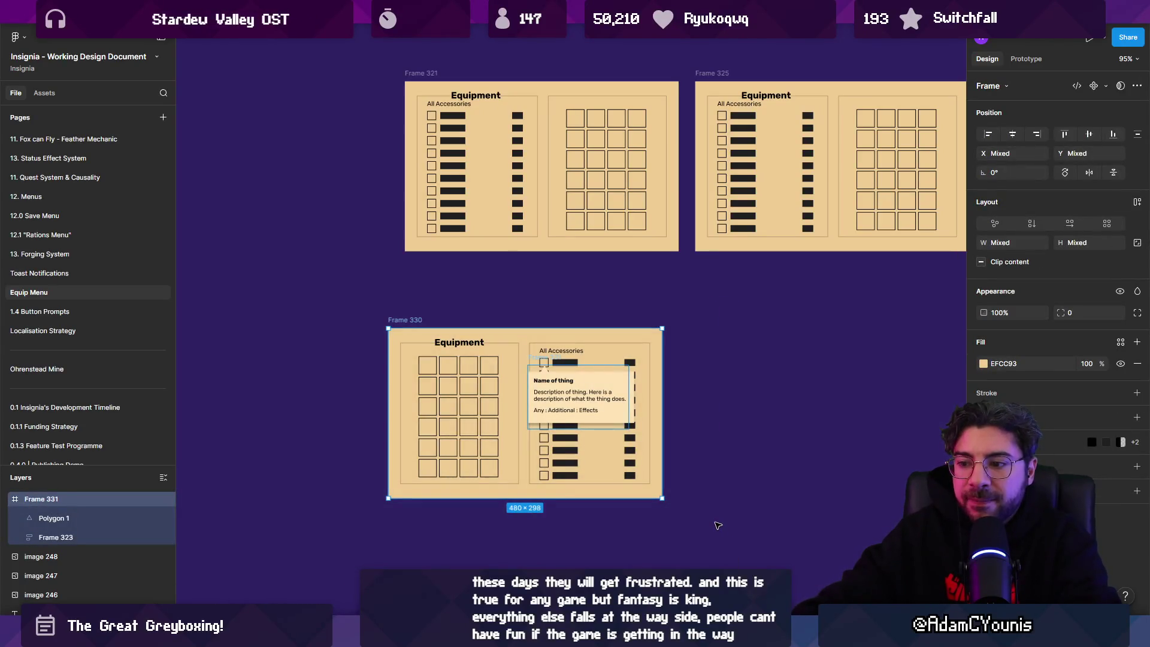
{"action": "scroll", "coordinate": [717, 526], "scroll_direction": "down", "scroll_amount": 5}
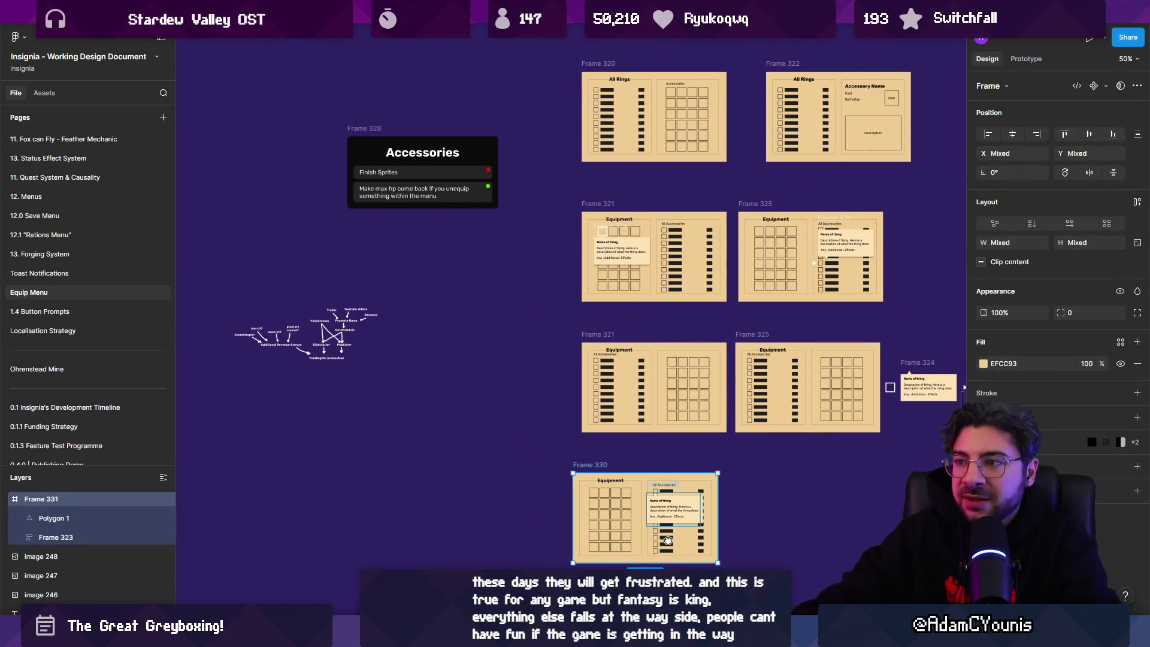
Delete Frame 330, select the tooltip frame in Frame 321, and switch back to Unity
{"action": "left_click_drag", "start_coordinate": [668, 541], "coordinate": [650, 554]}
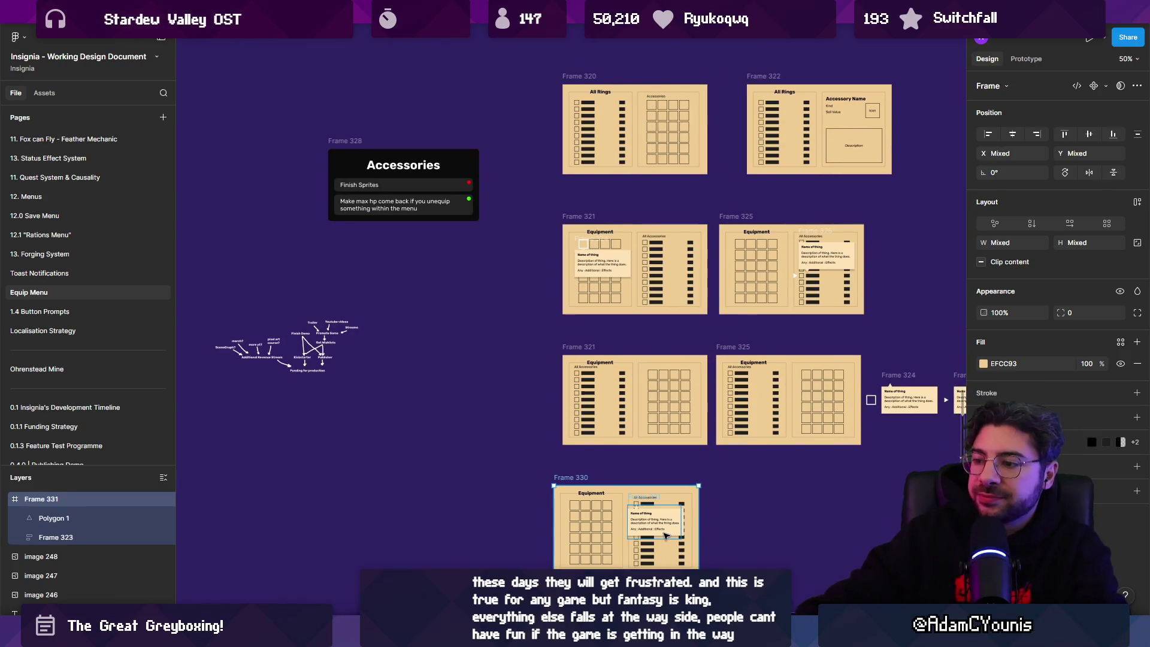
{"action": "key", "text": "Delete"}
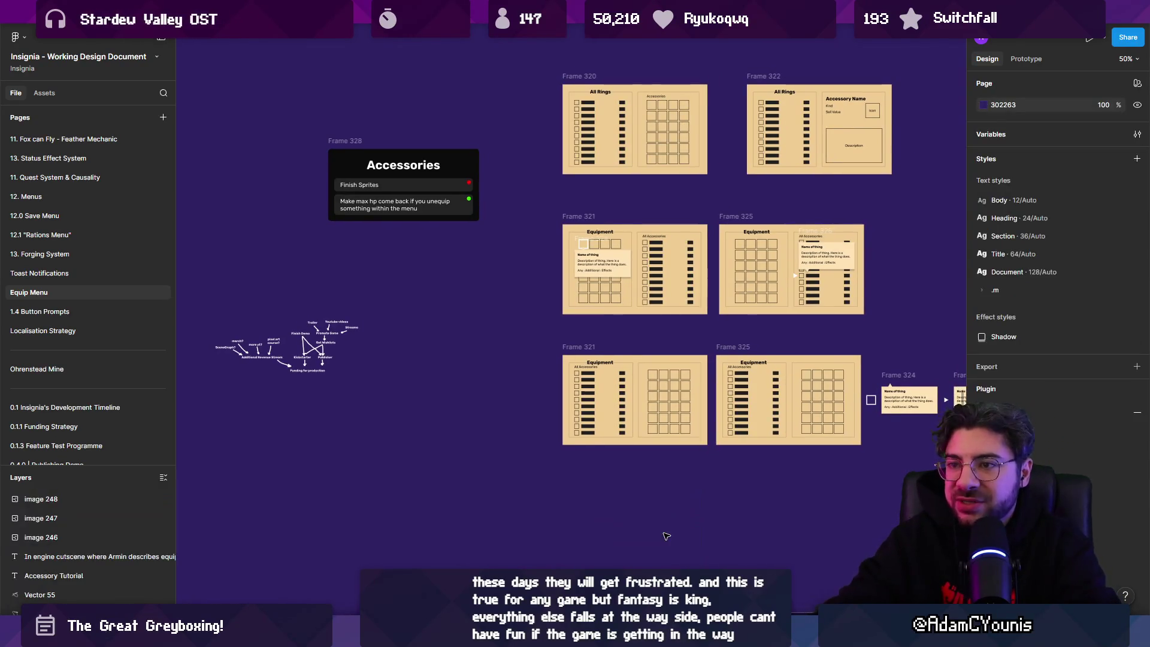
{"action": "scroll", "coordinate": [450, 324], "scroll_direction": "up", "scroll_amount": 3}
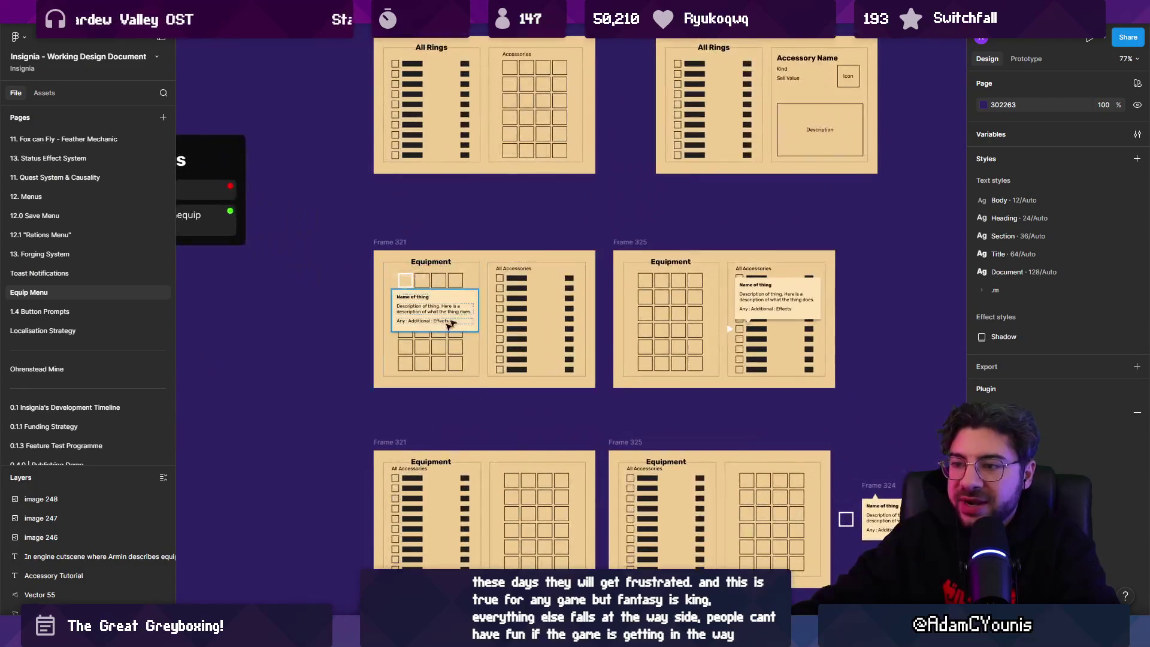
{"action": "left_click", "coordinate": [414, 280]}
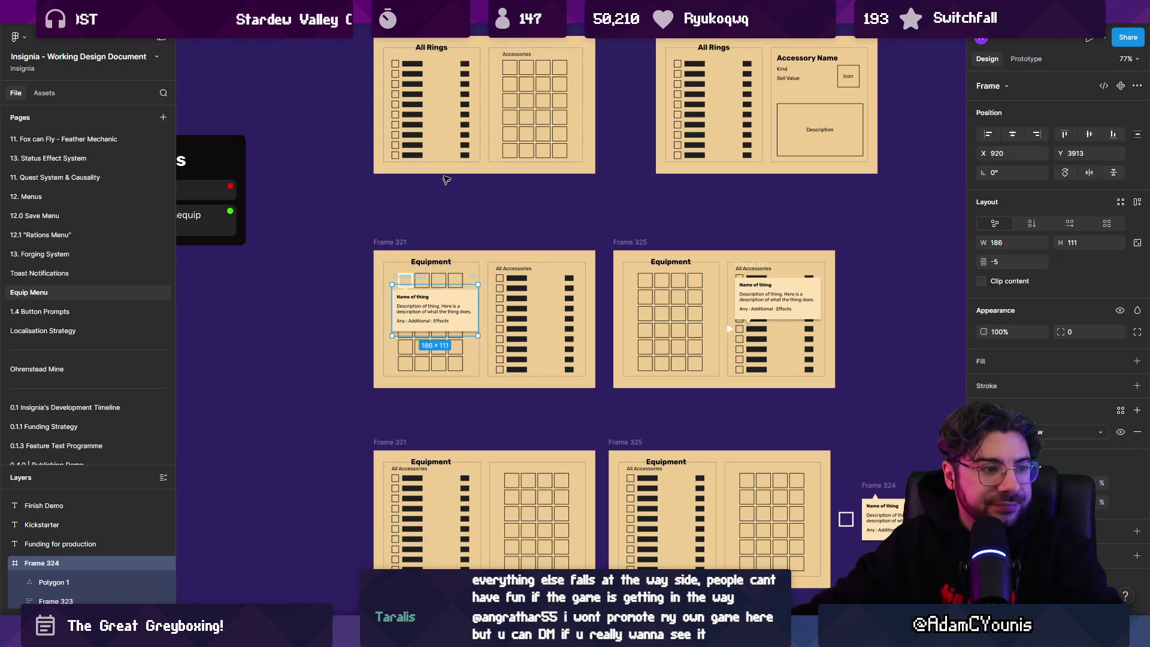
{"action": "scroll", "coordinate": [482, 262], "scroll_direction": "up", "scroll_amount": 3, "text": "ctrl"}
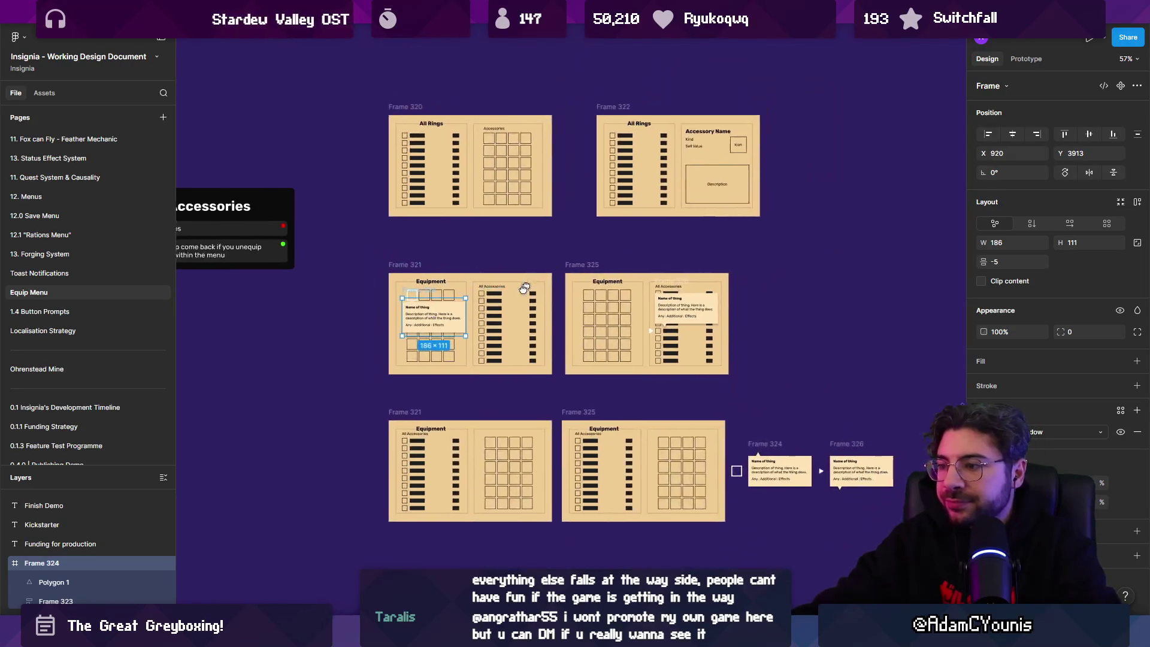
{"action": "key", "text": "alt+Tab"}
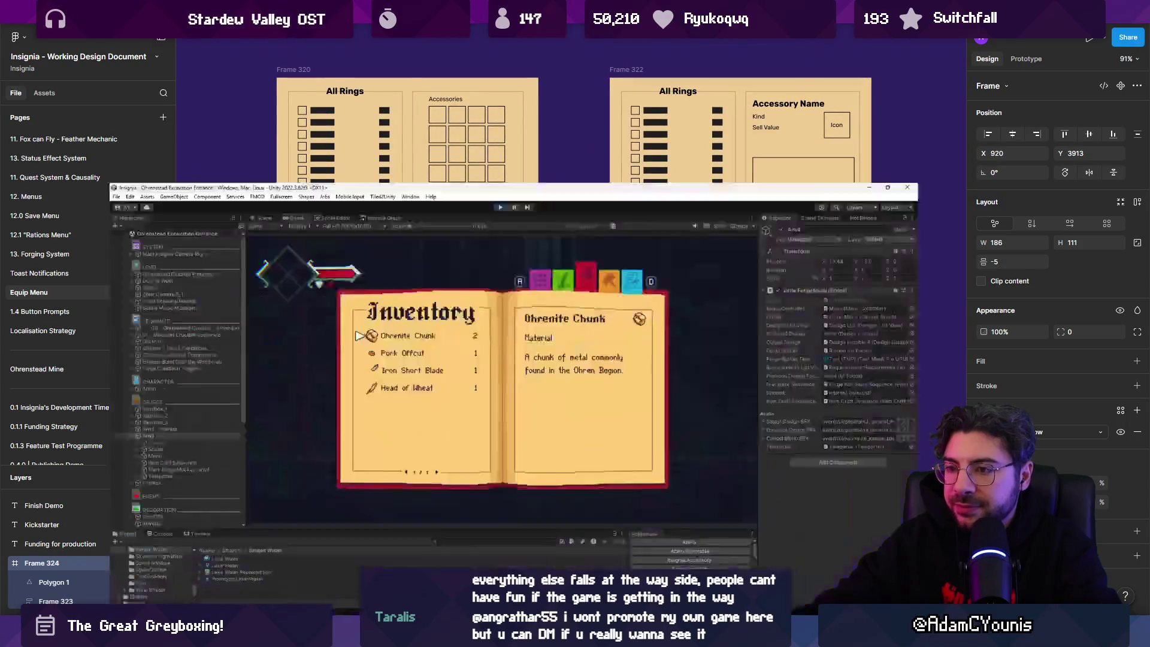
{"action": "key", "text": "d"}
{"action": "key", "text": "Down"}
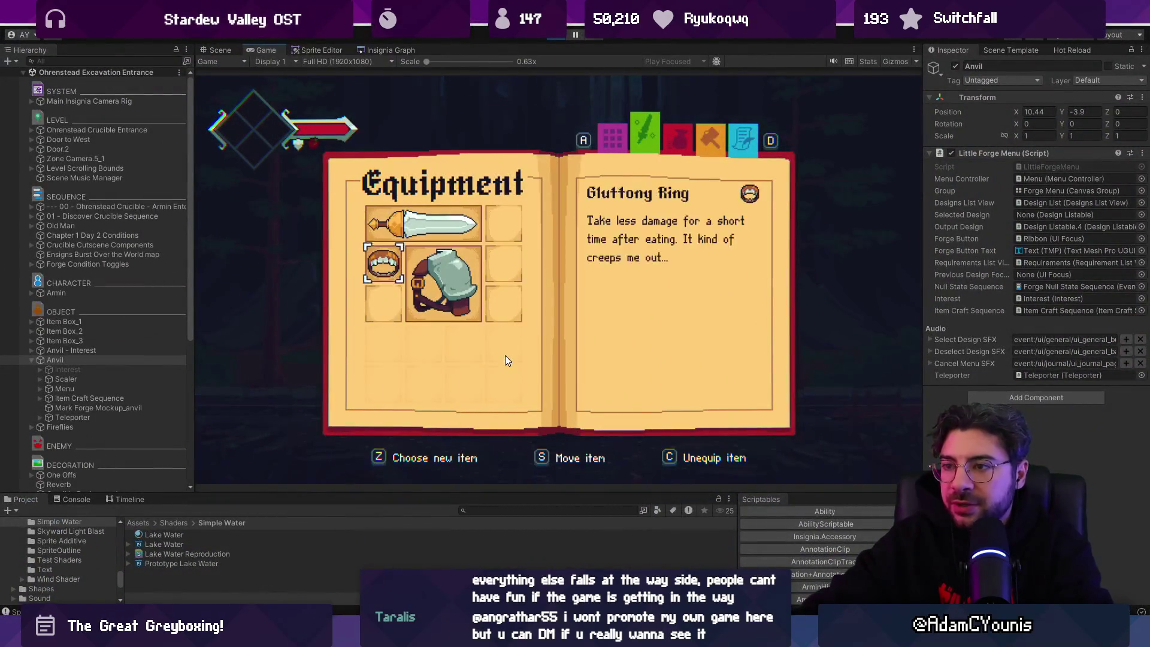
{"action": "key", "text": "Up"}
{"action": "key", "text": "Down"}
{"action": "key", "text": "Right"}
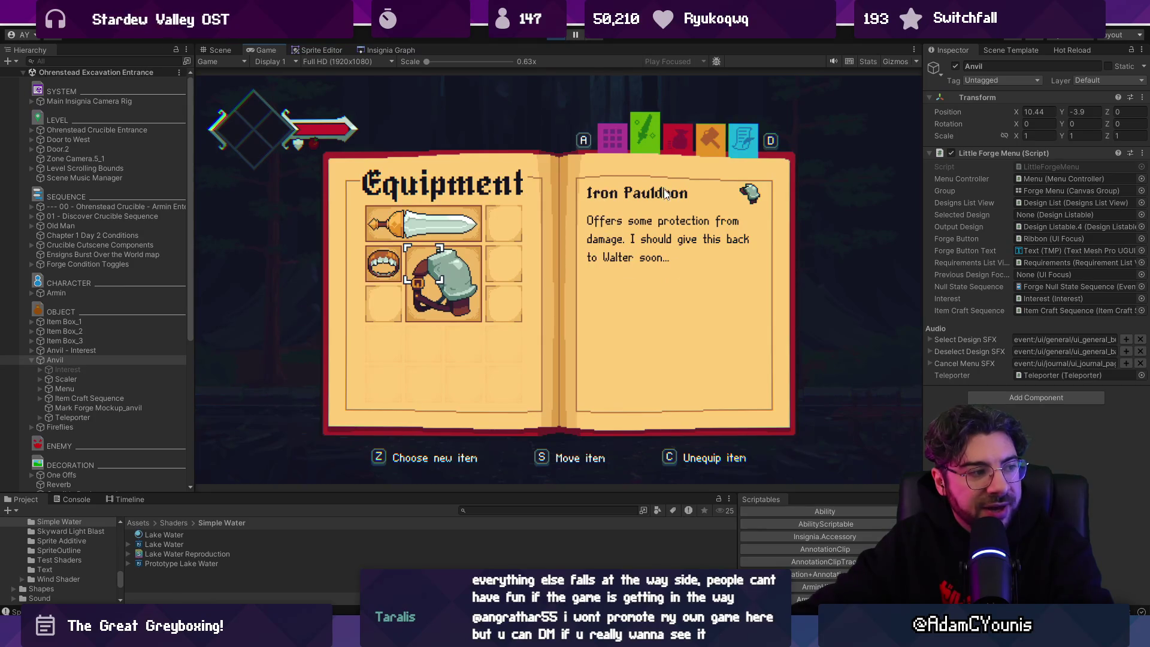
{"action": "key", "text": "z"}
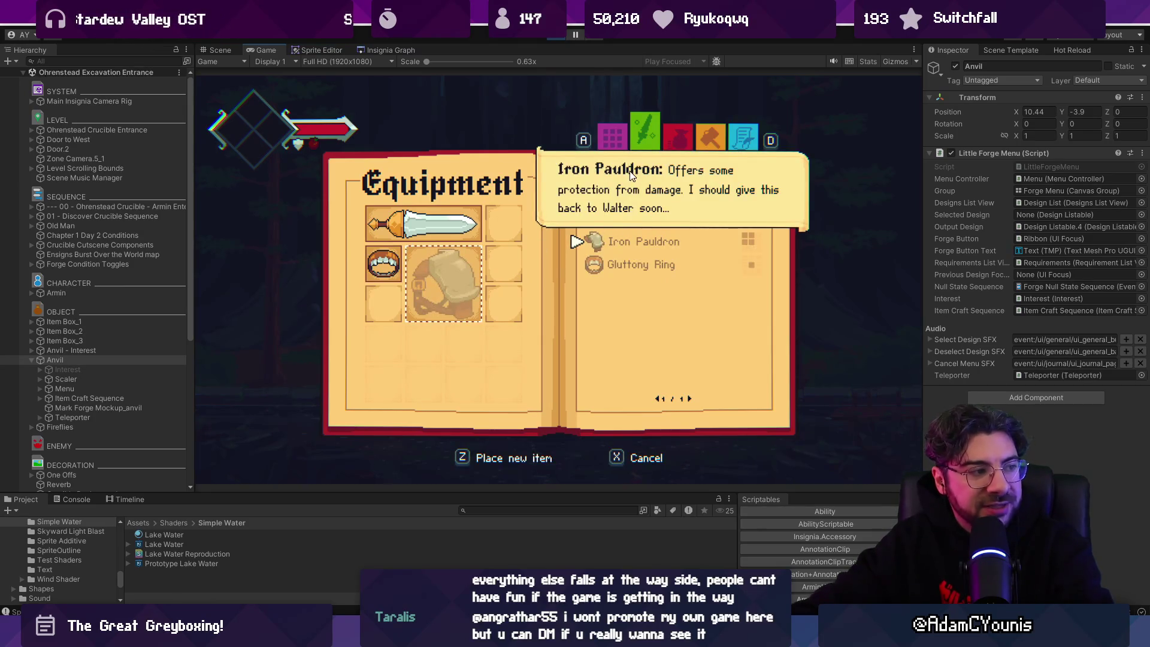
{"action": "key", "text": "z"}
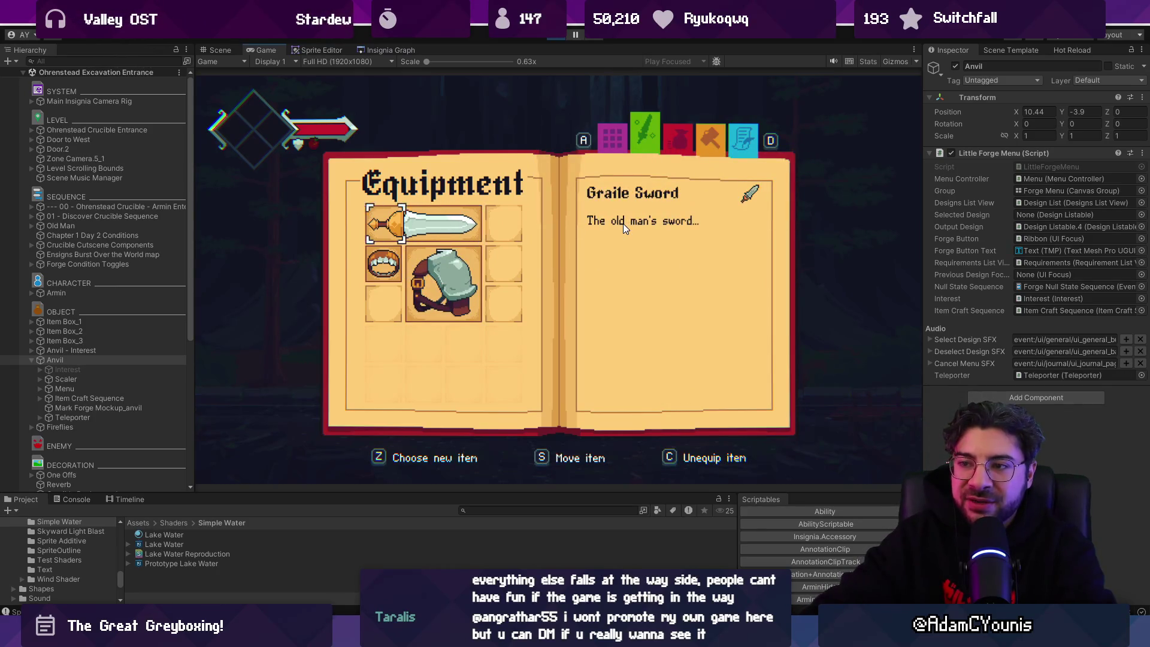
{"action": "key", "text": "Down"}
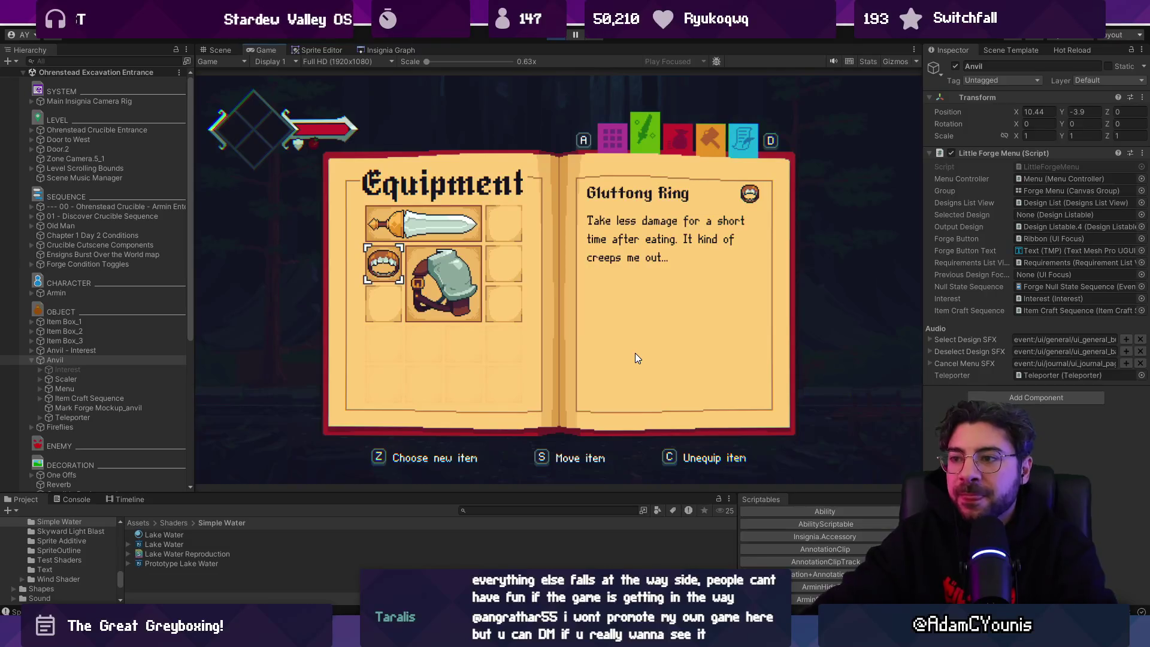
{"action": "key", "text": "alt+Tab"}
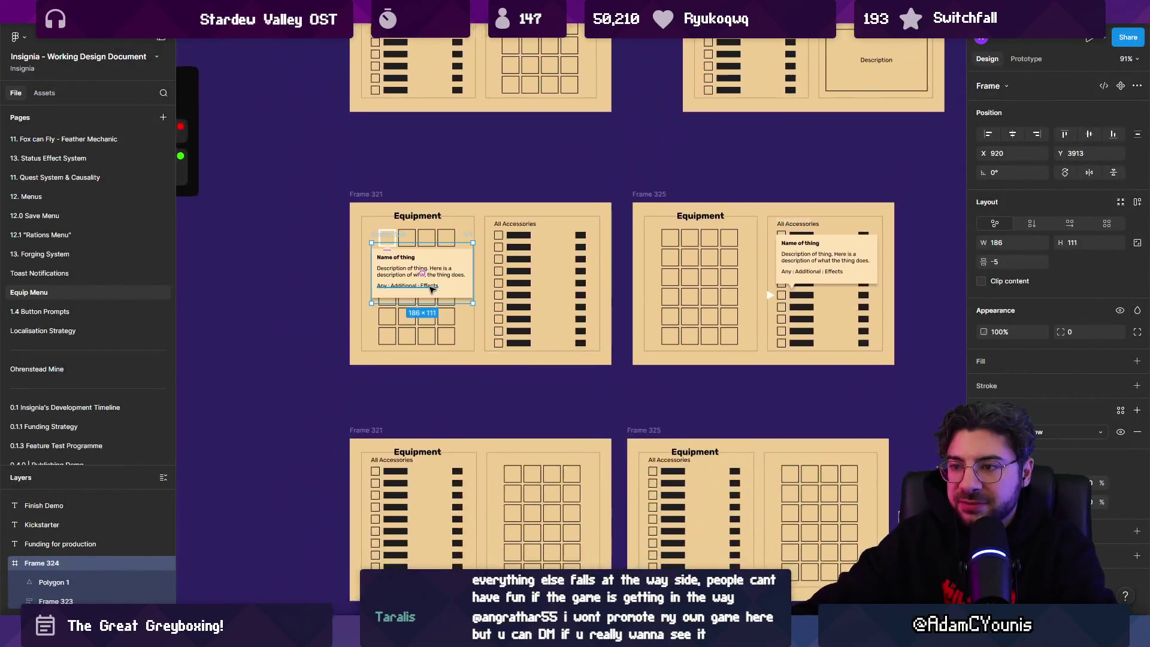
Select Frame 321's All Accessories list and look over Frames 320, 322, 315, 316 and 319
{"action": "scroll", "coordinate": [431, 289], "scroll_direction": "up", "scroll_amount": 5, "text": "ctrl"}
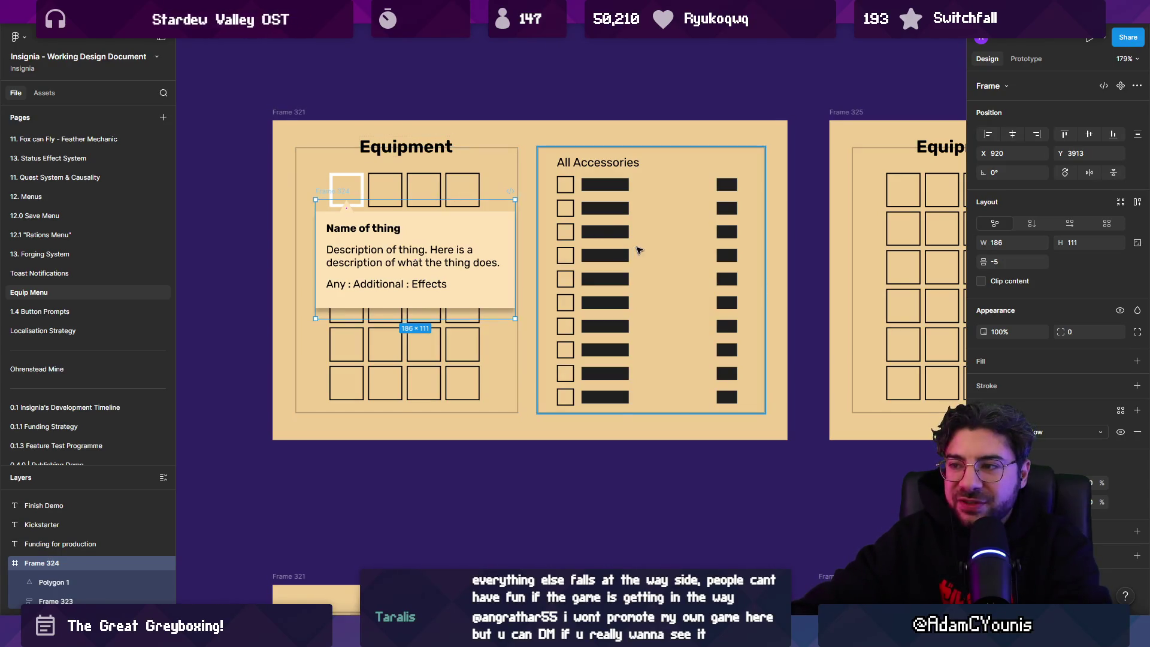
{"action": "left_click", "coordinate": [618, 236]}
{"action": "scroll", "coordinate": [618, 236], "scroll_direction": "down", "scroll_amount": 6, "text": "ctrl"}
{"action": "mouse_move", "coordinate": [557, 126]}
{"action": "left_mouse_down"}
{"action": "mouse_move", "coordinate": [503, 241]}
{"action": "mouse_move", "coordinate": [503, 346]}
{"action": "mouse_move", "coordinate": [503, 245]}
{"action": "left_mouse_up"}
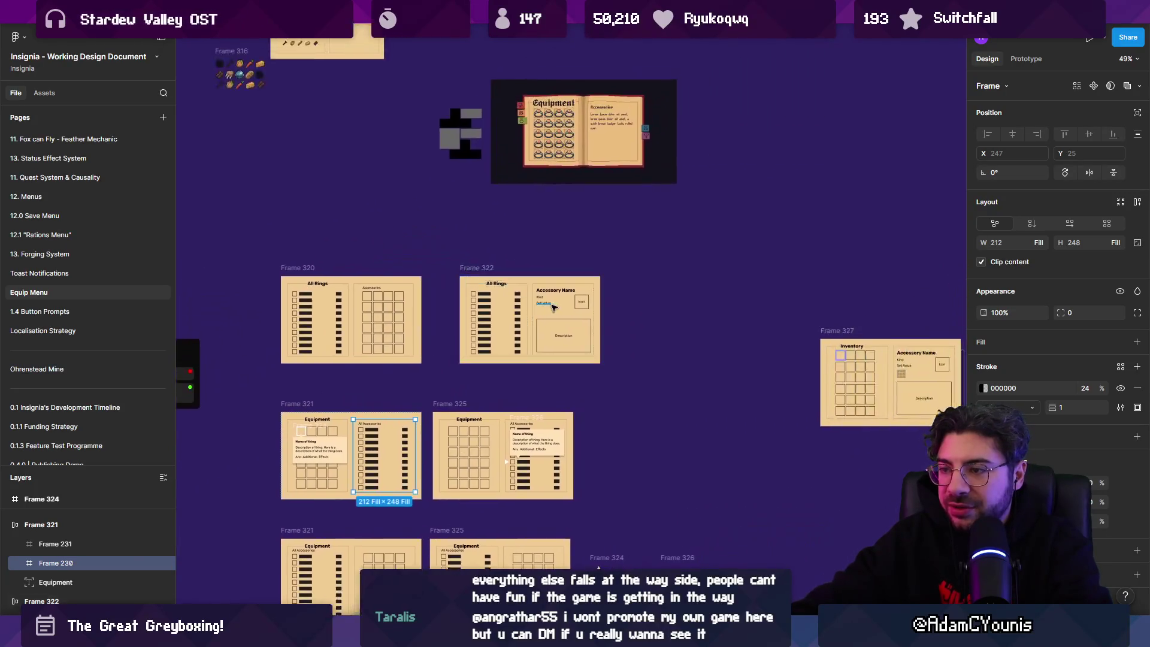
{"action": "key", "text": "shift+2"}
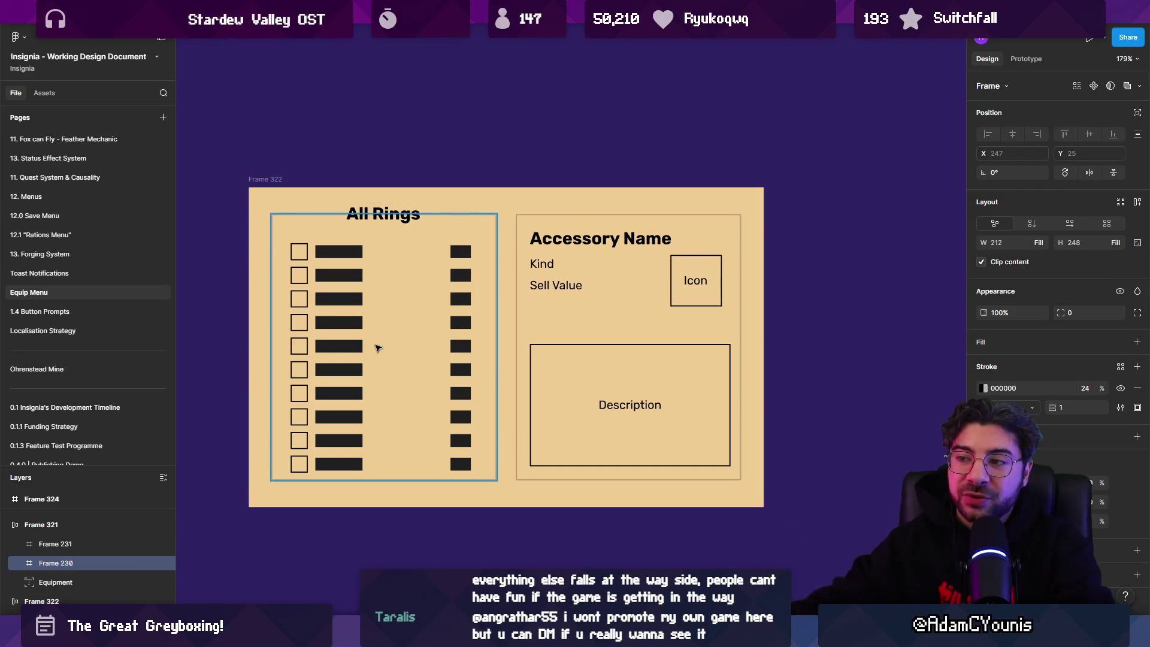
{"action": "scroll", "coordinate": [493, 311], "scroll_direction": "down", "scroll_amount": 5}
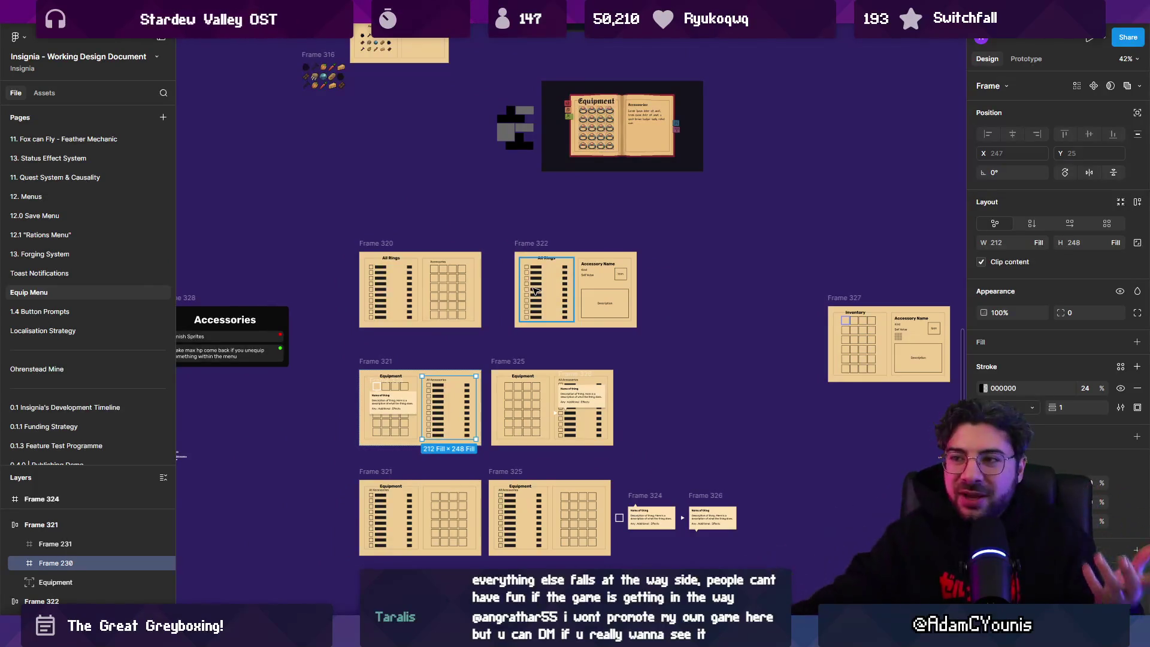
{"action": "mouse_move", "coordinate": [562, 222]}
{"action": "left_mouse_down"}
{"action": "mouse_move", "coordinate": [544, 376]}
{"action": "mouse_move", "coordinate": [616, 252]}
{"action": "mouse_move", "coordinate": [611, 344]}
{"action": "left_mouse_up"}
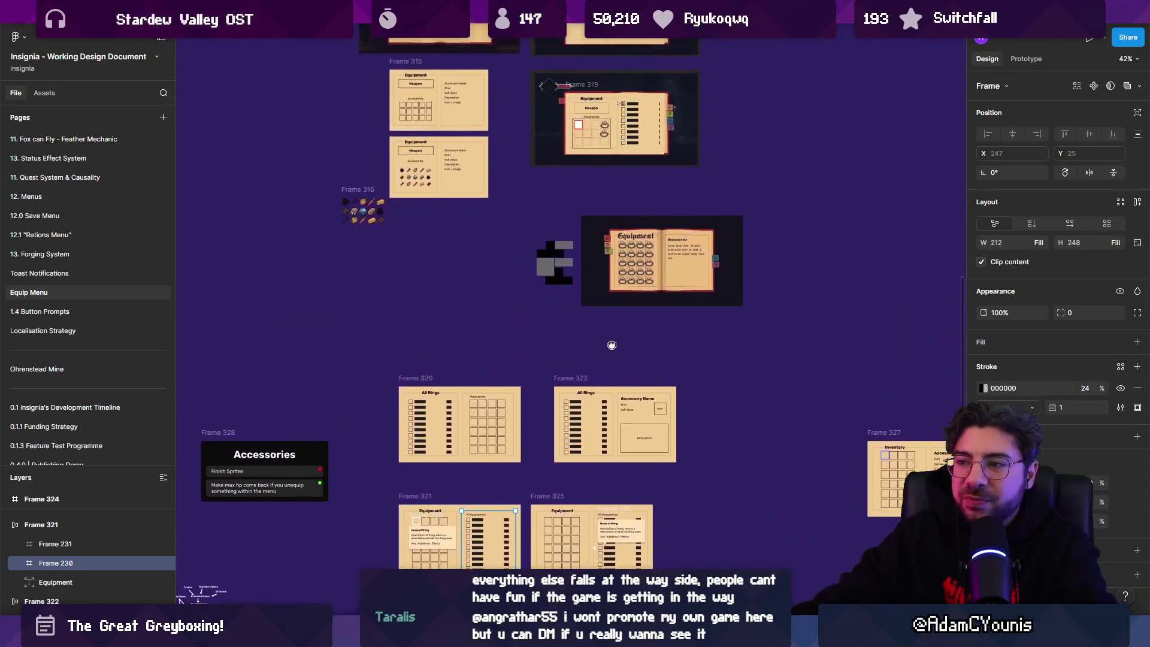
{"action": "scroll", "coordinate": [759, 461], "scroll_direction": "up", "scroll_amount": 5}
{"action": "scroll", "coordinate": [760, 461], "scroll_direction": "down", "scroll_amount": 5}
{"action": "scroll", "coordinate": [532, 350], "scroll_direction": "down", "scroll_amount": 10}
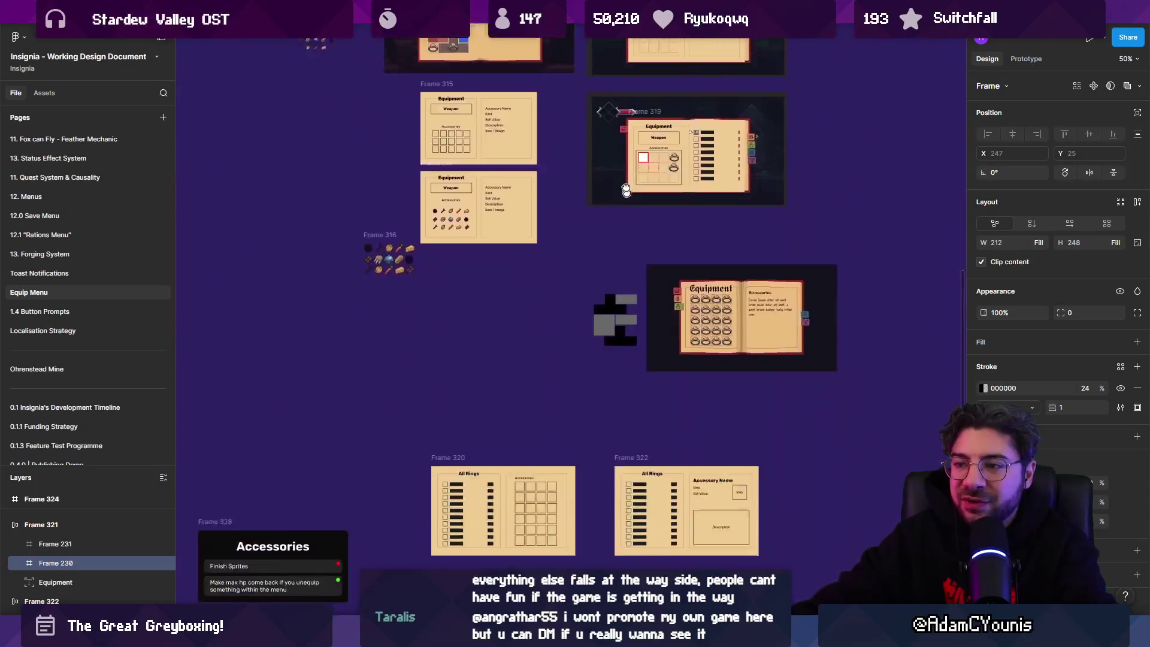
{"action": "scroll", "coordinate": [532, 350], "scroll_direction": "up", "scroll_amount": 5}
Delete Frame 321's item grid and duplicate the accessories list, then undo the duplicate
{"action": "left_click", "coordinate": [563, 335]}
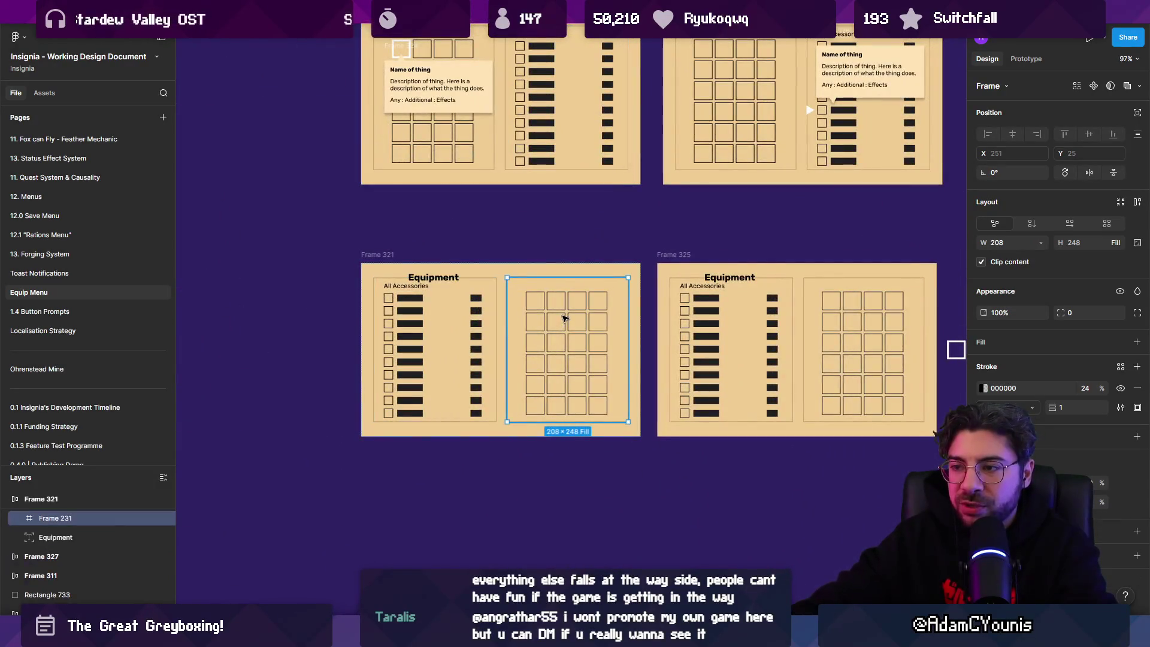
{"action": "key", "text": "Delete"}
{"action": "left_click", "coordinate": [492, 334]}
{"action": "double_click", "coordinate": [446, 328]}
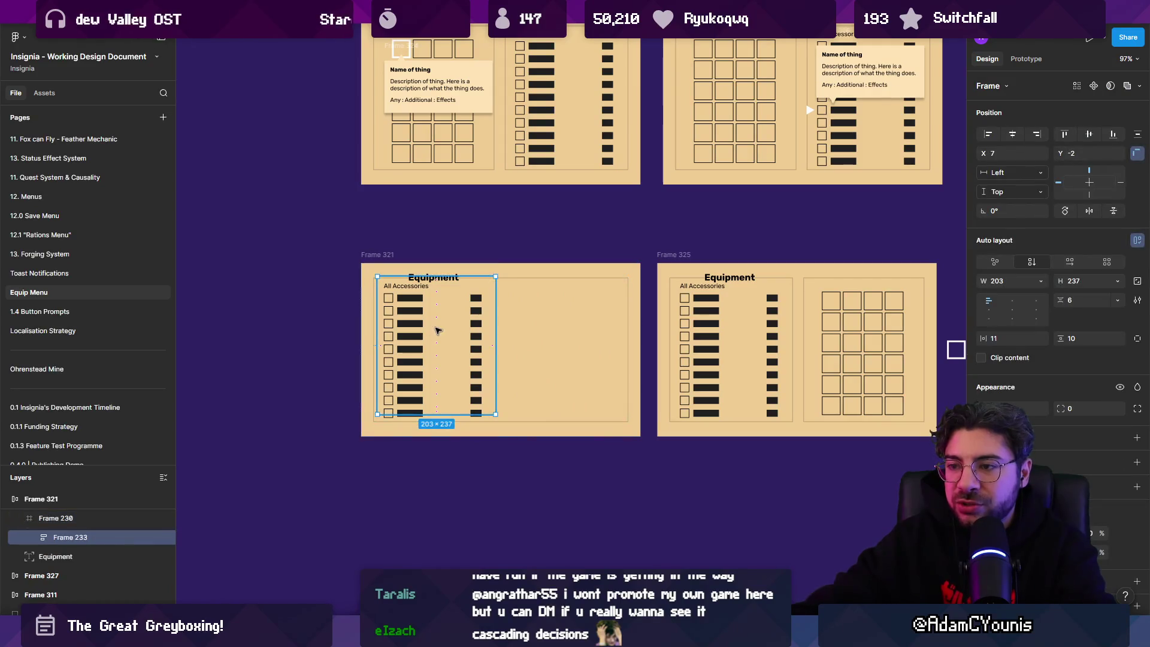
{"action": "key", "text": "ctrl+d"}
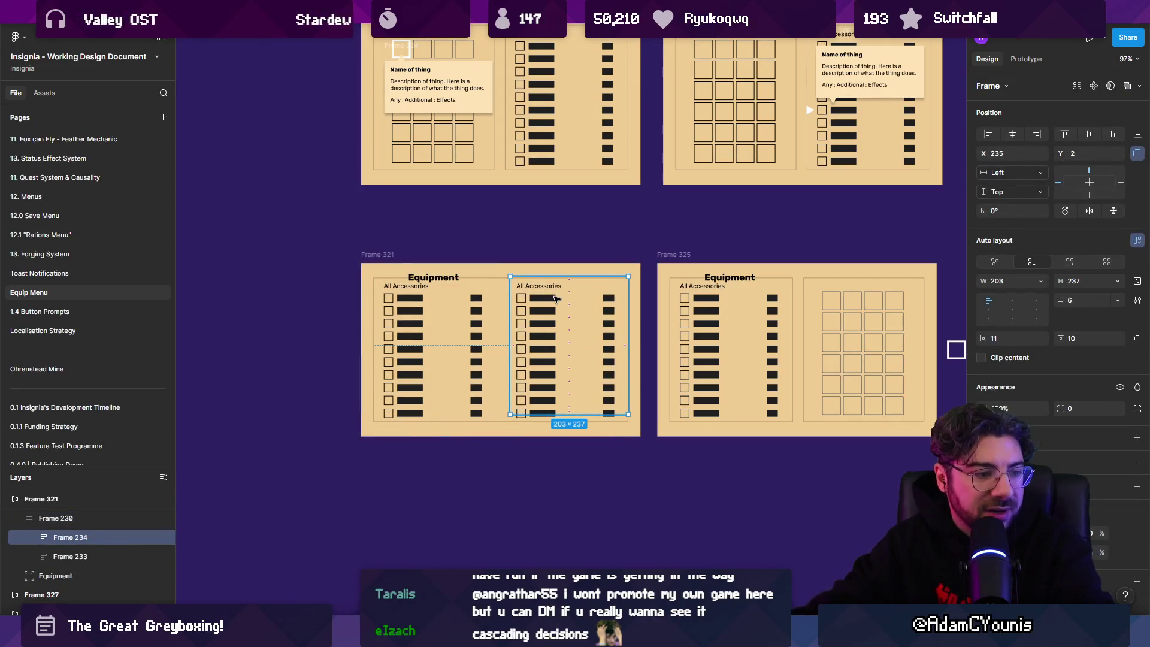
{"action": "key", "text": "ctrl+z"}
{"action": "key", "text": "ctrl+z"}
{"action": "key", "text": "ctrl+z"}
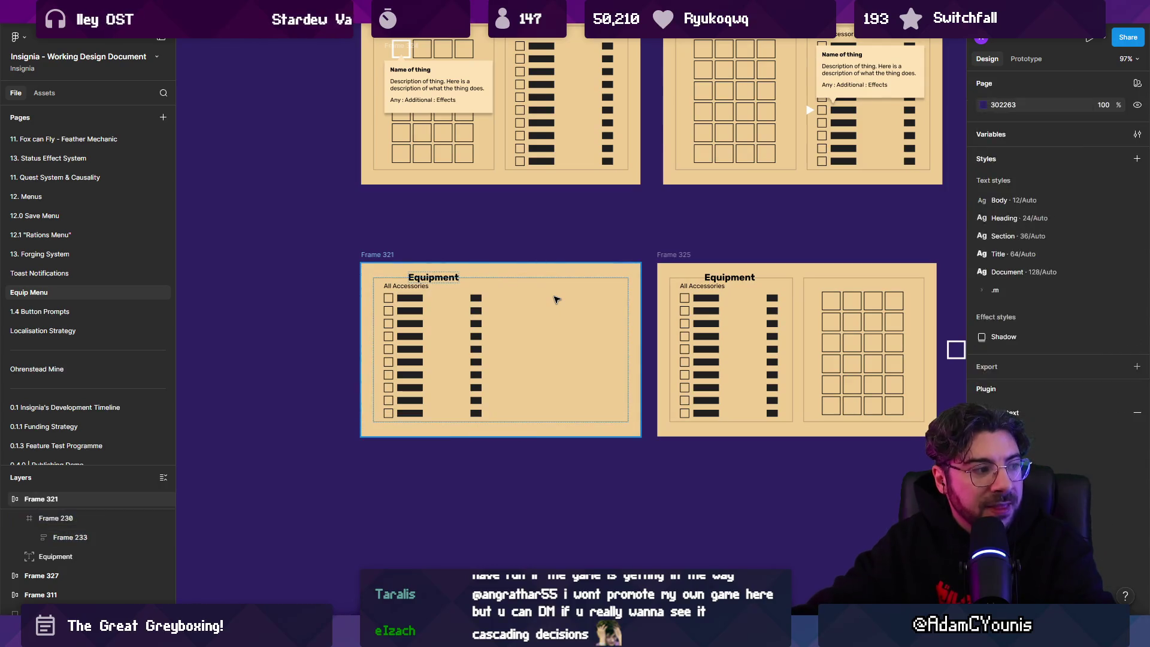
{"action": "scroll", "coordinate": [555, 299], "scroll_direction": "down", "scroll_amount": 5}
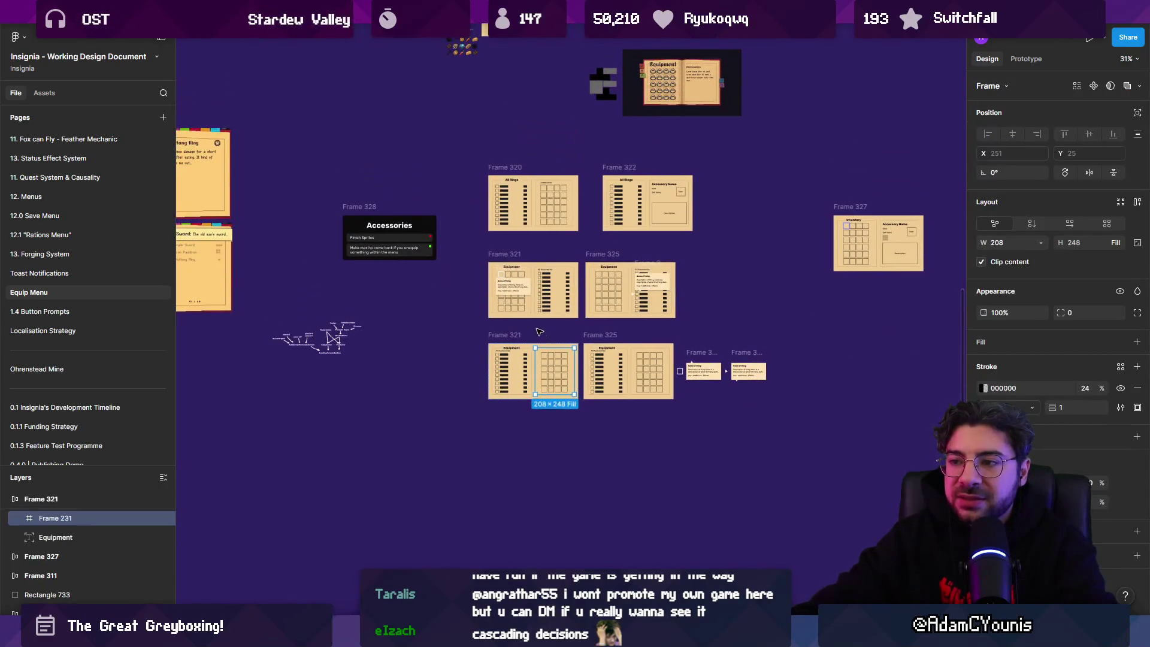
Pan to the Equipment book mockups and zoom in on the lower frame with the item-choice list
{"action": "left_click", "coordinate": [539, 327]}
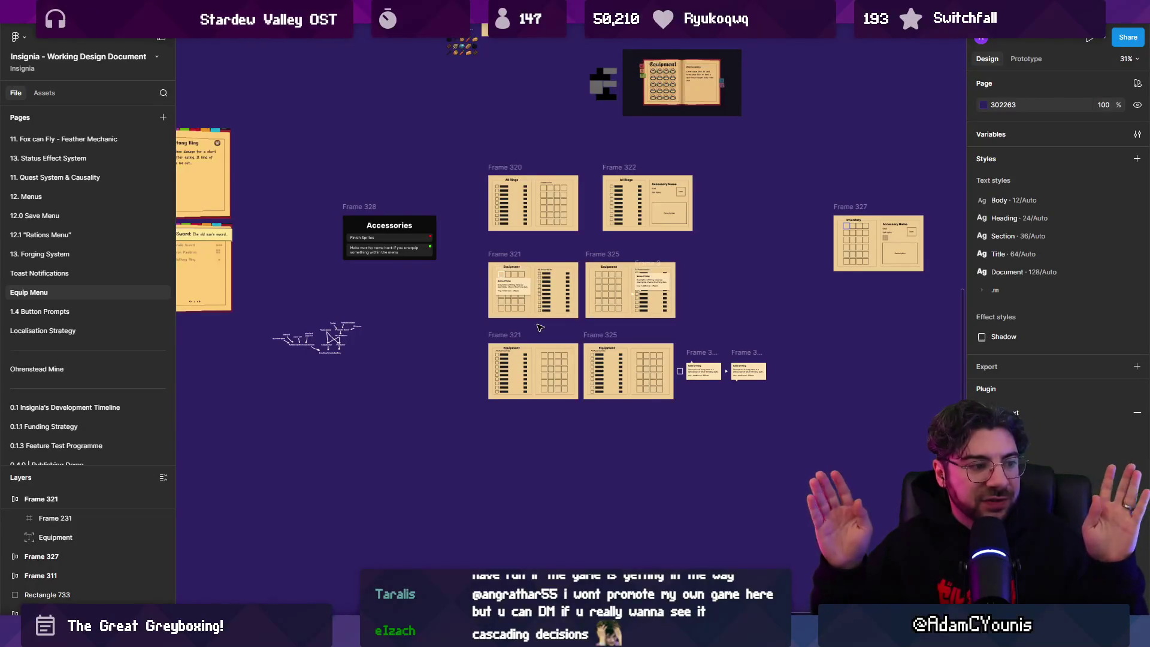
{"action": "left_click_drag", "start_coordinate": [416, 319], "coordinate": [621, 348]}
{"action": "left_click_drag", "start_coordinate": [419, 280], "coordinate": [645, 328]}
{"action": "left_click", "coordinate": [645, 329]}
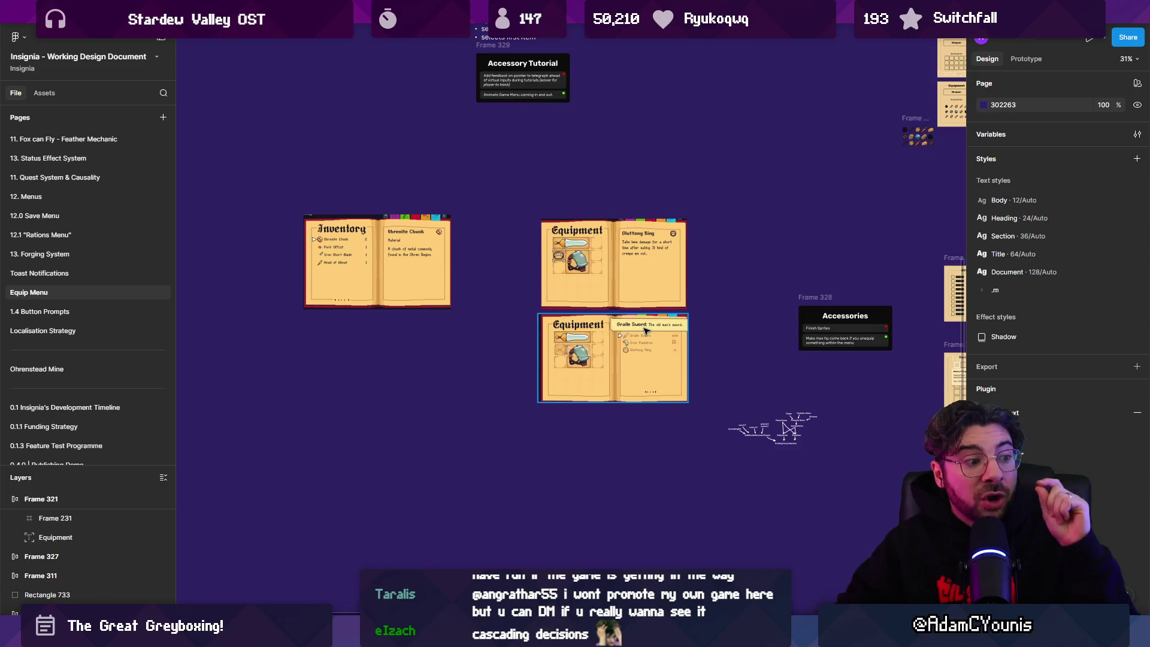
{"action": "scroll", "coordinate": [624, 265], "scroll_direction": "up", "scroll_amount": 8}
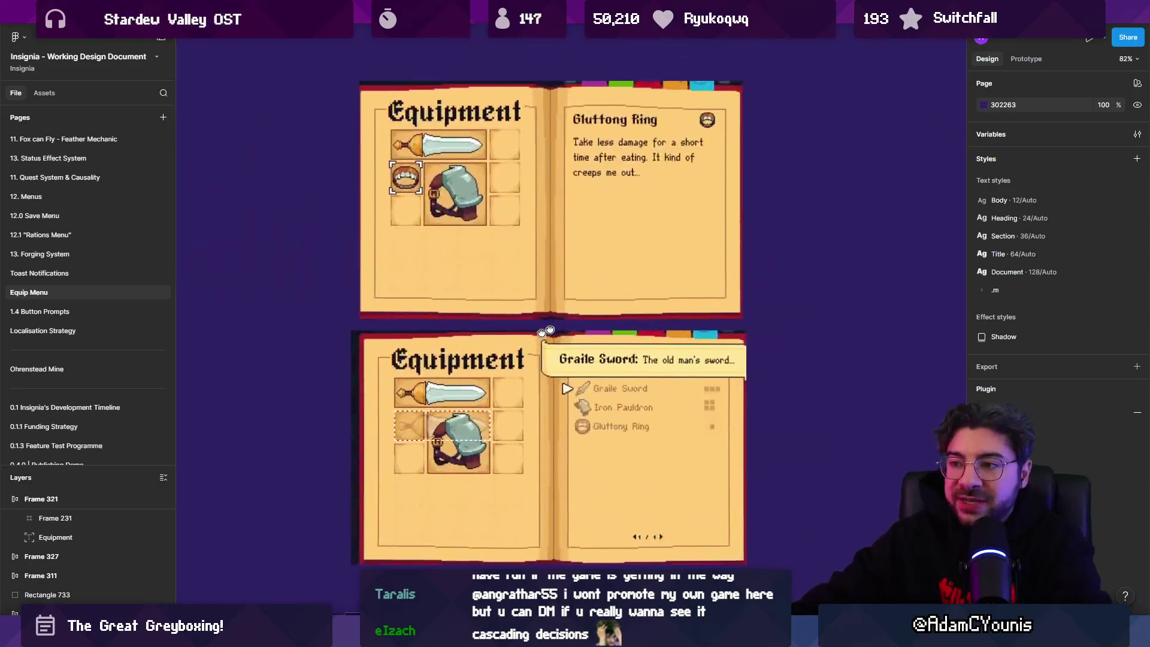
{"action": "scroll", "coordinate": [377, 192], "scroll_direction": "down", "scroll_amount": 5}
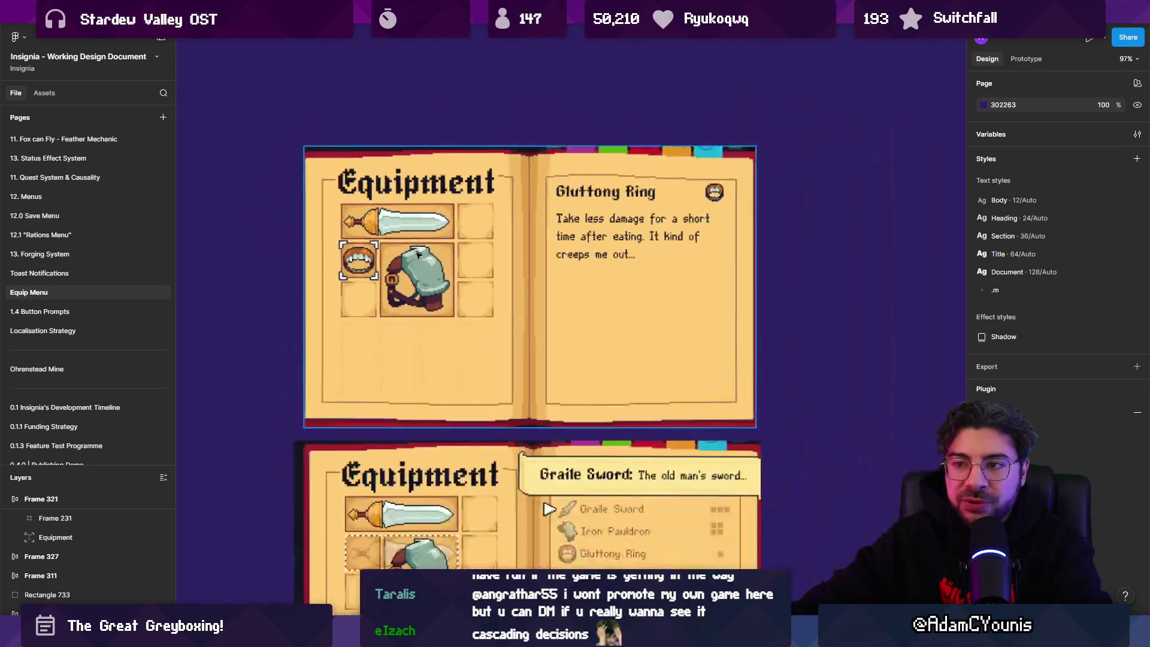
{"action": "scroll", "coordinate": [542, 426], "scroll_direction": "up", "scroll_amount": 3}
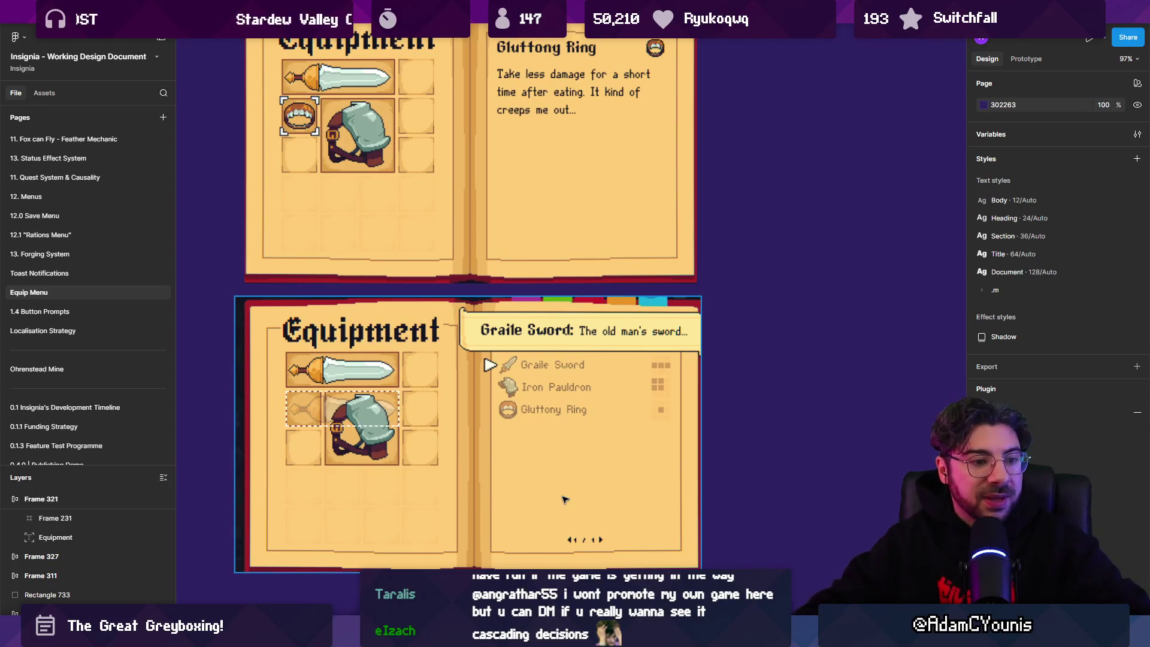
{"action": "scroll", "coordinate": [564, 499], "scroll_direction": "down", "scroll_amount": 5}
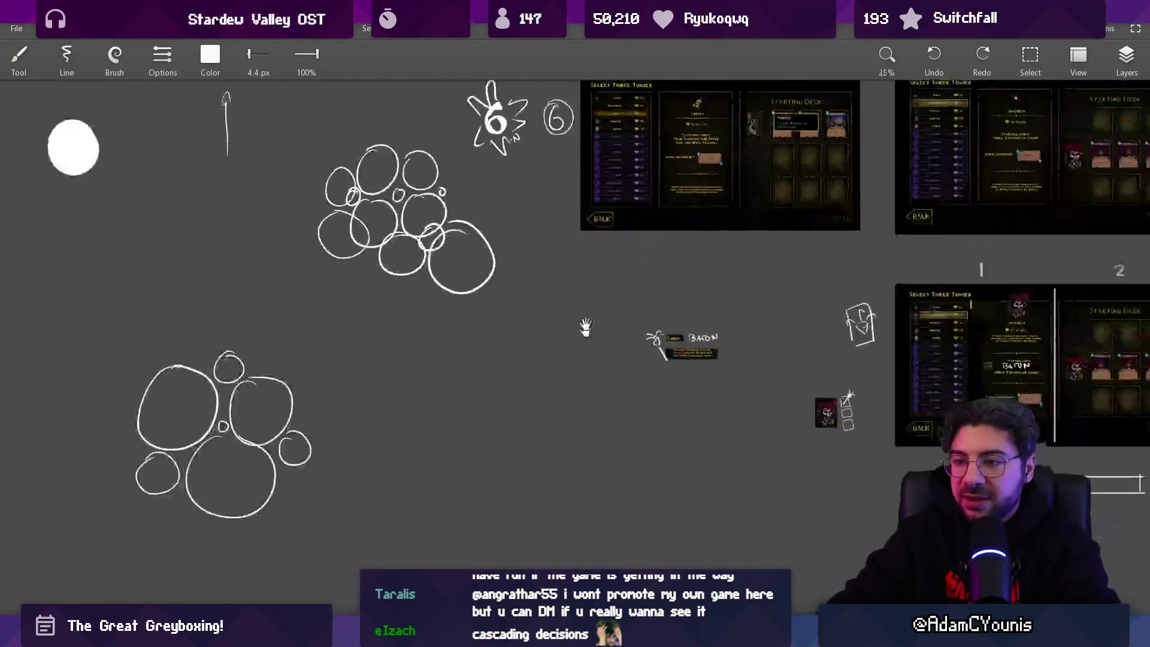
{"action": "scroll", "coordinate": [510, 274], "scroll_direction": "up", "scroll_amount": 5}
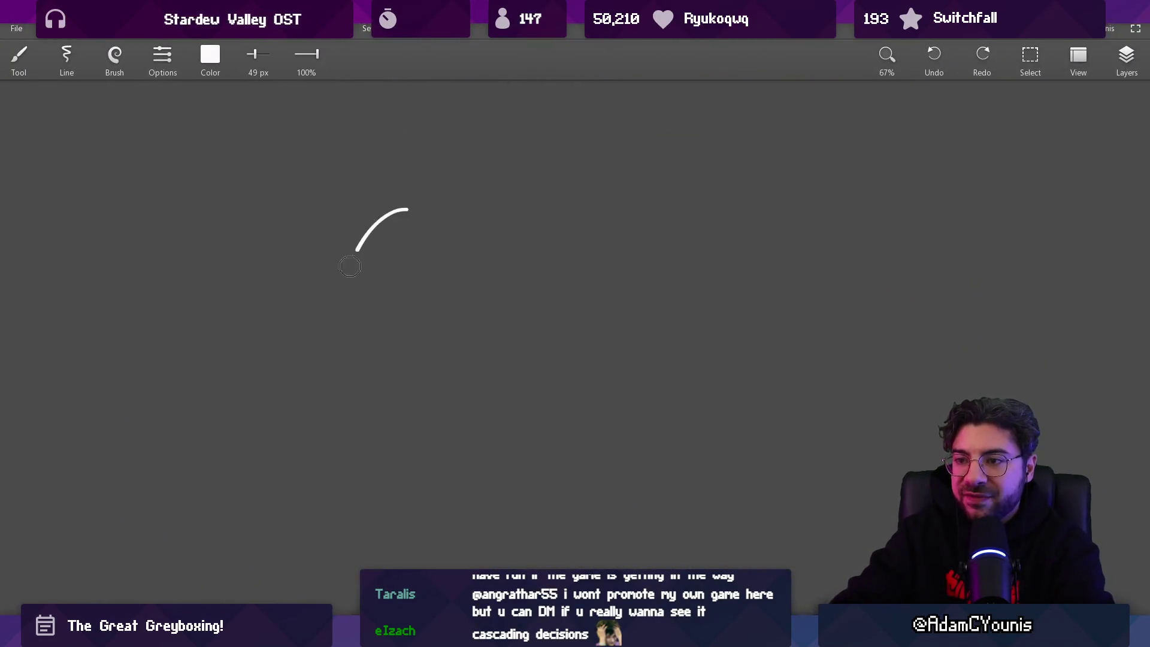
{"action": "left_click_drag", "start_coordinate": [349, 266], "coordinate": [495, 293]}
{"action": "mouse_move", "coordinate": [554, 237]}
{"action": "left_mouse_down"}
{"action": "mouse_move", "coordinate": [530, 222]}
{"action": "mouse_move", "coordinate": [470, 287]}
{"action": "mouse_move", "coordinate": [530, 241]}
{"action": "left_mouse_up"}
{"action": "scroll", "coordinate": [584, 262], "scroll_direction": "right", "scroll_amount": 2}
{"action": "key", "text": "l"}
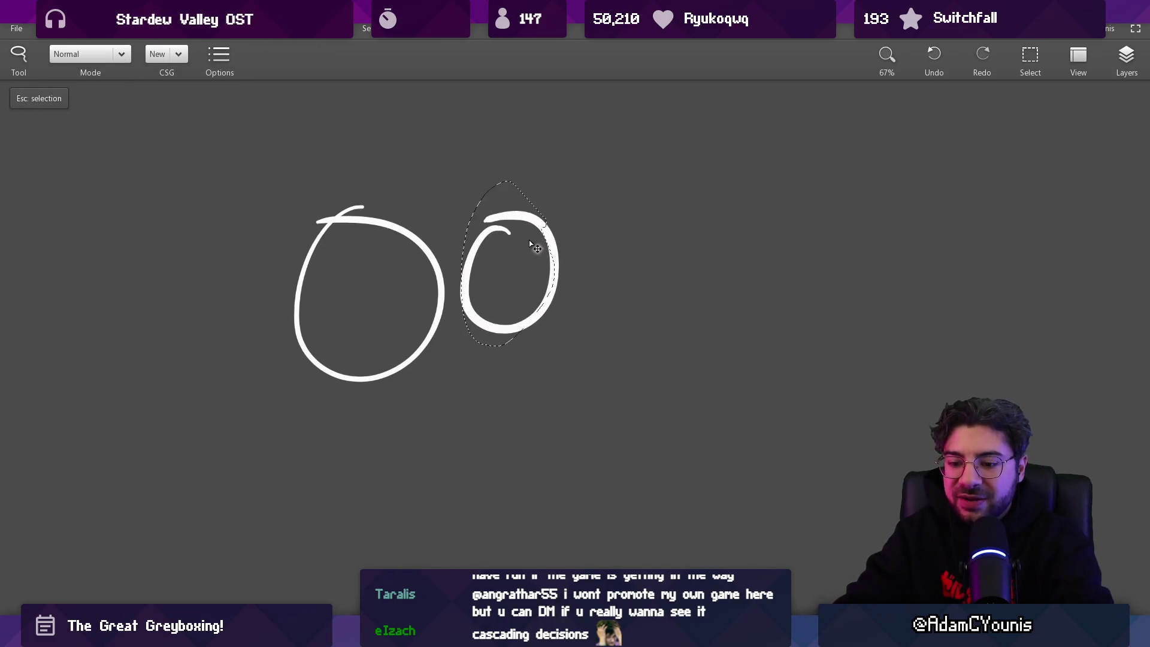
{"action": "key", "text": "e"}
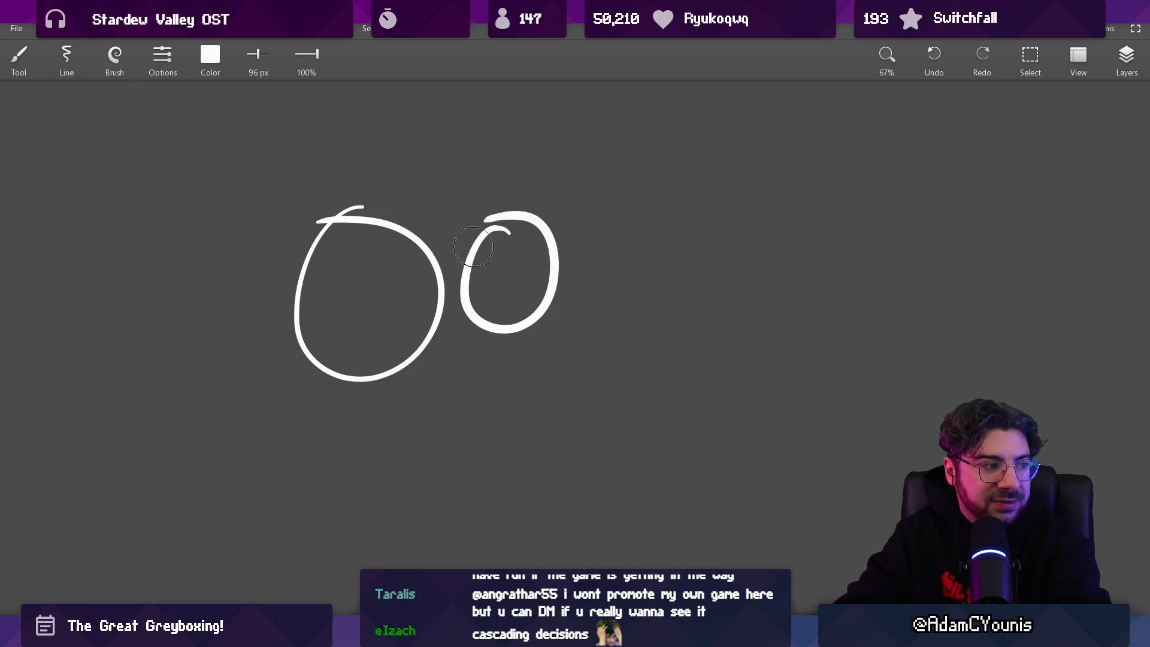
{"action": "key", "text": "b"}
{"action": "mouse_move", "coordinate": [277, 200]}
{"action": "left_mouse_down"}
{"action": "mouse_move", "coordinate": [423, 405]}
{"action": "mouse_move", "coordinate": [358, 186]}
{"action": "left_mouse_up"}
{"action": "key", "text": "e"}
{"action": "left_click_drag", "start_coordinate": [482, 247], "coordinate": [477, 326]}
{"action": "mouse_move", "coordinate": [512, 246]}
{"action": "left_mouse_down"}
{"action": "mouse_move", "coordinate": [526, 287]}
{"action": "mouse_move", "coordinate": [341, 243]}
{"action": "mouse_move", "coordinate": [385, 244]}
{"action": "mouse_move", "coordinate": [374, 252]}
{"action": "left_mouse_up"}
{"action": "key", "text": "b"}
{"action": "mouse_move", "coordinate": [358, 205]}
{"action": "left_mouse_down"}
{"action": "mouse_move", "coordinate": [467, 359]}
{"action": "mouse_move", "coordinate": [389, 204]}
{"action": "left_mouse_up"}
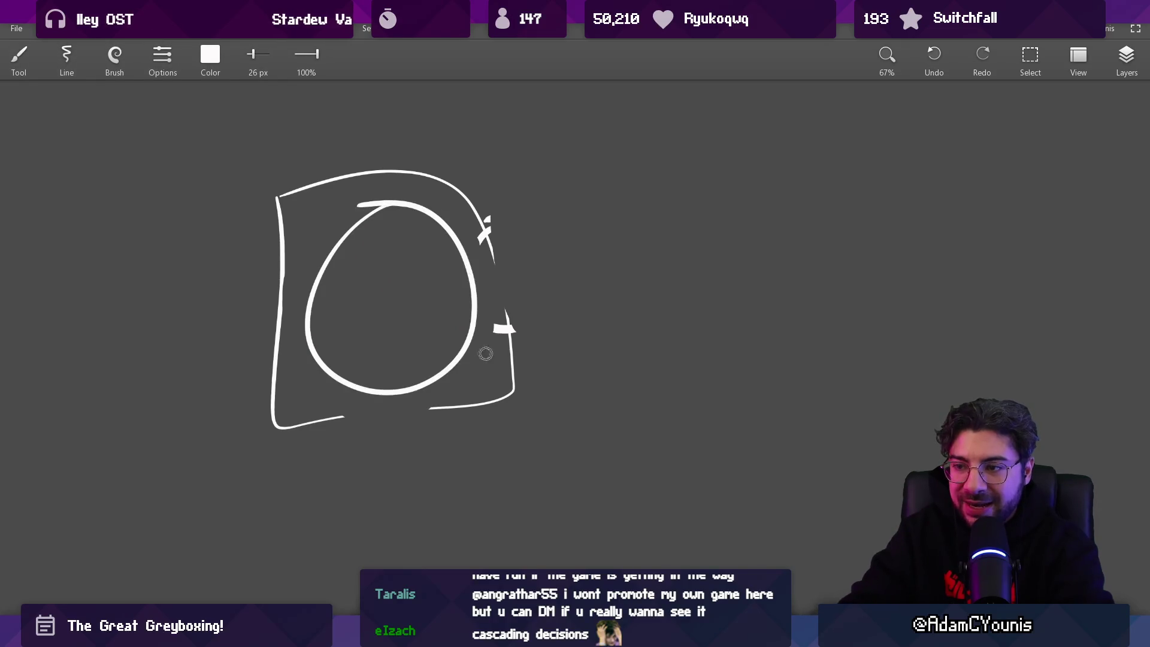
{"action": "key", "text": "e"}
{"action": "key", "text": "b"}
{"action": "mouse_move", "coordinate": [567, 325]}
{"action": "left_mouse_down"}
{"action": "mouse_move", "coordinate": [576, 319]}
{"action": "mouse_move", "coordinate": [541, 223]}
{"action": "left_mouse_up"}
{"action": "key", "text": "e"}
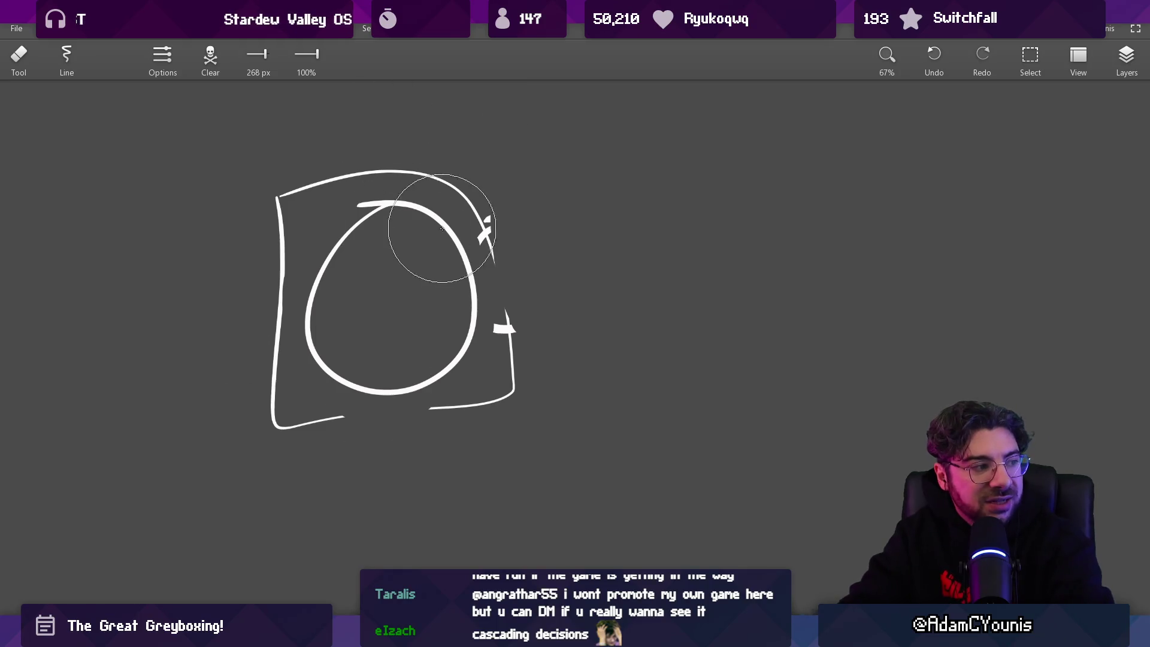
{"action": "key", "text": "ctrl+z"}
{"action": "key", "text": "ctrl+z"}
{"action": "key", "text": "ctrl+z"}
{"action": "key", "text": "b"}
{"action": "mouse_move", "coordinate": [484, 301]}
{"action": "left_mouse_down"}
{"action": "mouse_move", "coordinate": [494, 308]}
{"action": "mouse_move", "coordinate": [473, 284]}
{"action": "mouse_move", "coordinate": [423, 389]}
{"action": "mouse_move", "coordinate": [530, 338]}
{"action": "left_mouse_up"}
{"action": "key", "text": "ctrl+z"}
{"action": "scroll", "coordinate": [541, 279], "scroll_direction": "down", "scroll_amount": 1}
{"action": "scroll", "coordinate": [541, 279], "scroll_direction": "down", "scroll_amount": 1}
{"action": "key", "text": "e"}
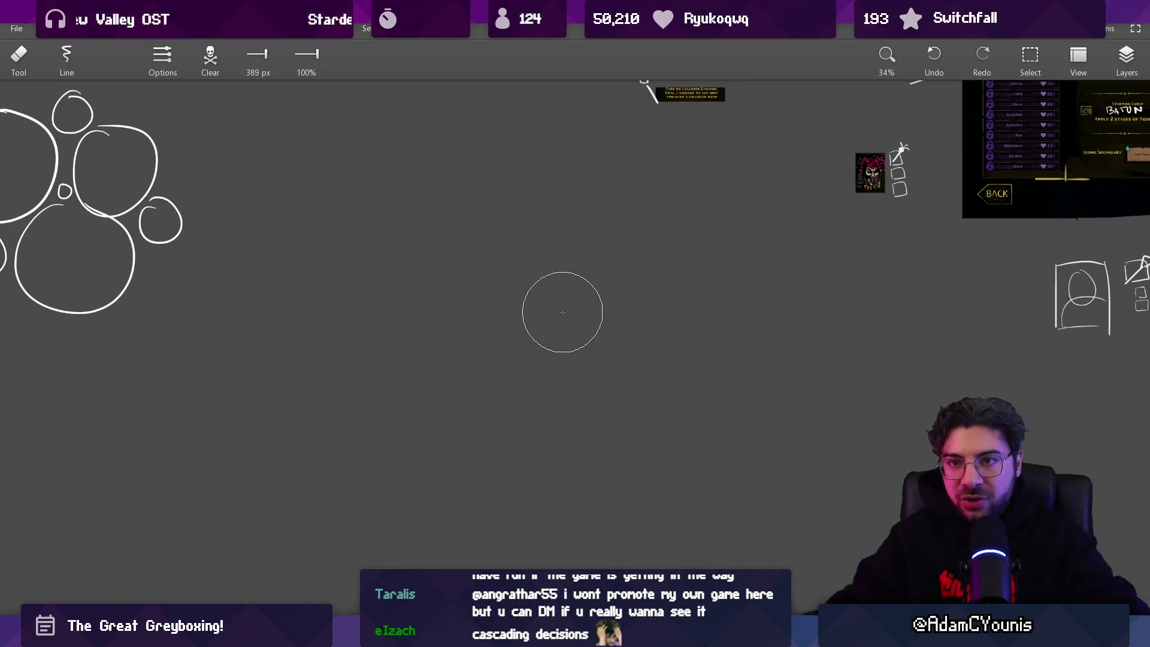
{"action": "scroll", "coordinate": [374, 581], "scroll_direction": "up", "scroll_amount": 3}
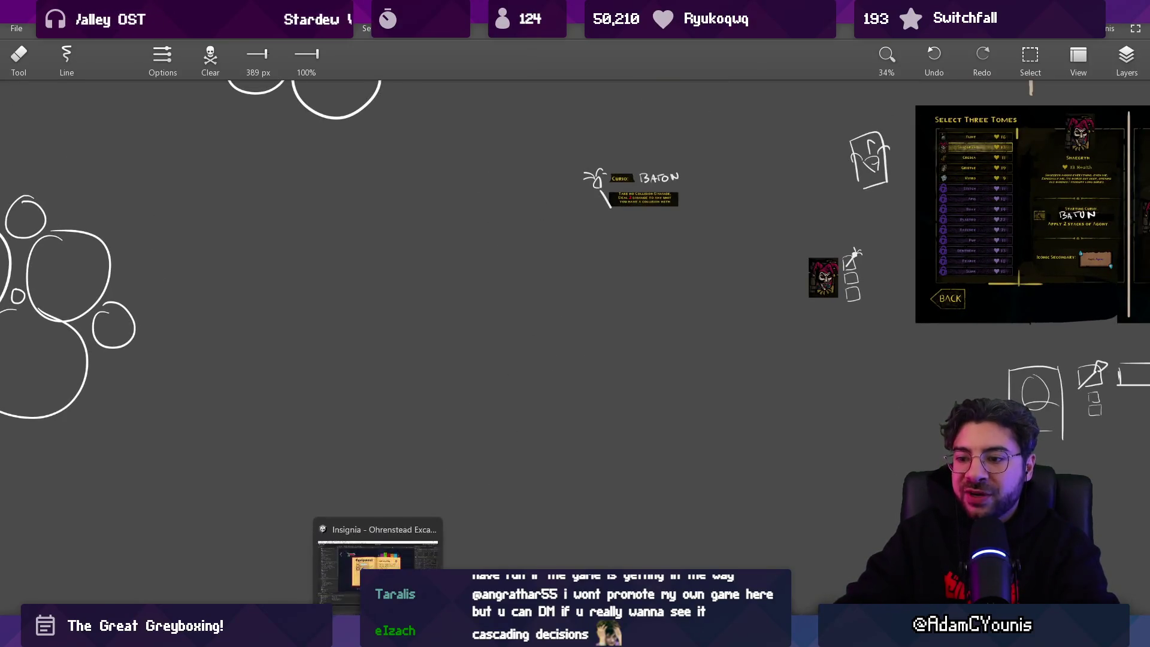
In Unity, open the empty slot's item list, browse to Iron Pauldron, and cancel without equipping
{"action": "left_click", "coordinate": [386, 542]}
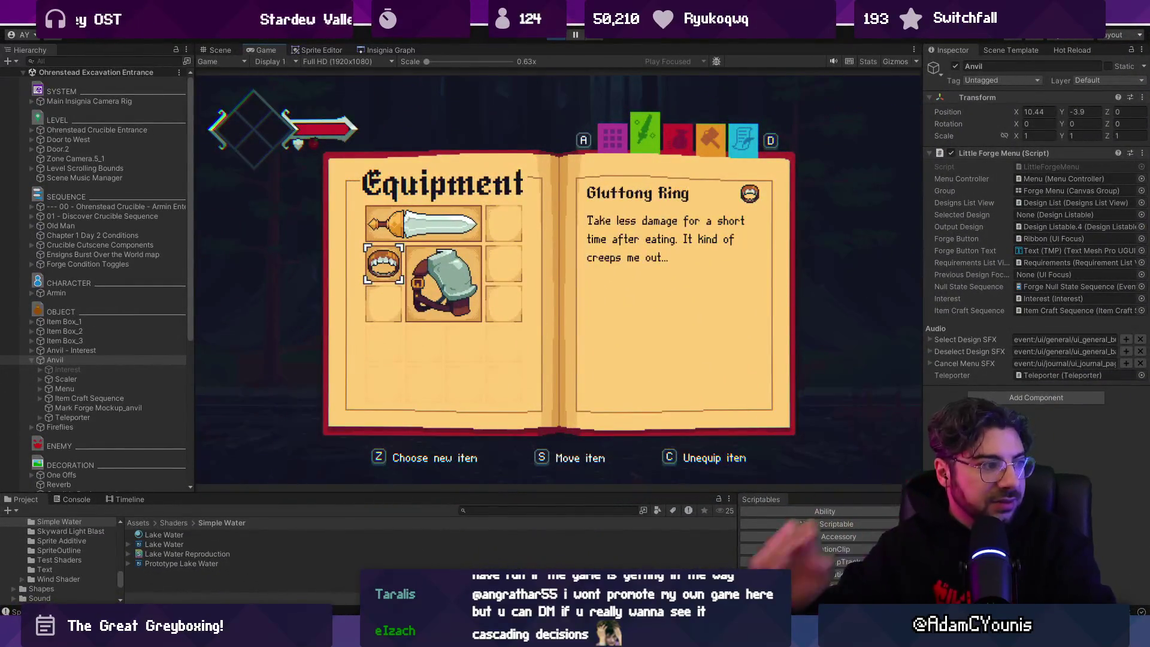
{"action": "key", "text": "Down"}
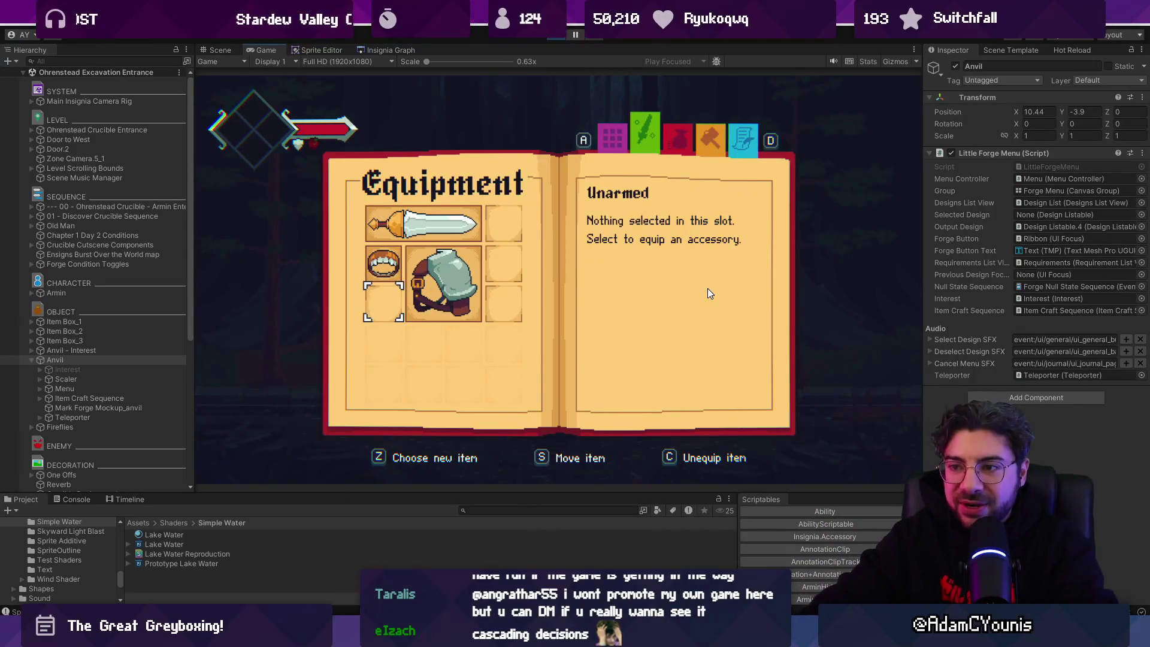
{"action": "key", "text": "Right"}
{"action": "key", "text": "Right"}
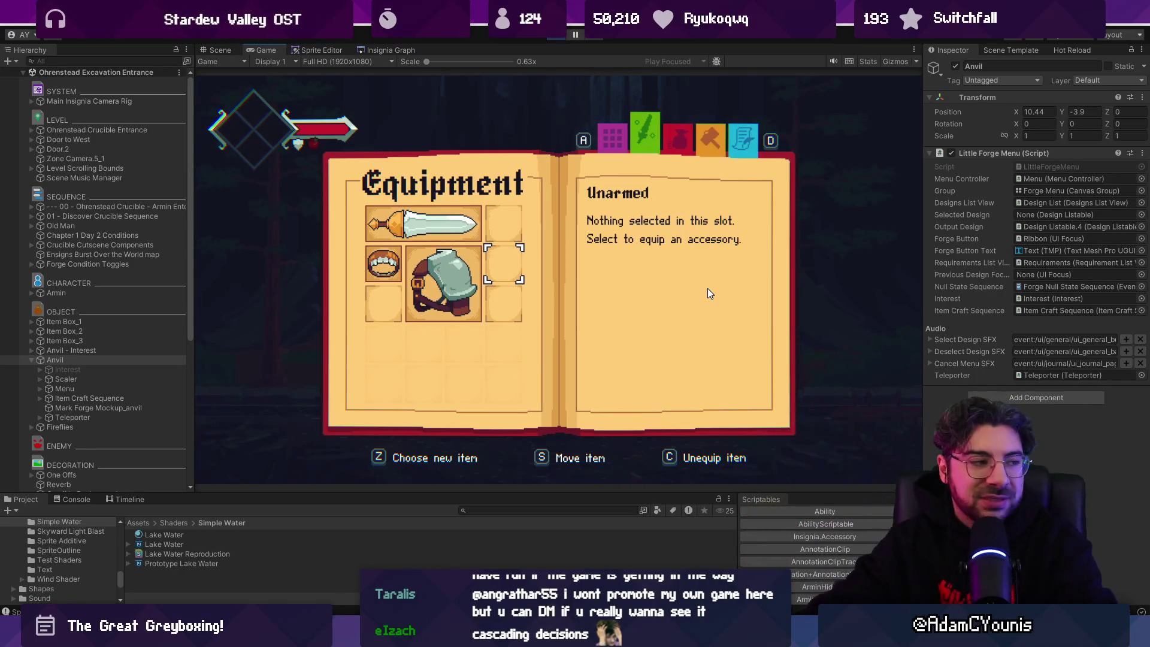
{"action": "key", "text": "z"}
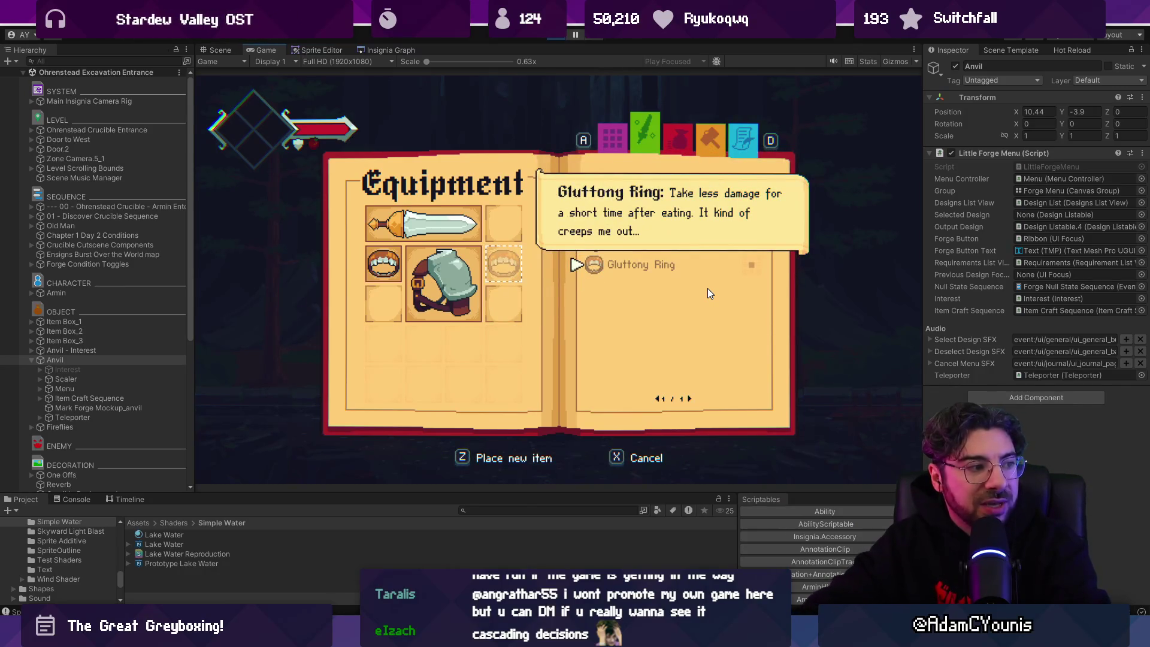
{"action": "key", "text": "Up"}
{"action": "key", "text": "Up"}
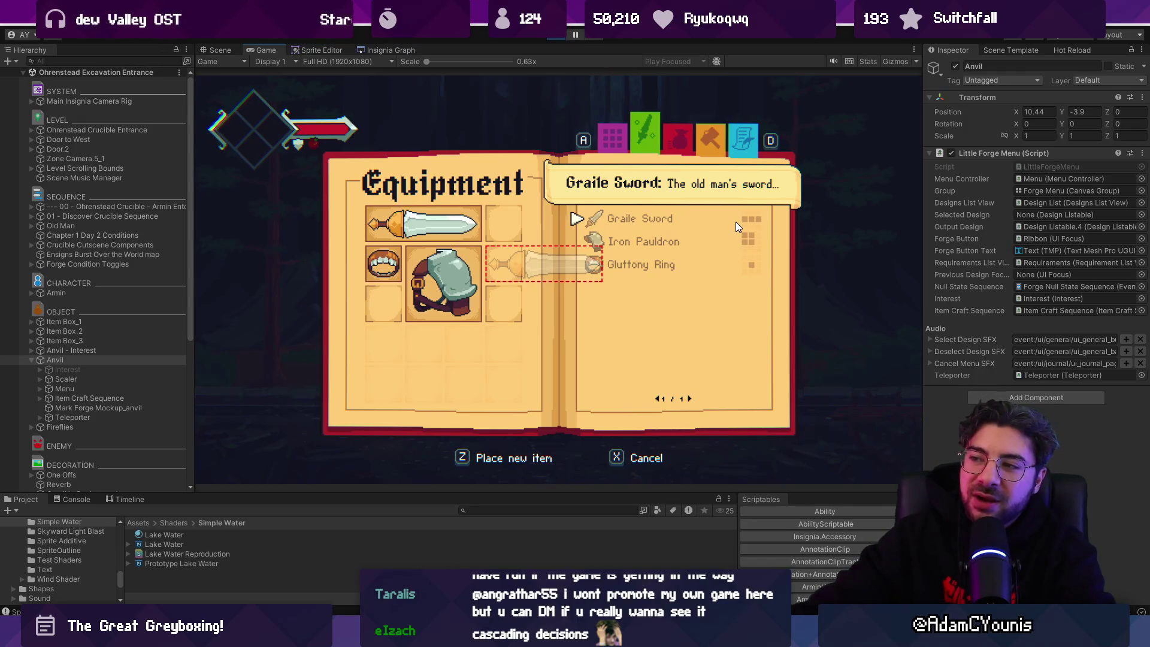
{"action": "key", "text": "x"}
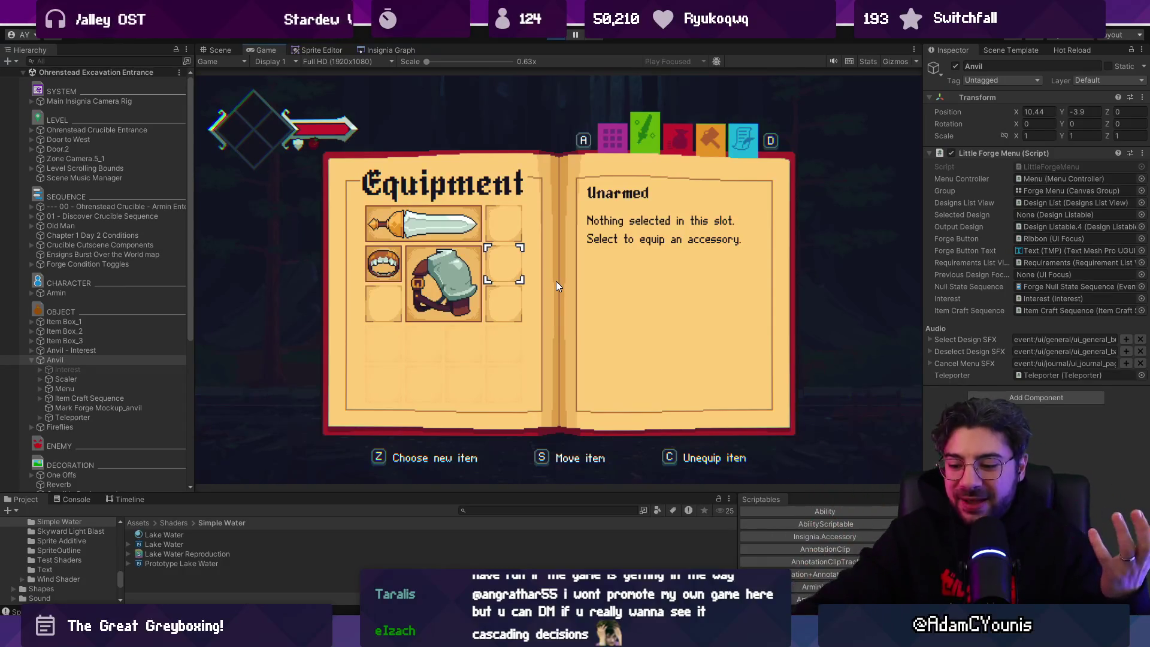
Maximize the Game view, move the selection to the top-right slot, and return to Figma
{"action": "key", "text": "shift+space"}
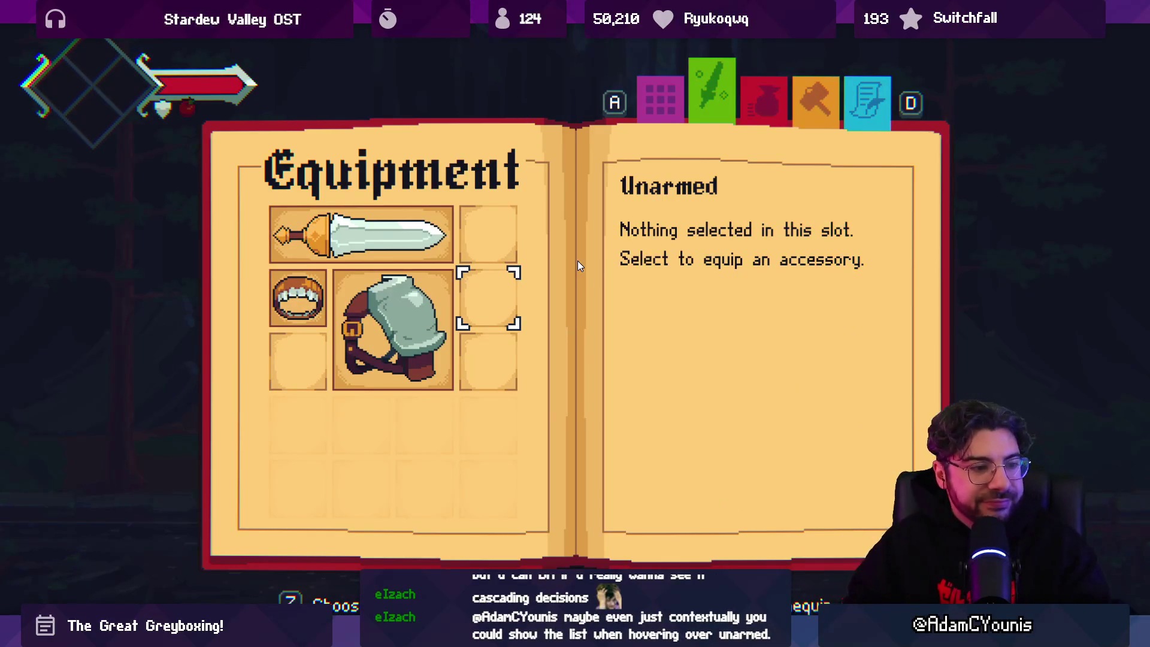
{"action": "key", "text": "Left"}
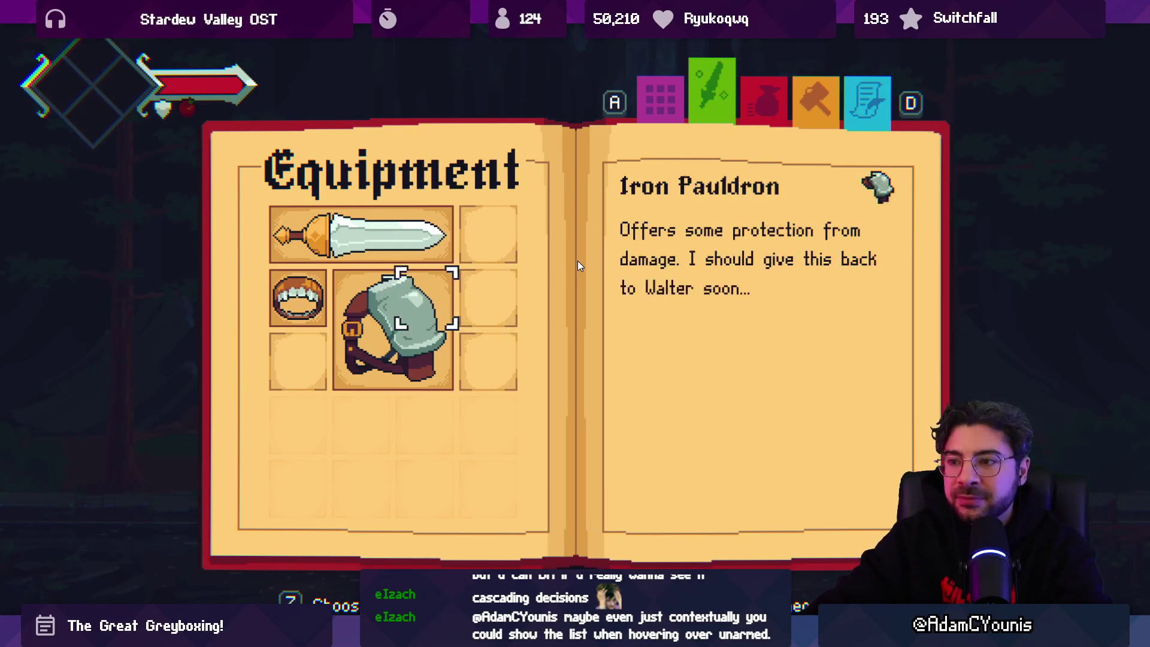
{"action": "key", "text": "Right"}
{"action": "key", "text": "Up"}
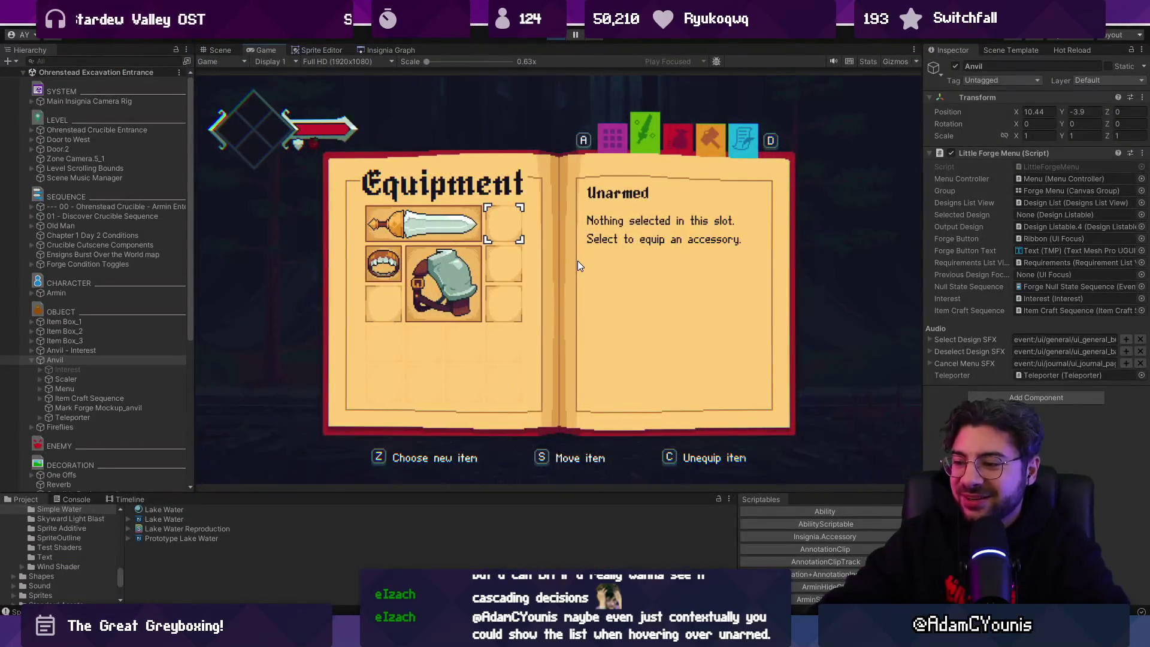
{"action": "key", "text": "alt+Tab"}
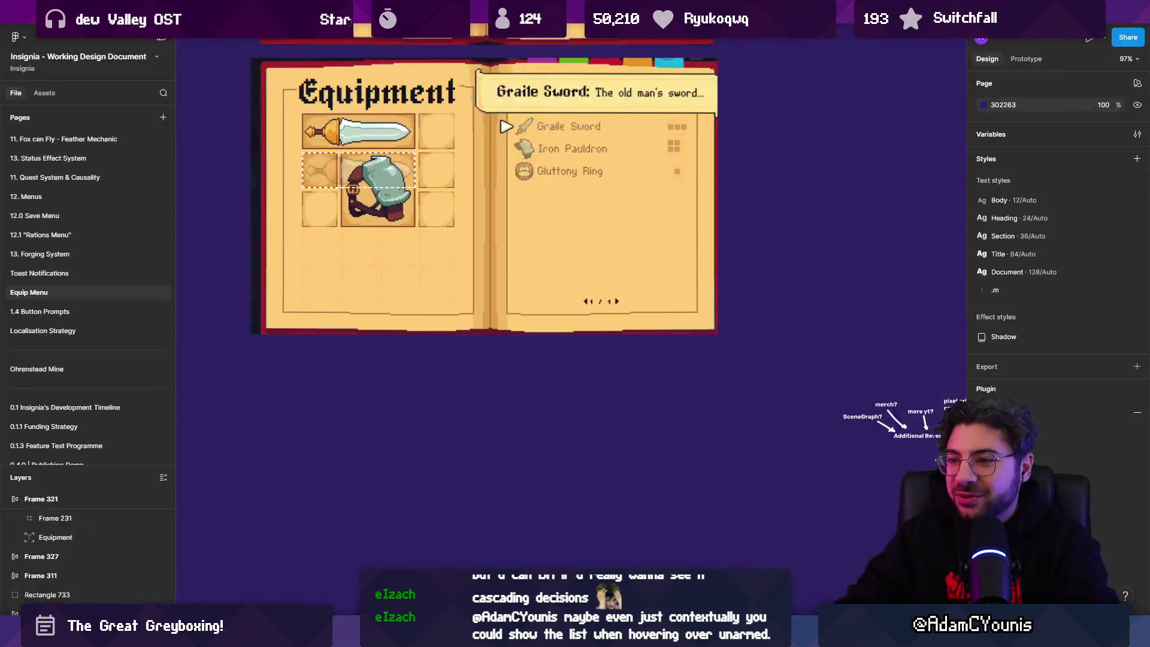
Duplicate Frame 325 into a new Equipment frame
{"action": "scroll", "coordinate": [694, 376], "scroll_direction": "down", "scroll_amount": 5}
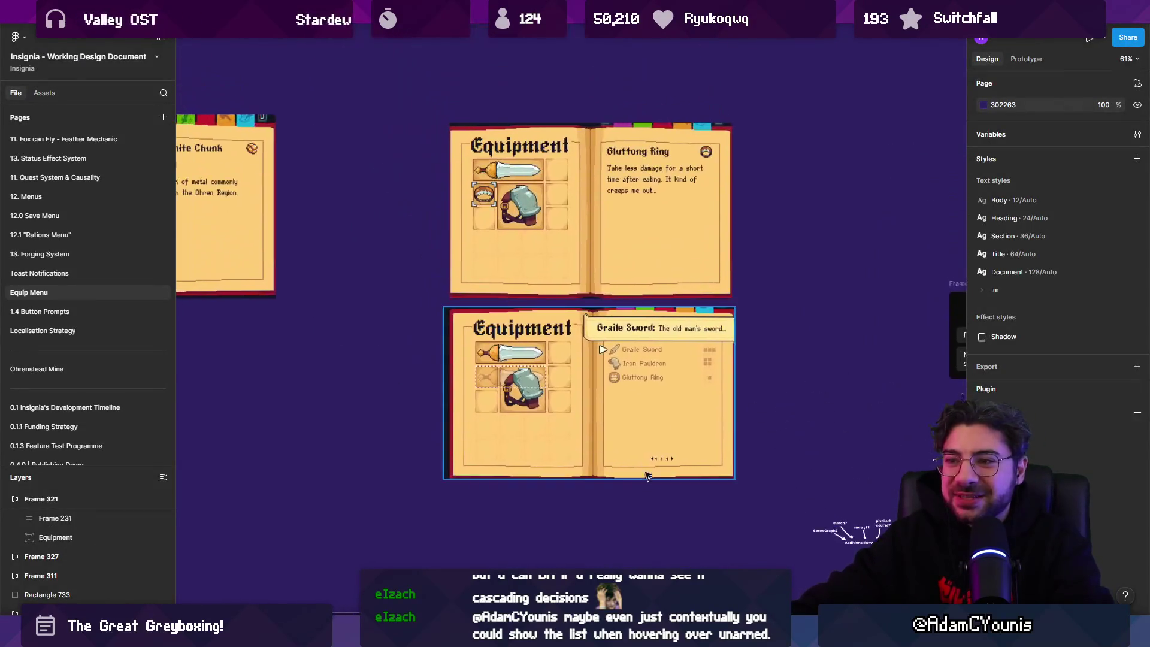
{"action": "scroll", "coordinate": [693, 376], "scroll_direction": "down", "scroll_amount": 5}
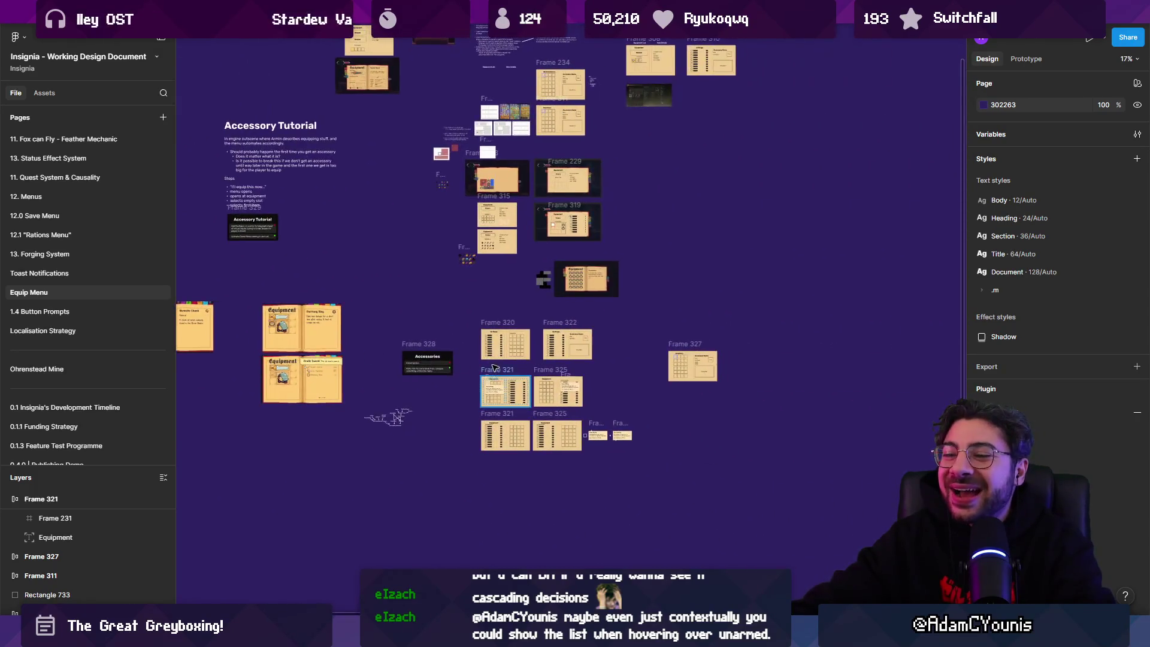
{"action": "scroll", "coordinate": [519, 397], "scroll_direction": "up", "scroll_amount": 3}
{"action": "scroll", "coordinate": [519, 397], "scroll_direction": "up", "scroll_amount": 5}
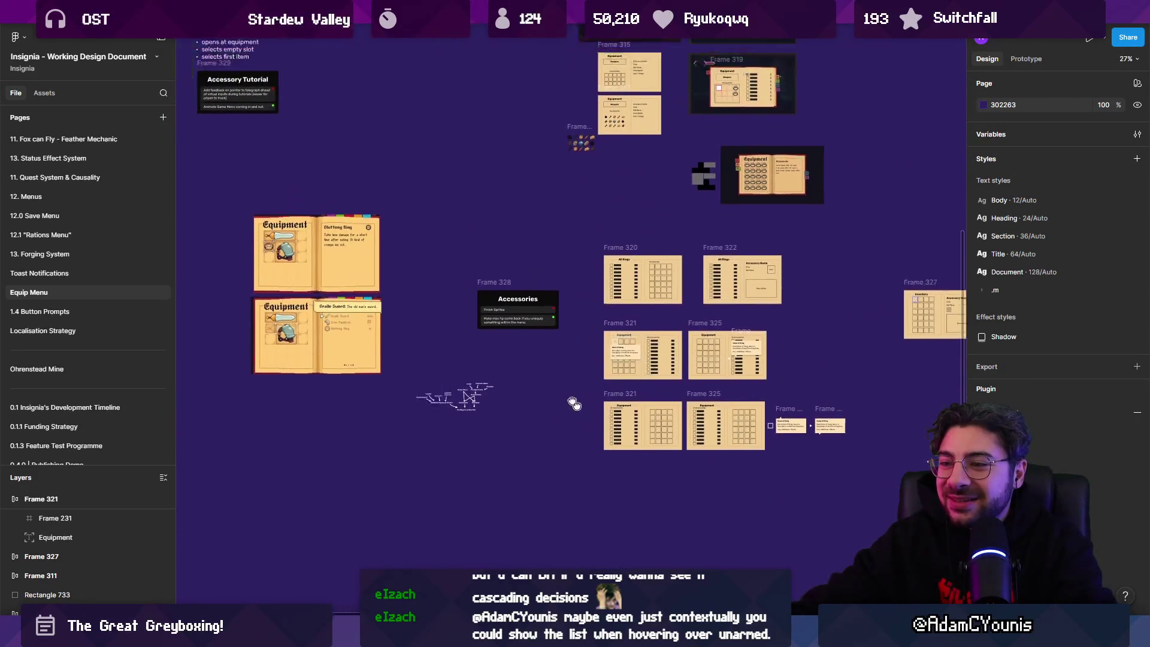
{"action": "scroll", "coordinate": [671, 412], "scroll_direction": "down", "scroll_amount": 5}
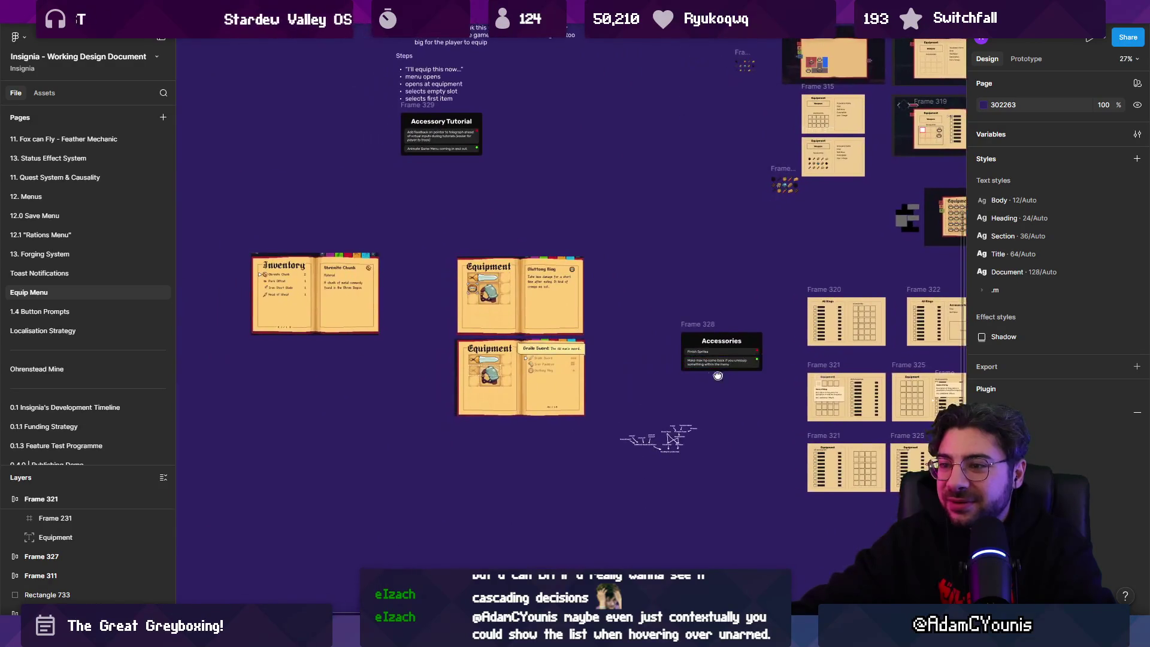
{"action": "scroll", "coordinate": [607, 343], "scroll_direction": "right", "scroll_amount": 5}
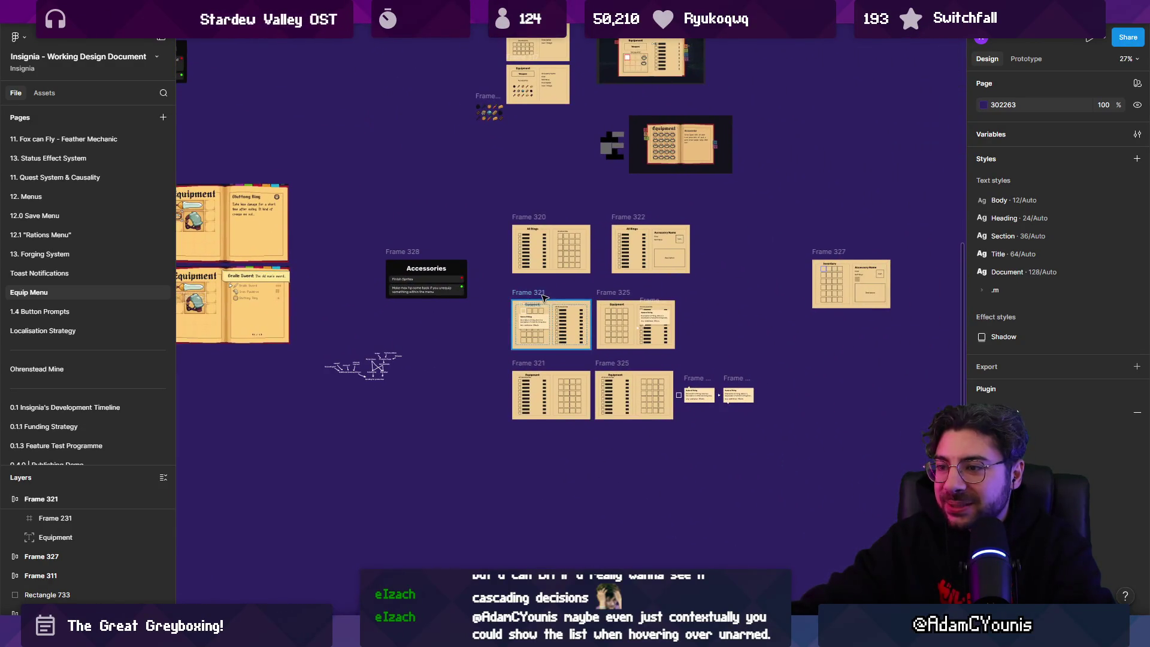
{"action": "scroll", "coordinate": [543, 297], "scroll_direction": "up", "scroll_amount": 2}
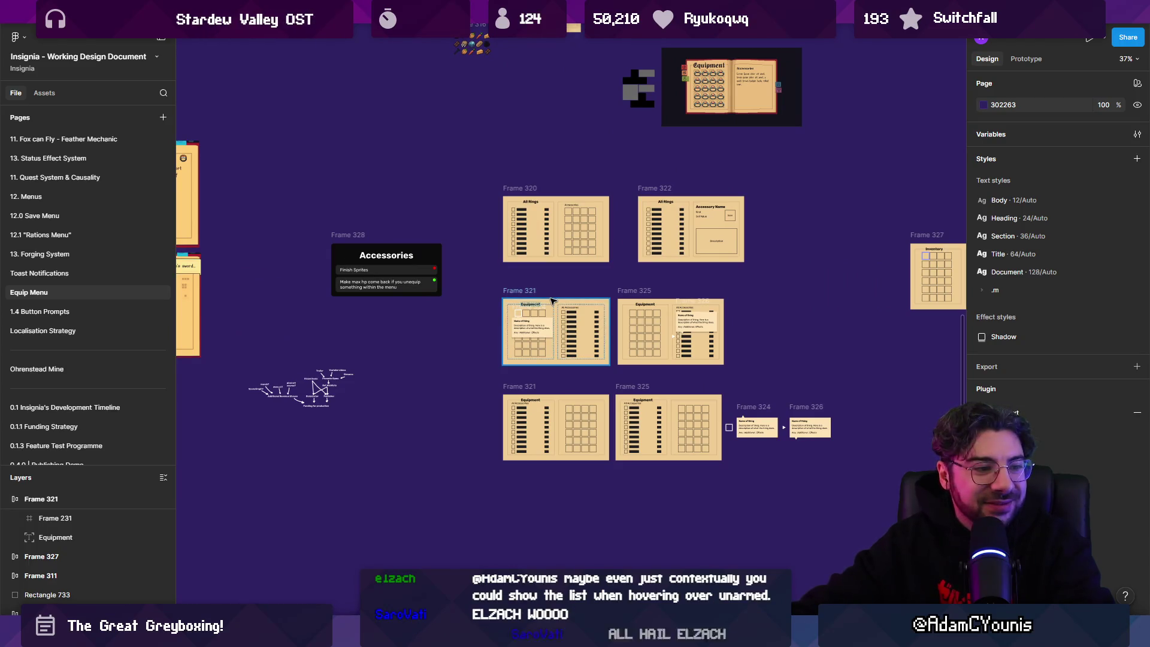
{"action": "scroll", "coordinate": [636, 293], "scroll_direction": "up", "scroll_amount": 2}
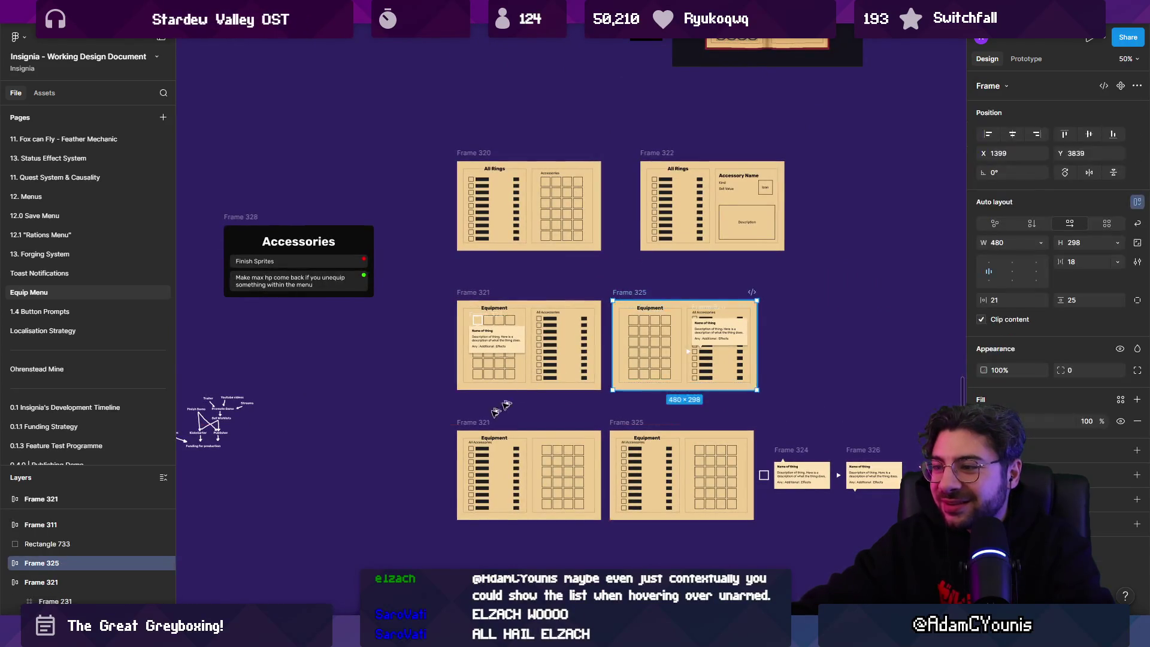
{"action": "mouse_move", "coordinate": [636, 291]}
{"action": "left_mouse_down"}
{"action": "mouse_move", "coordinate": [280, 518]}
{"action": "mouse_move", "coordinate": [281, 489]}
{"action": "left_mouse_up"}
Delete the lower row of wireframes and move Frame 330 up beneath Frame 321
{"action": "scroll", "coordinate": [352, 432], "scroll_direction": "left", "scroll_amount": 2}
{"action": "scroll", "coordinate": [352, 432], "scroll_direction": "left", "scroll_amount": 2}
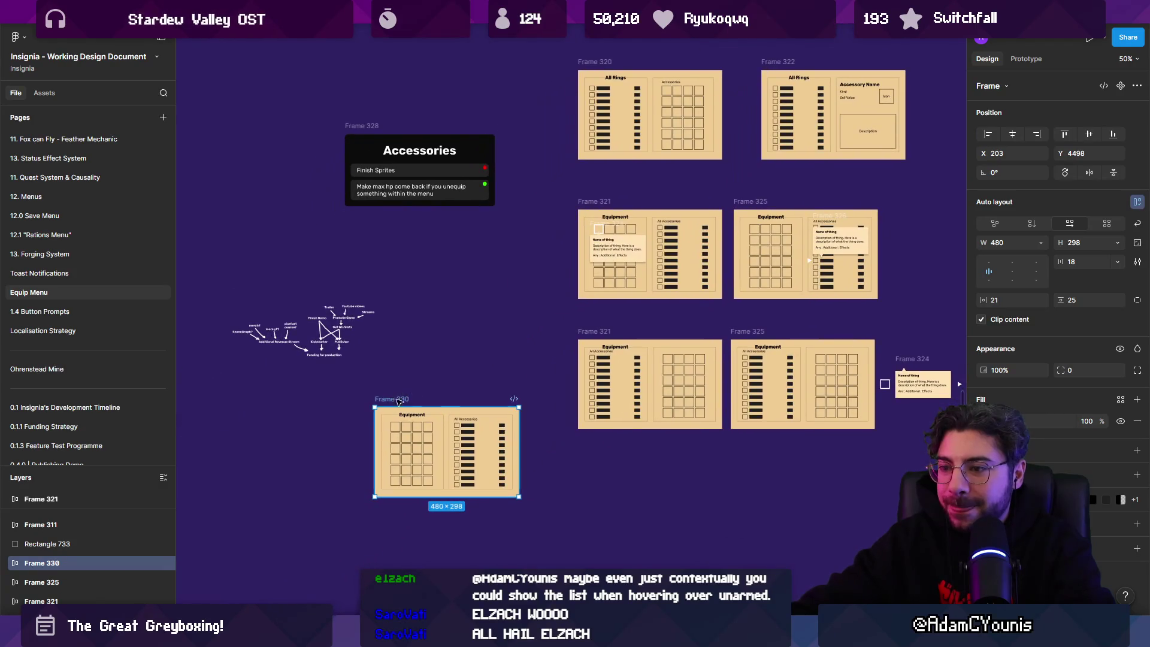
{"action": "scroll", "coordinate": [475, 389], "scroll_direction": "down", "scroll_amount": 2}
{"action": "key", "text": "Escape"}
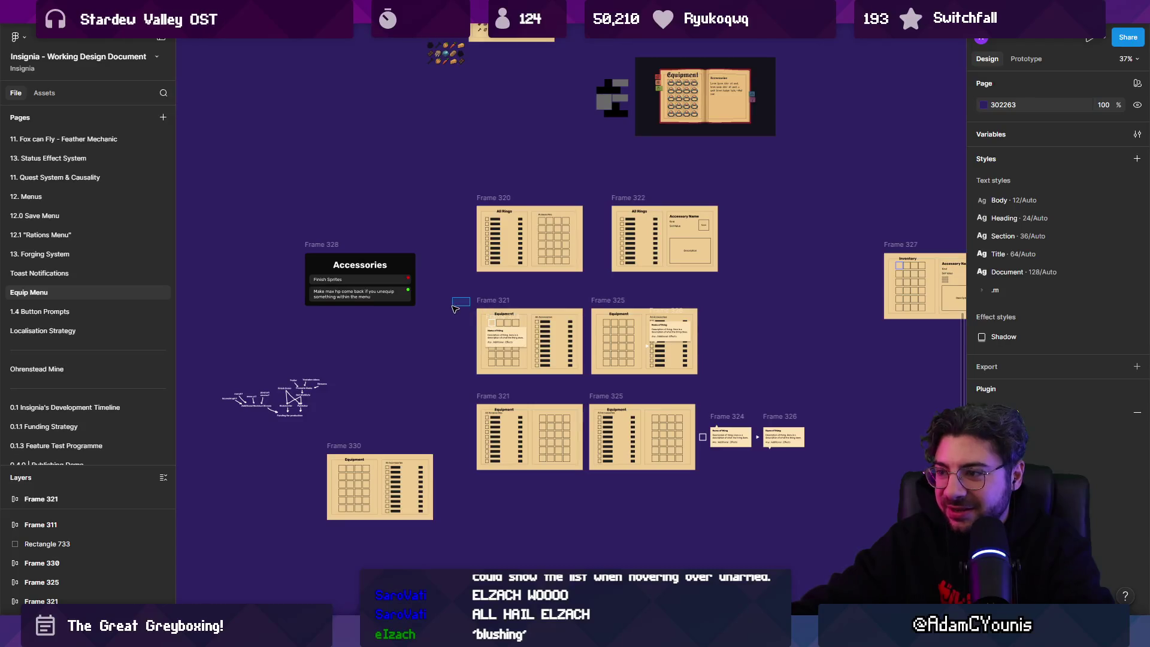
{"action": "mouse_move", "coordinate": [464, 390]}
{"action": "left_mouse_down"}
{"action": "mouse_move", "coordinate": [741, 481]}
{"action": "mouse_move", "coordinate": [824, 479]}
{"action": "left_mouse_up"}
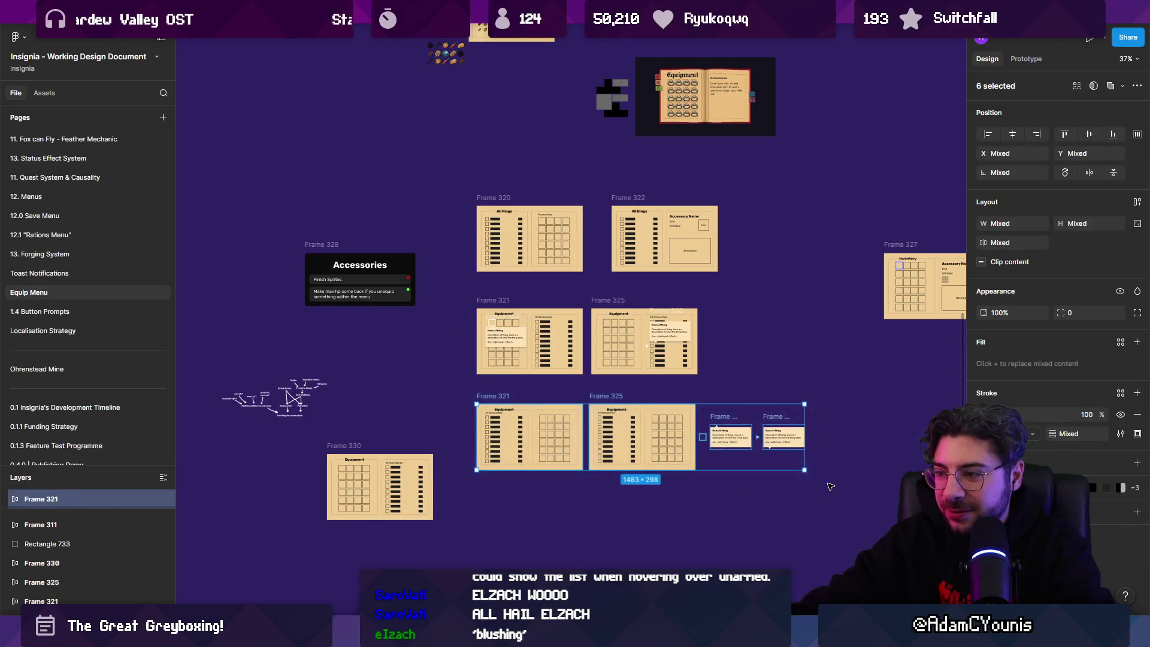
{"action": "key", "text": "Delete"}
{"action": "left_click_drag", "start_coordinate": [363, 452], "coordinate": [518, 404]}
Draw light grey placeholder rectangles left of Frame 330, including 35×65 bars and a 73×68 block
{"action": "scroll", "coordinate": [518, 403], "scroll_direction": "up", "scroll_amount": 5}
{"action": "scroll", "coordinate": [523, 440], "scroll_direction": "up", "scroll_amount": 3}
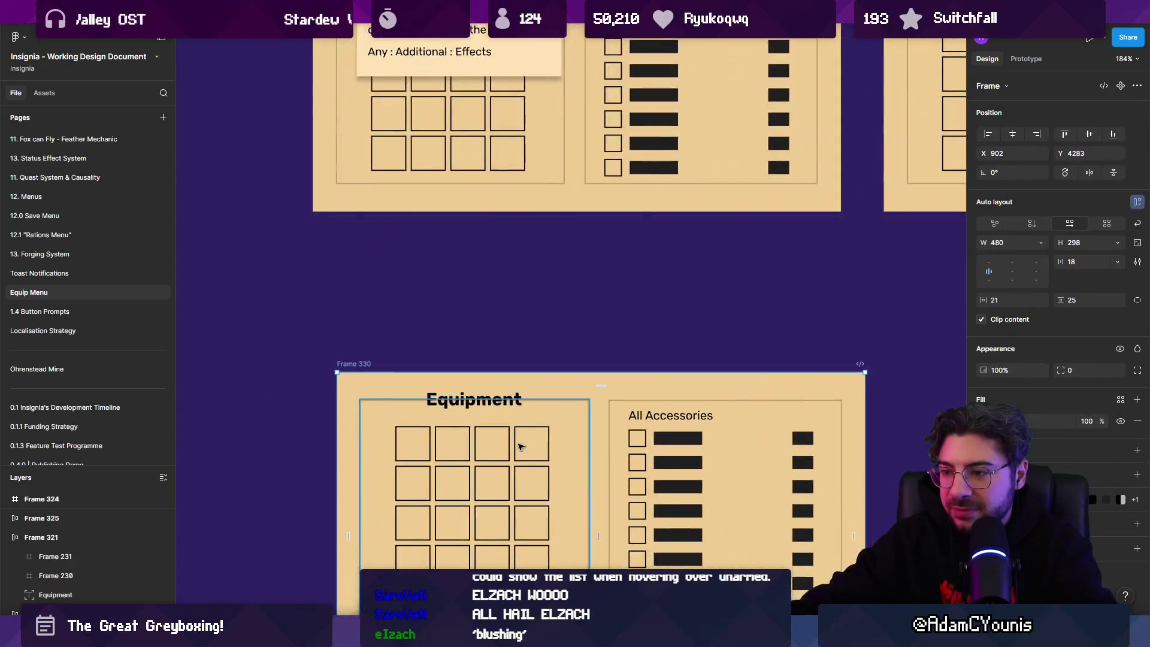
{"action": "scroll", "coordinate": [533, 443], "scroll_direction": "down", "scroll_amount": 6}
{"action": "scroll", "coordinate": [574, 360], "scroll_direction": "down", "scroll_amount": 1}
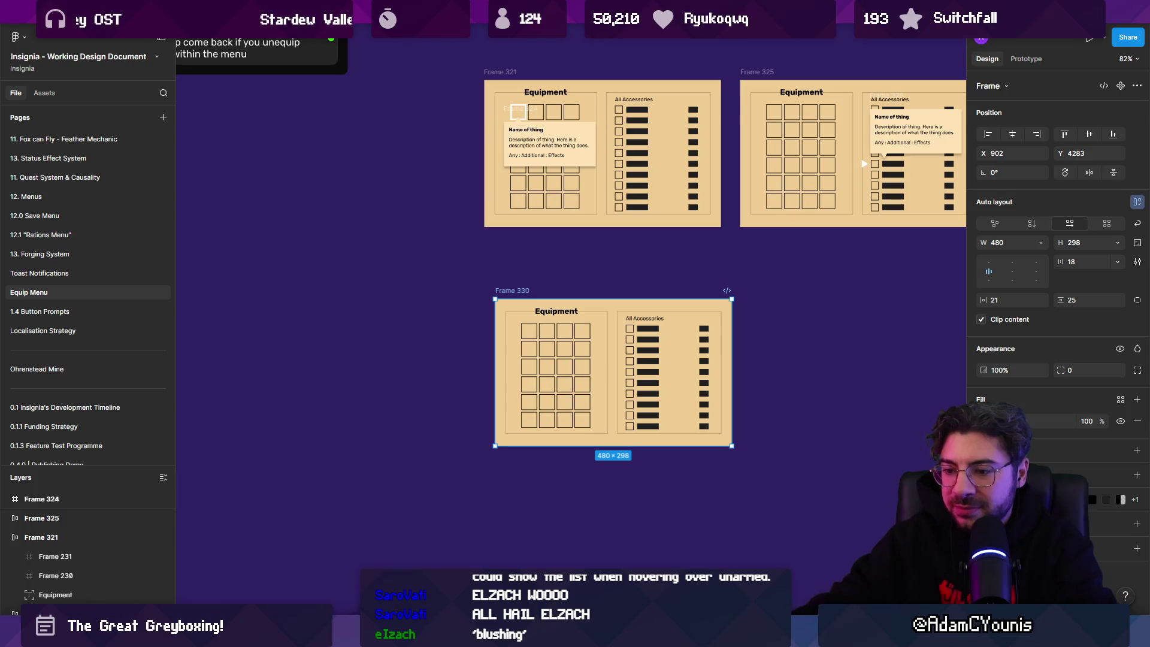
{"action": "scroll", "coordinate": [543, 350], "scroll_direction": "up", "scroll_amount": 2}
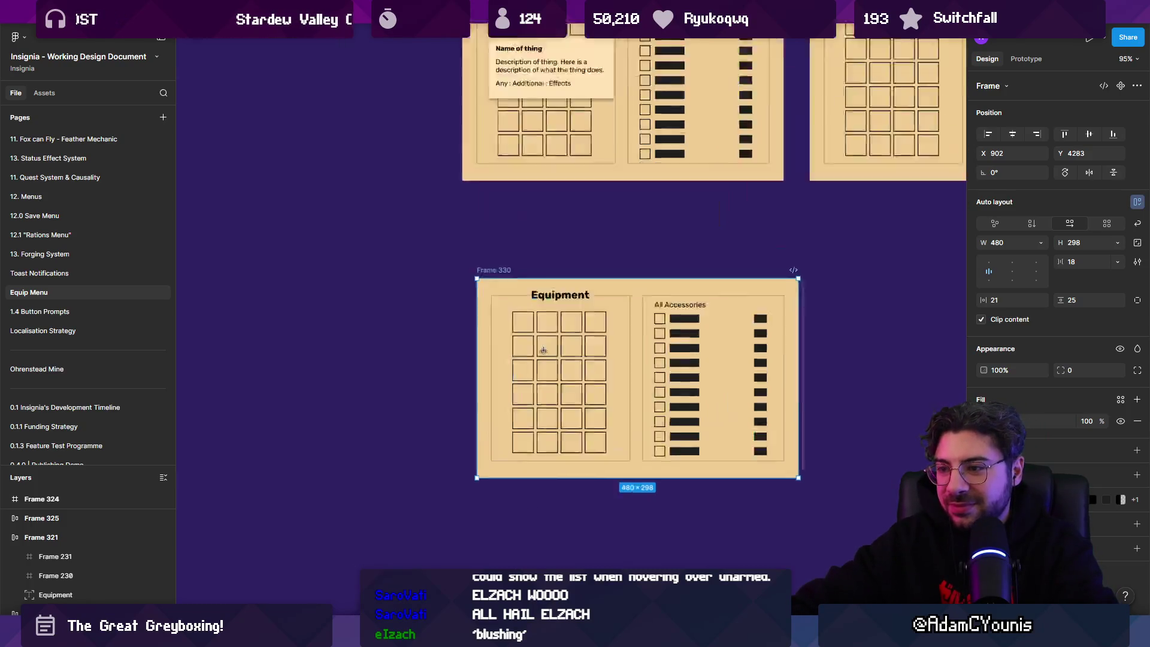
{"action": "scroll", "coordinate": [543, 351], "scroll_direction": "up", "scroll_amount": 3}
{"action": "left_click", "coordinate": [506, 323]}
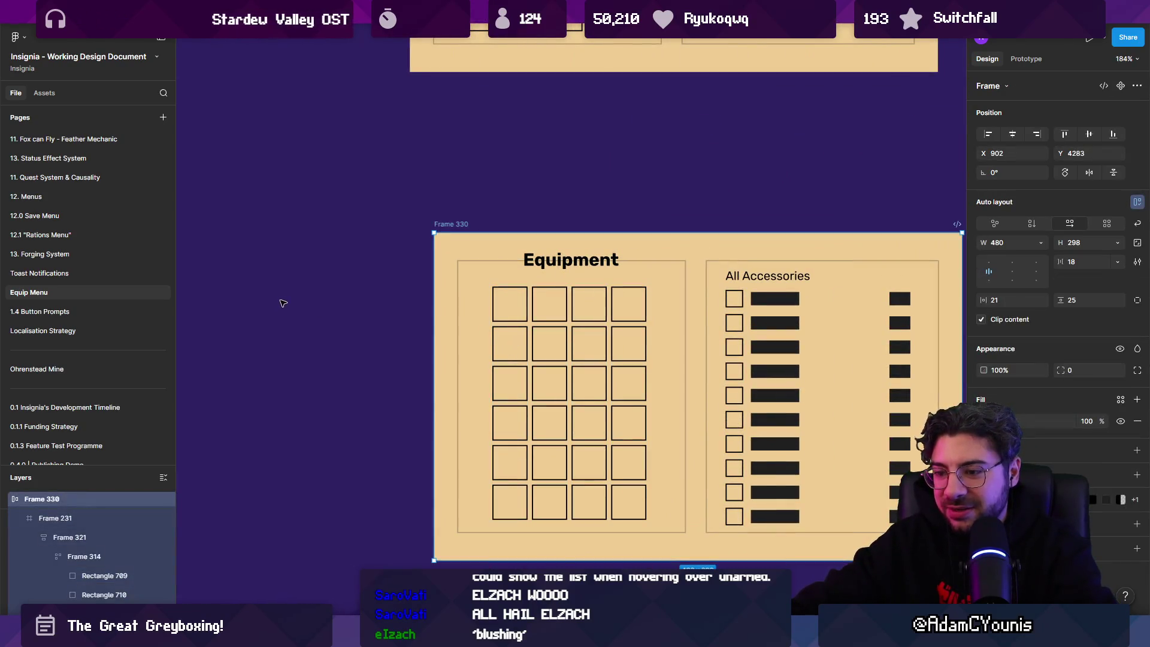
{"action": "mouse_move", "coordinate": [271, 297]}
{"action": "left_mouse_down"}
{"action": "mouse_move", "coordinate": [310, 367]}
{"action": "mouse_move", "coordinate": [337, 350]}
{"action": "mouse_move", "coordinate": [303, 410]}
{"action": "left_mouse_up"}
{"action": "mouse_move", "coordinate": [298, 451]}
{"action": "left_mouse_down"}
{"action": "mouse_move", "coordinate": [299, 408]}
{"action": "mouse_move", "coordinate": [400, 398]}
{"action": "mouse_move", "coordinate": [382, 452]}
{"action": "left_mouse_up"}
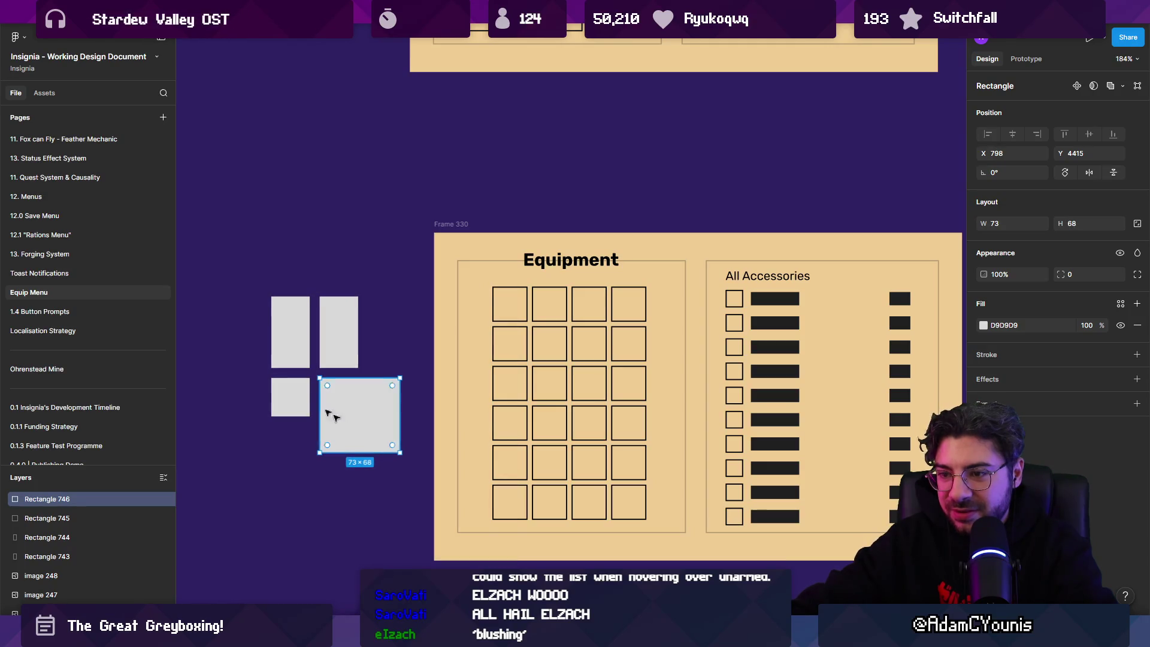
Wrap the four grey rectangles in a new frame and nudge it onto Frame 330's Equipment grid
{"action": "left_click", "coordinate": [291, 396]}
{"action": "left_click", "coordinate": [290, 335], "text": "shift"}
{"action": "left_click", "coordinate": [339, 353], "text": "shift"}
{"action": "left_click", "coordinate": [340, 398], "text": "shift"}
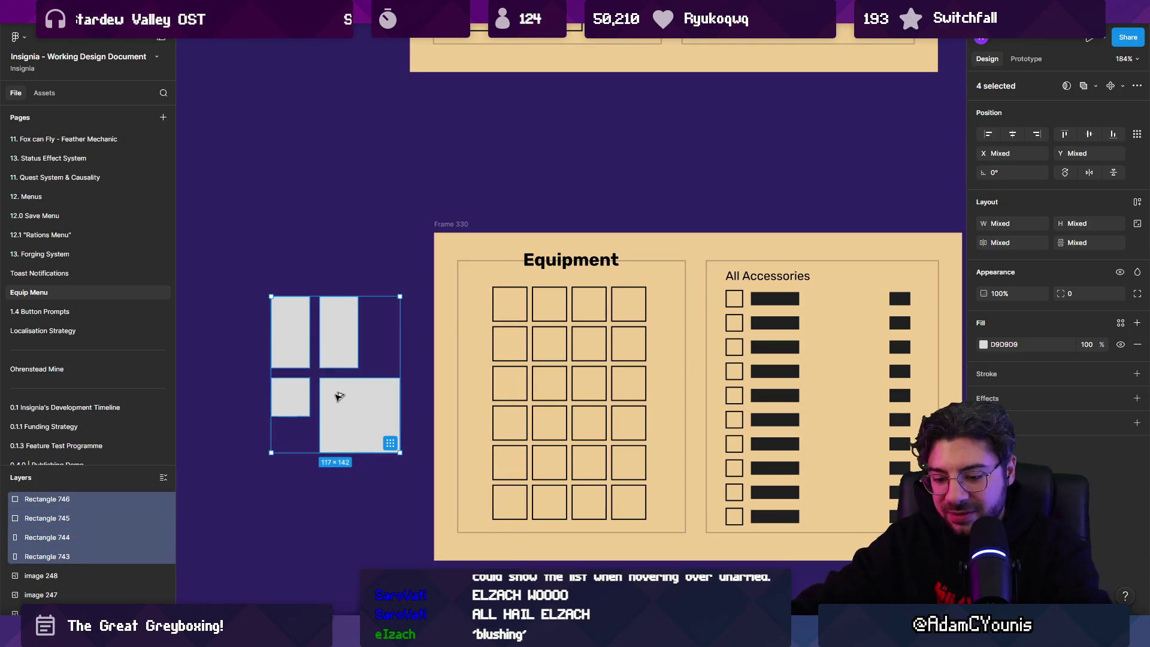
{"action": "key", "text": "ctrl+alt+g"}
{"action": "mouse_move", "coordinate": [339, 396]}
{"action": "left_mouse_down"}
{"action": "mouse_move", "coordinate": [570, 419]}
{"action": "mouse_move", "coordinate": [462, 419]}
{"action": "left_mouse_up"}
{"action": "key", "text": "Escape"}
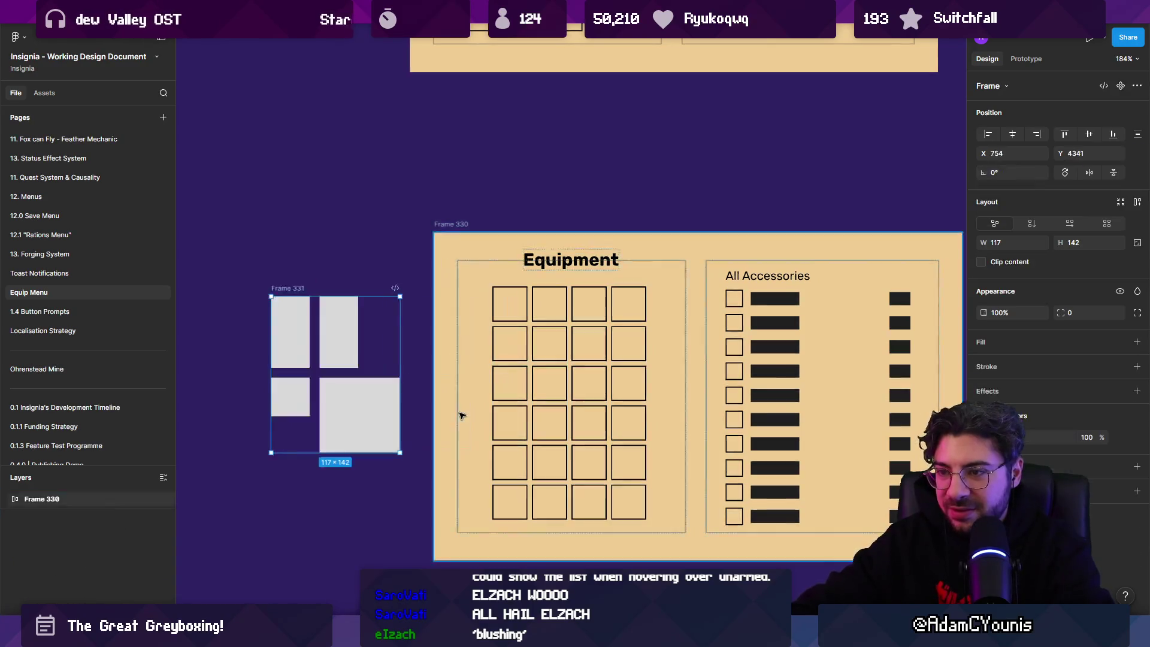
{"action": "key", "text": "shift+Right"}
{"action": "key", "text": "shift+Right"}
{"action": "key", "text": "shift+Right"}
{"action": "key", "text": "shift+Up"}
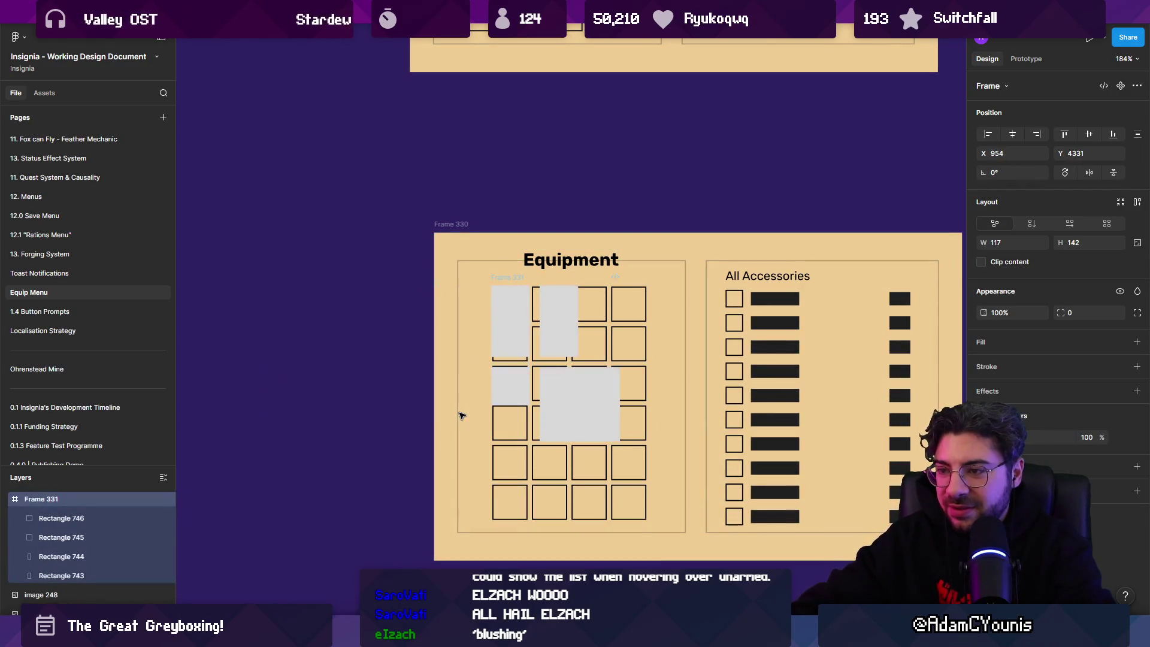
Align the large rectangle to the left column and fill all four rectangles dark grey 5E5E5E
{"action": "left_click", "coordinate": [548, 330]}
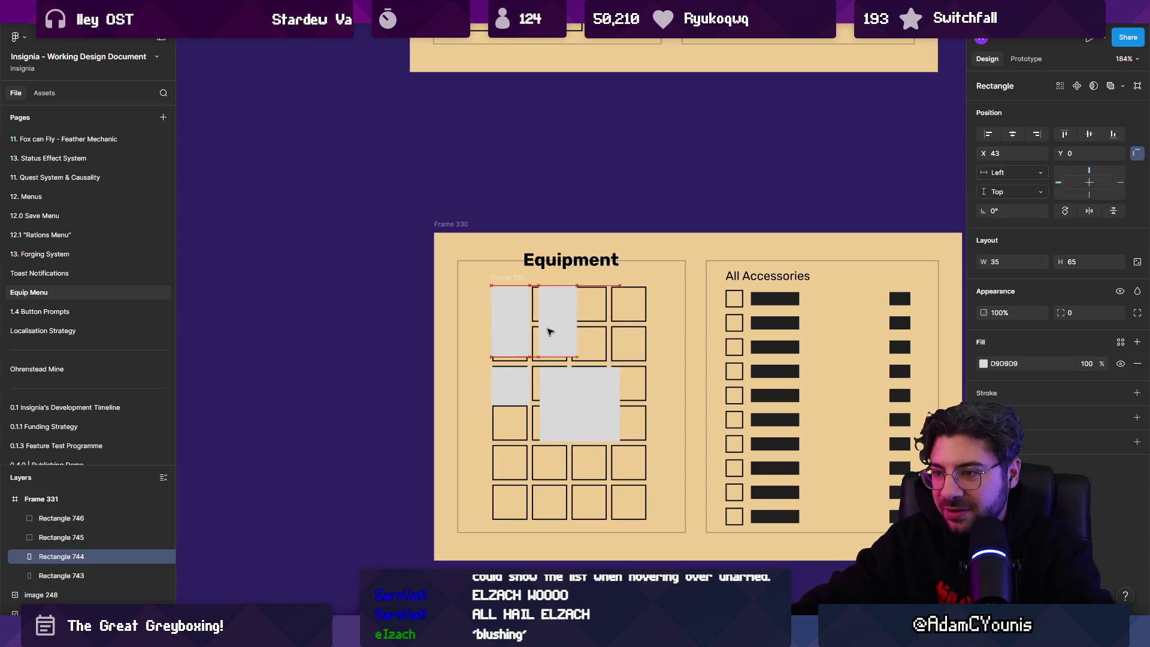
{"action": "left_click", "coordinate": [559, 399]}
{"action": "left_click_drag", "start_coordinate": [559, 399], "coordinate": [550, 399]}
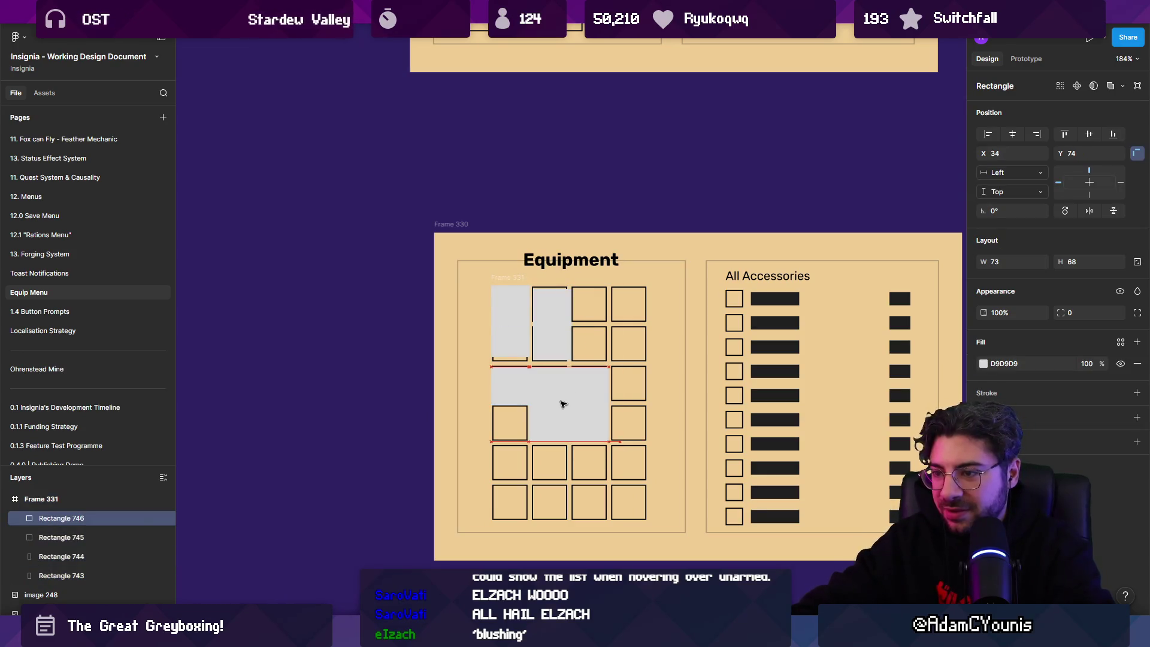
{"action": "left_click", "coordinate": [510, 386]}
{"action": "left_click", "coordinate": [548, 330], "text": "shift"}
{"action": "left_click", "coordinate": [560, 400], "text": "shift"}
{"action": "left_click", "coordinate": [511, 321], "text": "shift"}
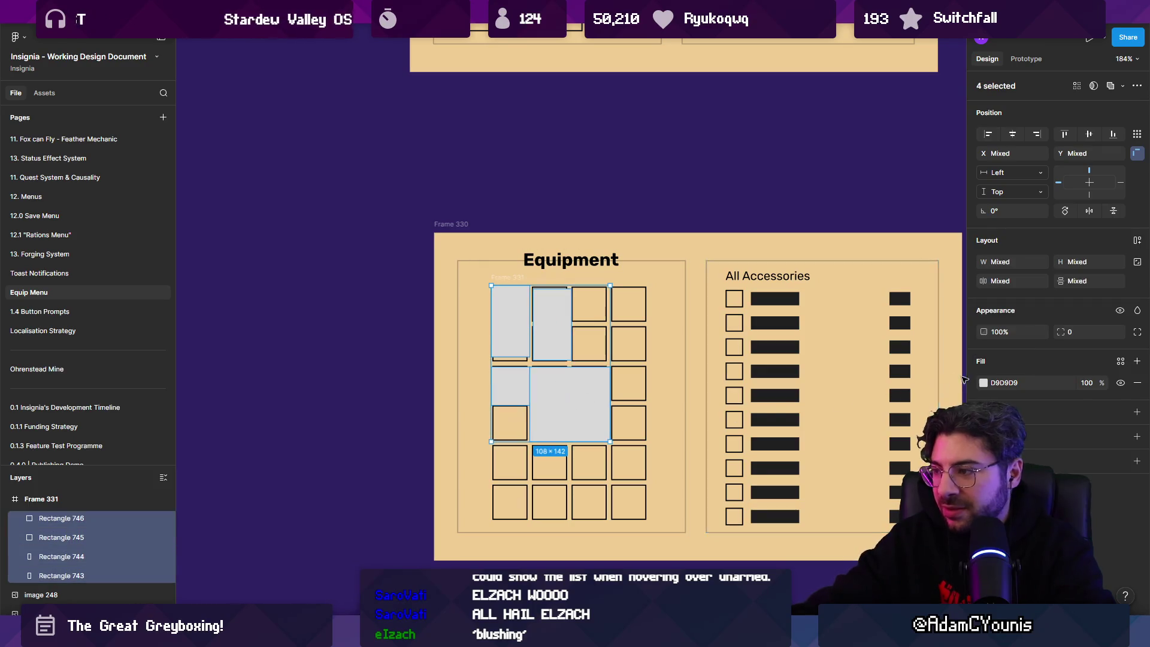
{"action": "left_click", "coordinate": [982, 382]}
{"action": "left_click_drag", "start_coordinate": [835, 455], "coordinate": [820, 434]}
{"action": "left_click", "coordinate": [566, 404]}
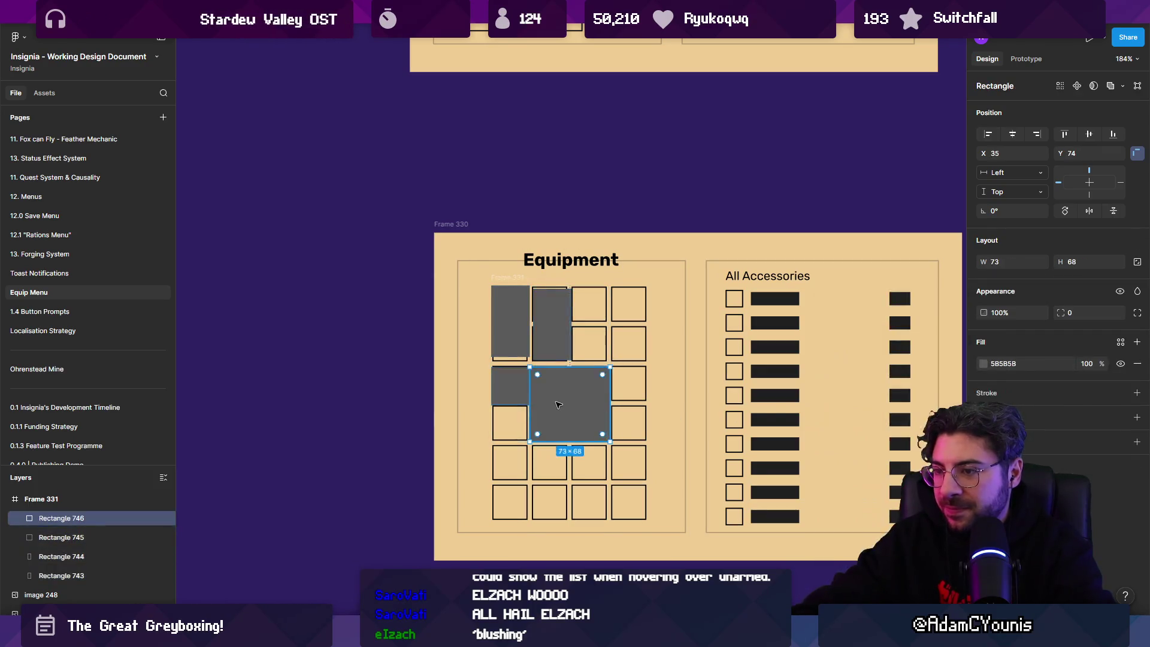
Move the small 35×35 square into the top-right slot of the grid
{"action": "left_click", "coordinate": [526, 385]}
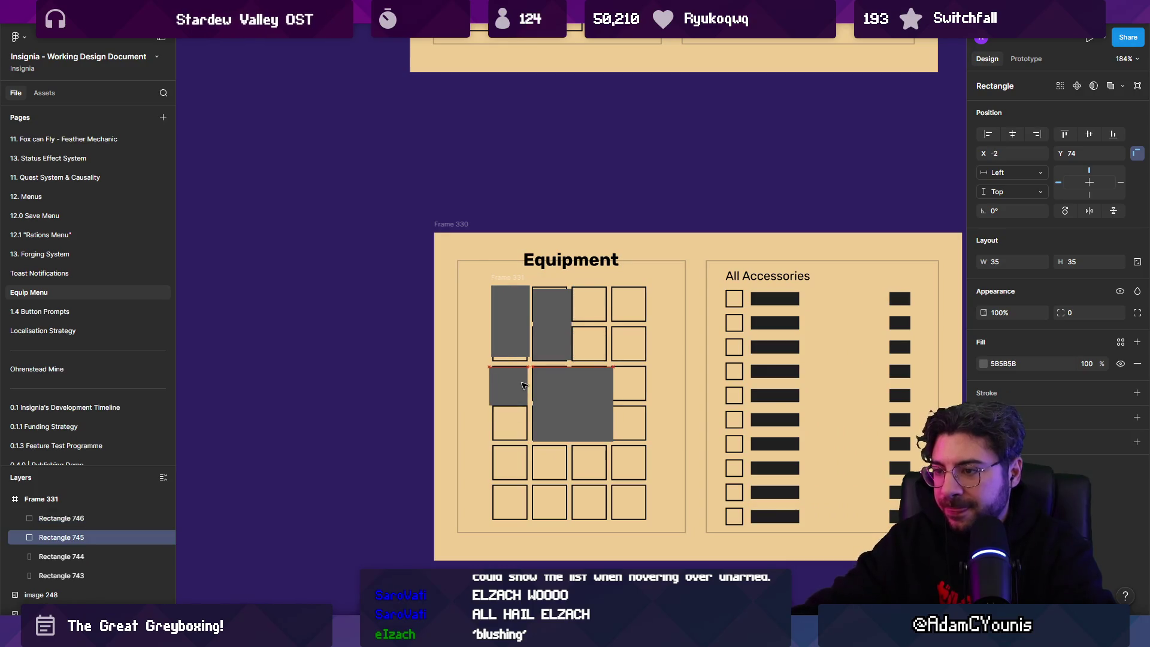
{"action": "scroll", "coordinate": [503, 431], "scroll_direction": "up", "scroll_amount": 2}
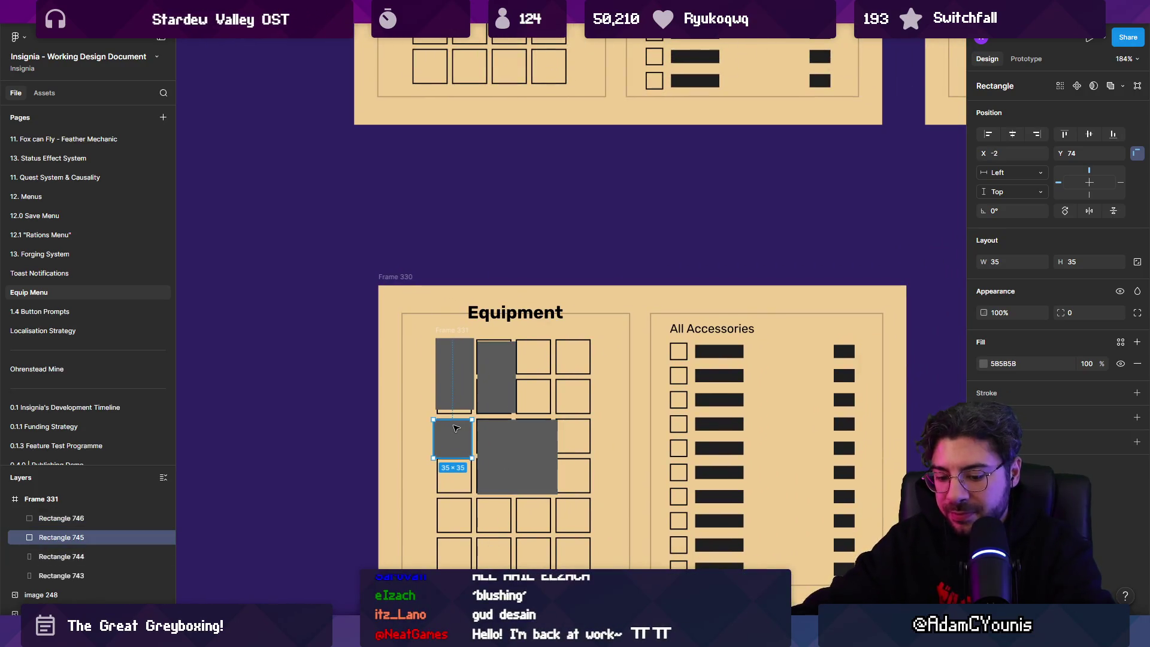
{"action": "key", "text": "shift+x"}
{"action": "key", "text": "ctrl+z"}
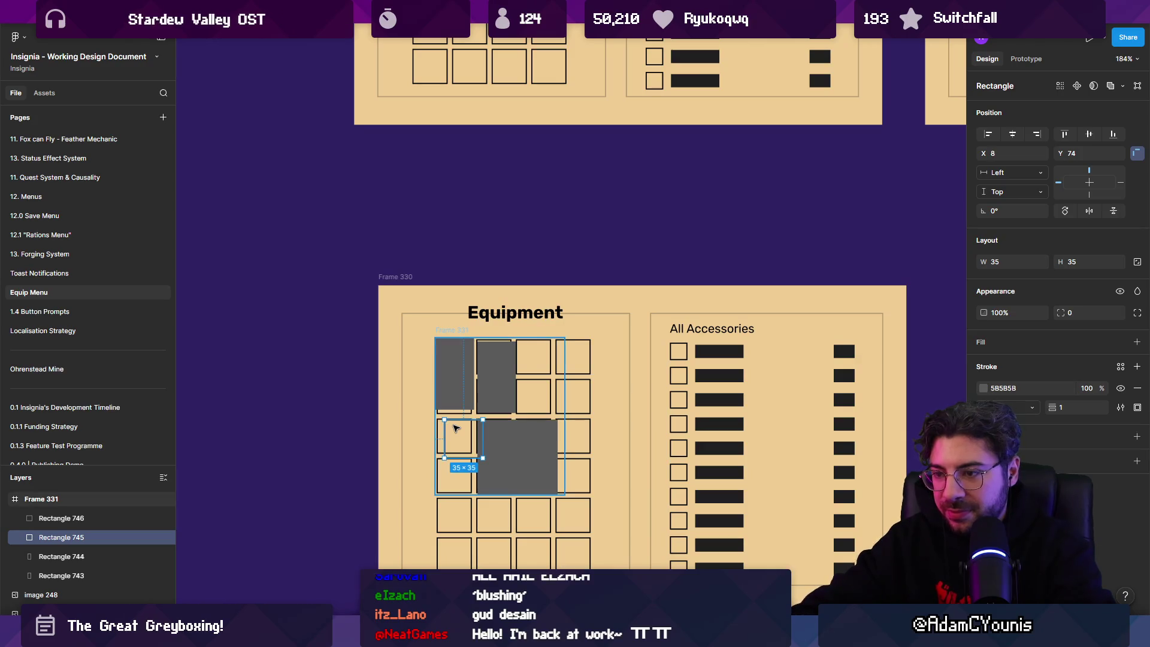
{"action": "key", "text": "shift+Right"}
{"action": "key", "text": "shift+Right"}
{"action": "key", "text": "shift+Right"}
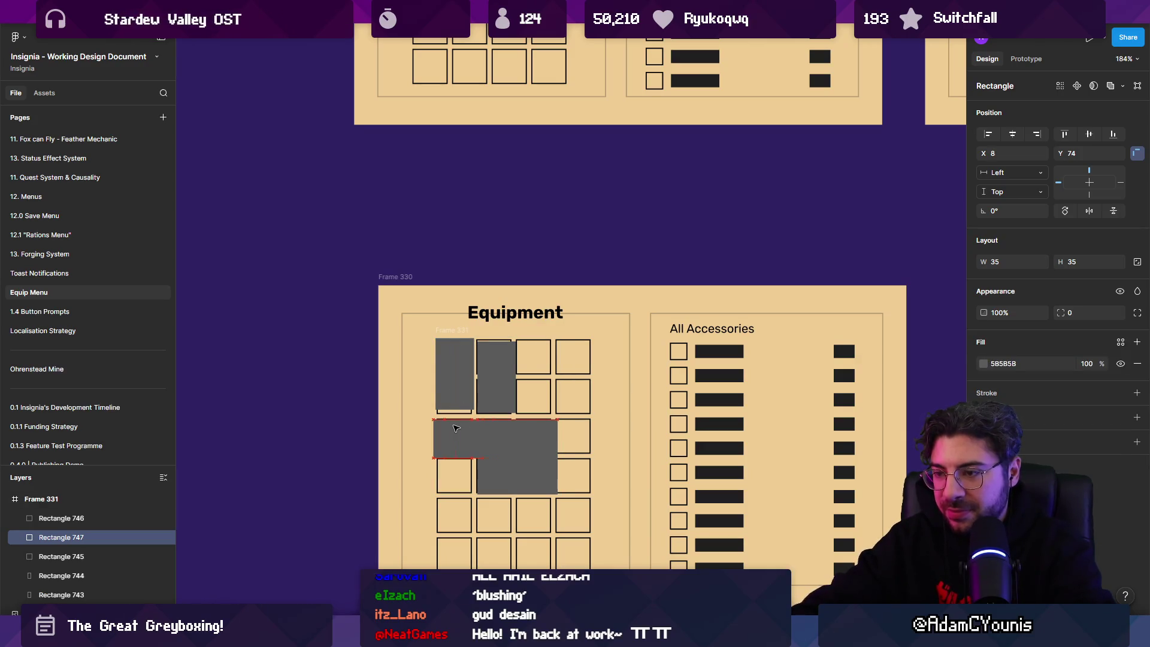
{"action": "key", "text": "shift+Up"}
{"action": "key", "text": "shift+Up"}
{"action": "key", "text": "shift+Up"}
{"action": "key", "text": "shift+Right"}
{"action": "key", "text": "shift+Right"}
{"action": "key", "text": "shift+Right"}
{"action": "key", "text": "Down"}
{"action": "key", "text": "Down"}
{"action": "key", "text": "Down"}
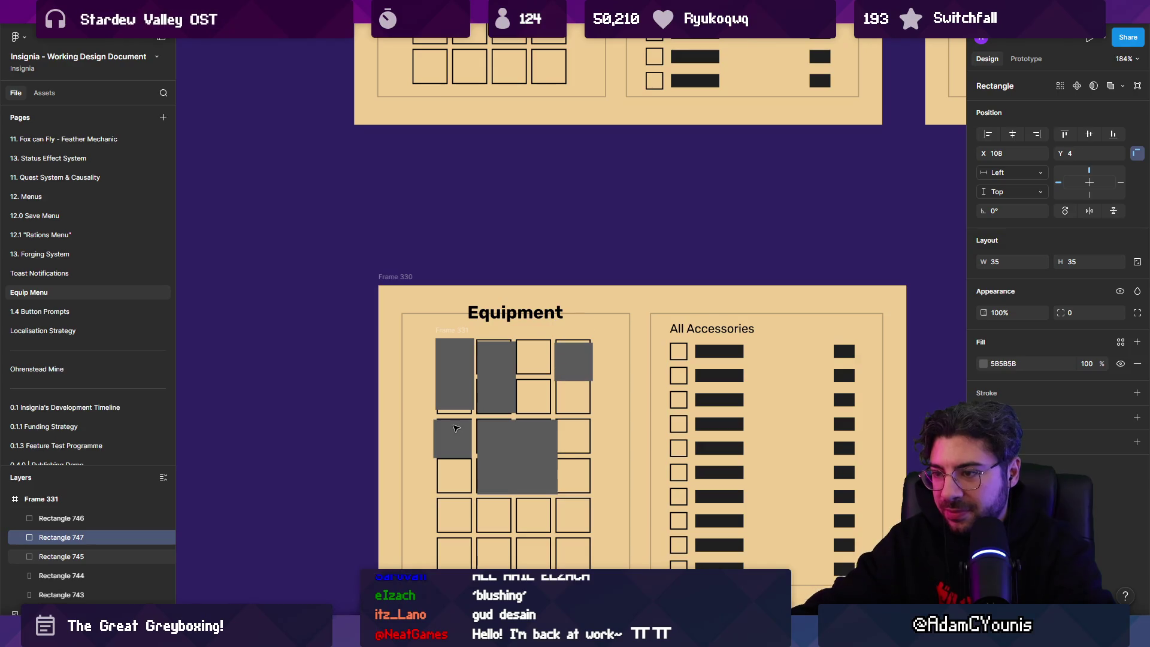
Turn the square into a white outline with stroke weight 18
{"action": "key", "text": "shift+x"}
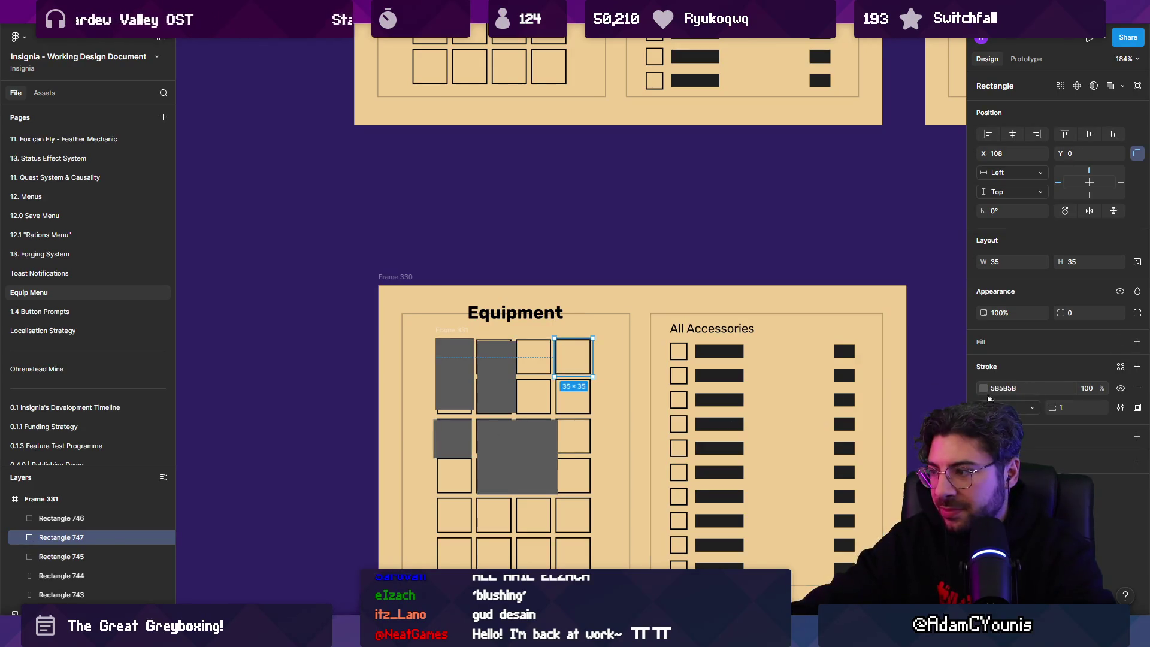
{"action": "left_click", "coordinate": [982, 388]}
{"action": "left_click_drag", "start_coordinate": [1054, 407], "coordinate": [1073, 412]}
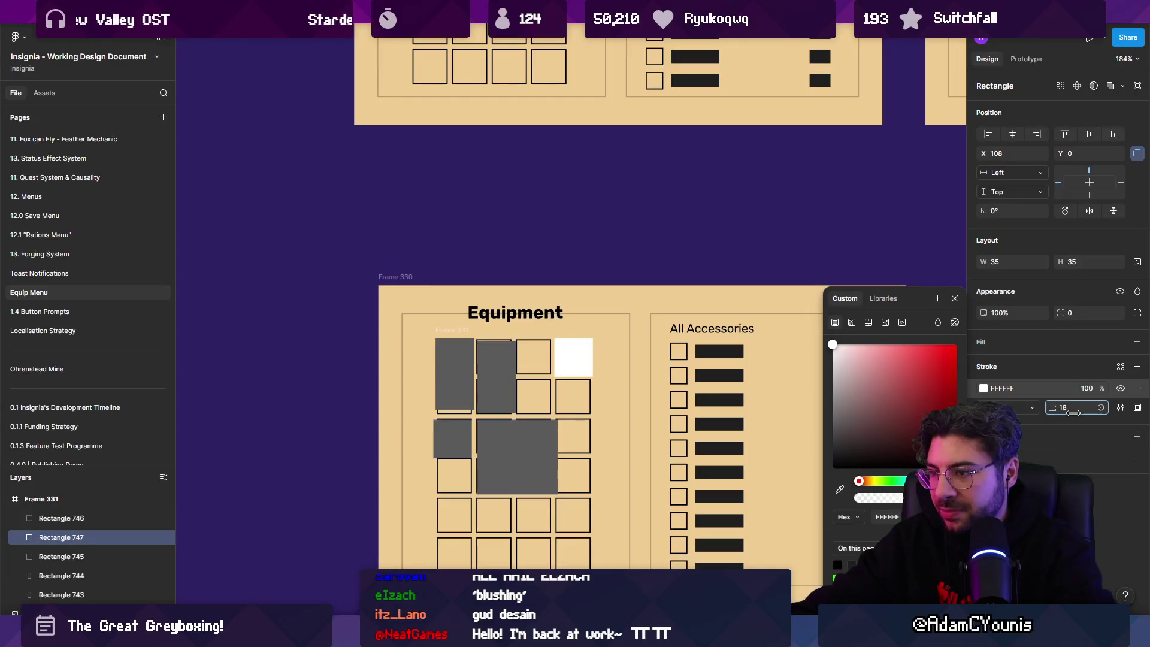
{"action": "key", "text": "Escape"}
{"action": "key", "text": "Escape"}
{"action": "scroll", "coordinate": [557, 403], "scroll_direction": "right", "scroll_amount": 2}
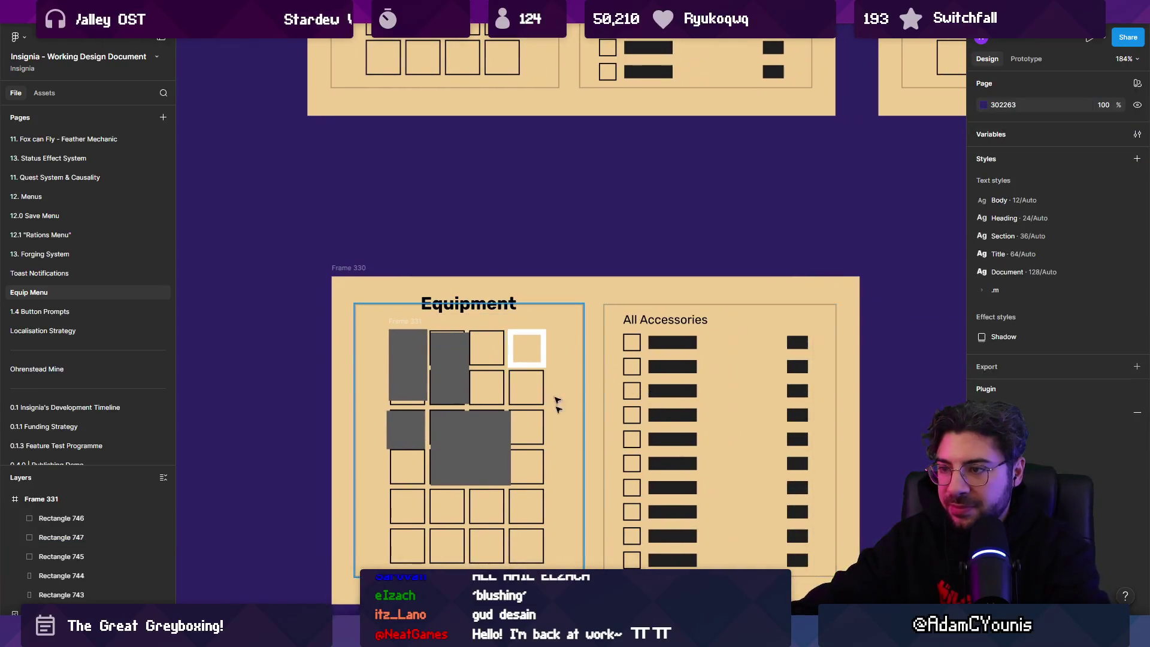
Add the heading "Show Accessories when an empty space is hovered" above Frame 330
{"action": "left_click", "coordinate": [496, 246]}
{"action": "type", "text": "Show "}
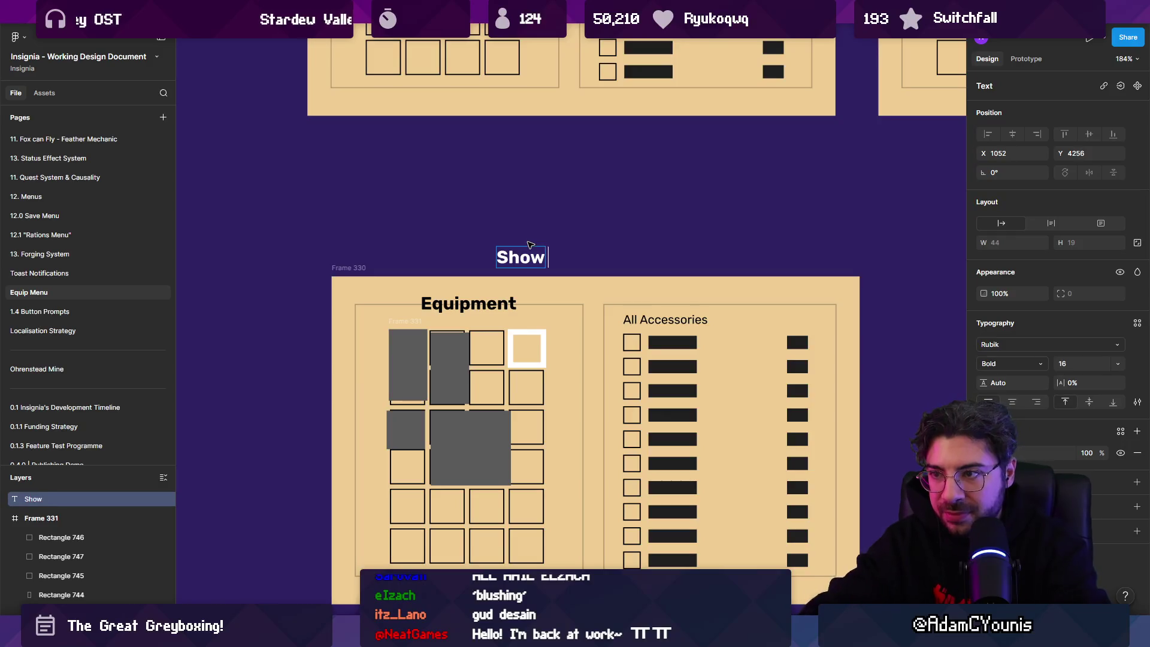
{"action": "type", "text": "Accessories wh"}
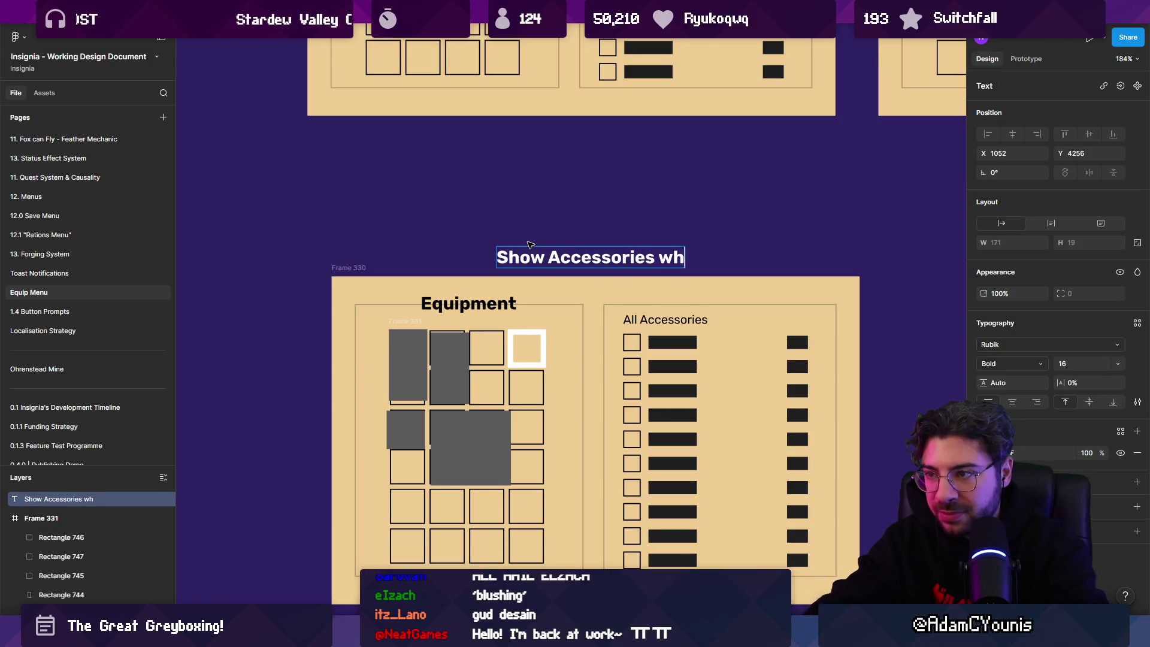
{"action": "type", "text": "en an empotty "}
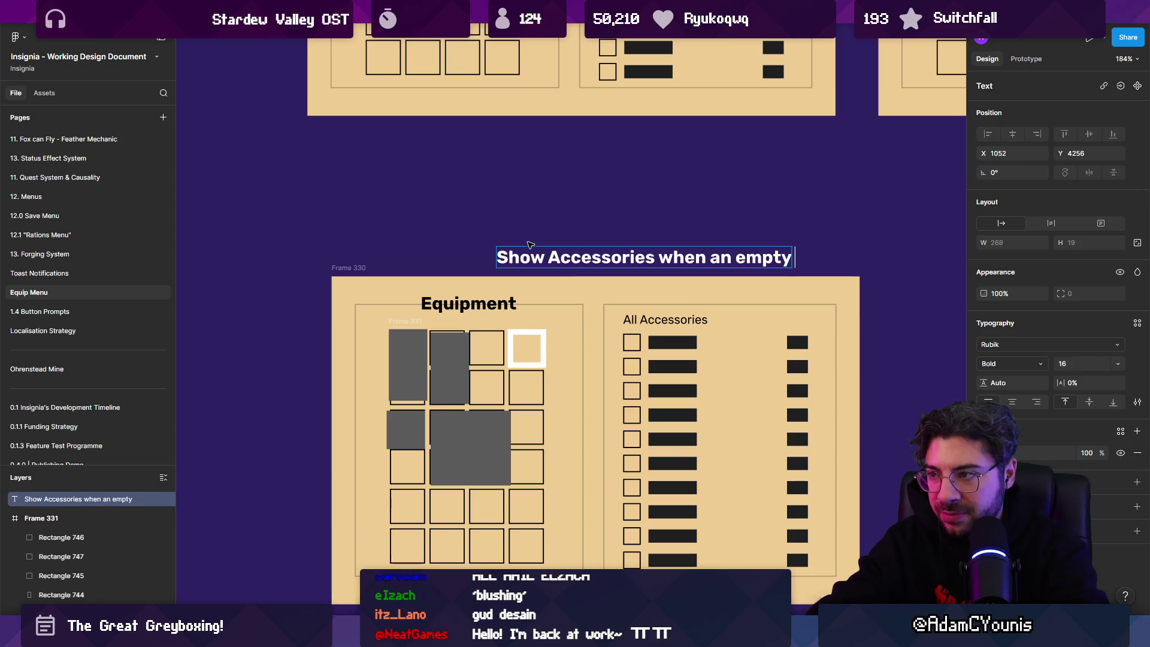
{"action": "type", "text": "space cted"}
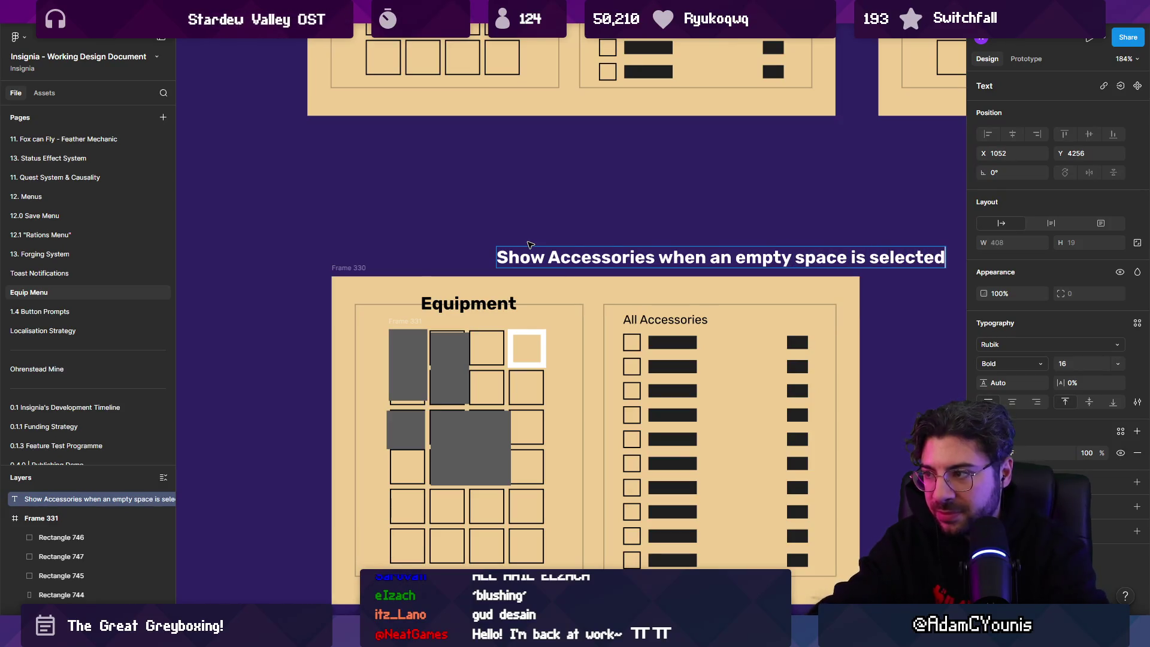
{"action": "key", "text": "ctrl+shift+Left"}
{"action": "type", "text": "hovered"}
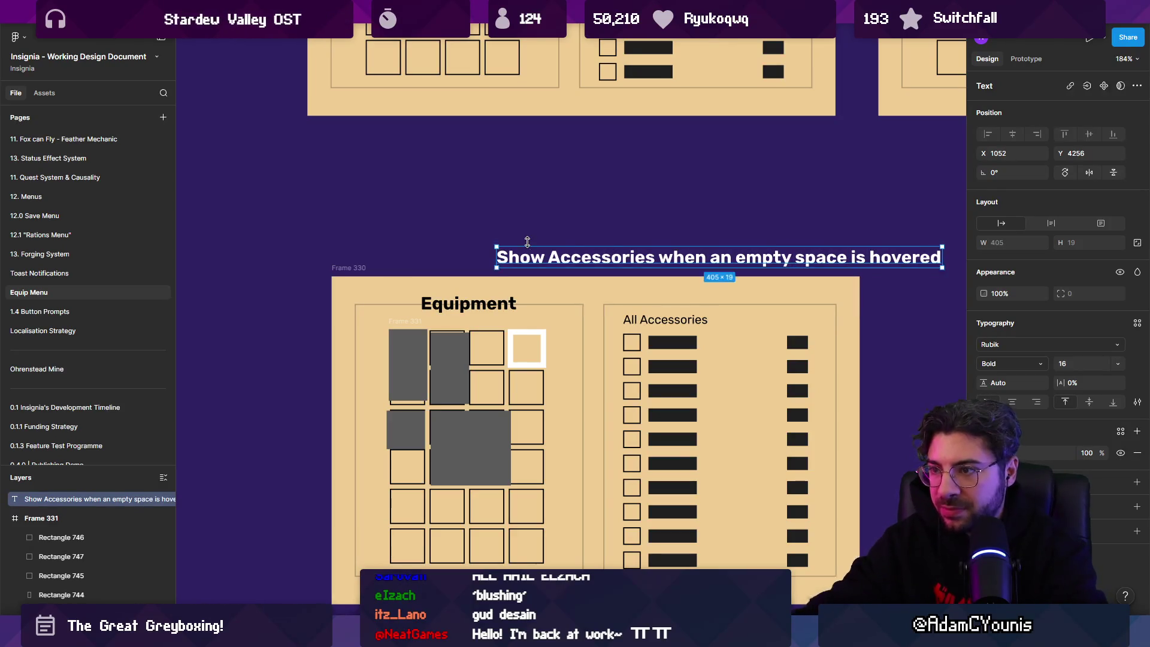
{"action": "key", "text": "Escape"}
{"action": "mouse_move", "coordinate": [556, 261]}
{"action": "left_mouse_down"}
{"action": "mouse_move", "coordinate": [427, 236]}
{"action": "mouse_move", "coordinate": [431, 249]}
{"action": "left_mouse_up"}
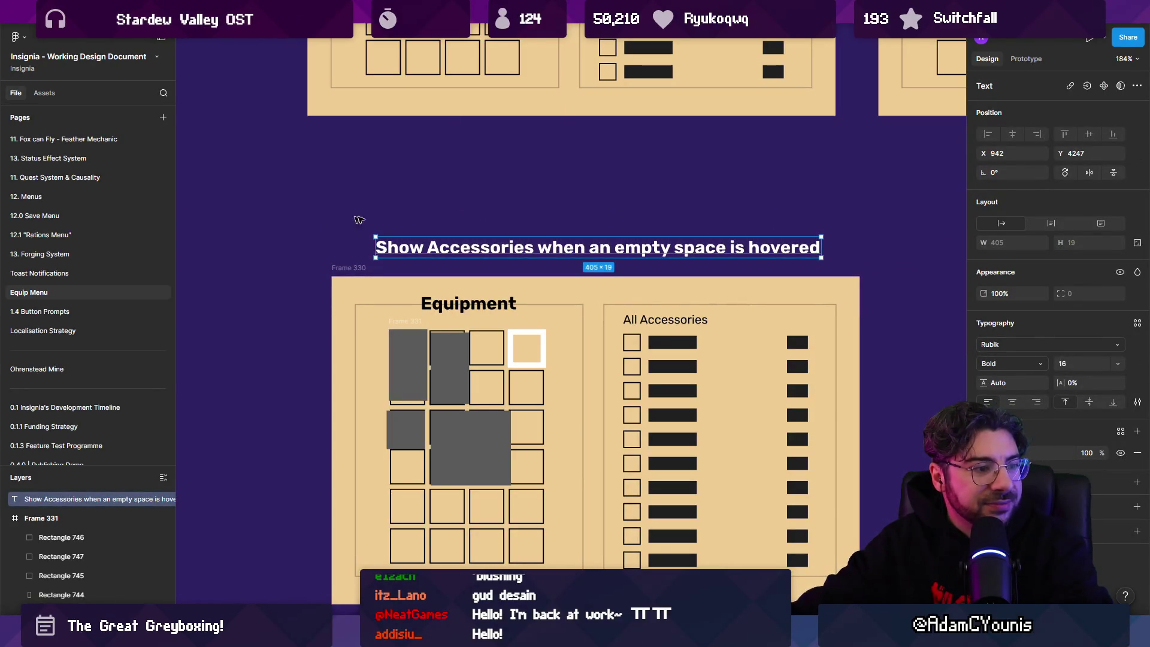
Select the four grey slot blocks in Frame 330's Equipment grid
{"action": "scroll", "coordinate": [359, 220], "scroll_direction": "down", "scroll_amount": 3}
{"action": "left_click", "coordinate": [335, 222]}
{"action": "scroll", "coordinate": [339, 251], "scroll_direction": "up", "scroll_amount": 3}
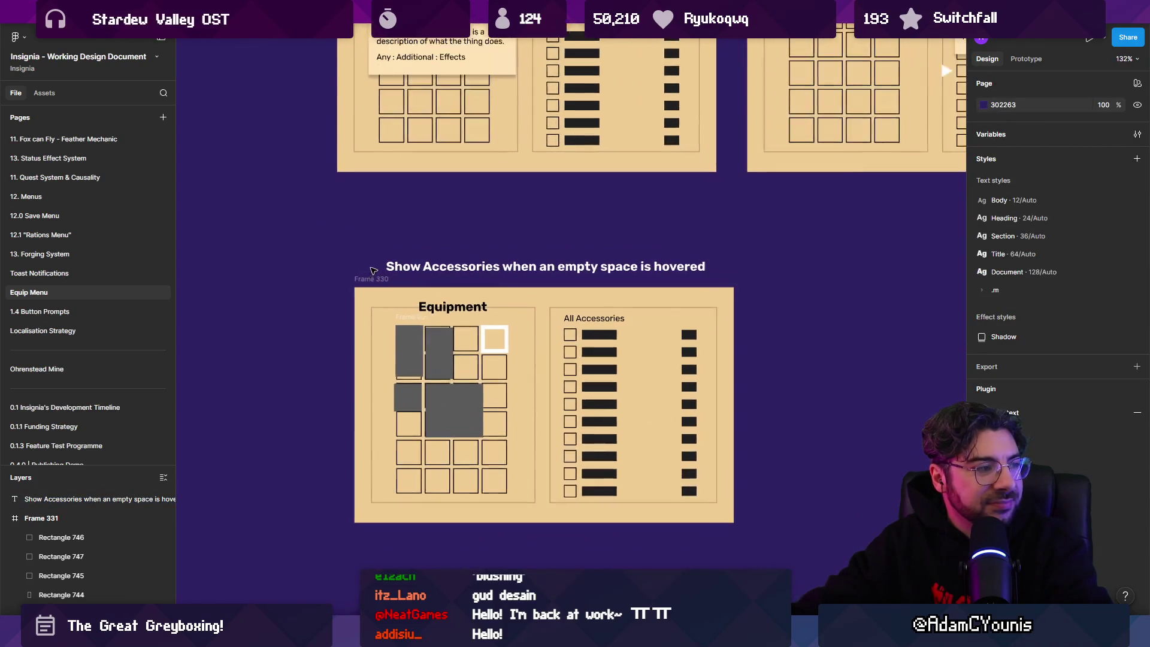
{"action": "mouse_move", "coordinate": [329, 235]}
{"action": "left_mouse_down"}
{"action": "mouse_move", "coordinate": [378, 268]}
{"action": "mouse_move", "coordinate": [547, 449]}
{"action": "left_mouse_up"}
{"action": "left_click", "coordinate": [442, 389]}
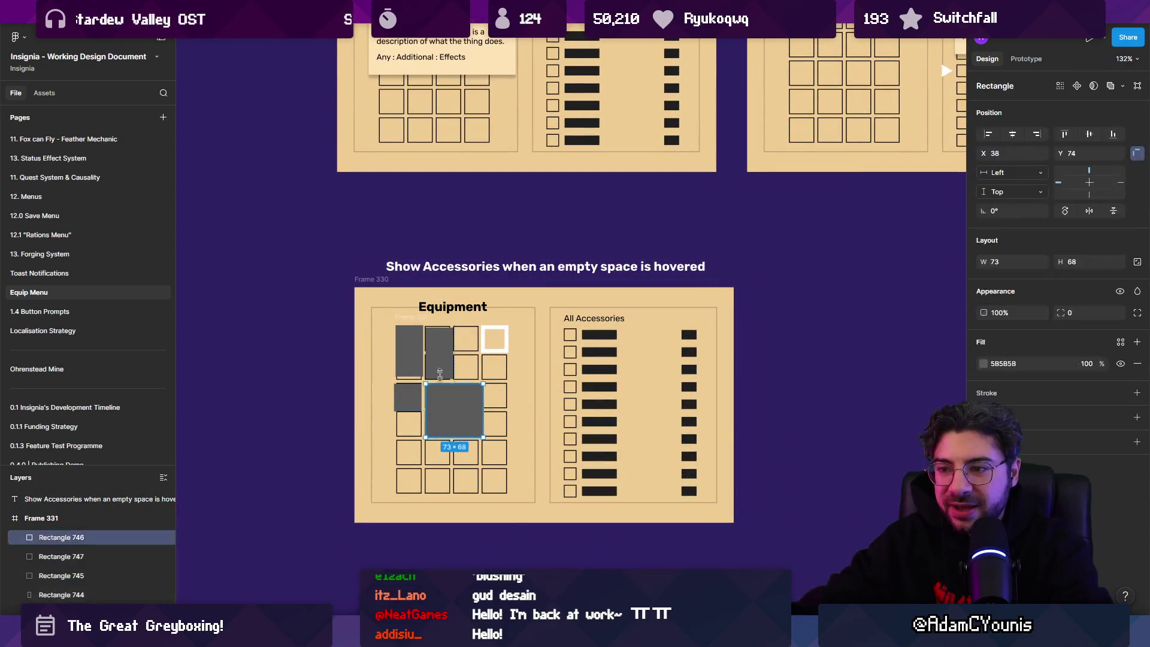
{"action": "left_click", "coordinate": [440, 374], "text": "shift"}
{"action": "left_click", "coordinate": [409, 353], "text": "shift"}
{"action": "left_click", "coordinate": [407, 396], "text": "shift"}
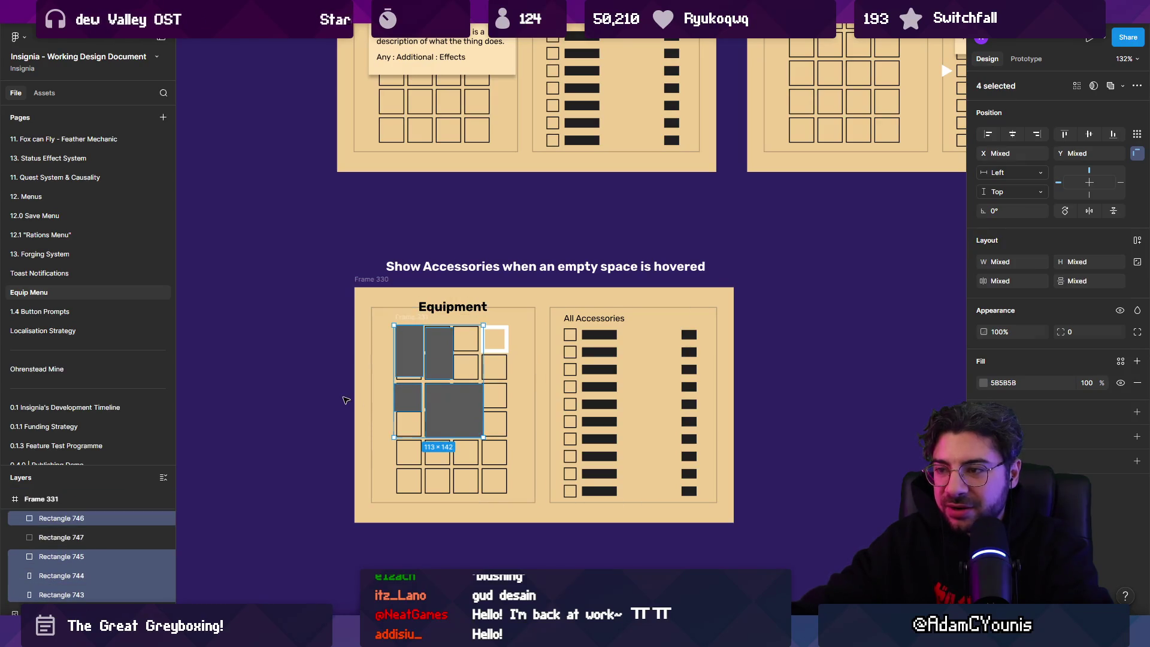
{"action": "scroll", "coordinate": [500, 350], "scroll_direction": "down", "scroll_amount": 5}
Scale the heading up 1.63 times to 660×31 with the Scale tool
{"action": "left_click", "coordinate": [515, 321]}
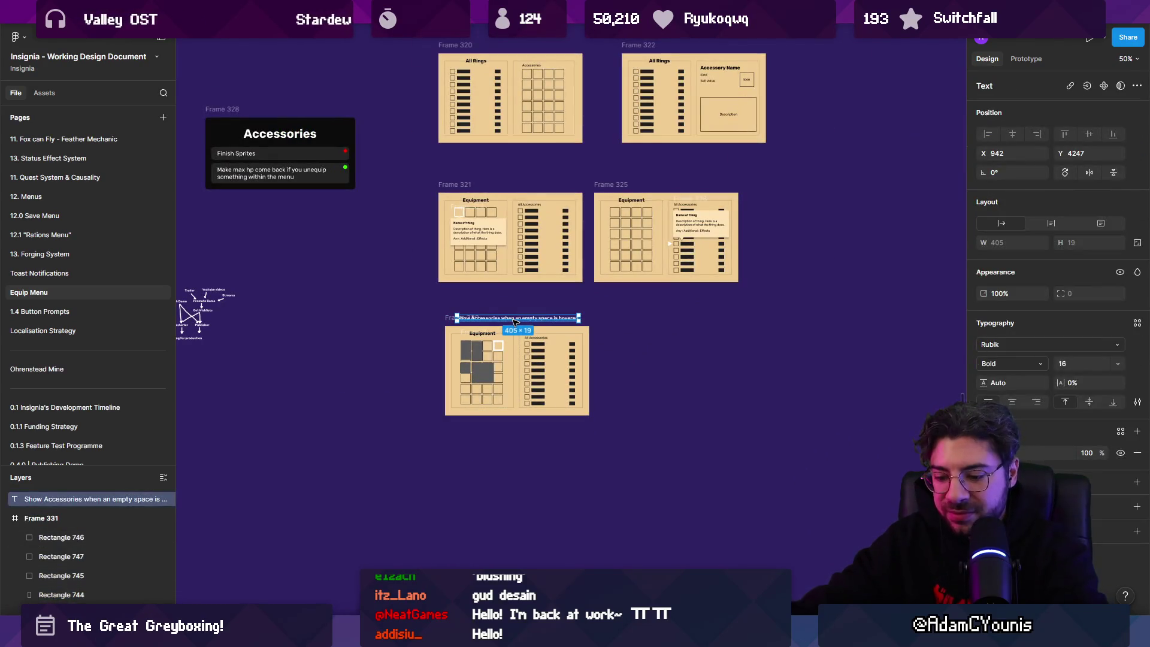
{"action": "key", "text": "k"}
{"action": "mouse_move", "coordinate": [579, 311]}
{"action": "left_mouse_down"}
{"action": "mouse_move", "coordinate": [677, 312]}
{"action": "mouse_move", "coordinate": [602, 314]}
{"action": "left_mouse_up"}
{"action": "scroll", "coordinate": [515, 347], "scroll_direction": "up", "scroll_amount": 4}
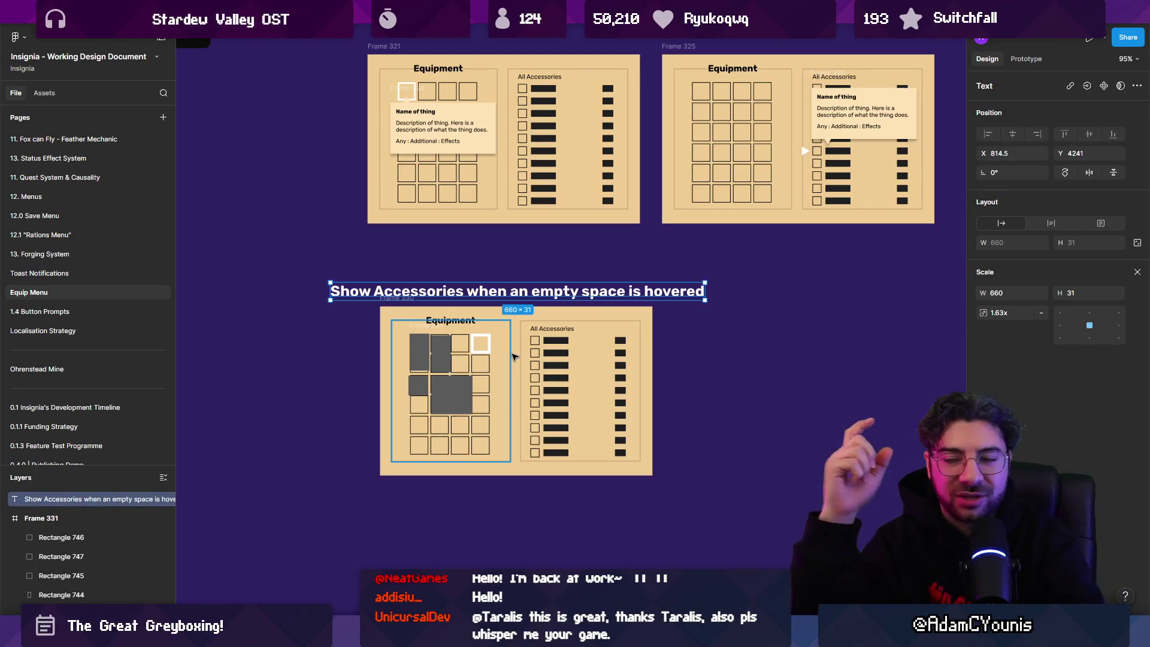
{"action": "left_click", "coordinate": [680, 357]}
{"action": "scroll", "coordinate": [677, 354], "scroll_direction": "down", "scroll_amount": 3}
{"action": "scroll", "coordinate": [677, 354], "scroll_direction": "up", "scroll_amount": 3}
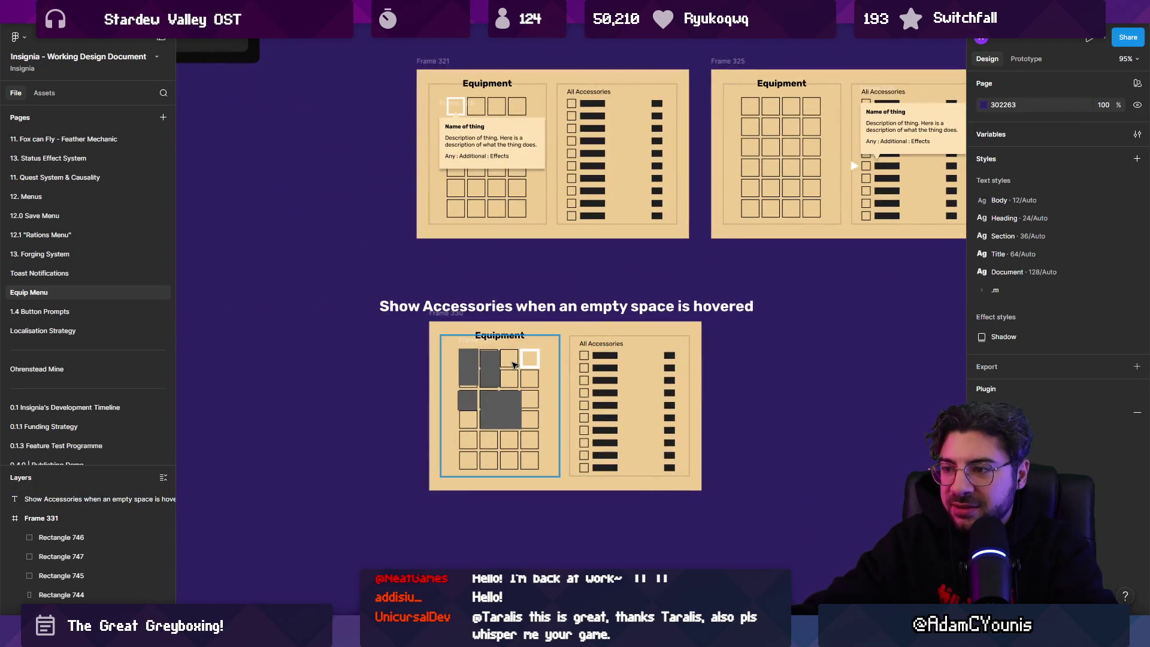
In the running game, open and cancel the empty slot's item list three times, then stop Play mode
{"action": "key", "text": "alt+Tab"}
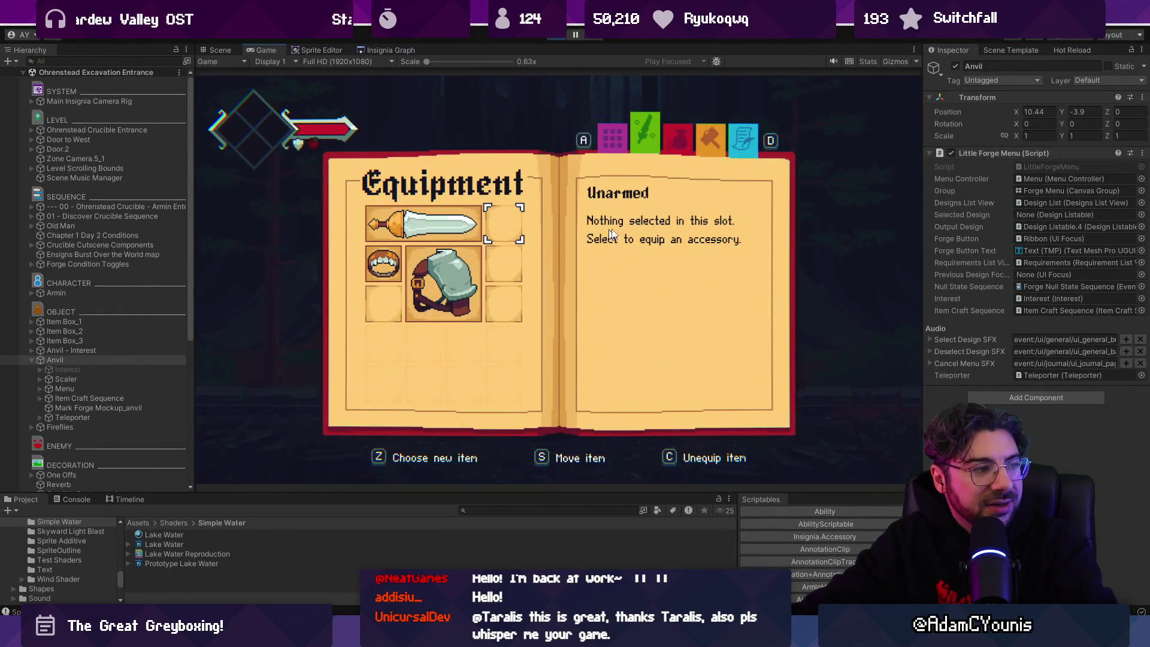
{"action": "key", "text": "z"}
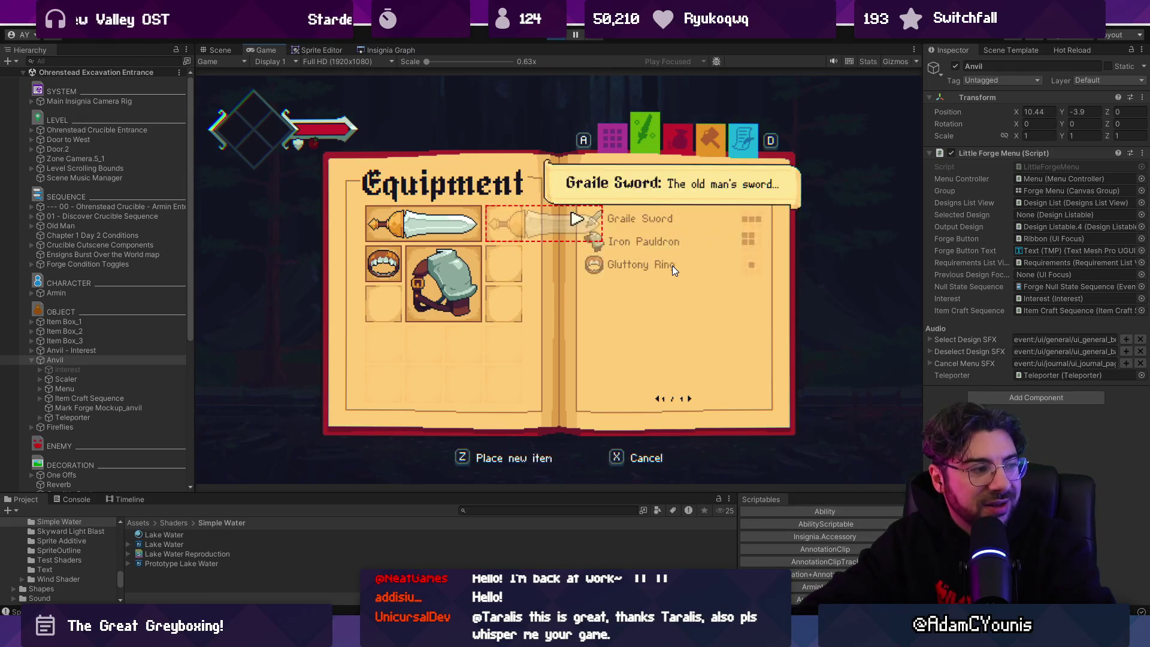
{"action": "key", "text": "x"}
{"action": "key", "text": "z"}
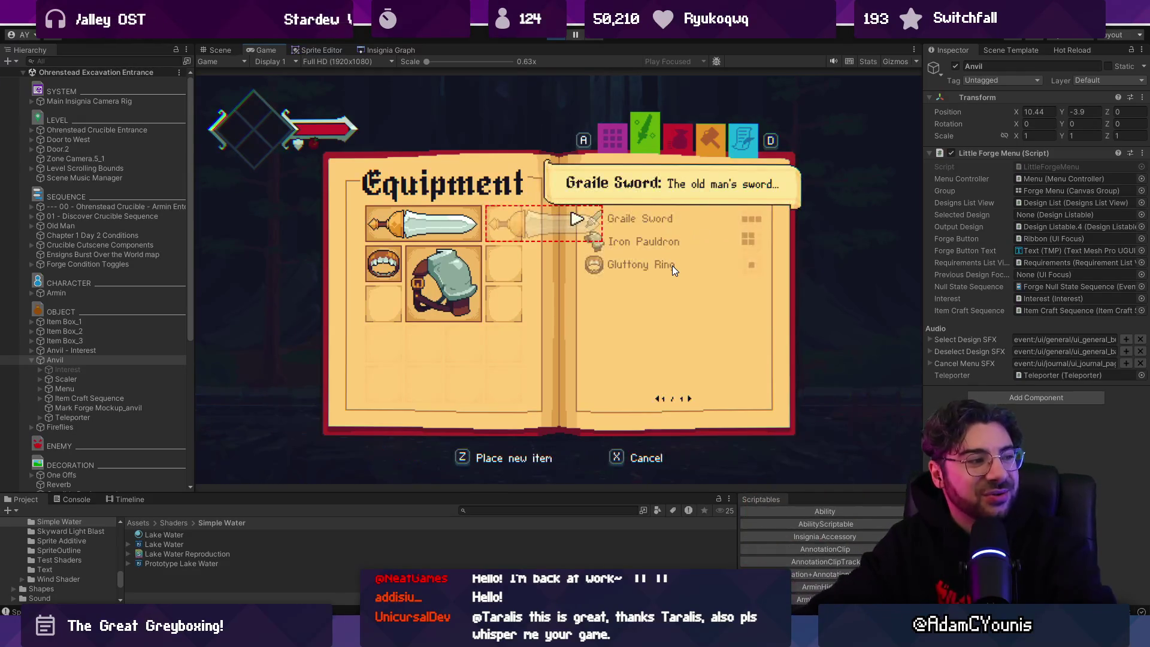
{"action": "key", "text": "x"}
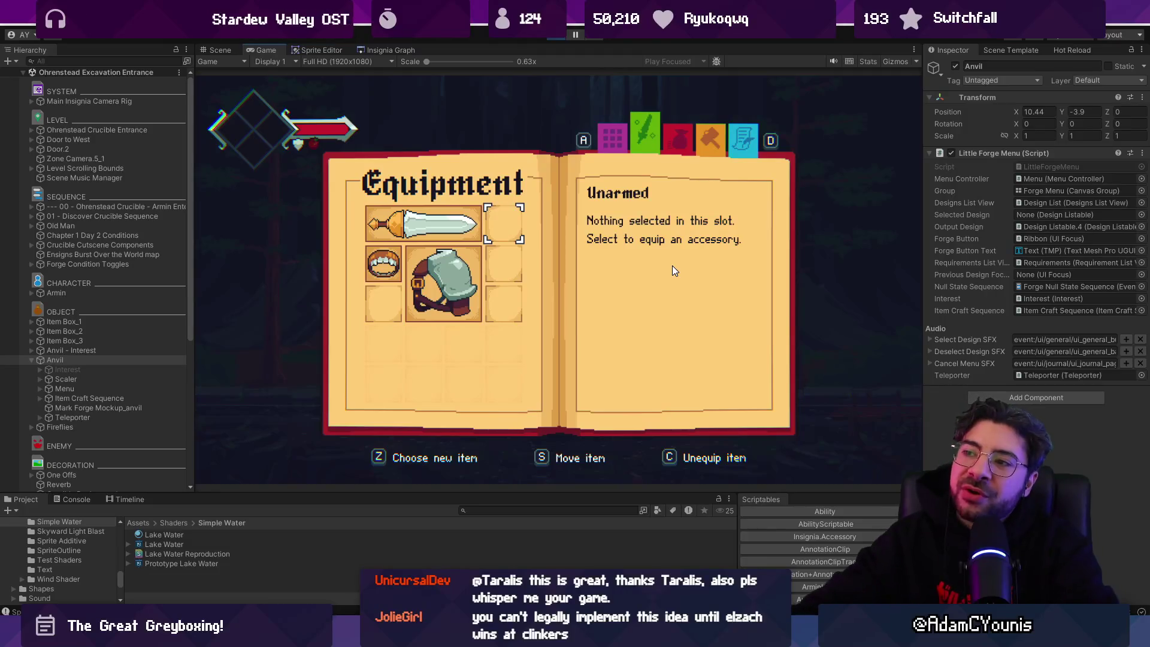
{"action": "key", "text": "z"}
{"action": "key", "text": "x"}
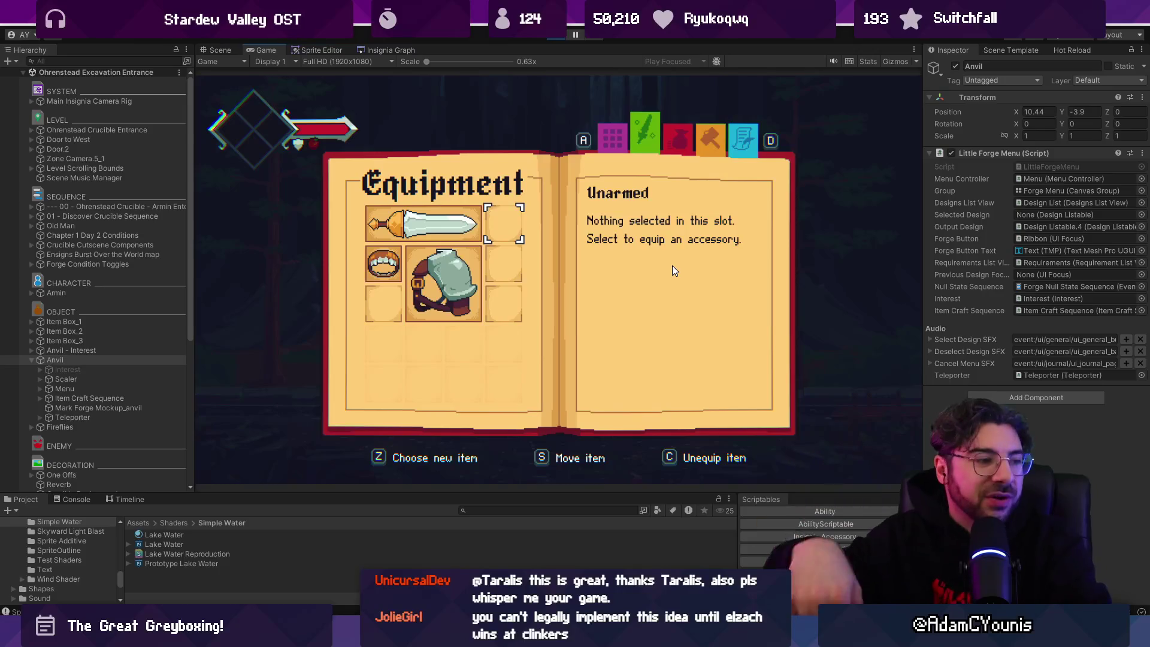
{"action": "left_click", "coordinate": [556, 35]}
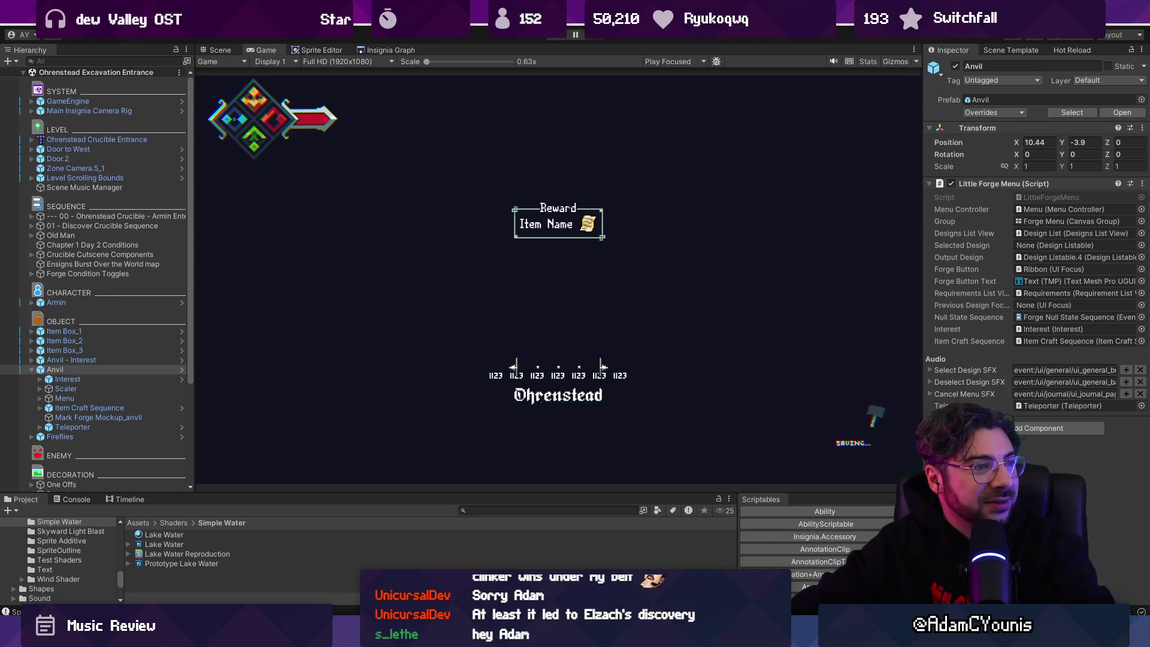
Leave Unity via the Windows key to head back to Figma
{"action": "key", "text": "super"}
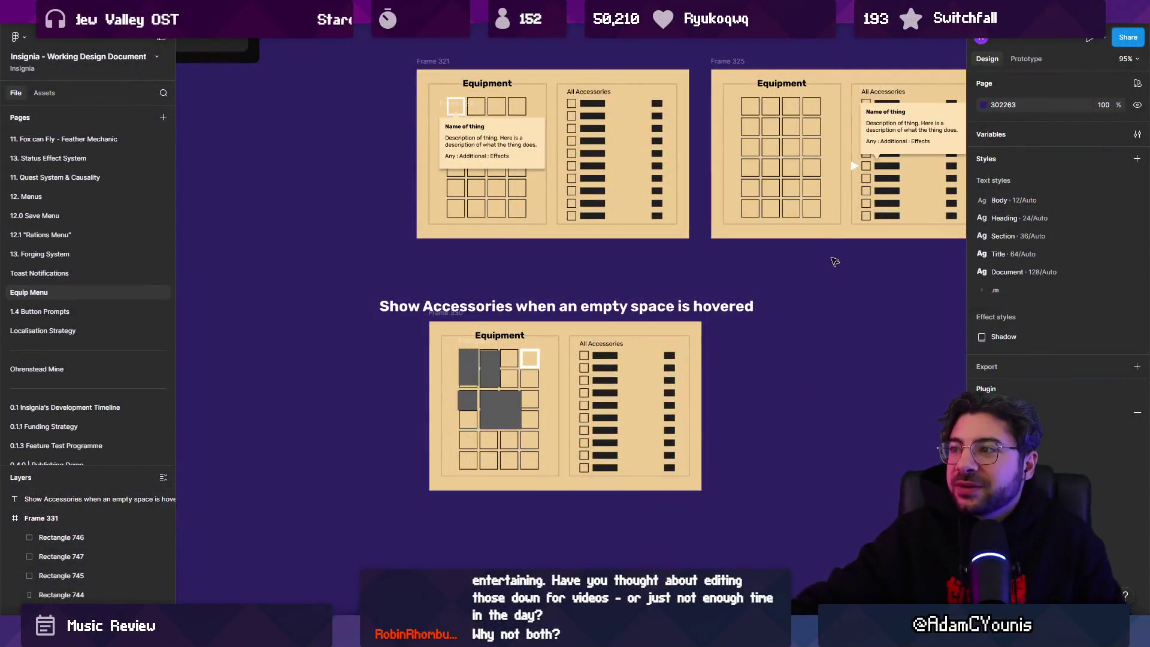
{"action": "scroll", "coordinate": [697, 309], "scroll_direction": "right", "scroll_amount": 3}
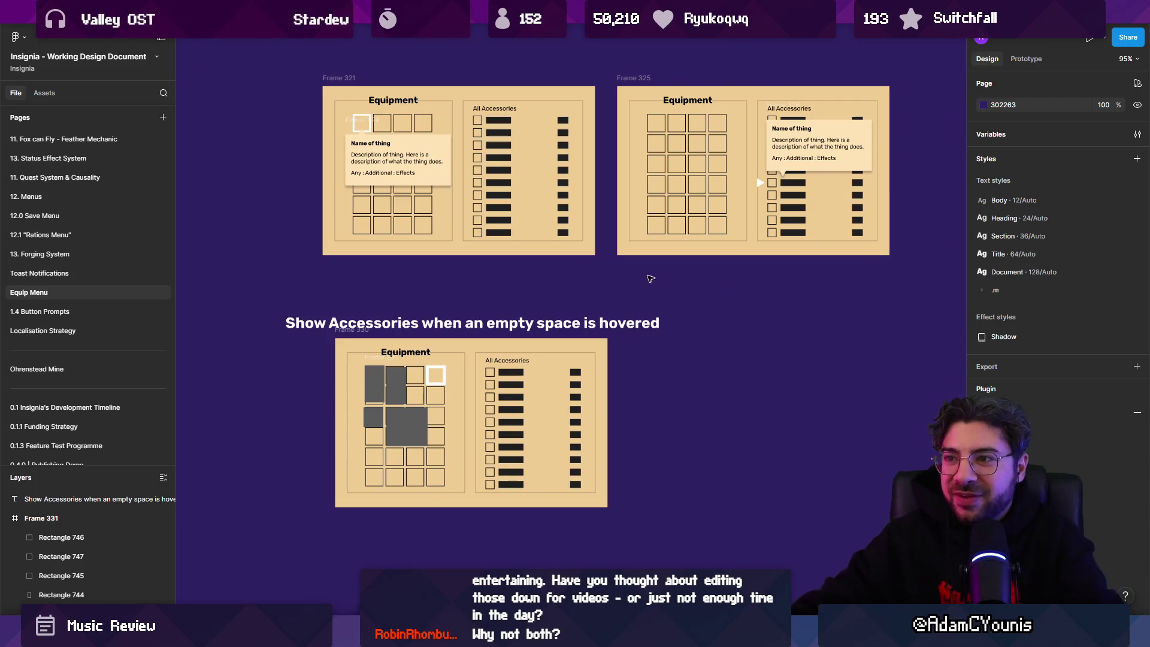
{"action": "scroll", "coordinate": [639, 279], "scroll_direction": "down", "scroll_amount": 5}
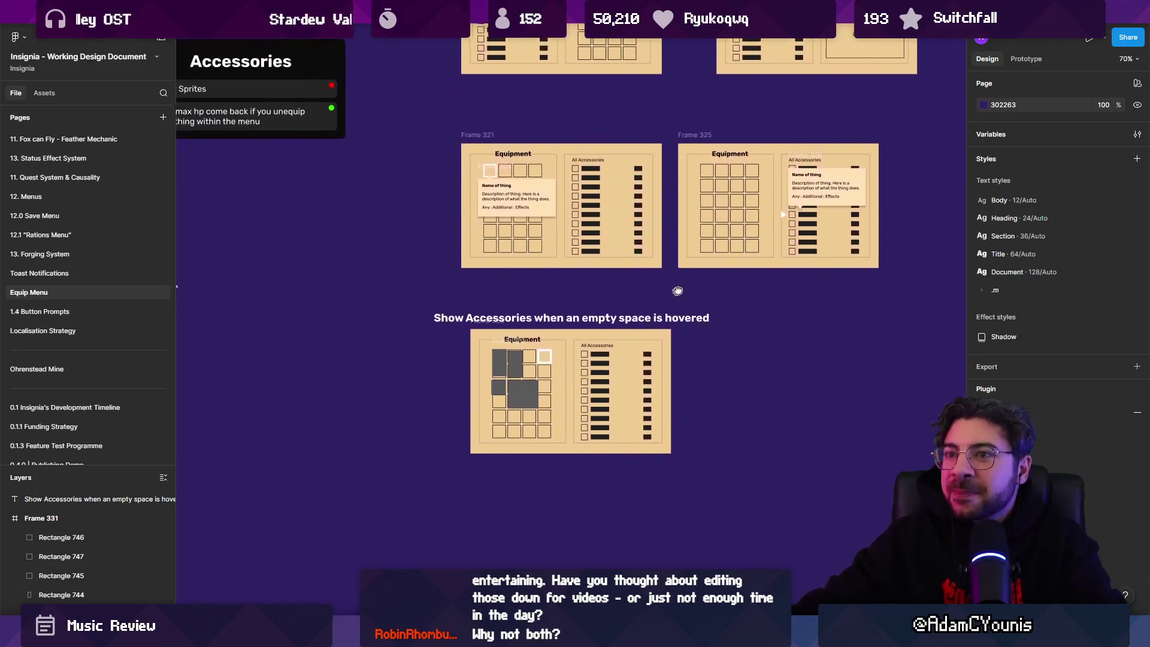
{"action": "scroll", "coordinate": [566, 300], "scroll_direction": "down", "scroll_amount": 2}
{"action": "scroll", "coordinate": [575, 297], "scroll_direction": "up", "scroll_amount": 3}
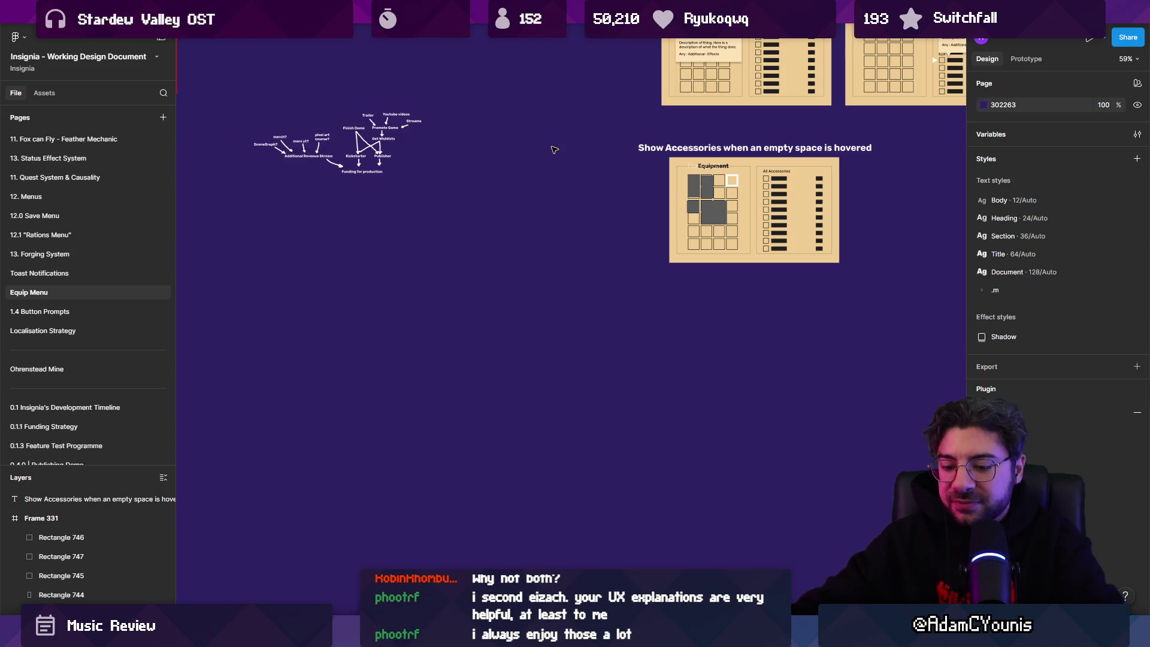
{"action": "key", "text": "ctrl+t"}
{"action": "type", "text": "mn"}
{"action": "type", "text": "music"}
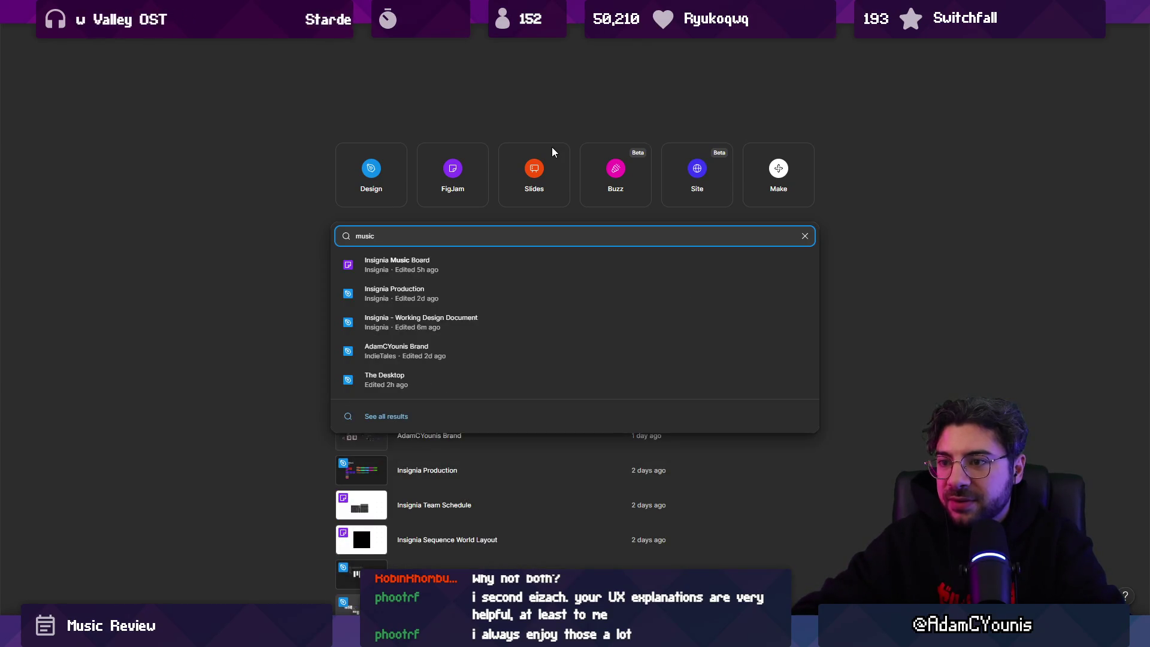
Open Insignia Music Board from the 'music' search results
{"action": "key", "text": "Return"}
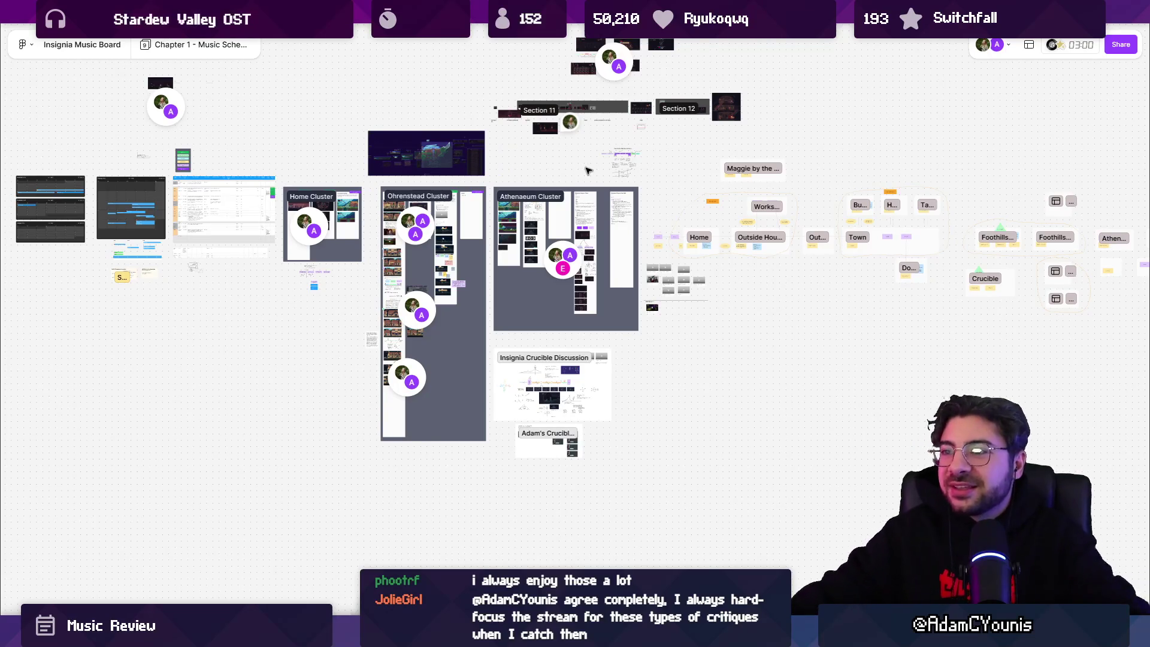
Switch the Insignia Music Board to its Chapter 2 page
{"action": "scroll", "coordinate": [708, 308], "scroll_direction": "right", "scroll_amount": 2}
{"action": "scroll", "coordinate": [708, 308], "scroll_direction": "down", "scroll_amount": 1}
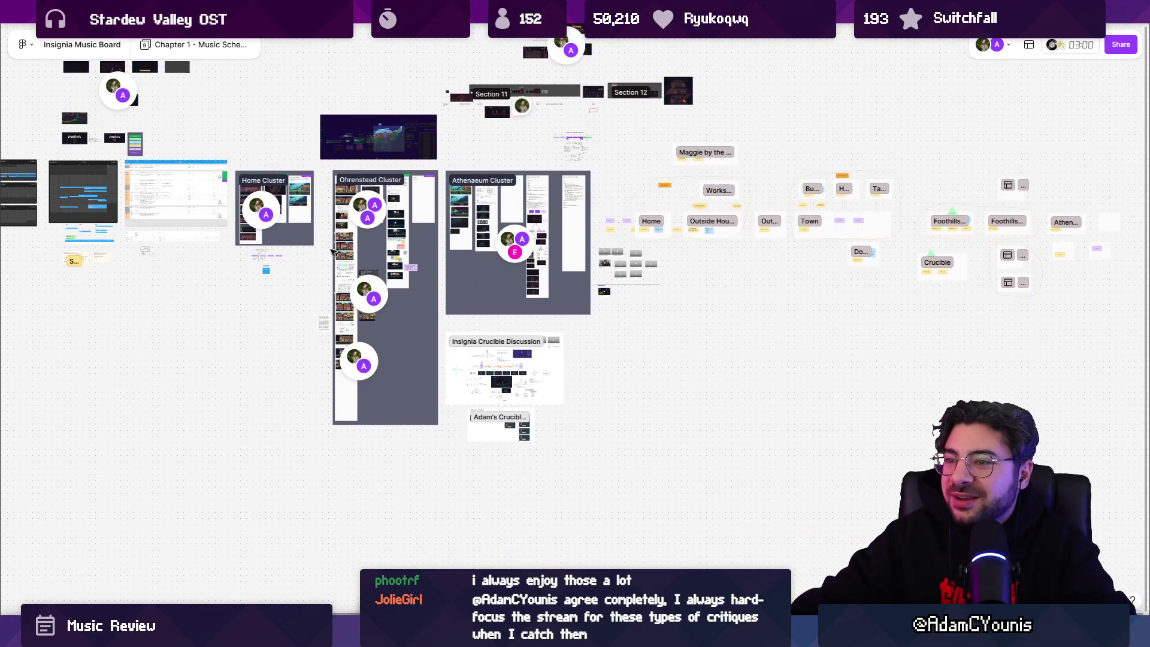
{"action": "scroll", "coordinate": [333, 251], "scroll_direction": "up", "scroll_amount": 3}
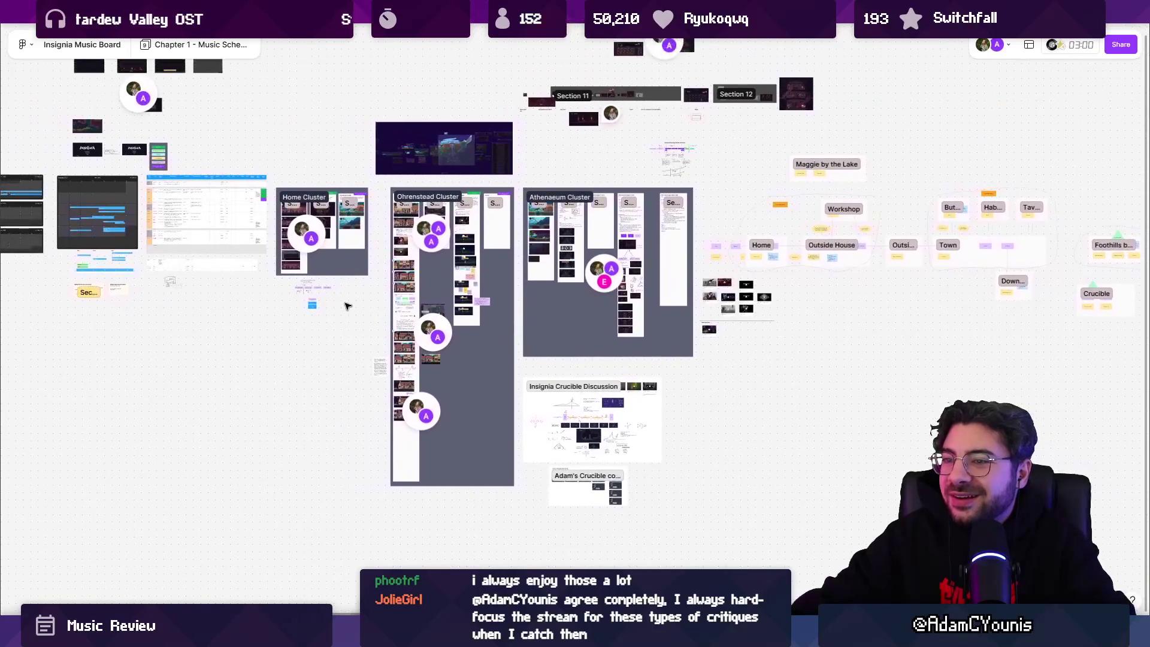
{"action": "scroll", "coordinate": [538, 314], "scroll_direction": "up", "scroll_amount": 1}
{"action": "scroll", "coordinate": [839, 323], "scroll_direction": "right", "scroll_amount": 2}
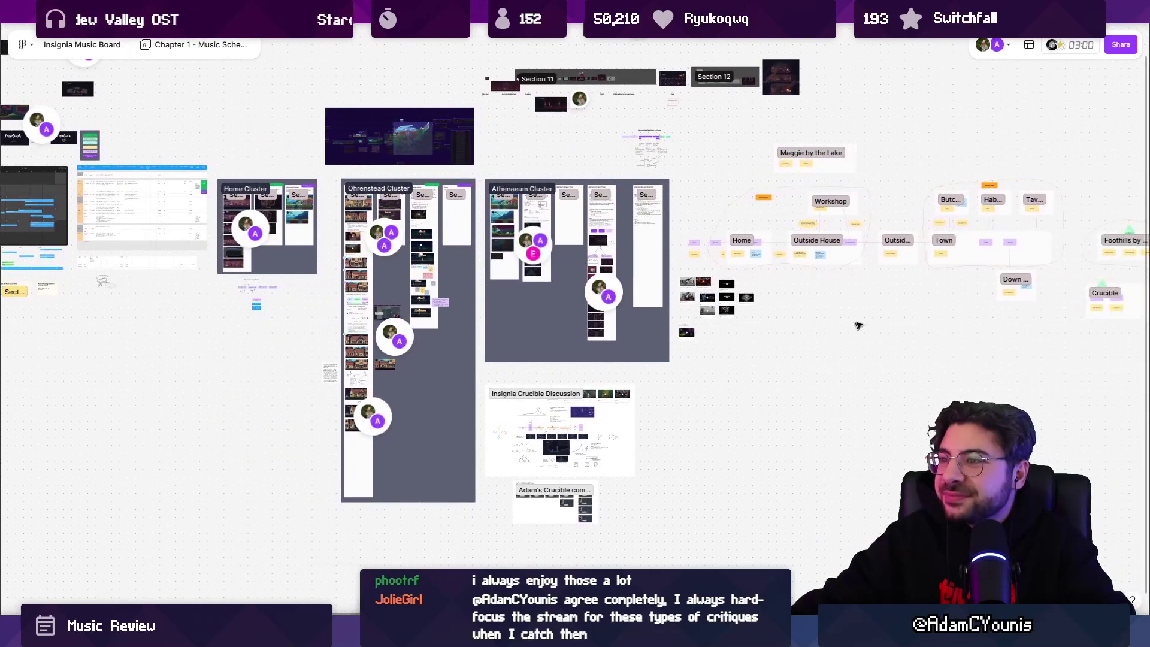
{"action": "scroll", "coordinate": [862, 325], "scroll_direction": "right", "scroll_amount": 1}
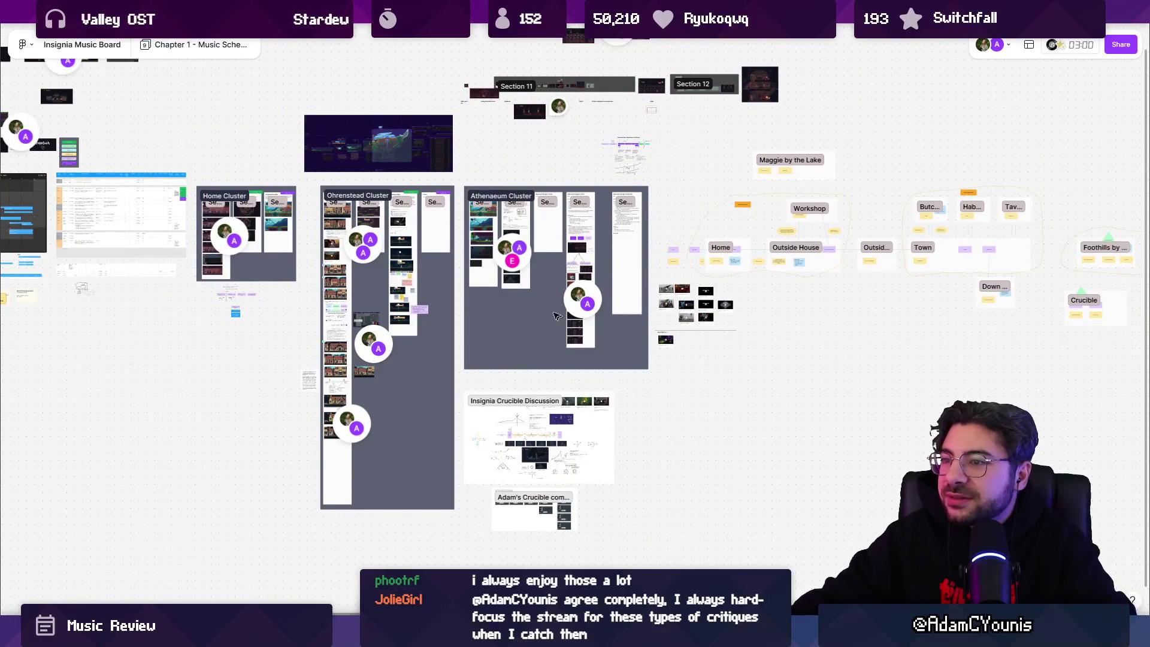
{"action": "left_click", "coordinate": [186, 45]}
{"action": "left_click", "coordinate": [190, 117]}
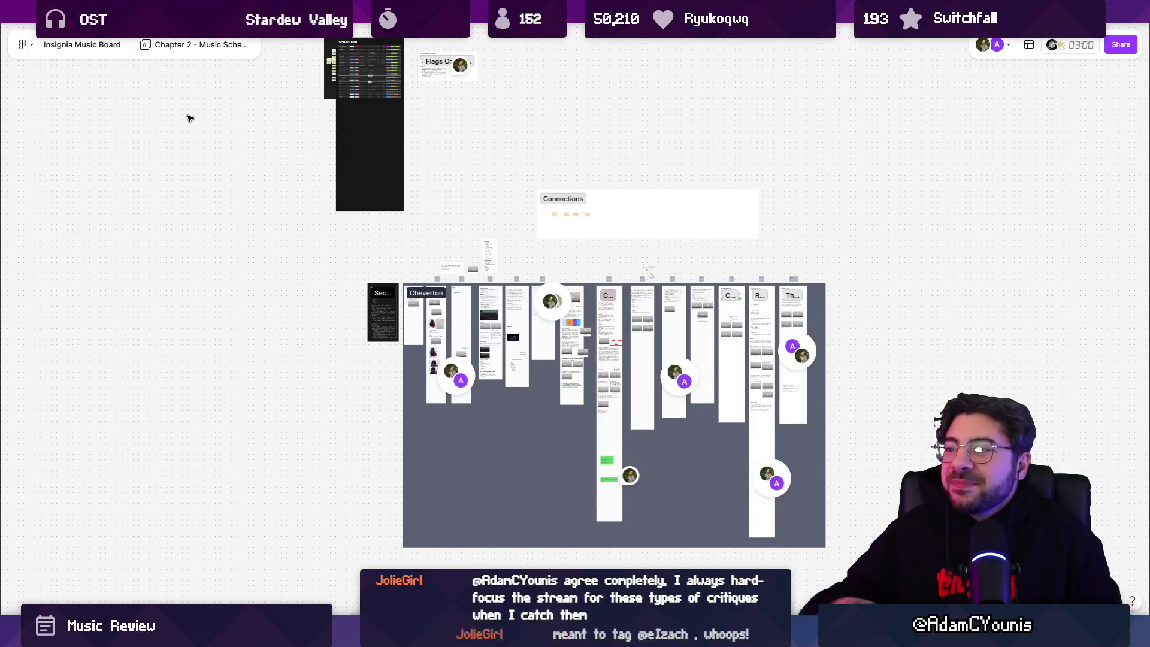
Bring the Hunden column's character-lineup video card into view and start it playing
{"action": "scroll", "coordinate": [584, 358], "scroll_direction": "up", "scroll_amount": 5}
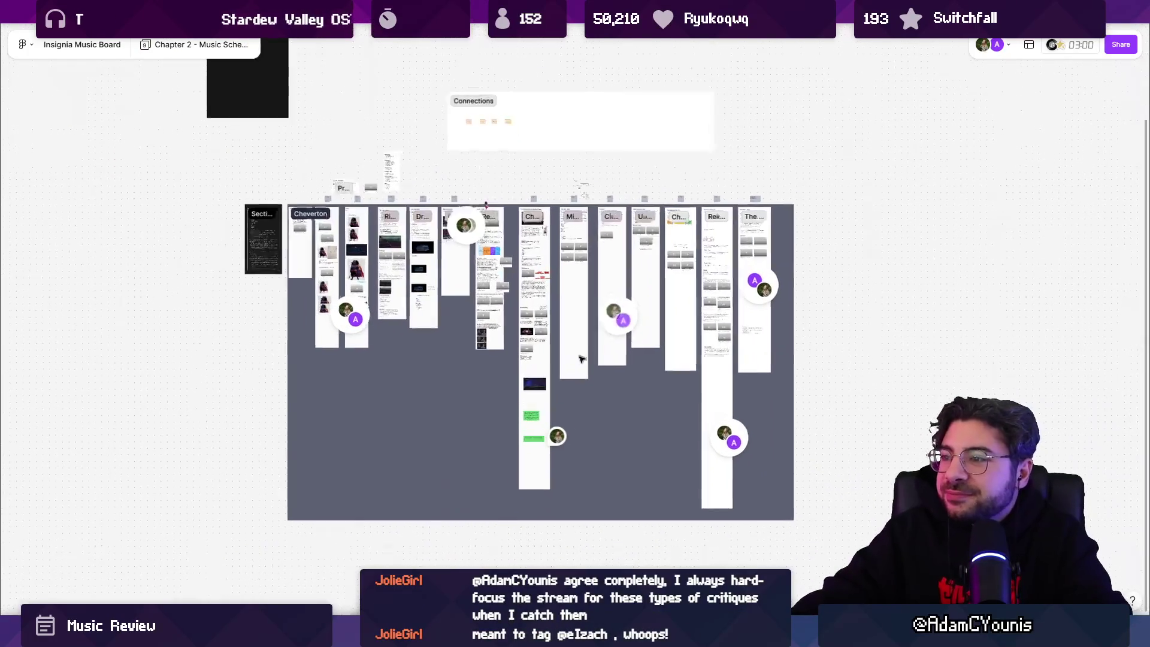
{"action": "scroll", "coordinate": [584, 358], "scroll_direction": "down", "scroll_amount": 3}
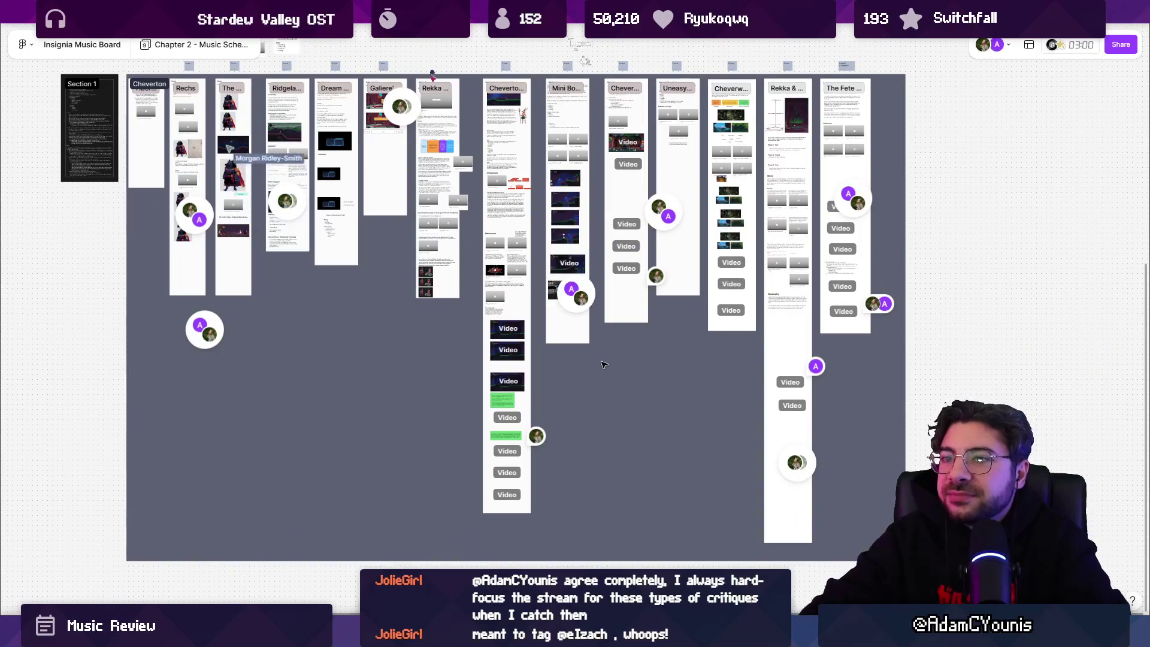
{"action": "scroll", "coordinate": [399, 224], "scroll_direction": "up", "scroll_amount": 5}
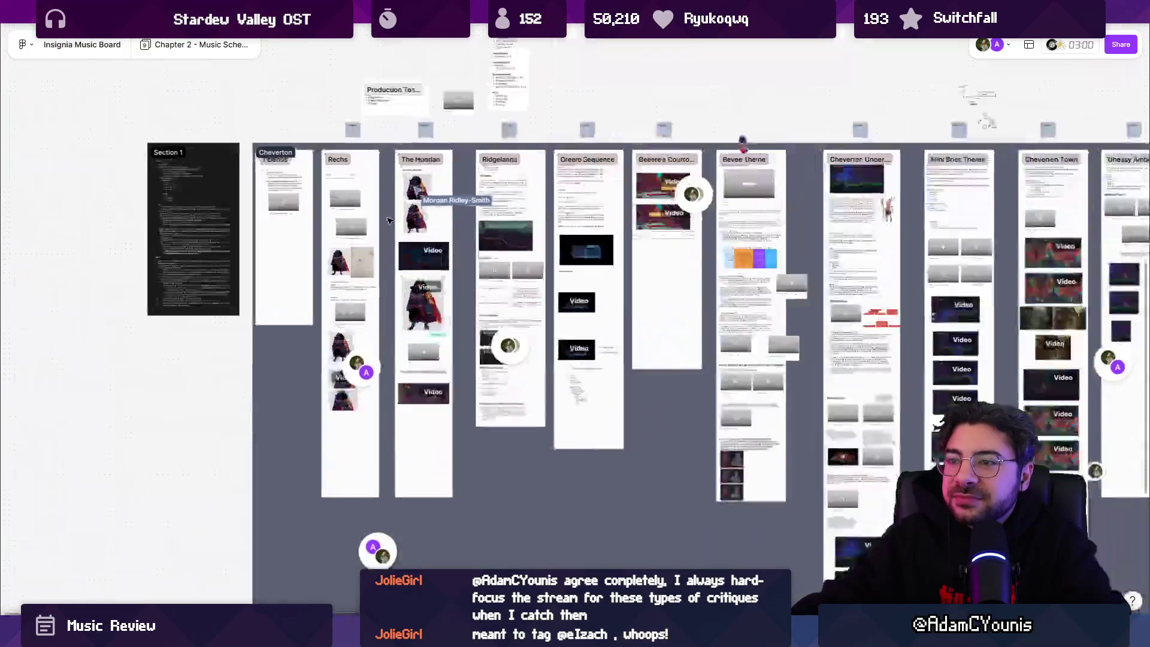
{"action": "scroll", "coordinate": [441, 348], "scroll_direction": "down", "scroll_amount": 5}
{"action": "scroll", "coordinate": [430, 194], "scroll_direction": "up", "scroll_amount": 5}
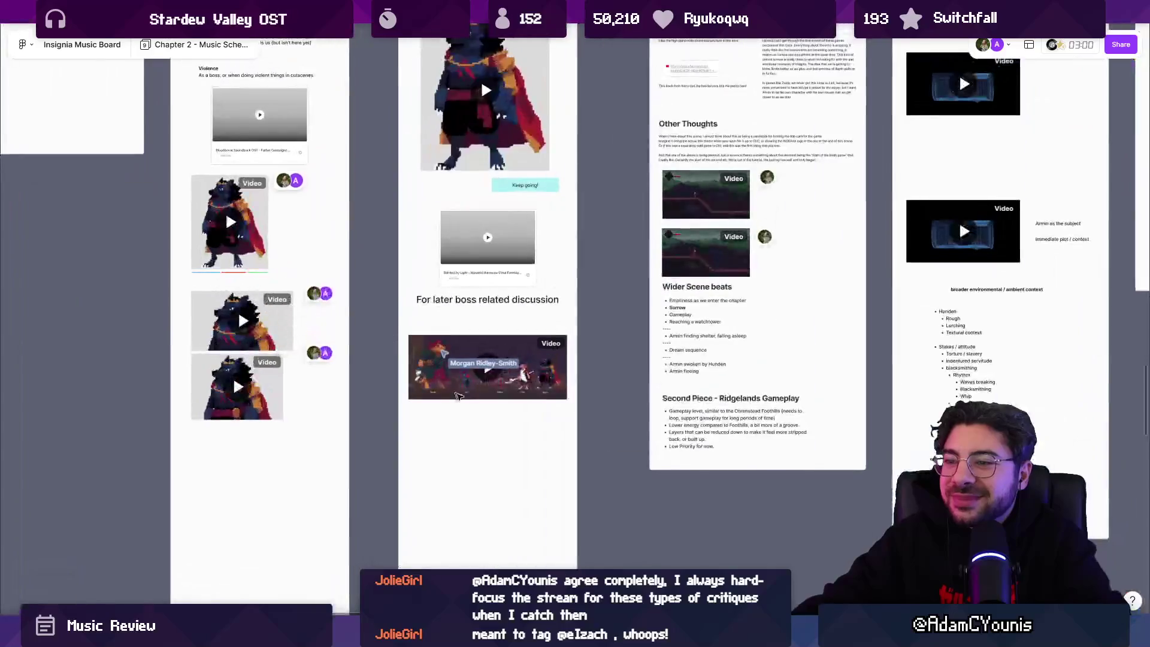
{"action": "scroll", "coordinate": [453, 311], "scroll_direction": "up", "scroll_amount": 5}
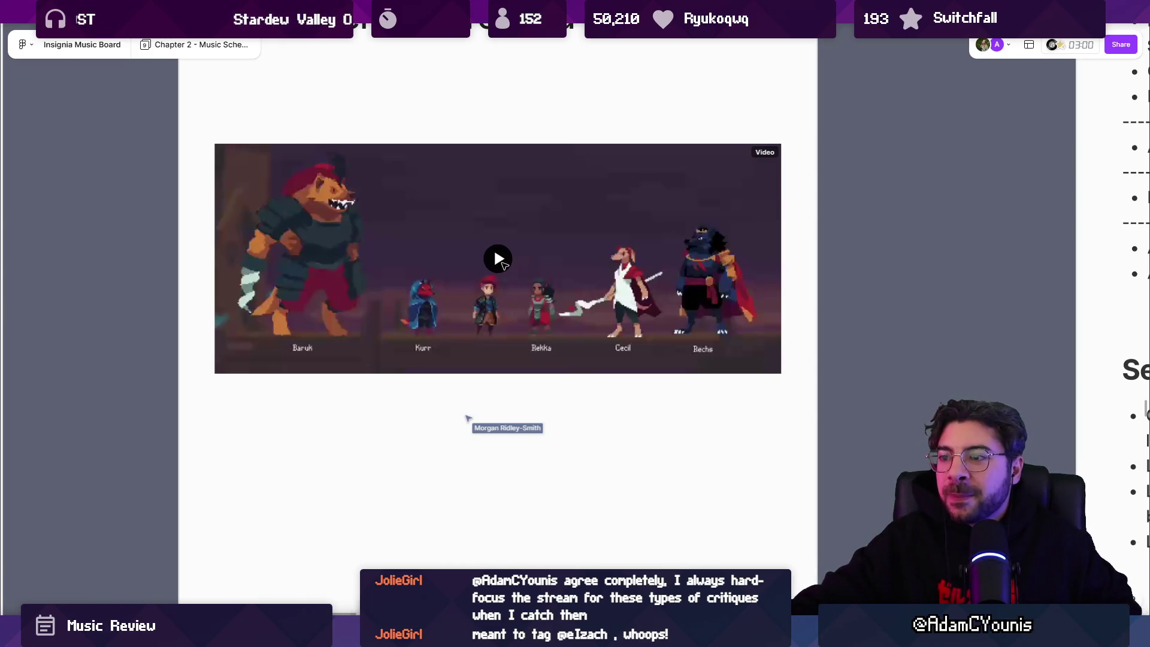
{"action": "left_click", "coordinate": [500, 261]}
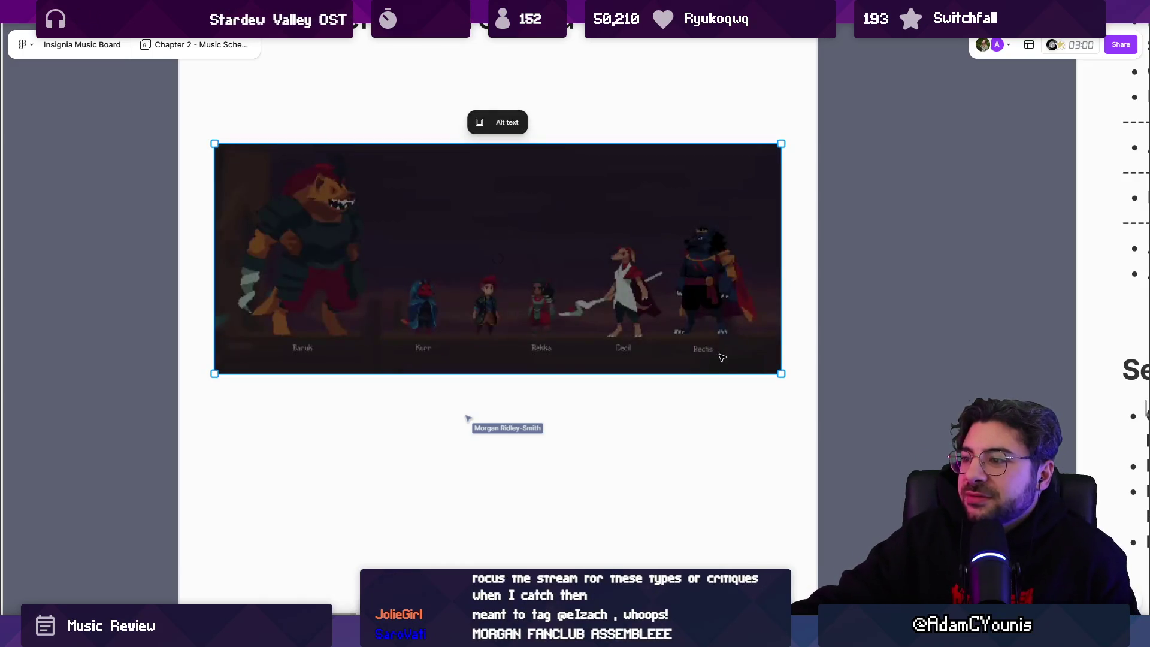
Let the character-lineup video play through its full 1:49, then scrub back to about 0:35
{"action": "mouse_move", "coordinate": [763, 357]}
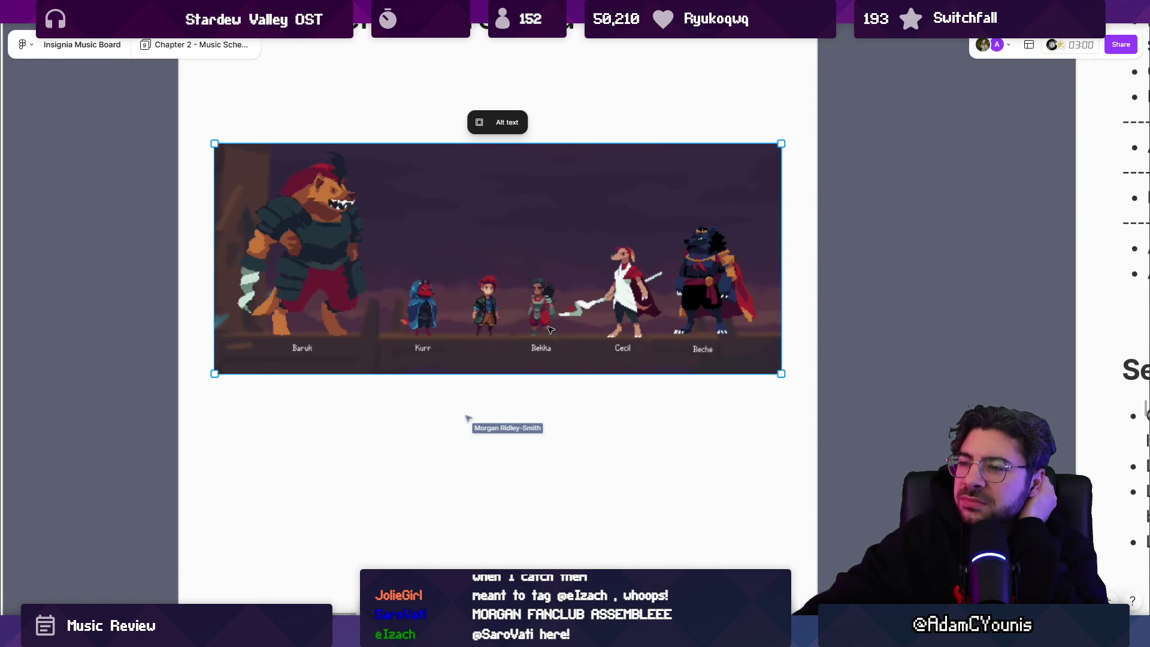
{"action": "mouse_move", "coordinate": [729, 340]}
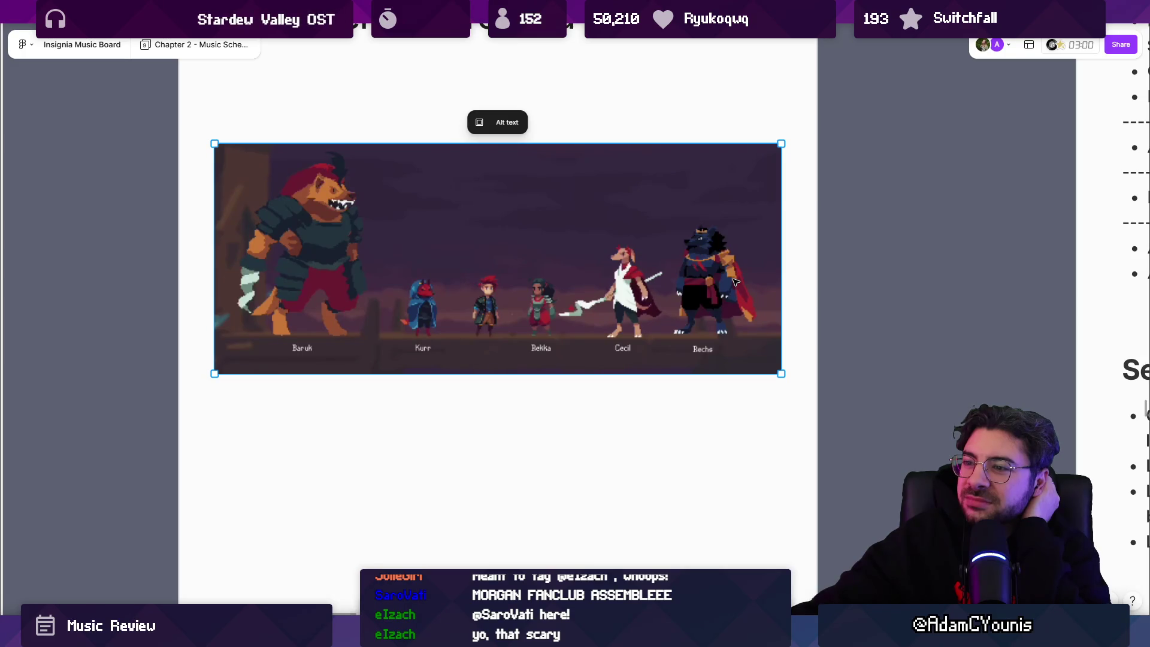
{"action": "mouse_move", "coordinate": [734, 275]}
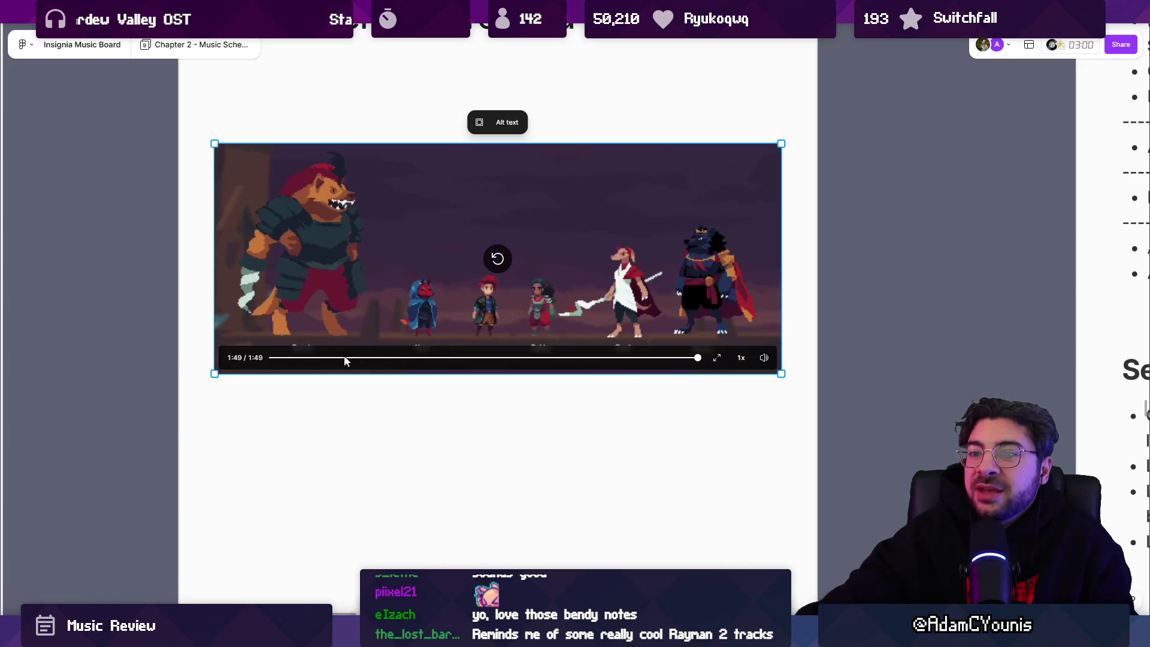
{"action": "left_click_drag", "start_coordinate": [362, 360], "coordinate": [409, 361]}
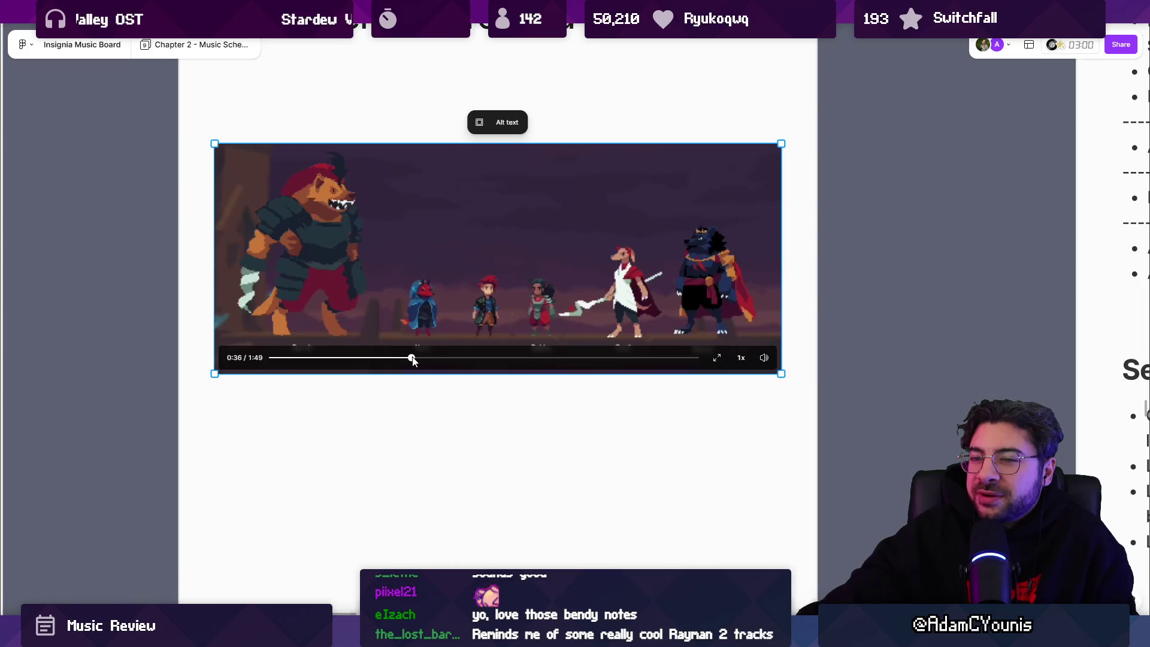
Pause the lineup video at 0:37, scrub back to 0:25, then rewind it to 0:00
{"action": "left_click", "coordinate": [497, 260]}
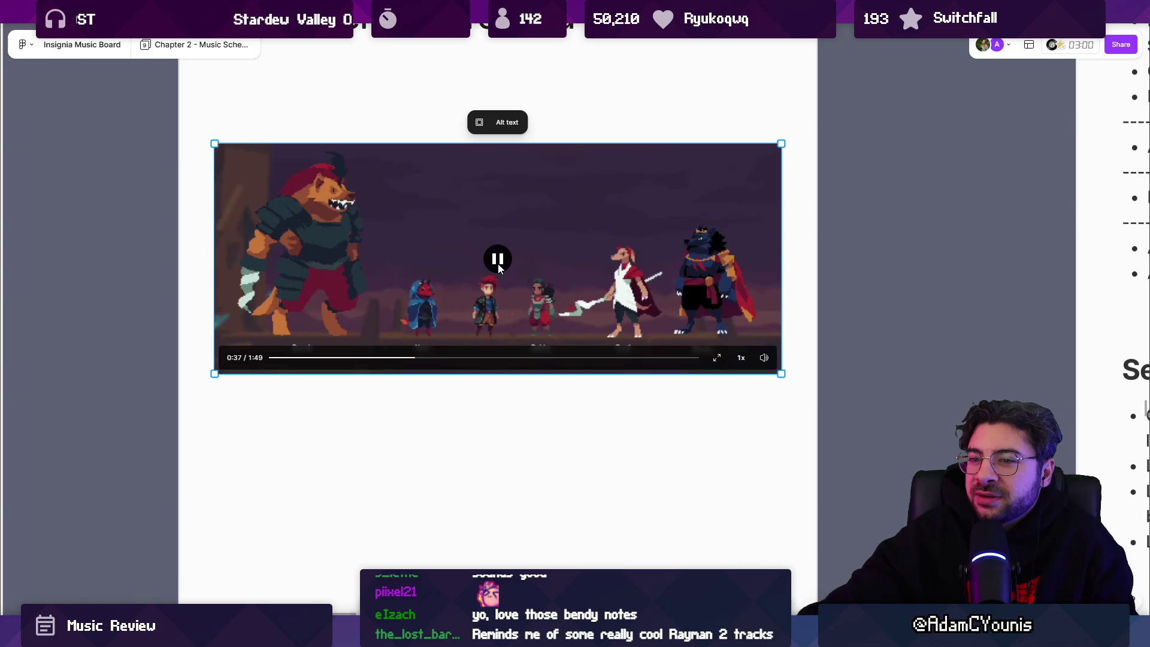
{"action": "left_click", "coordinate": [497, 260]}
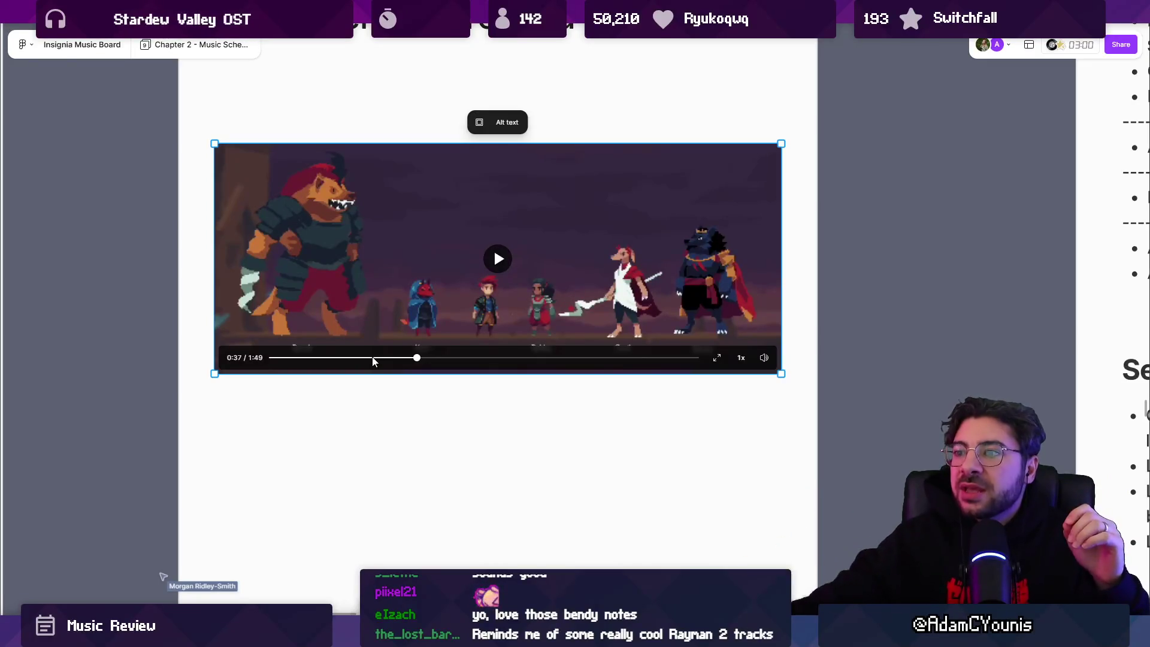
{"action": "left_click_drag", "start_coordinate": [416, 357], "coordinate": [372, 357]}
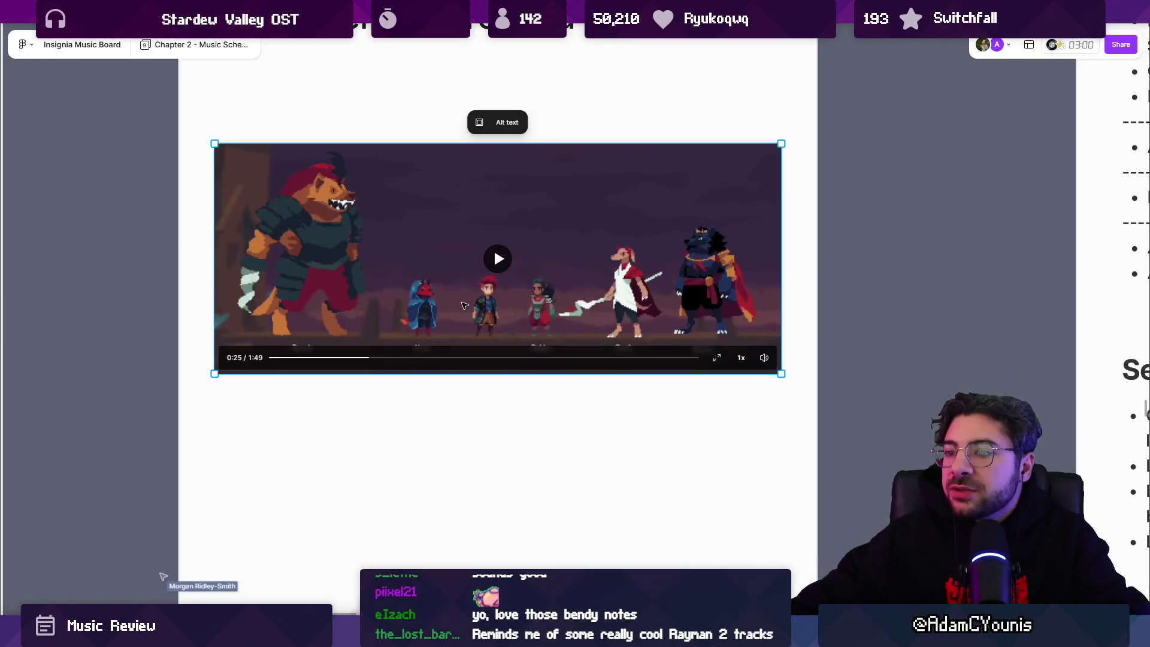
{"action": "left_click", "coordinate": [271, 357]}
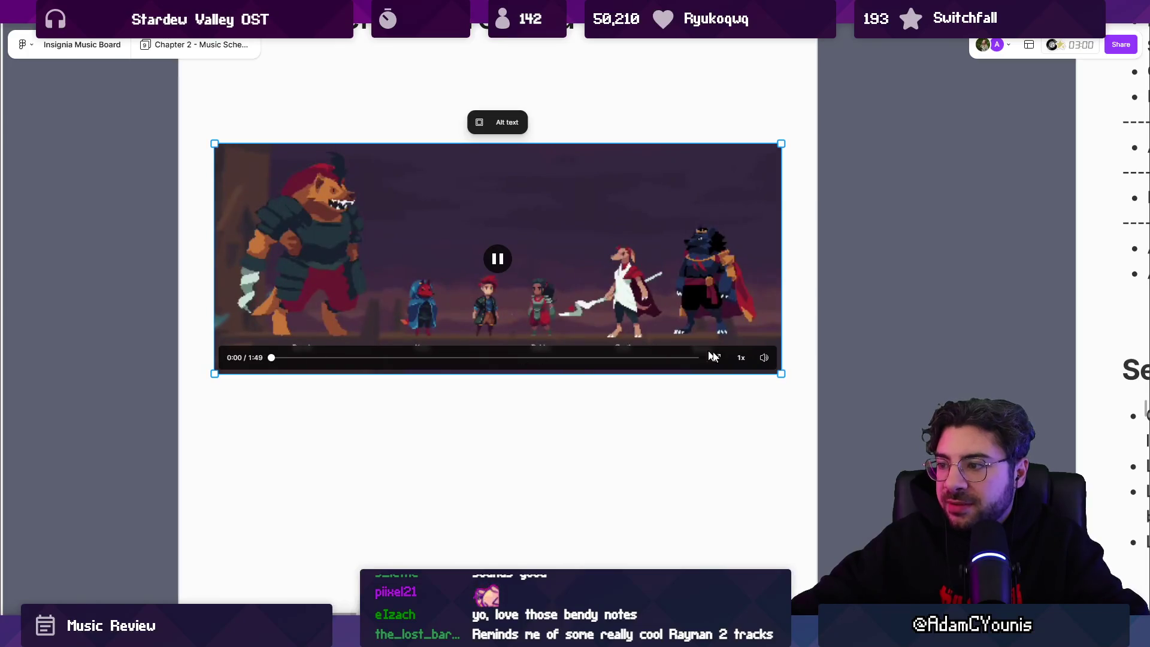
Lower the video volume slightly, pausing at 0:17 and resuming playback
{"action": "mouse_move", "coordinate": [764, 357]}
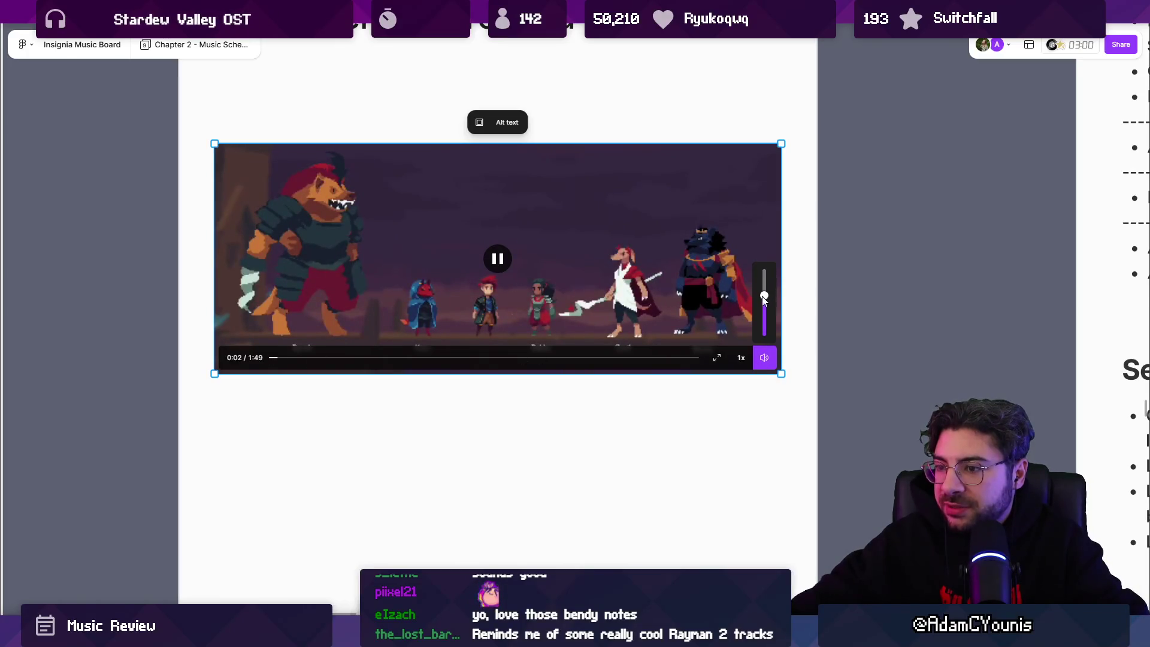
{"action": "left_click", "coordinate": [764, 298]}
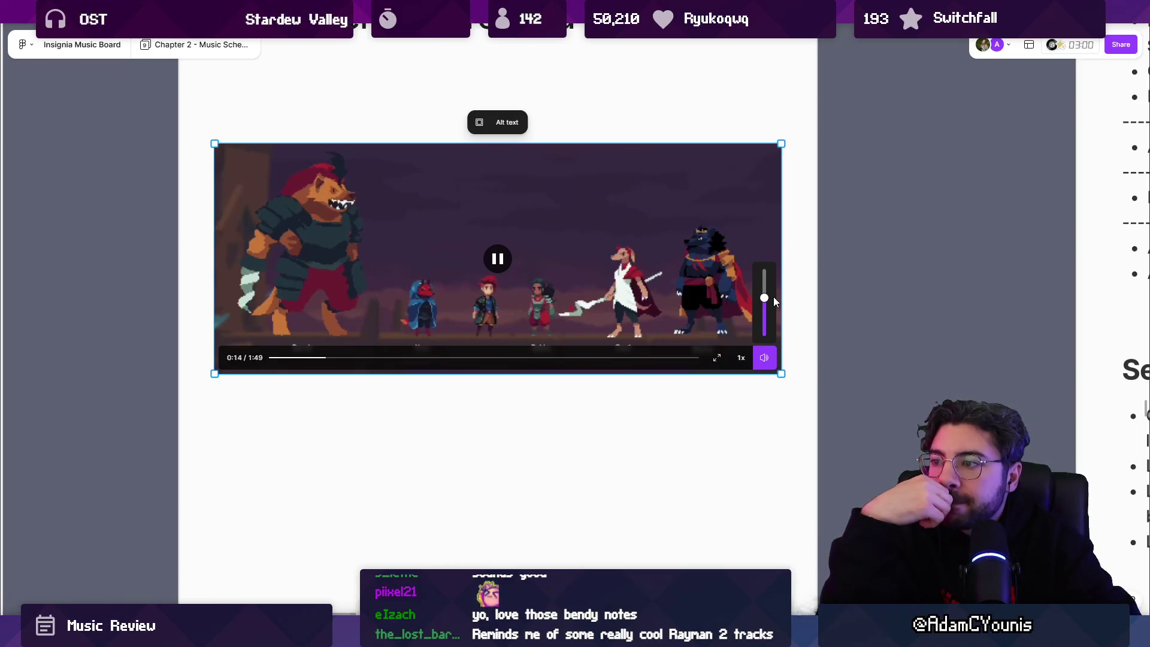
{"action": "left_click", "coordinate": [511, 262]}
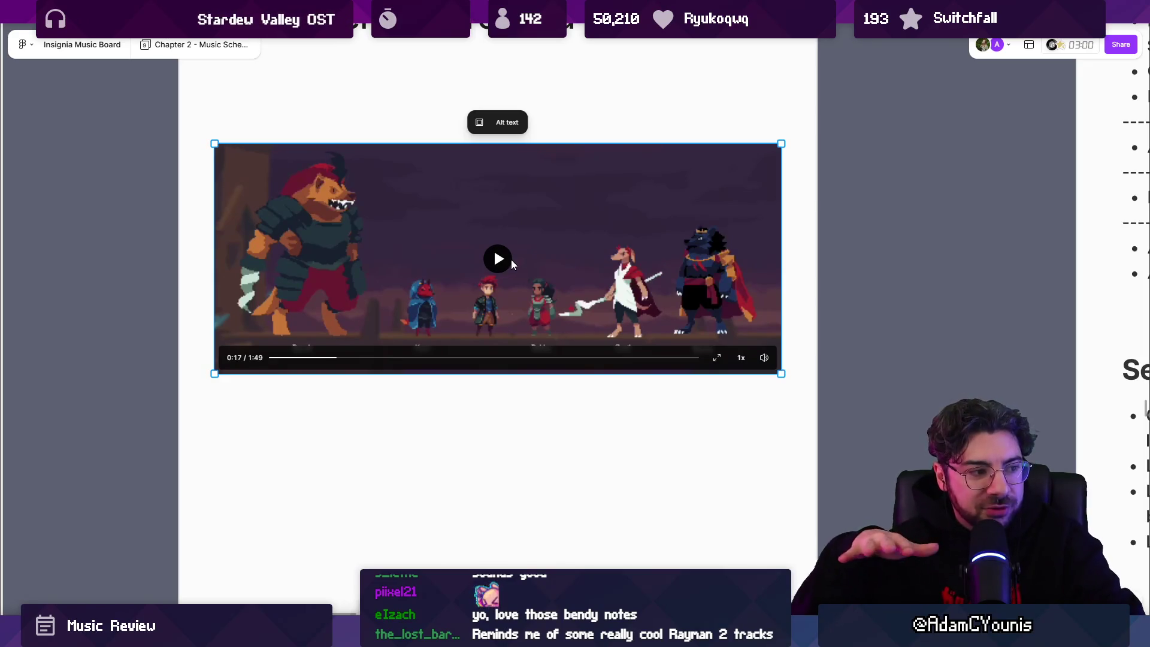
{"action": "left_click", "coordinate": [502, 264]}
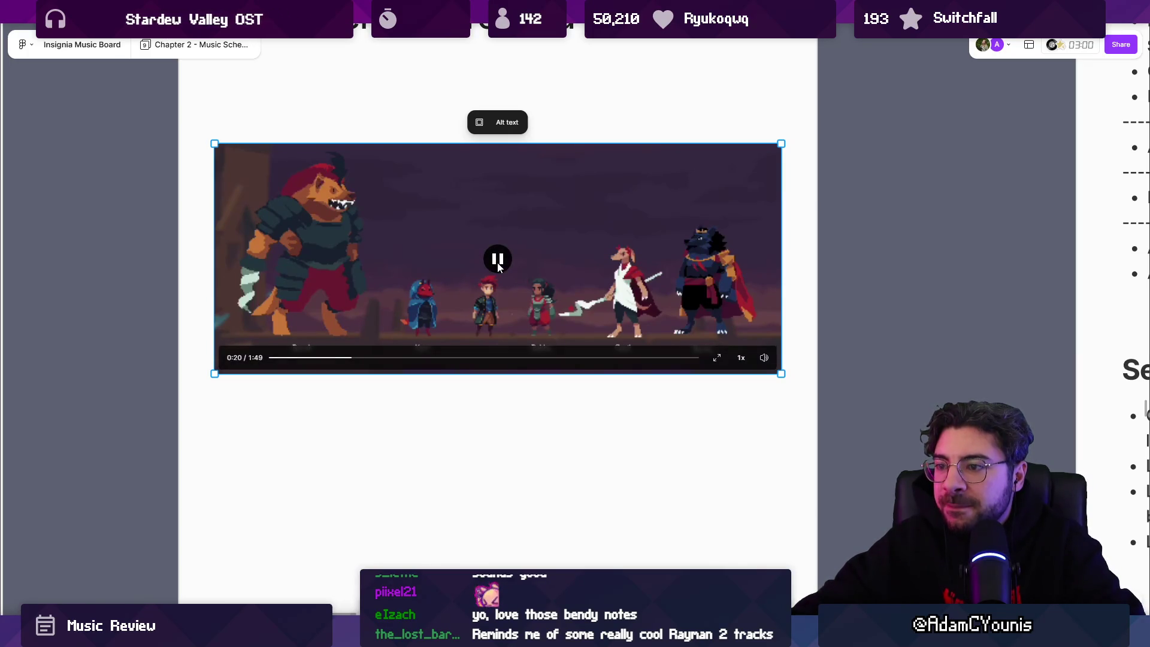
{"action": "left_click", "coordinate": [500, 265]}
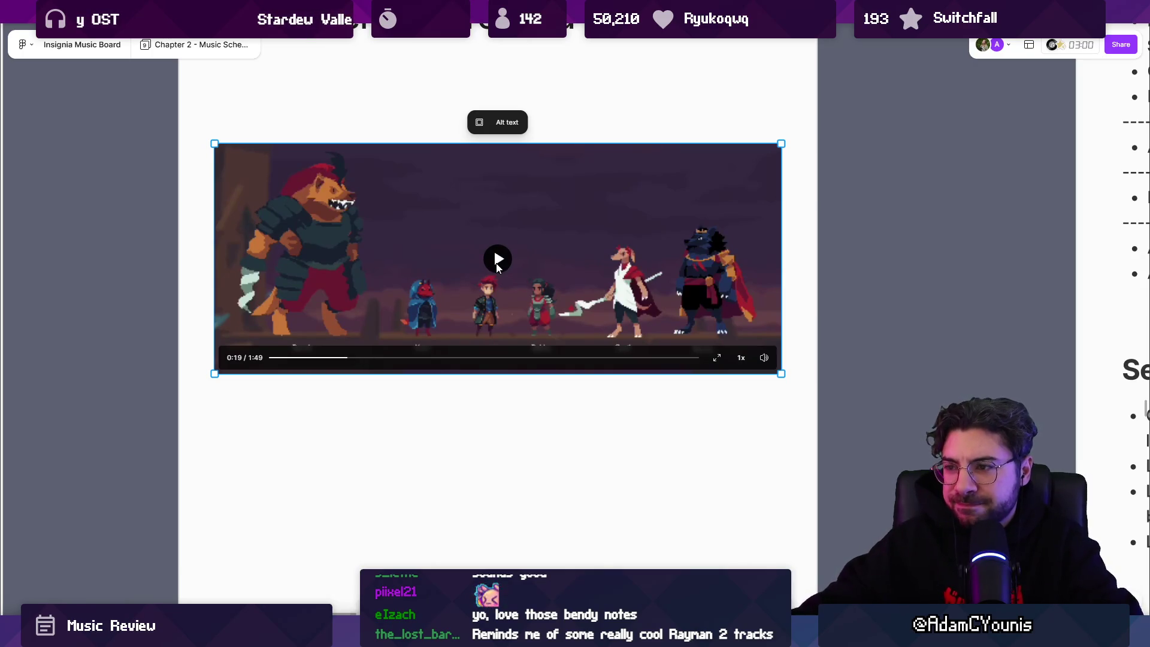
{"action": "left_click", "coordinate": [495, 281]}
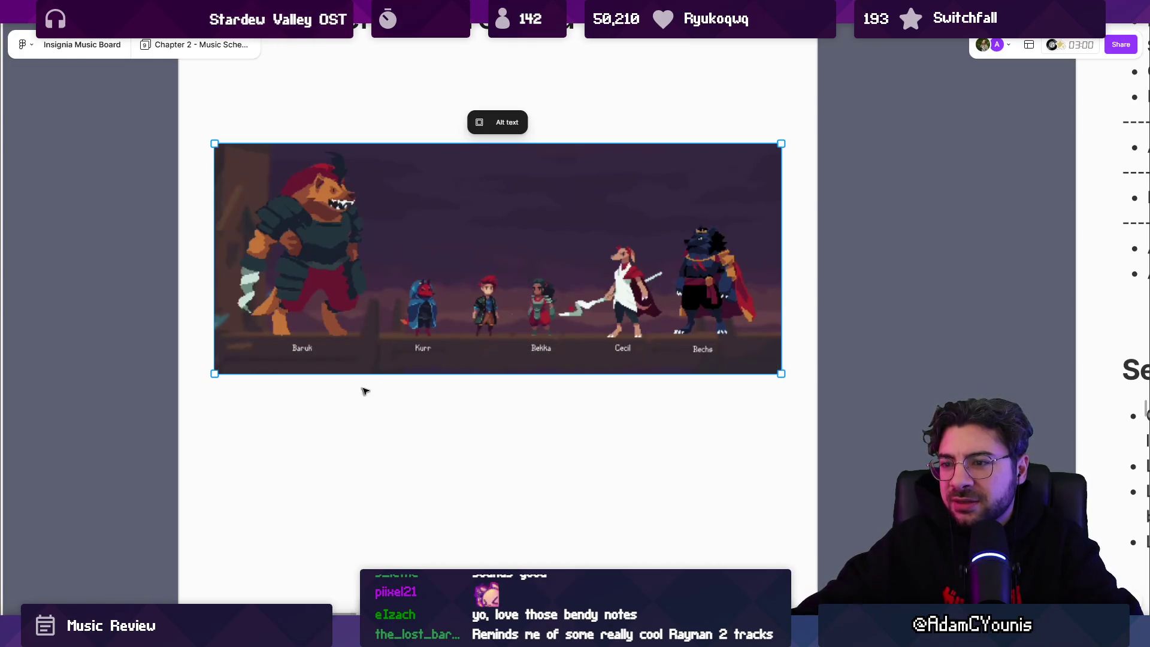
Raise the volume slightly and keep playing, pausing briefly at 0:29
{"action": "mouse_move", "coordinate": [758, 355]}
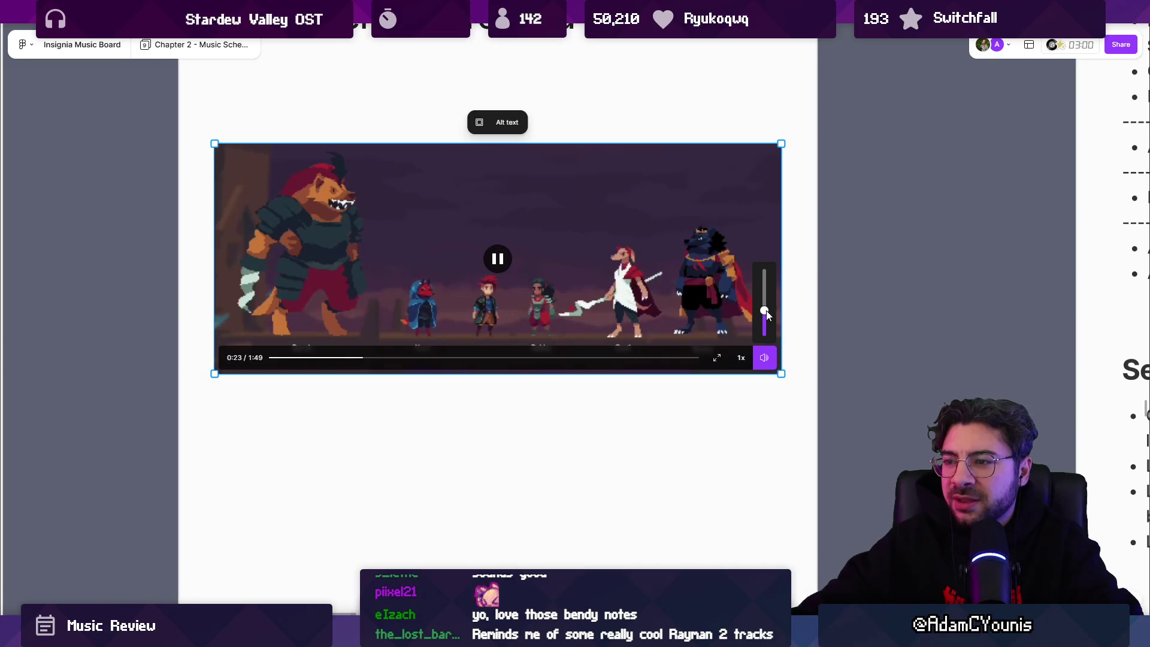
{"action": "left_click", "coordinate": [497, 259]}
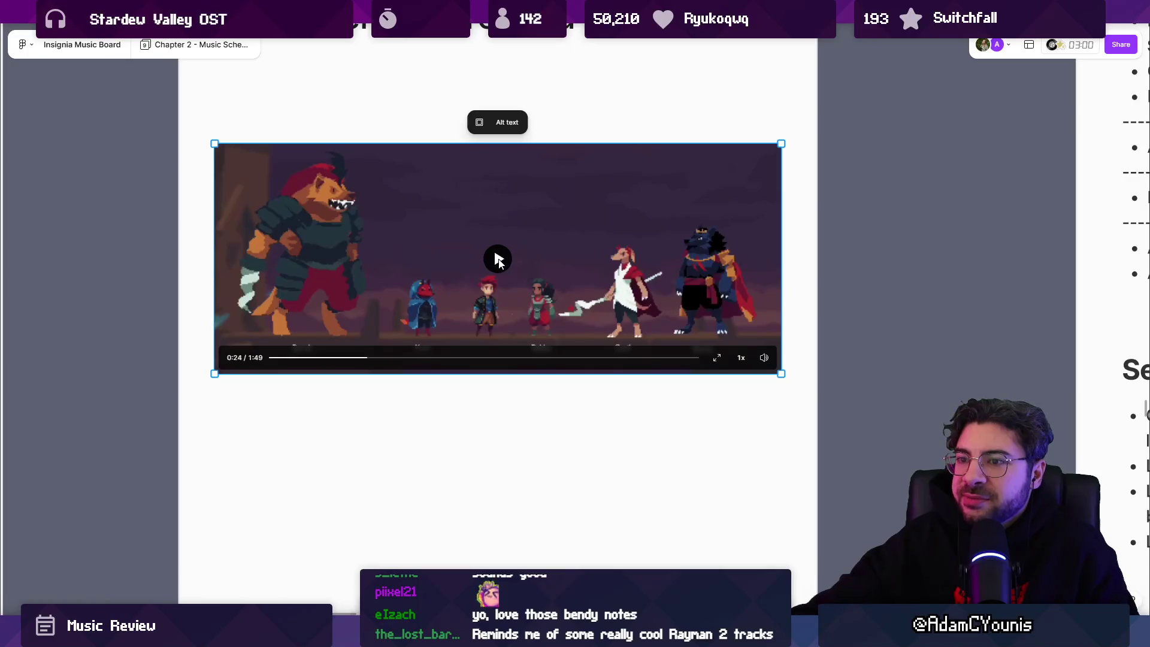
{"action": "left_click", "coordinate": [497, 259]}
{"action": "mouse_move", "coordinate": [764, 357]}
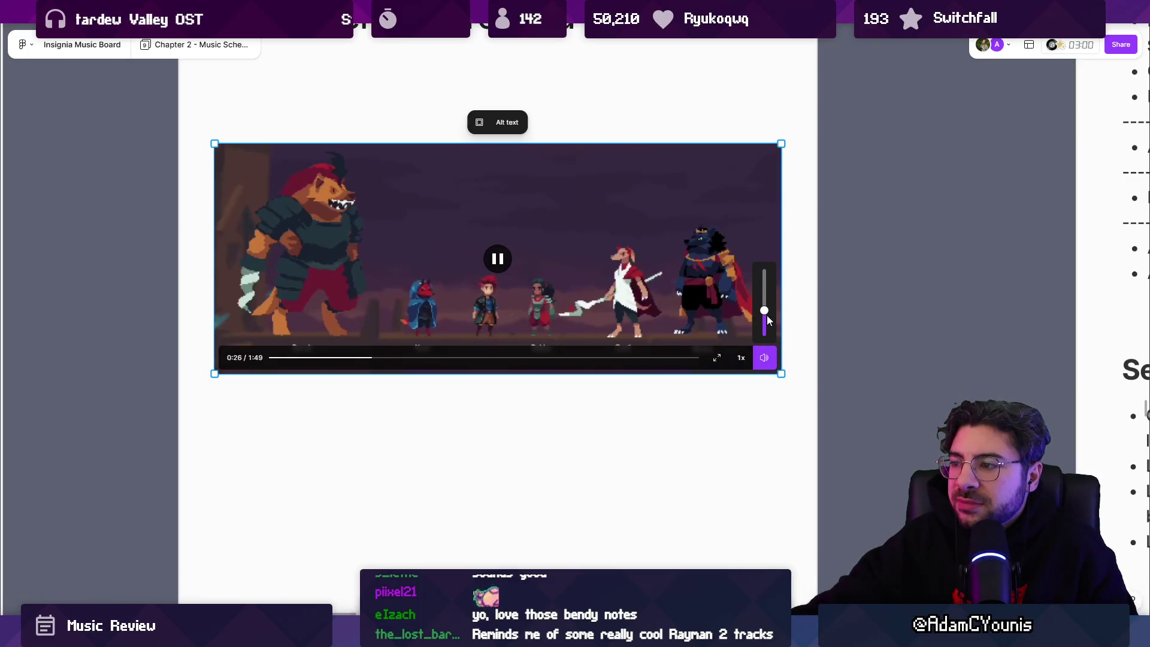
{"action": "left_click_drag", "start_coordinate": [768, 292], "coordinate": [767, 289]}
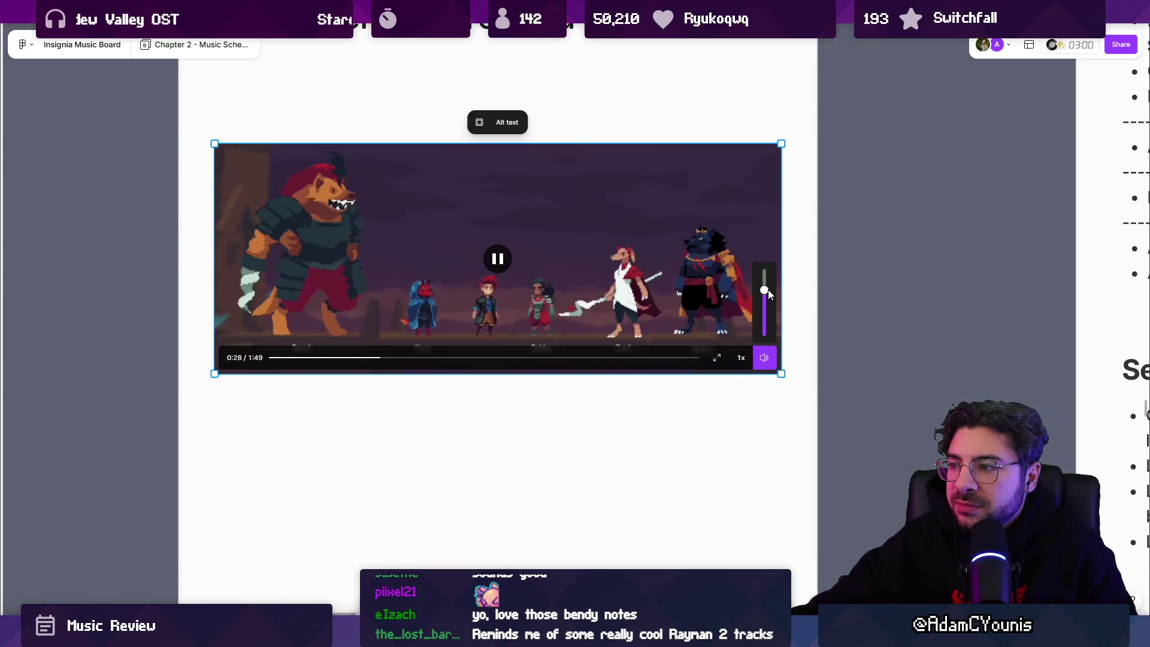
{"action": "left_click", "coordinate": [502, 259]}
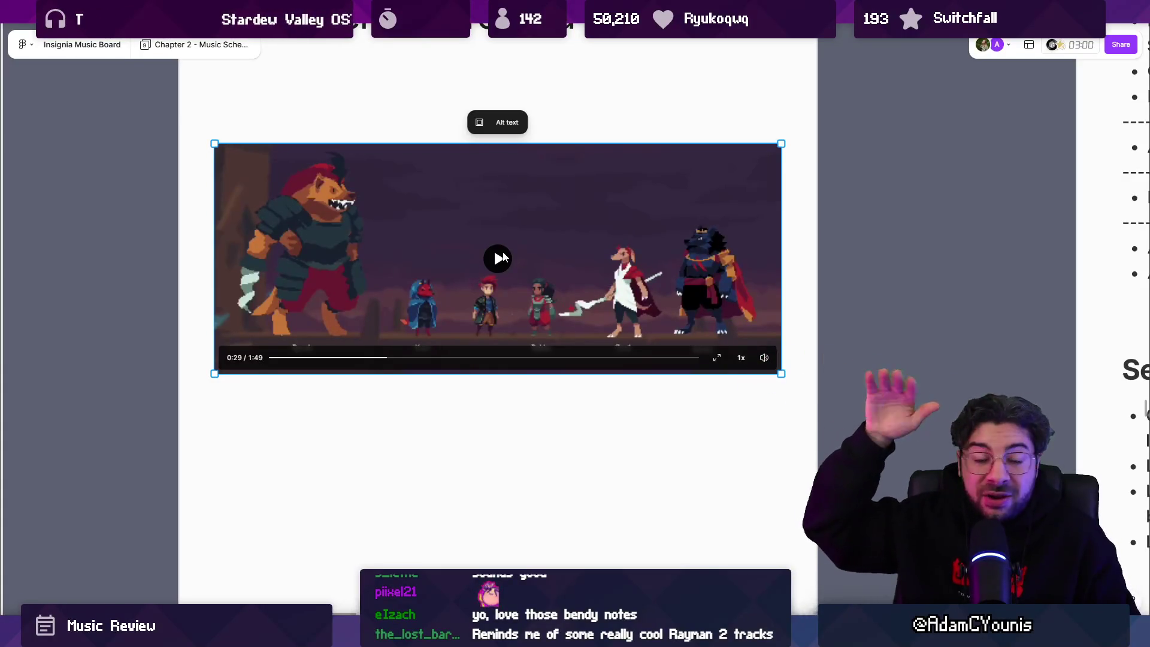
{"action": "left_click", "coordinate": [502, 260]}
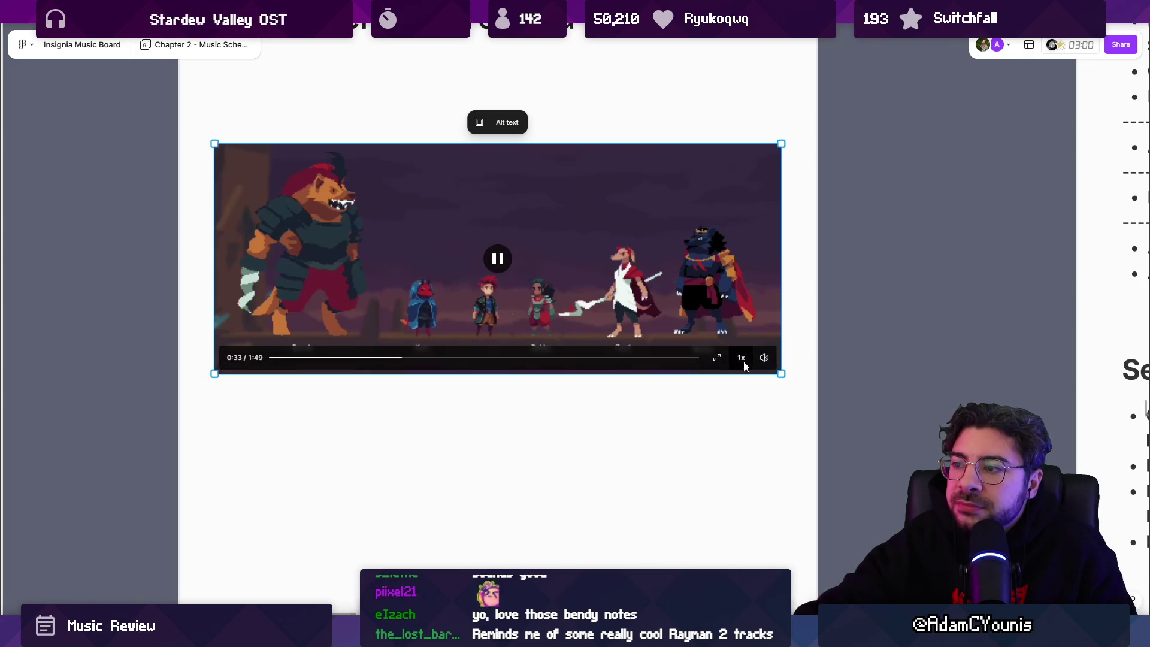
{"action": "mouse_move", "coordinate": [764, 358]}
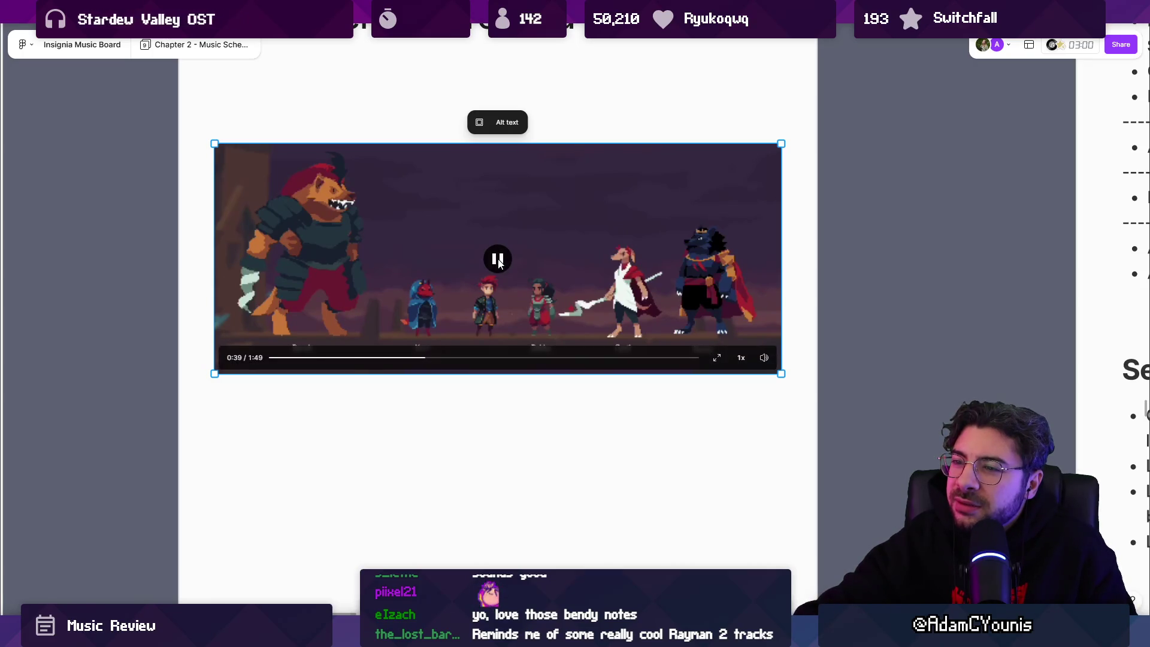
Seek the lineup video back to 0:35, let it play, then jump back to 0:44
{"action": "left_click", "coordinate": [406, 357]}
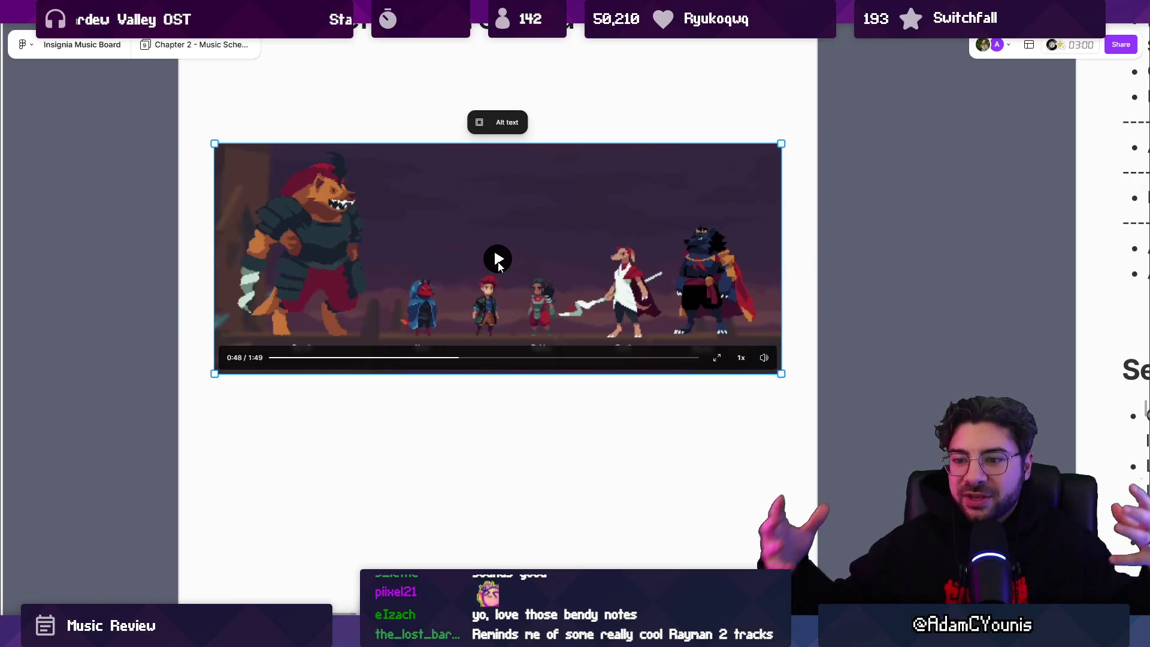
{"action": "left_click", "coordinate": [442, 358]}
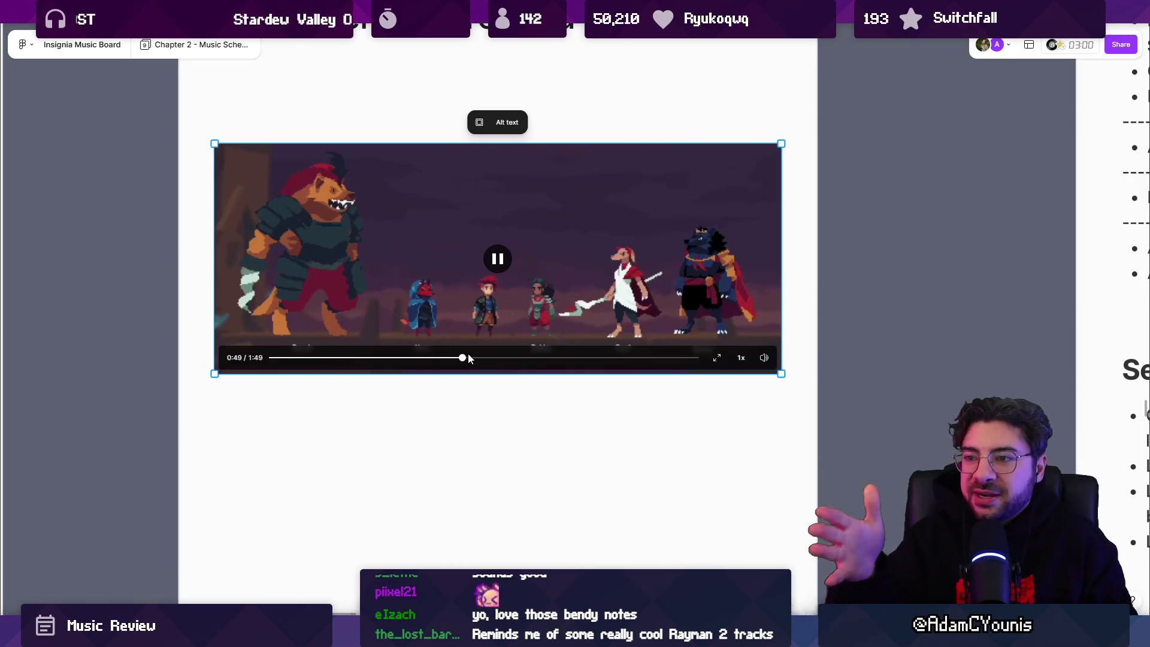
Jump the video to 0:49 and play it on, pausing briefly at 1:09
{"action": "mouse_move", "coordinate": [502, 294]}
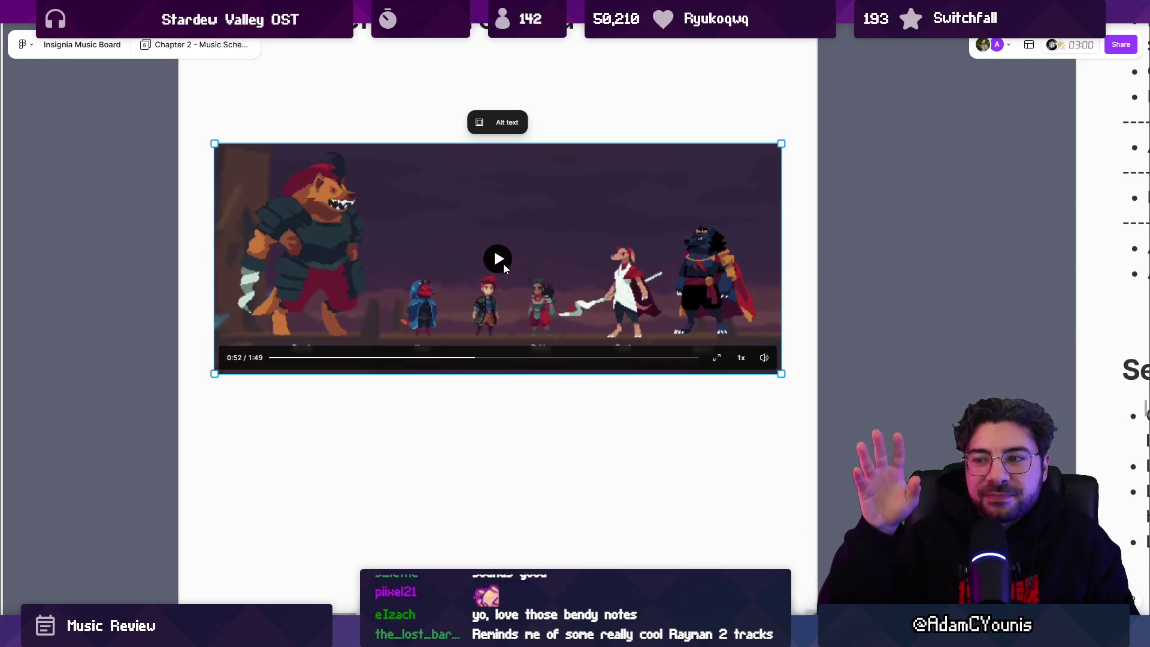
{"action": "left_click", "coordinate": [462, 357]}
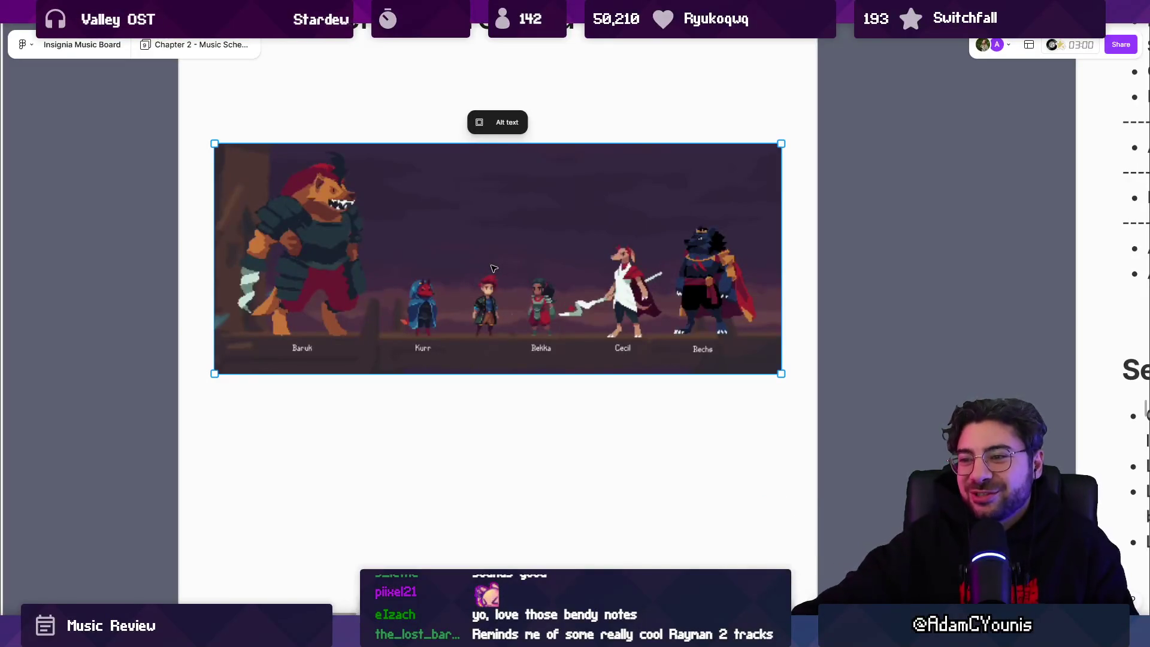
{"action": "mouse_move", "coordinate": [501, 264]}
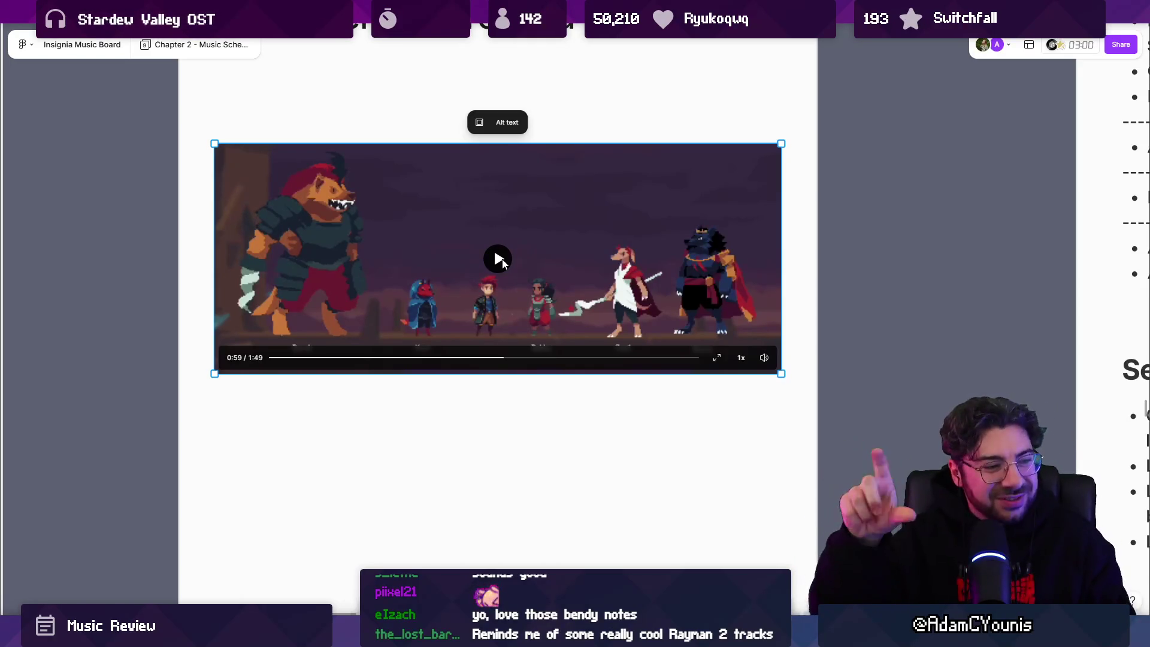
{"action": "left_click", "coordinate": [499, 259]}
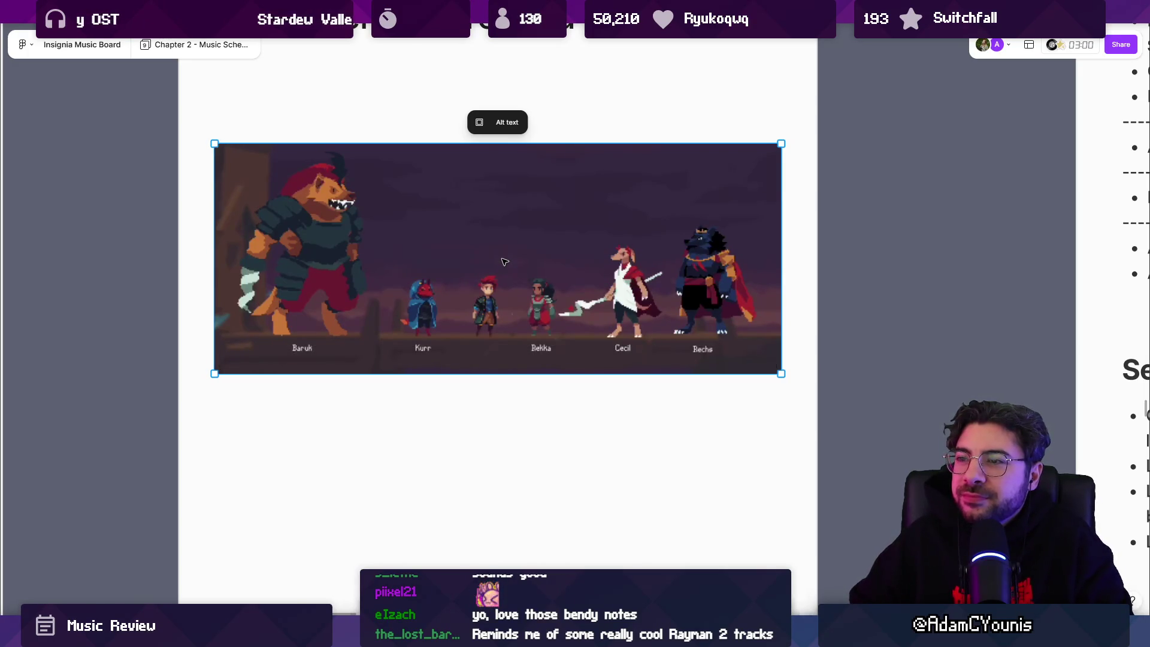
{"action": "mouse_move", "coordinate": [497, 259]}
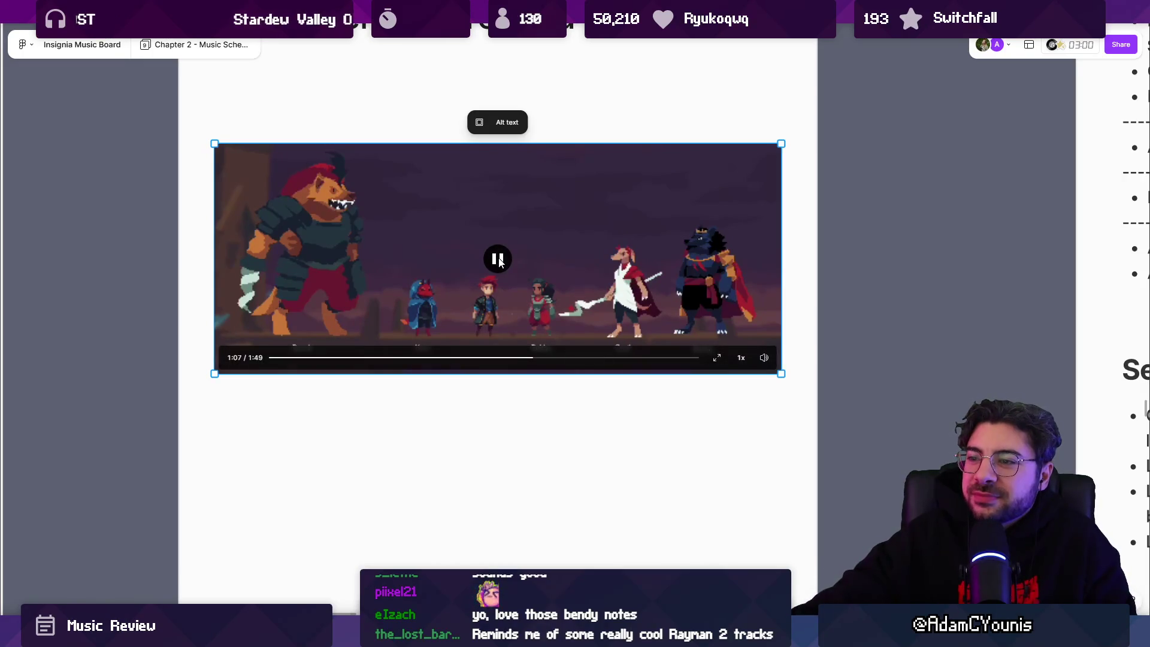
{"action": "left_click", "coordinate": [498, 260]}
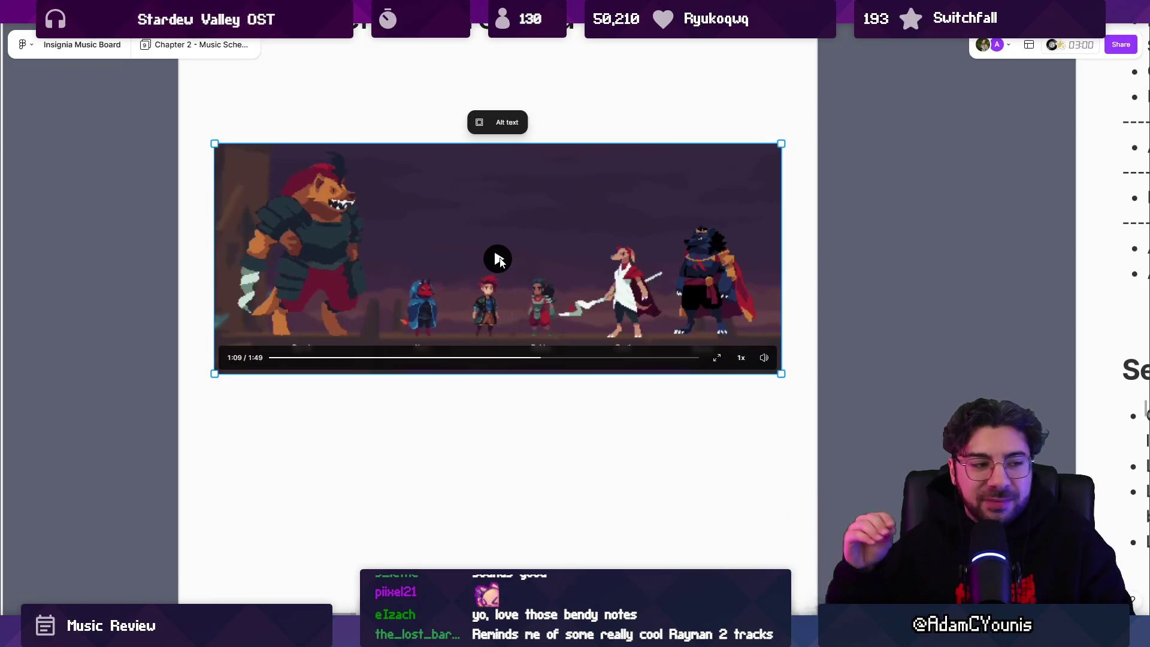
{"action": "left_click", "coordinate": [499, 259]}
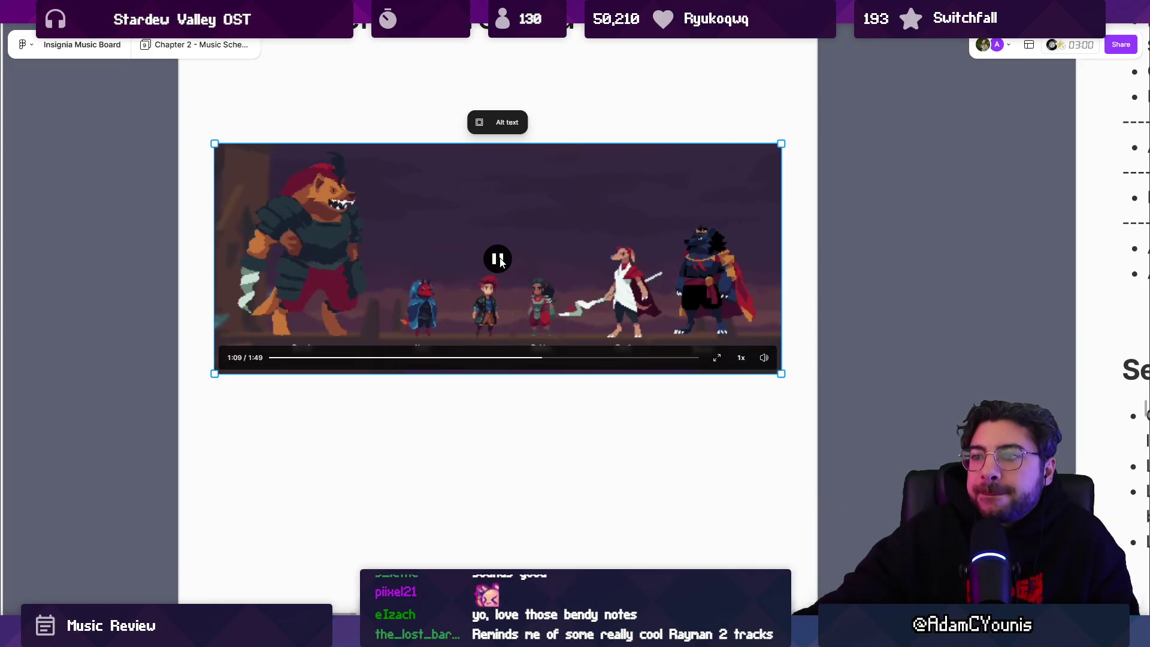
Play the video on to 1:40 with a pause at 1:28, then deselect it
{"action": "mouse_move", "coordinate": [764, 358]}
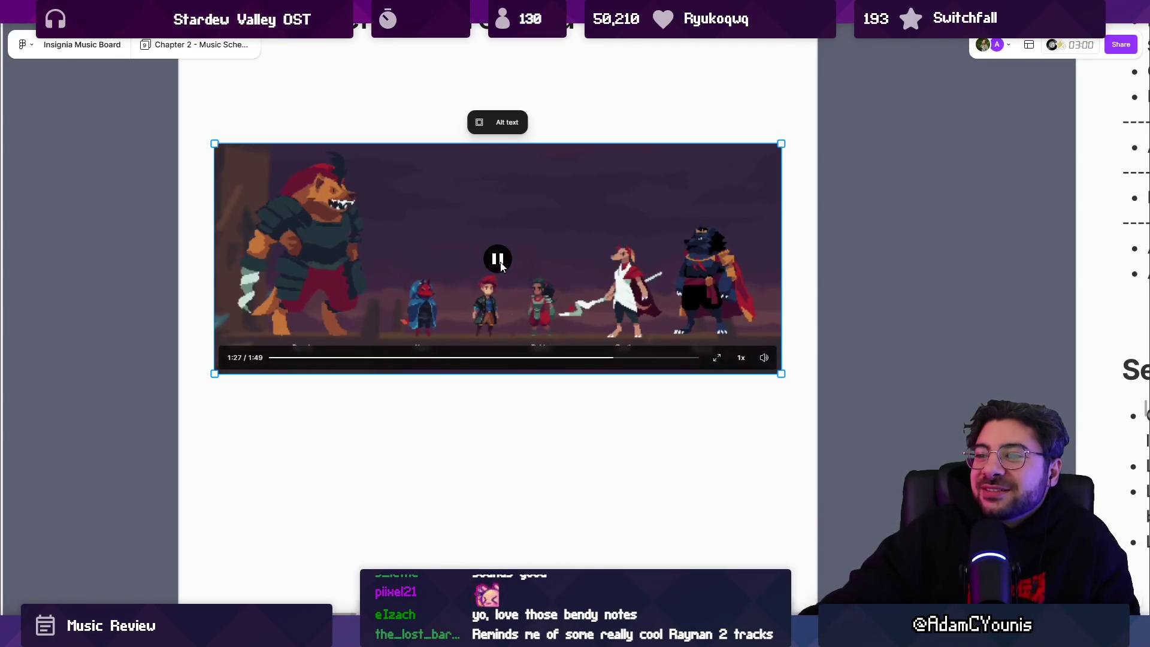
{"action": "left_click", "coordinate": [502, 265]}
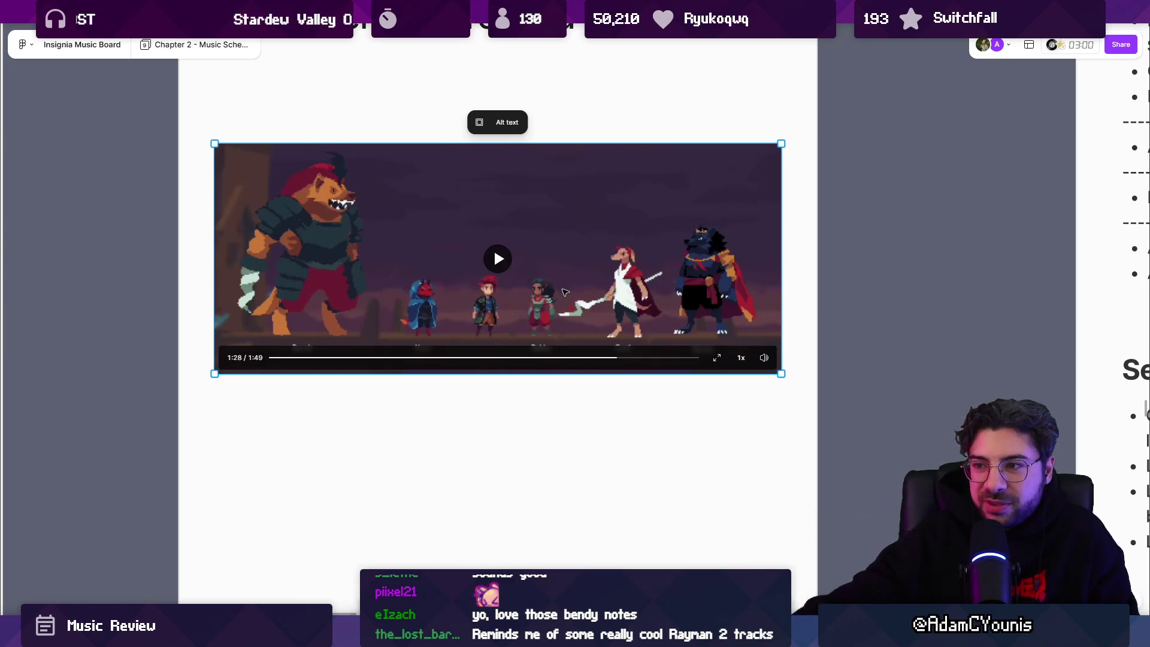
{"action": "left_click", "coordinate": [496, 261]}
{"action": "left_click", "coordinate": [496, 261]}
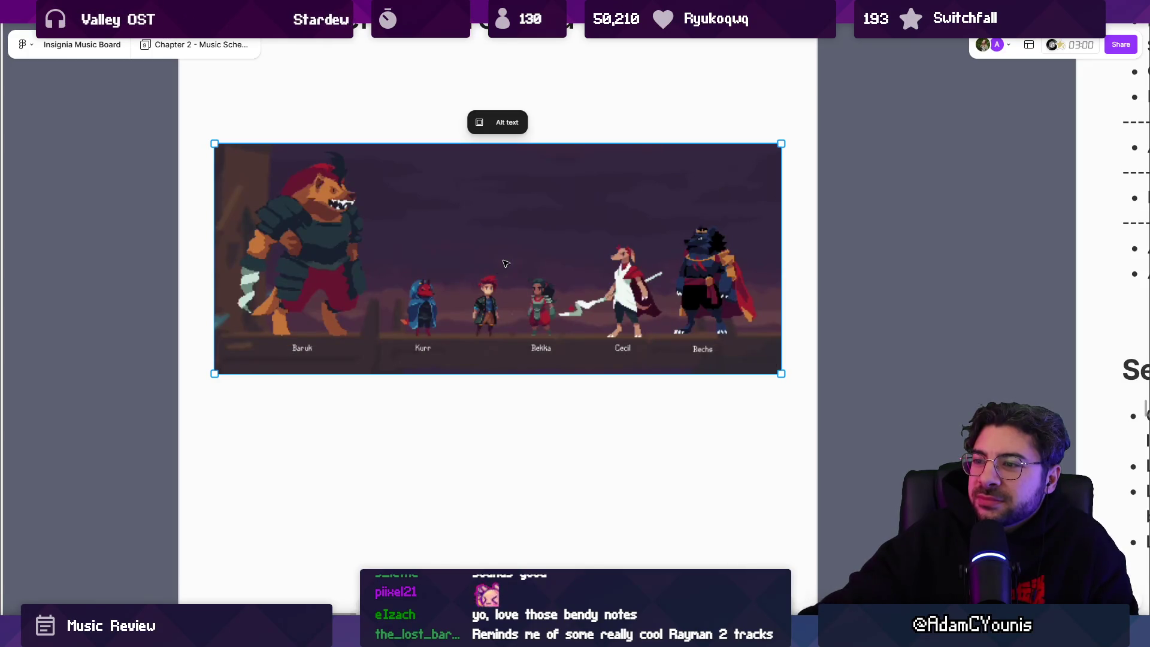
{"action": "mouse_move", "coordinate": [504, 259]}
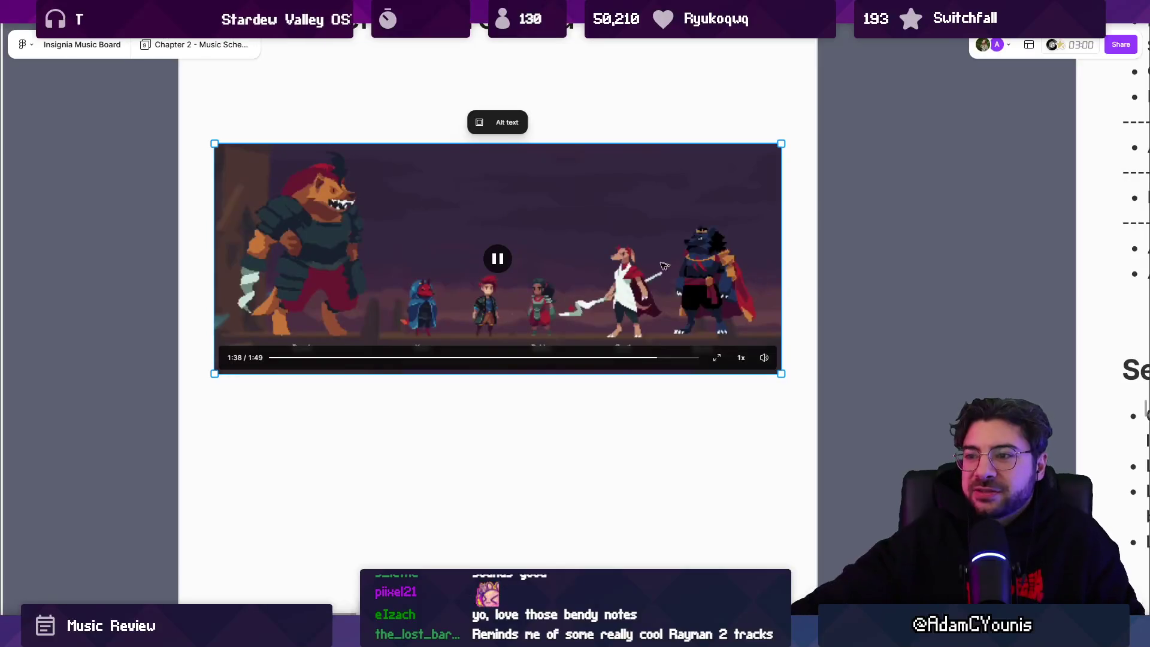
{"action": "left_click", "coordinate": [497, 261]}
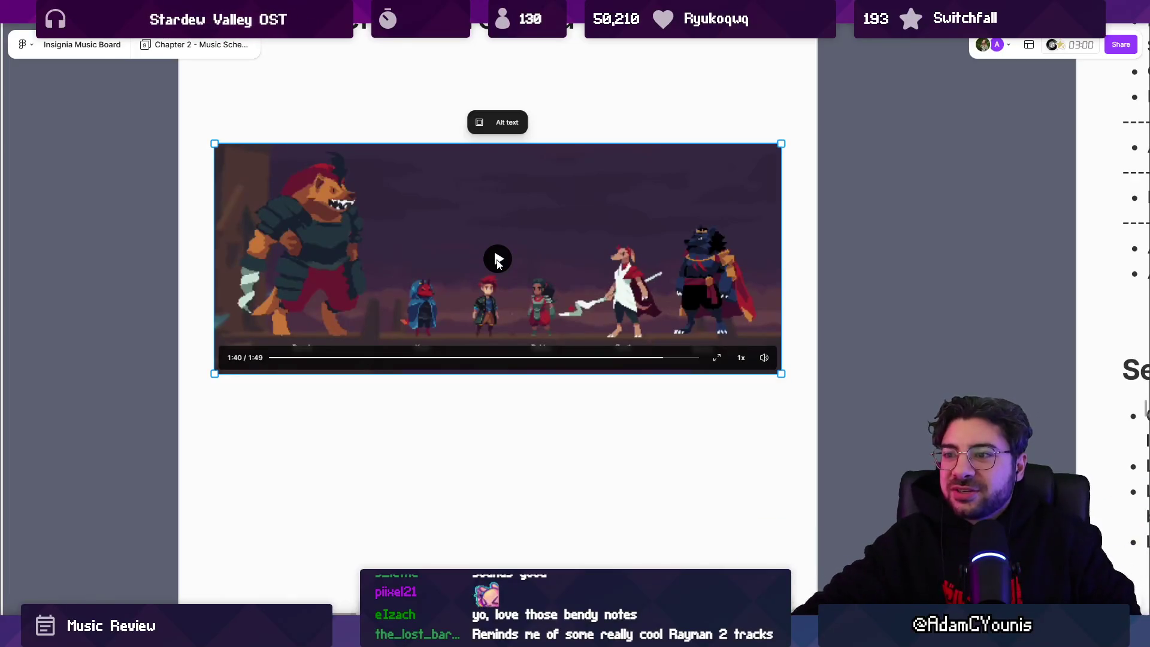
{"action": "left_click", "coordinate": [505, 385]}
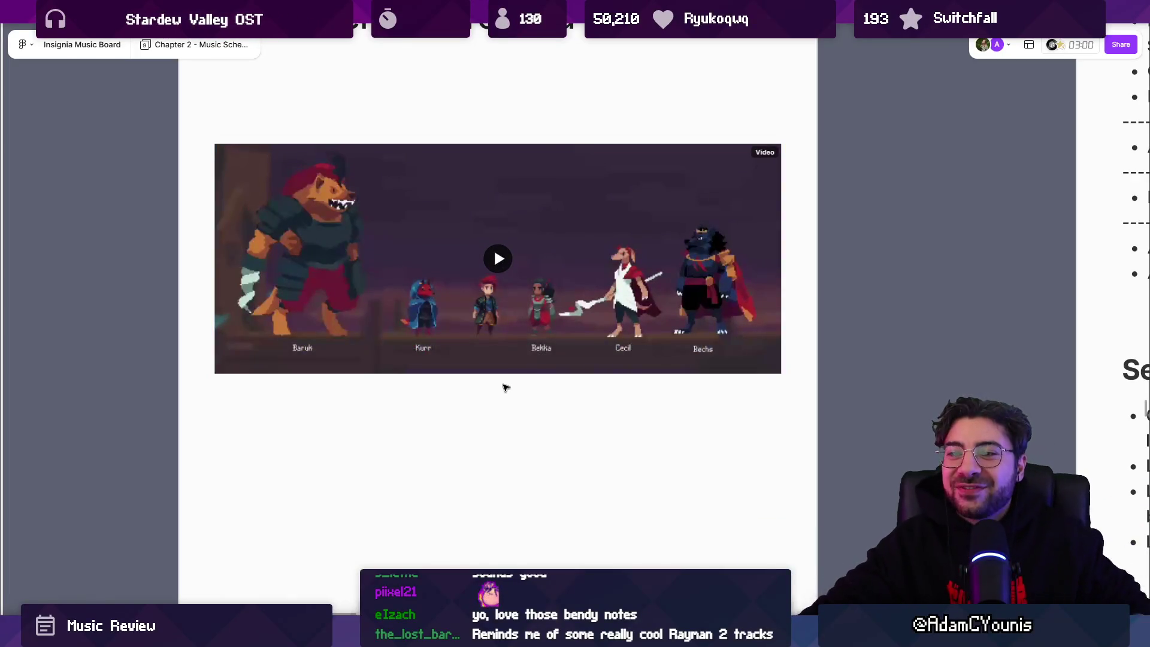
Scroll across the board's columns to the Hunden 'For later boss related discussion' cards
{"action": "scroll", "coordinate": [494, 254], "scroll_direction": "down", "scroll_amount": 4}
{"action": "scroll", "coordinate": [492, 252], "scroll_direction": "down", "scroll_amount": 8}
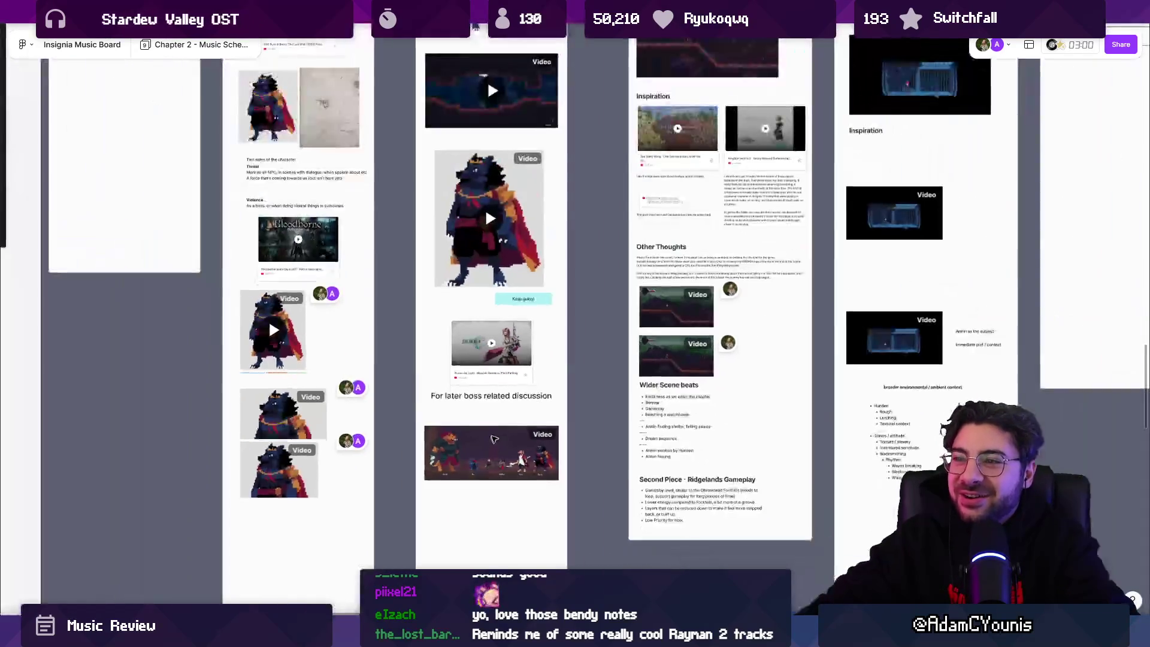
{"action": "scroll", "coordinate": [509, 481], "scroll_direction": "down", "scroll_amount": 1}
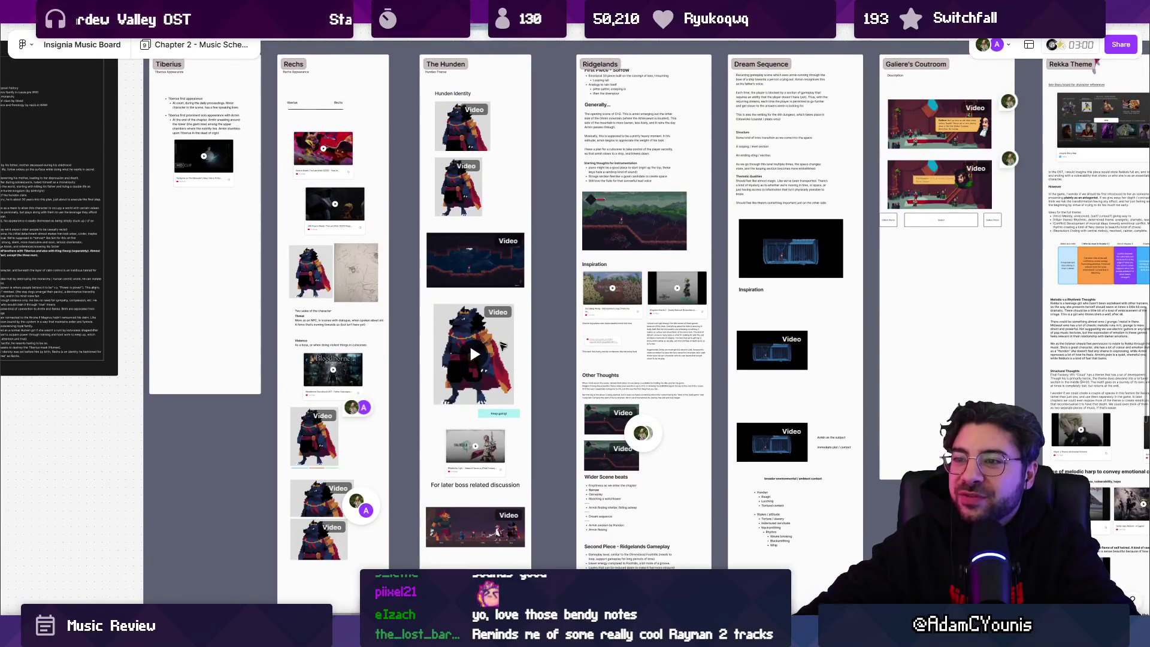
{"action": "scroll", "coordinate": [477, 497], "scroll_direction": "up", "scroll_amount": 2}
{"action": "scroll", "coordinate": [461, 112], "scroll_direction": "up", "scroll_amount": 5}
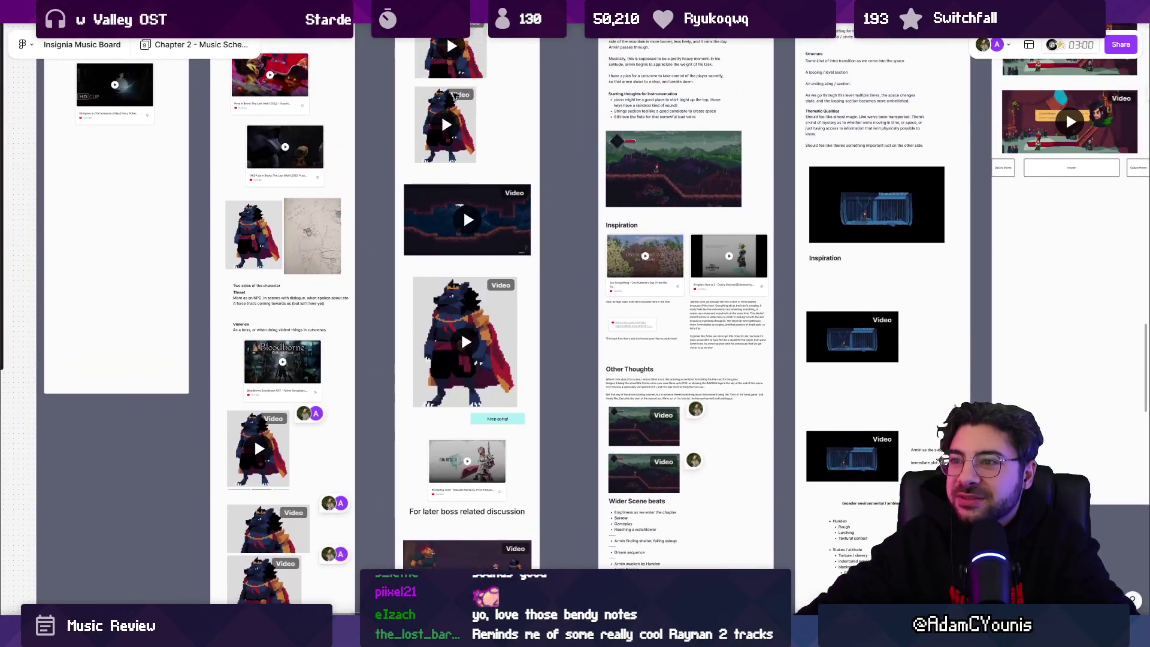
{"action": "scroll", "coordinate": [476, 155], "scroll_direction": "down", "scroll_amount": 5}
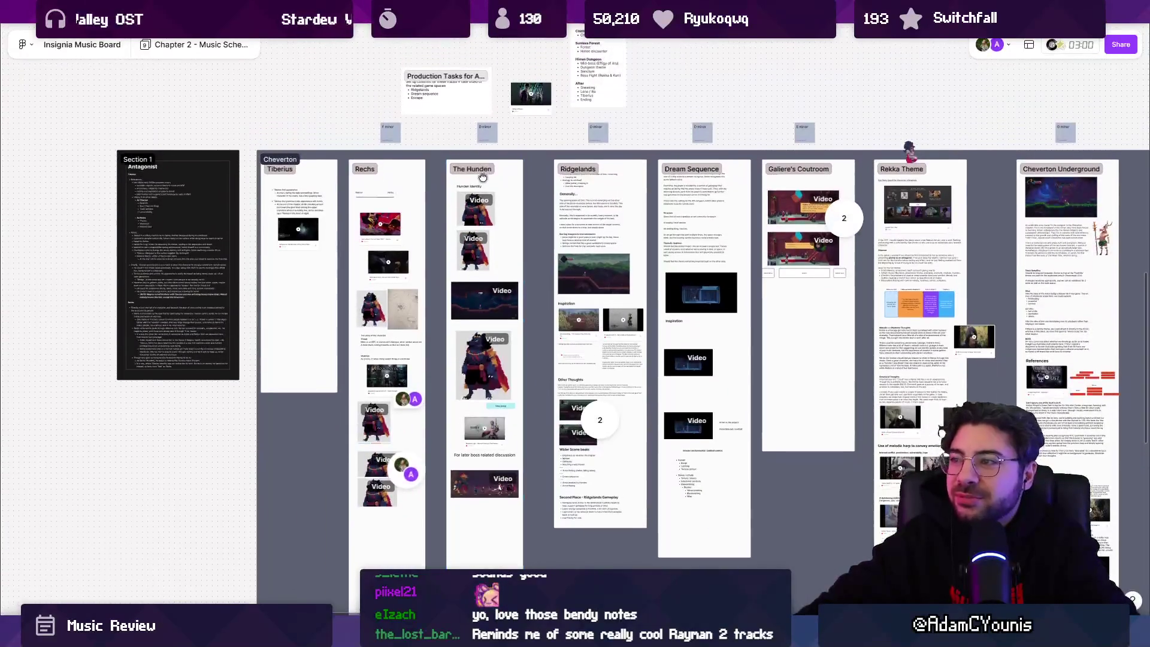
{"action": "scroll", "coordinate": [482, 345], "scroll_direction": "up", "scroll_amount": 6}
{"action": "scroll", "coordinate": [482, 344], "scroll_direction": "up", "scroll_amount": 5}
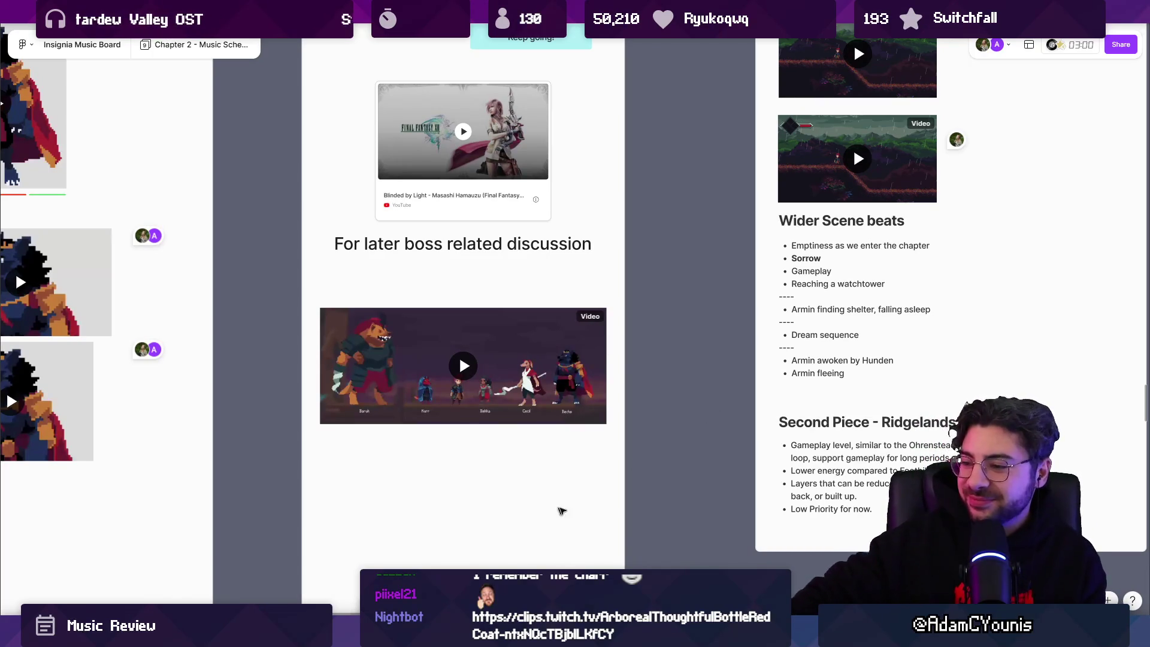
Cycle through the meeting and music windows and start the Stardew Valley soundtrack playing
{"action": "key", "text": "alt+Tab"}
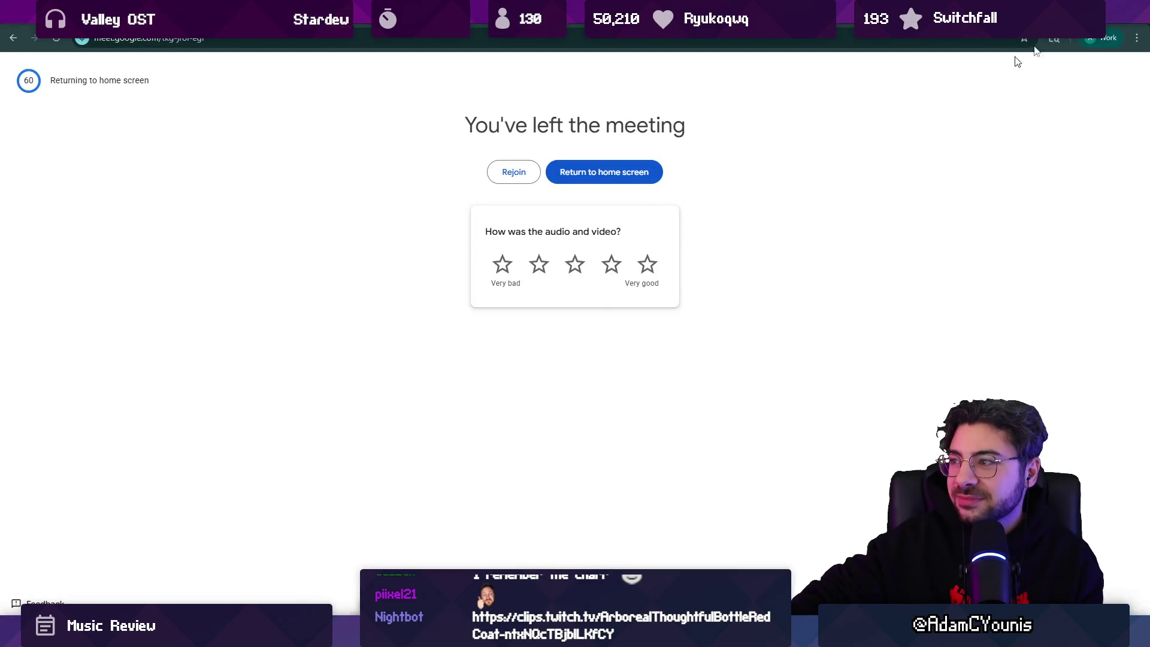
{"action": "key", "text": "alt+Tab"}
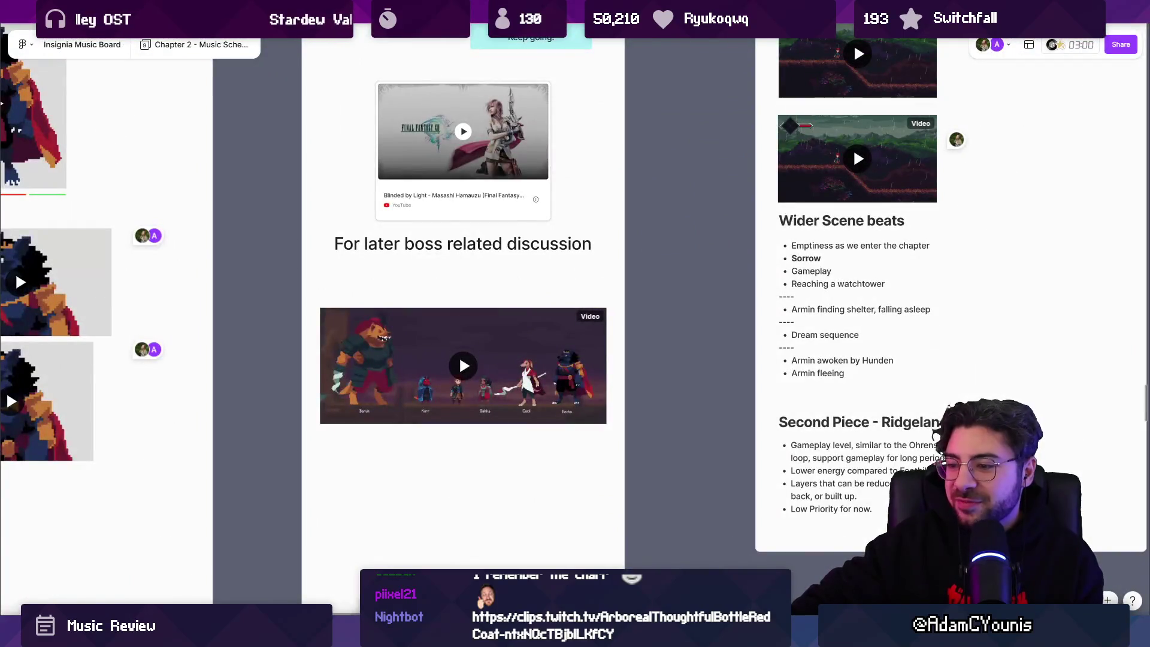
{"action": "key", "text": "alt+Tab"}
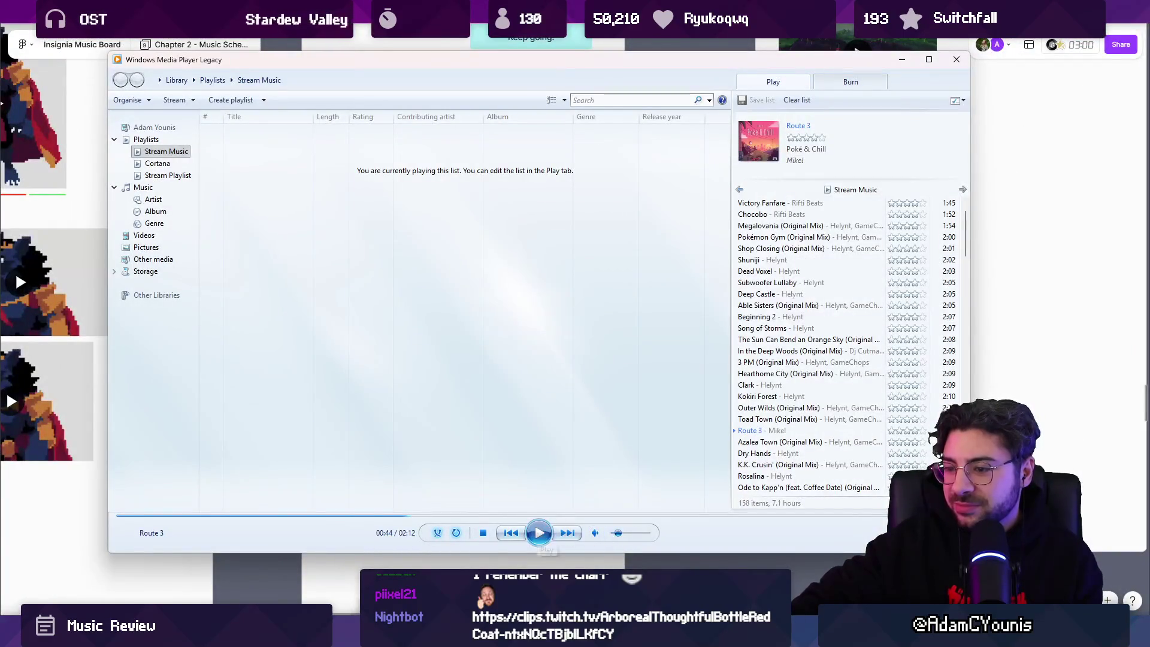
{"action": "key", "text": "alt+Tab"}
{"action": "left_click", "coordinate": [208, 520]}
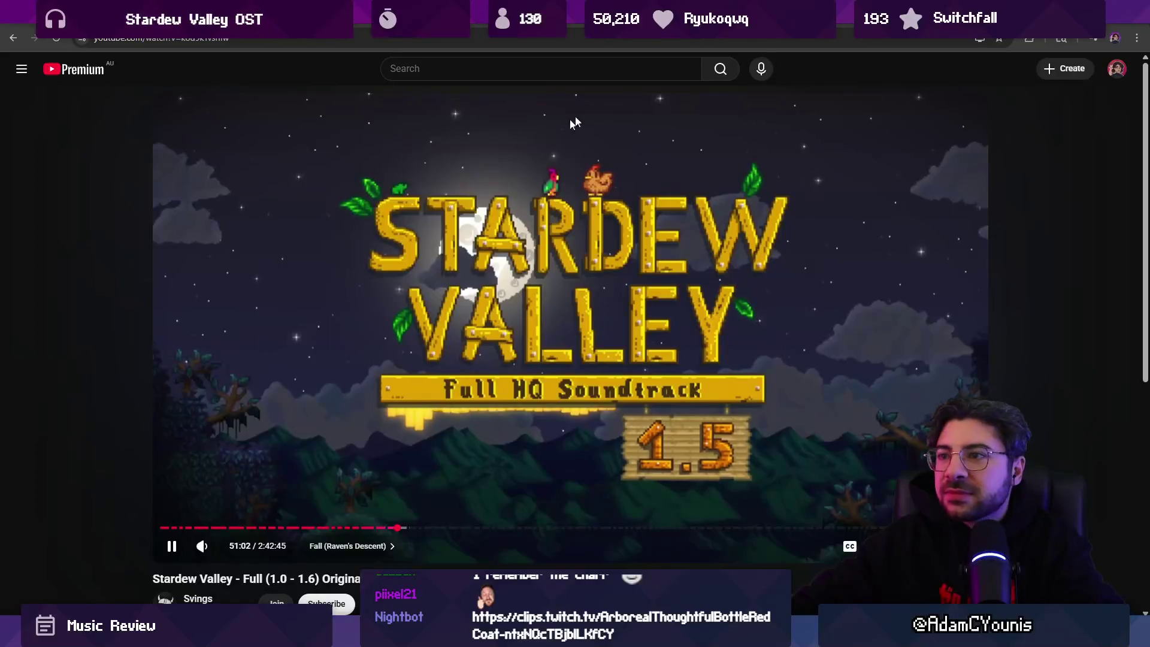
Return to the FigJam music board and move on to the next open Figma file
{"action": "key", "text": "alt+Tab"}
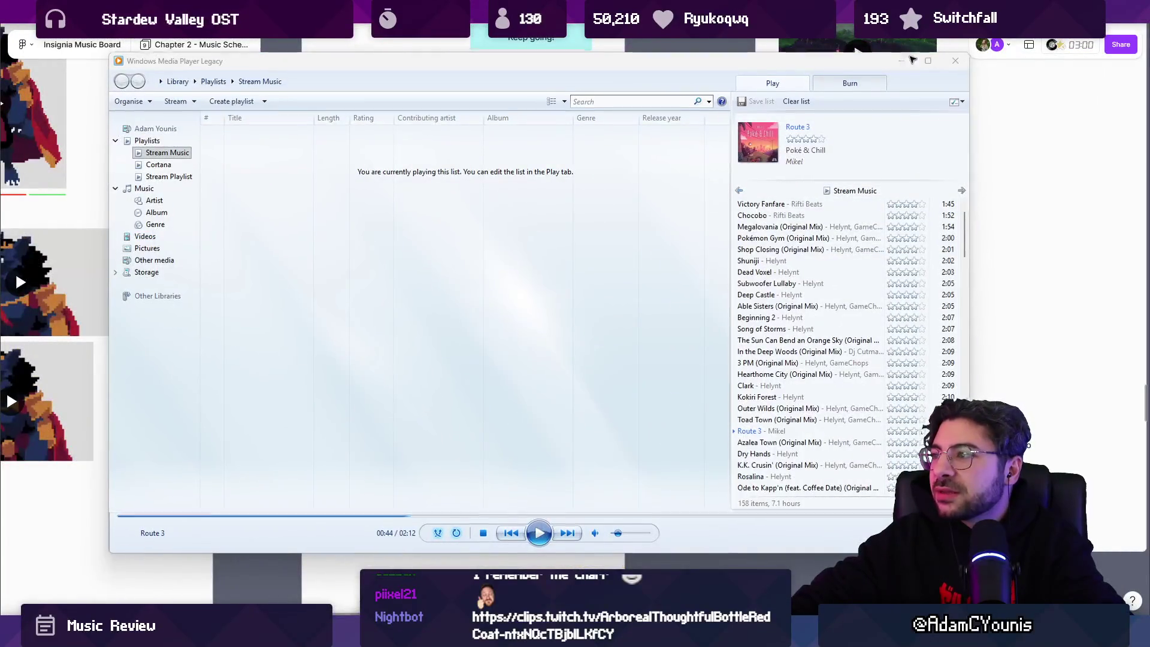
{"action": "key", "text": "alt+Tab"}
{"action": "scroll", "coordinate": [638, 309], "scroll_direction": "down", "scroll_amount": 10}
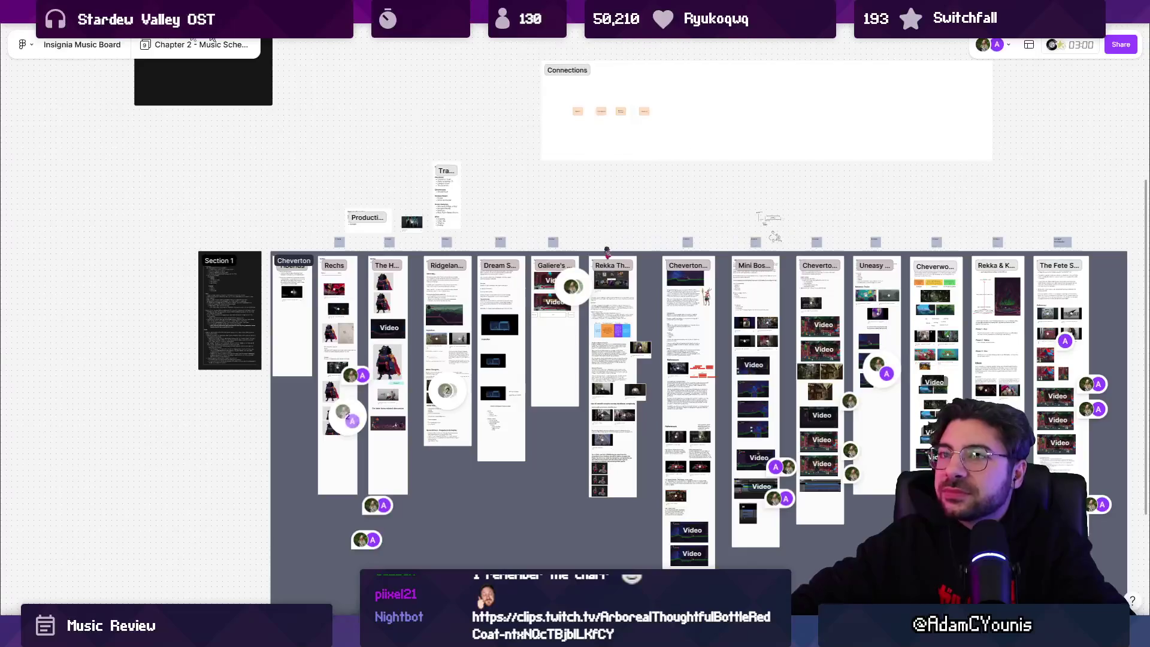
{"action": "key", "text": "ctrl+Tab"}
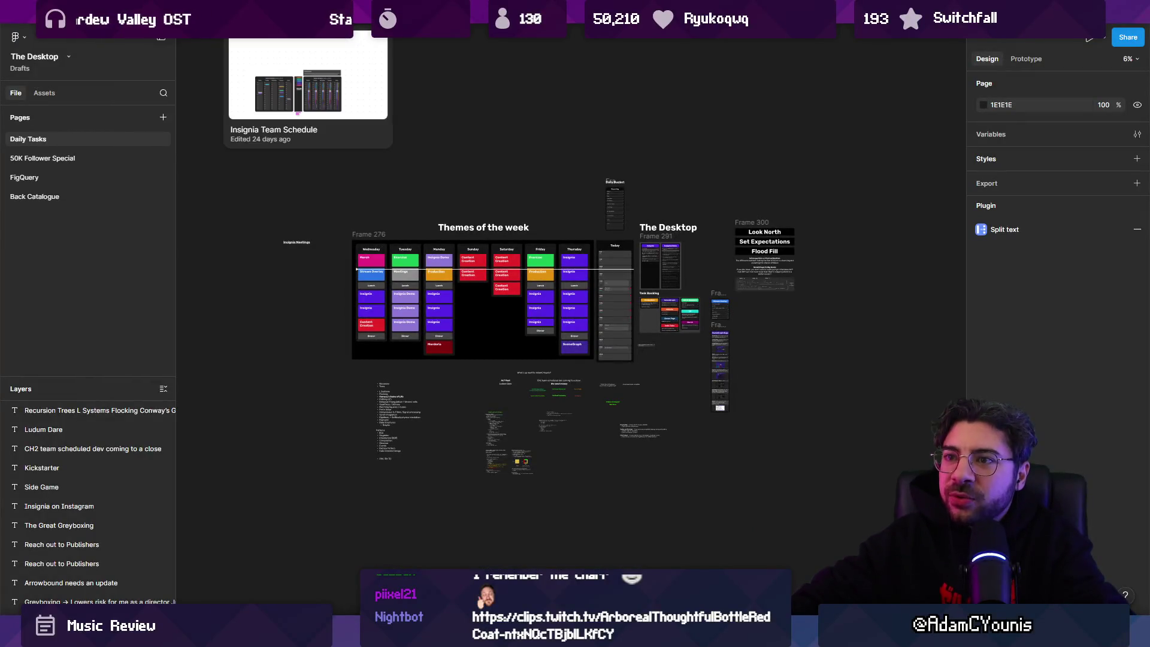
Switch to 'Insignia - Working Design Document' and view the Equip Menu hover wireframe
{"action": "key", "text": "ctrl+Tab"}
{"action": "scroll", "coordinate": [569, 273], "scroll_direction": "up", "scroll_amount": 5}
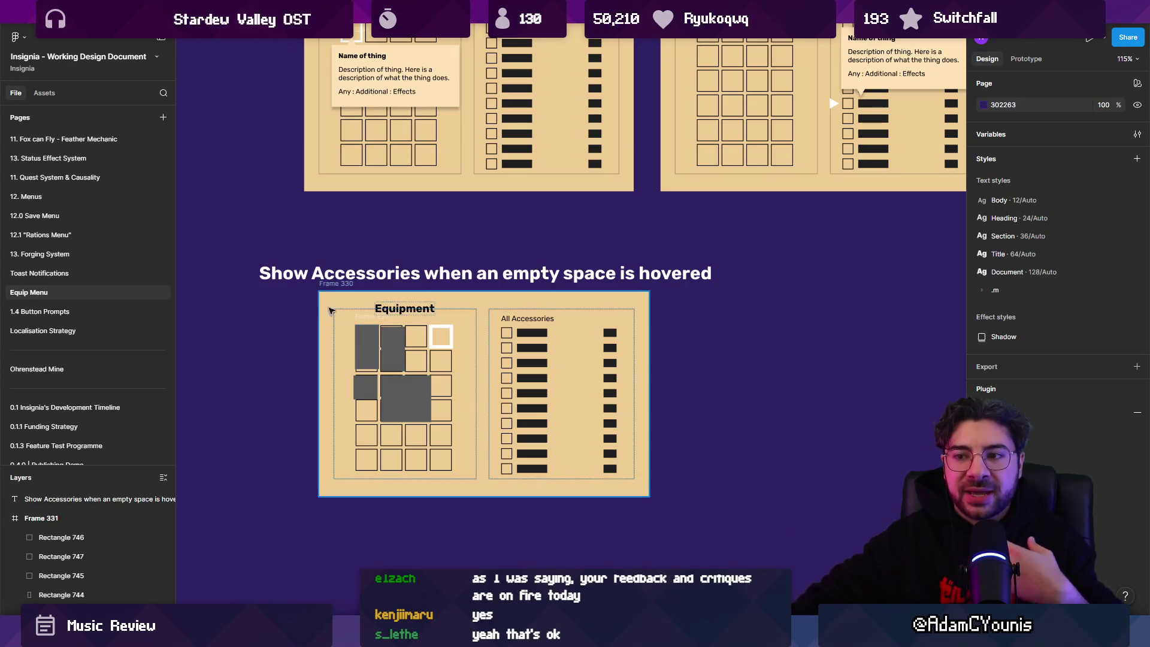
Nudge Frame 330 into alignment and select its tall Equipment slots
{"action": "left_click_drag", "start_coordinate": [331, 288], "coordinate": [338, 290]}
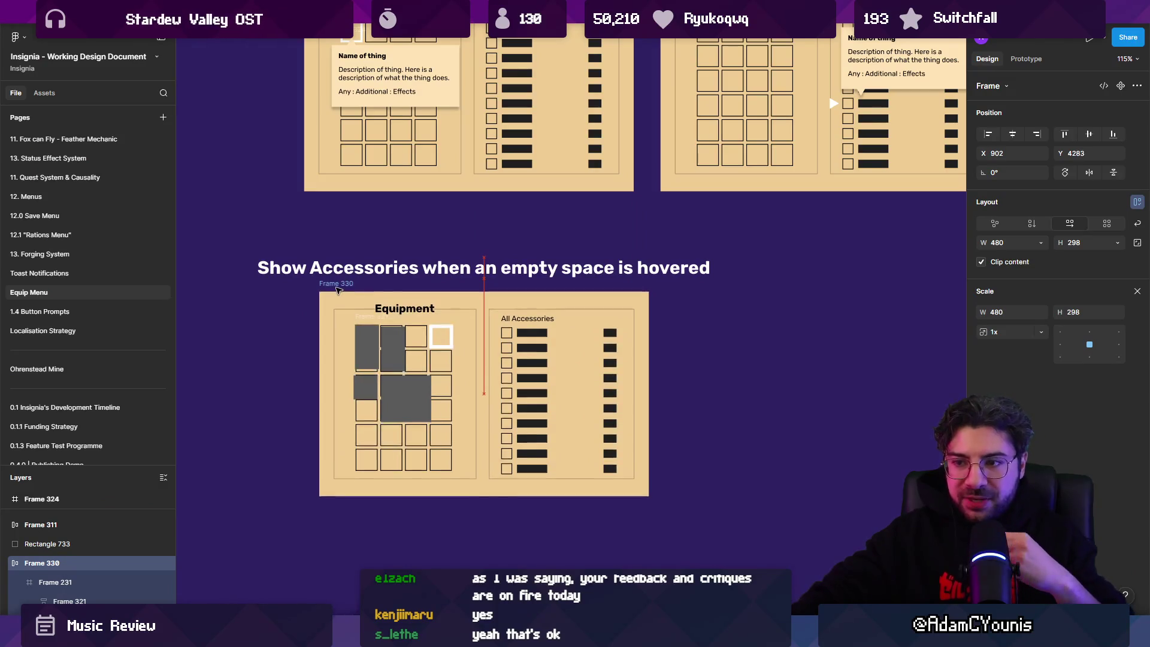
{"action": "left_click", "coordinate": [367, 350]}
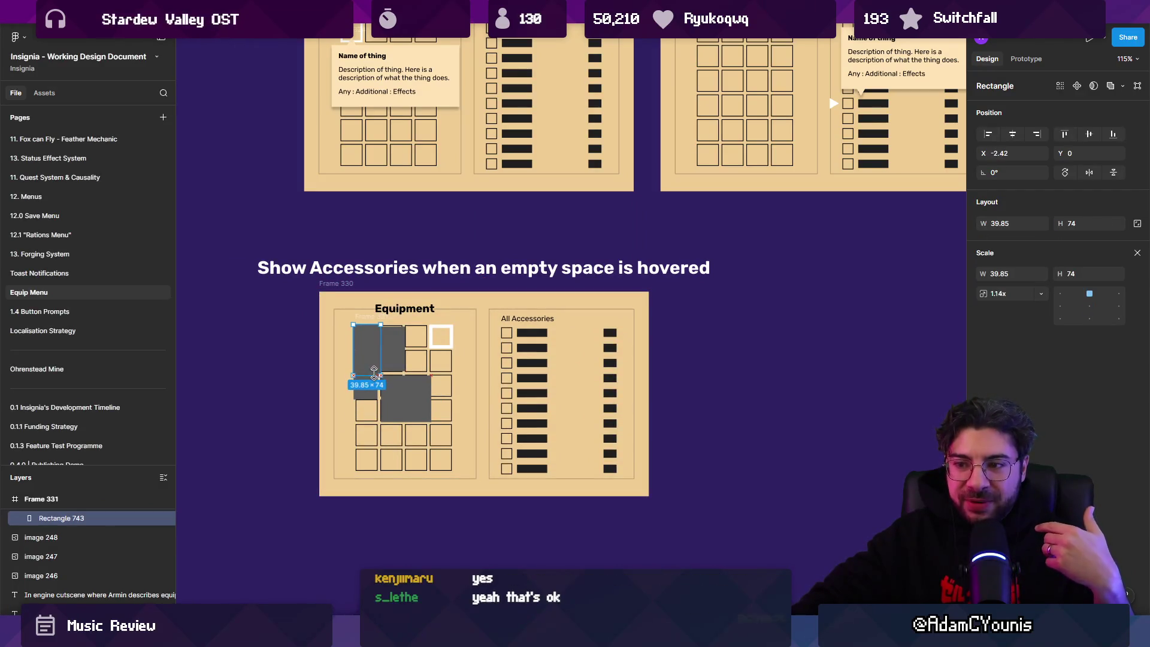
{"action": "left_click_drag", "start_coordinate": [374, 369], "coordinate": [395, 380]}
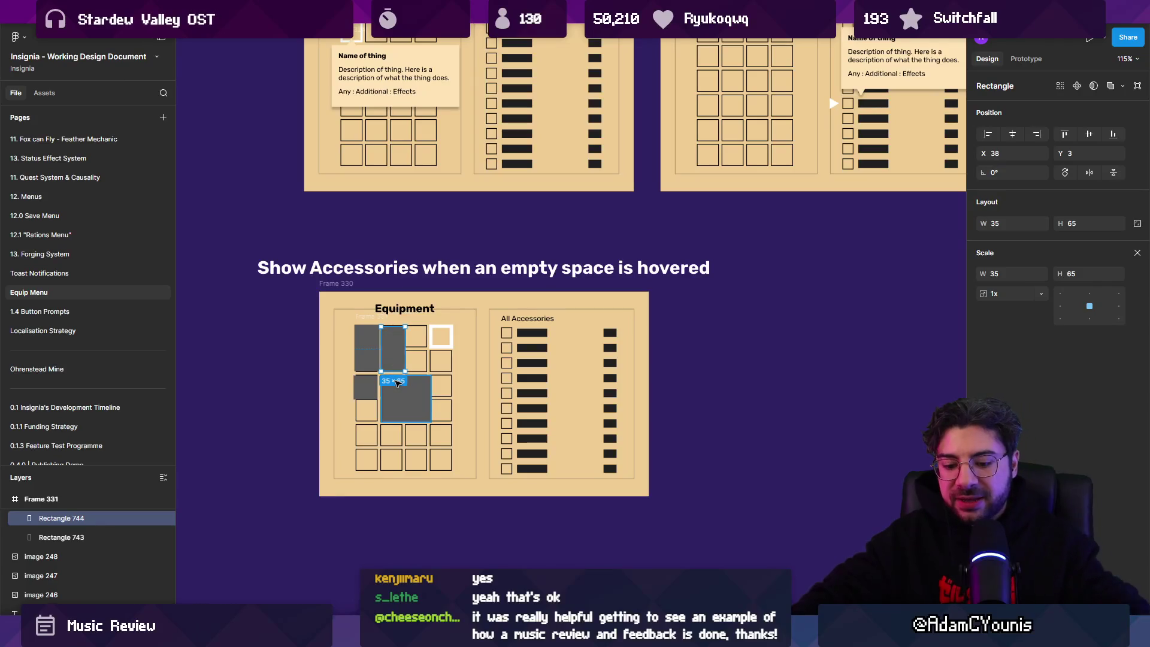
Check Unity's forest Scene view, then back in Figma clear the selection and open The Desktop file
{"action": "key", "text": "alt+Tab"}
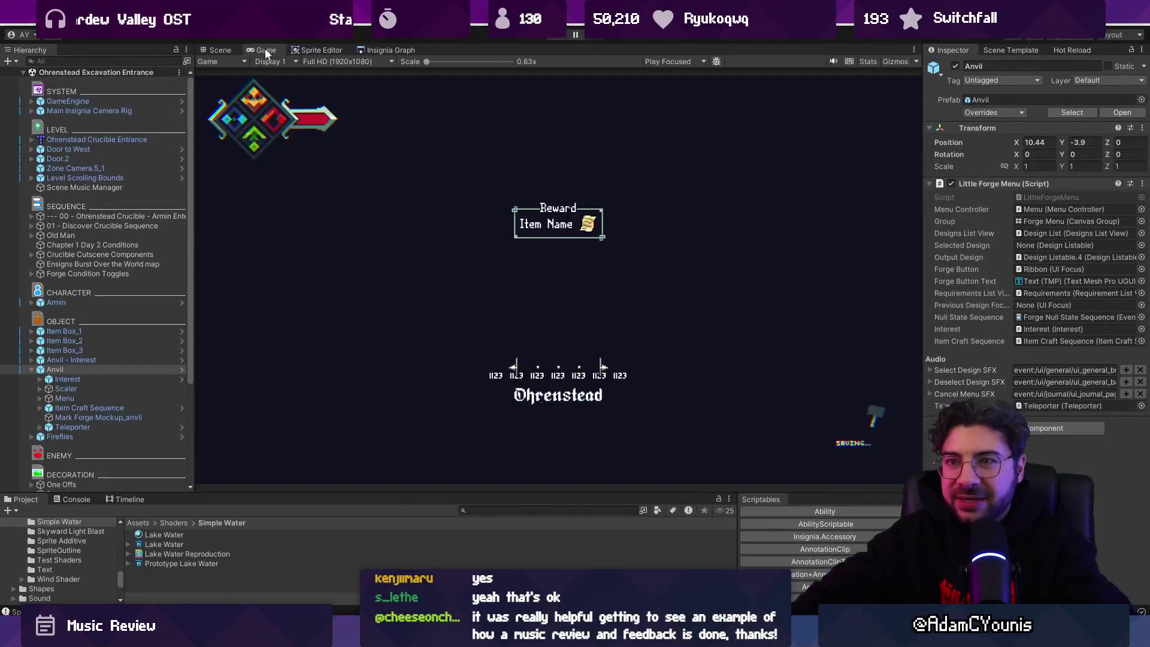
{"action": "left_click", "coordinate": [220, 50]}
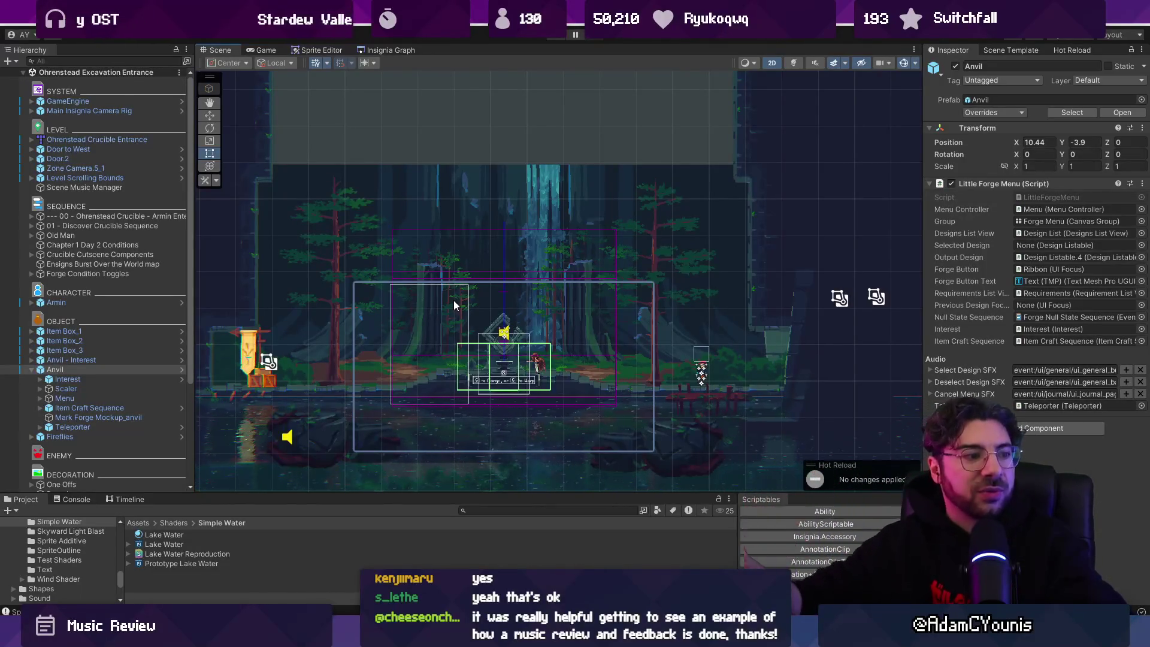
{"action": "key", "text": "alt+Tab"}
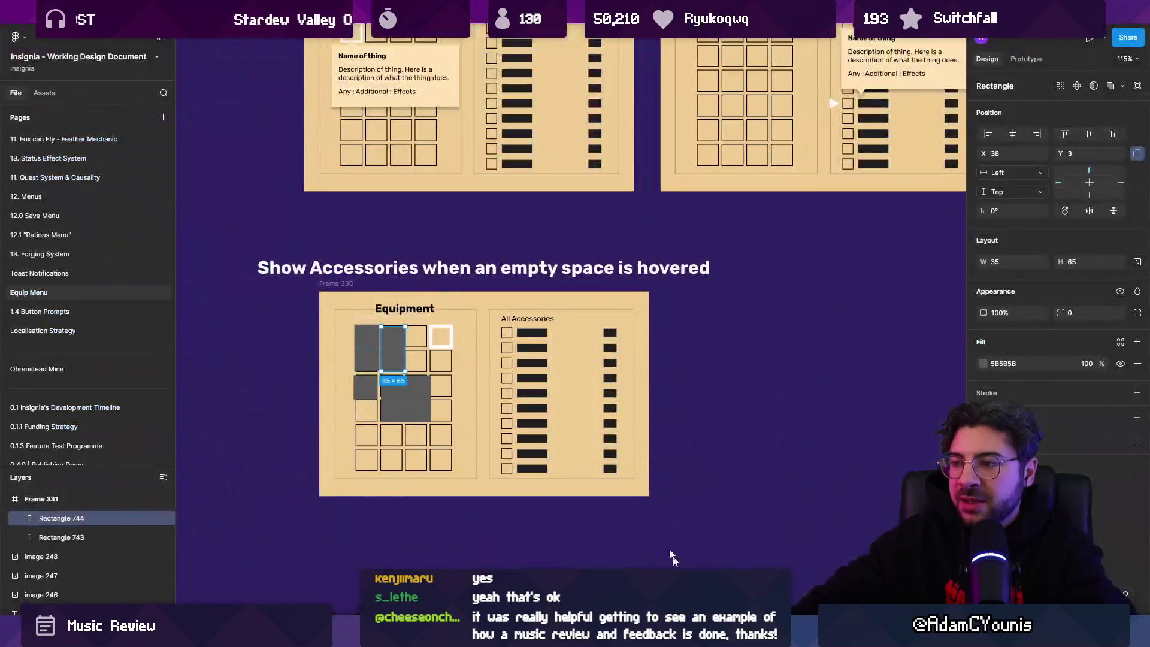
{"action": "left_click", "coordinate": [671, 556]}
{"action": "scroll", "coordinate": [546, 375], "scroll_direction": "down", "scroll_amount": 8}
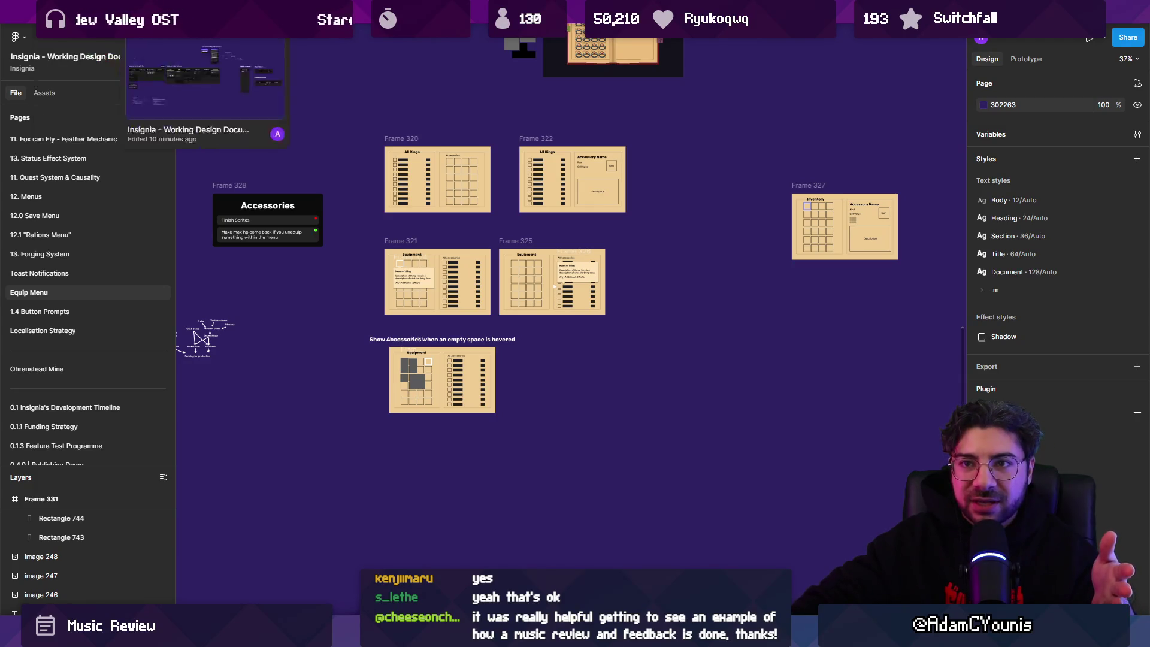
{"action": "left_click", "coordinate": [299, 12]}
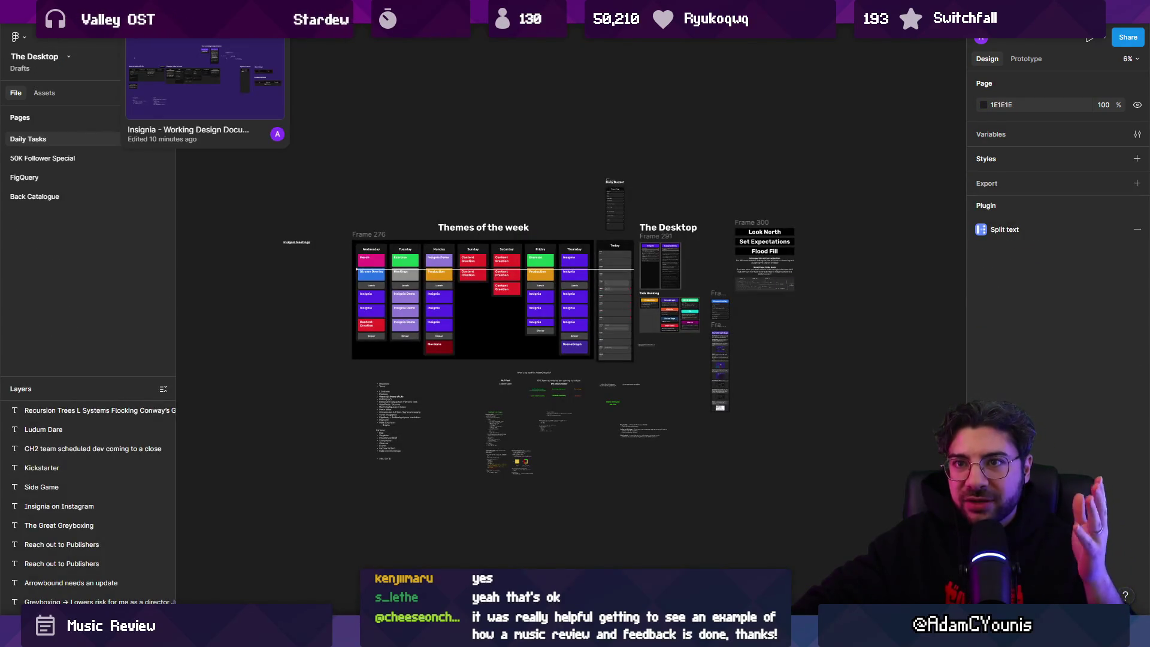
Snap Frame 330 left into alignment with the Equip Menu frames above, then bring Unity forward
{"action": "left_click", "coordinate": [179, 12]}
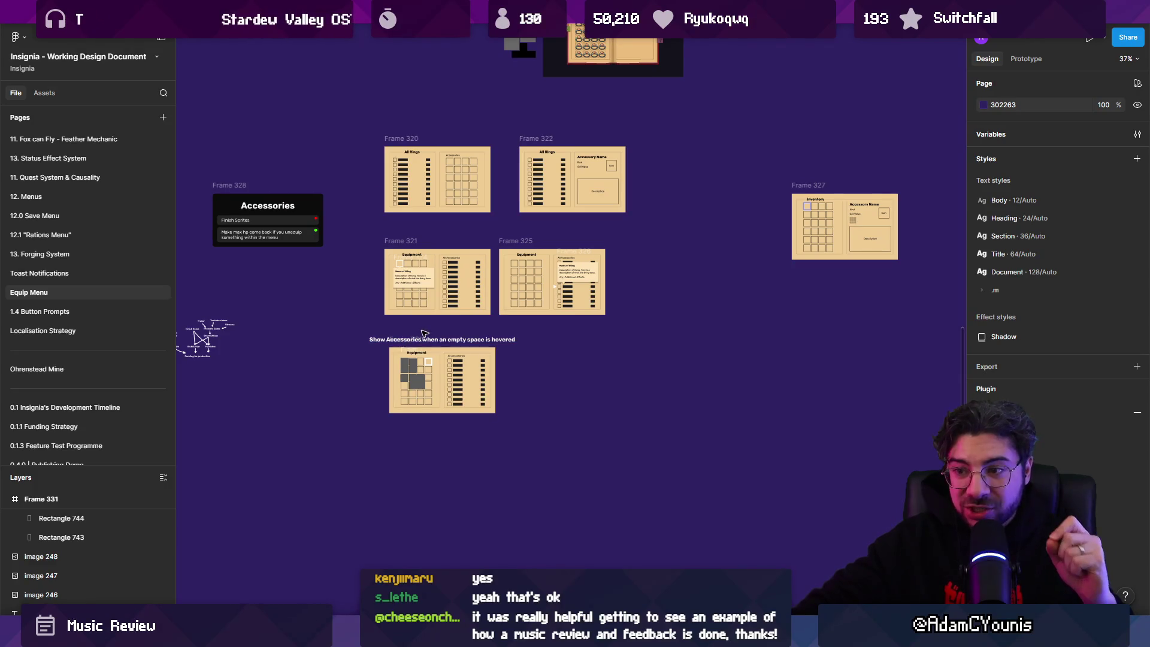
{"action": "left_click_drag", "start_coordinate": [422, 334], "coordinate": [412, 337]}
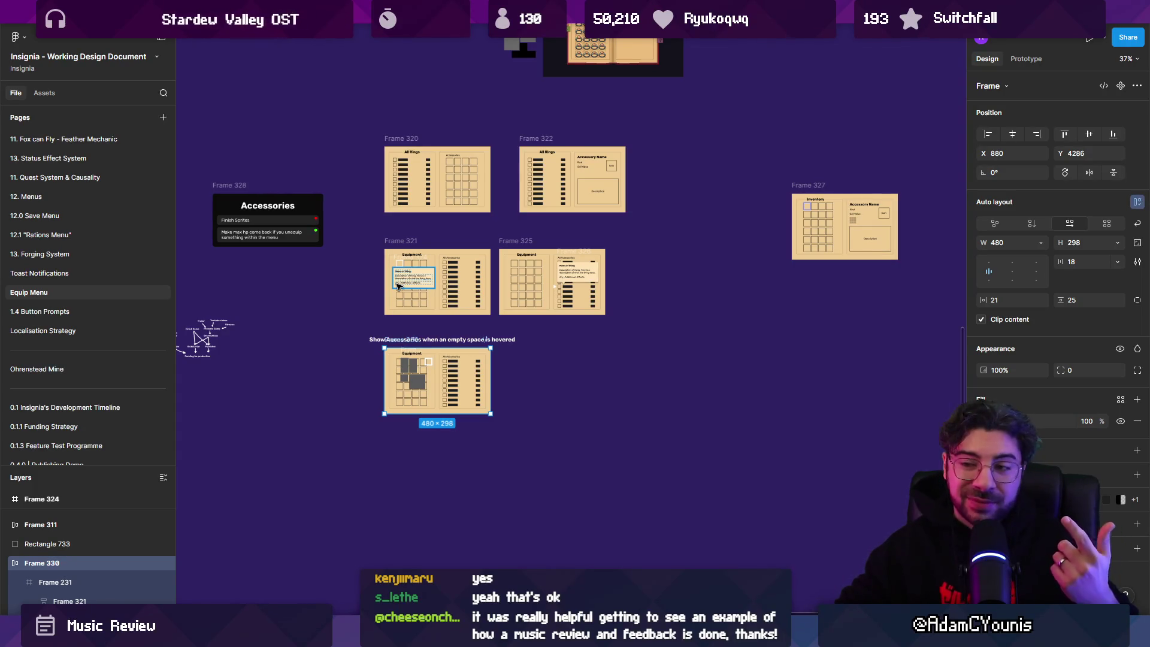
{"action": "left_click", "coordinate": [344, 312]}
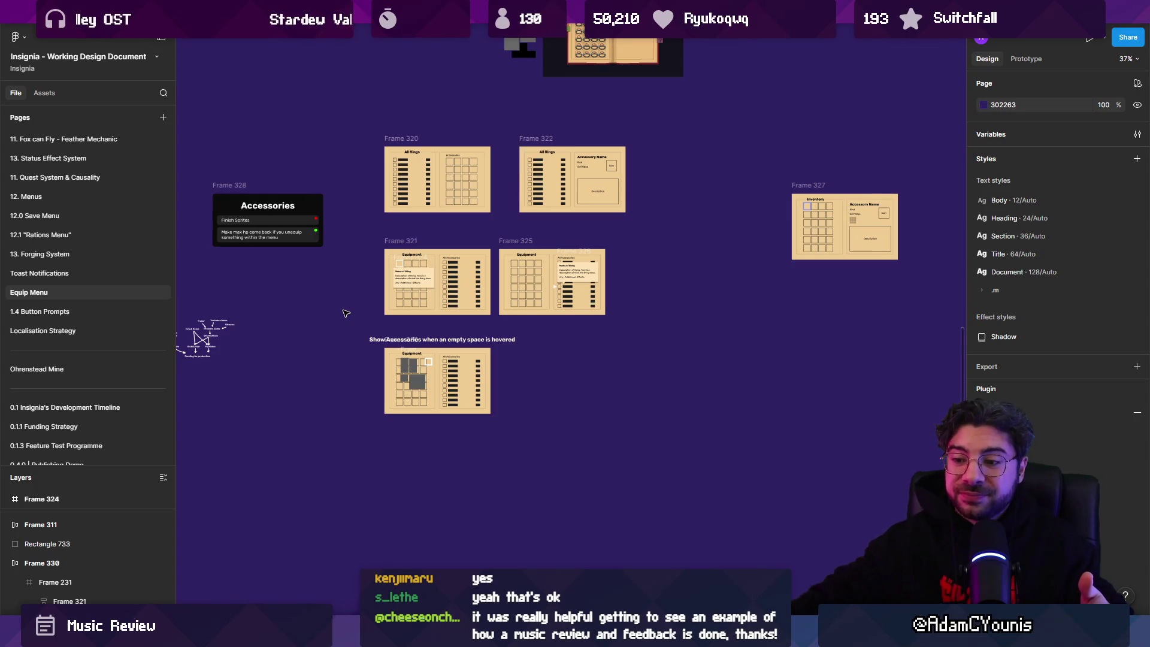
{"action": "key", "text": "alt+Tab"}
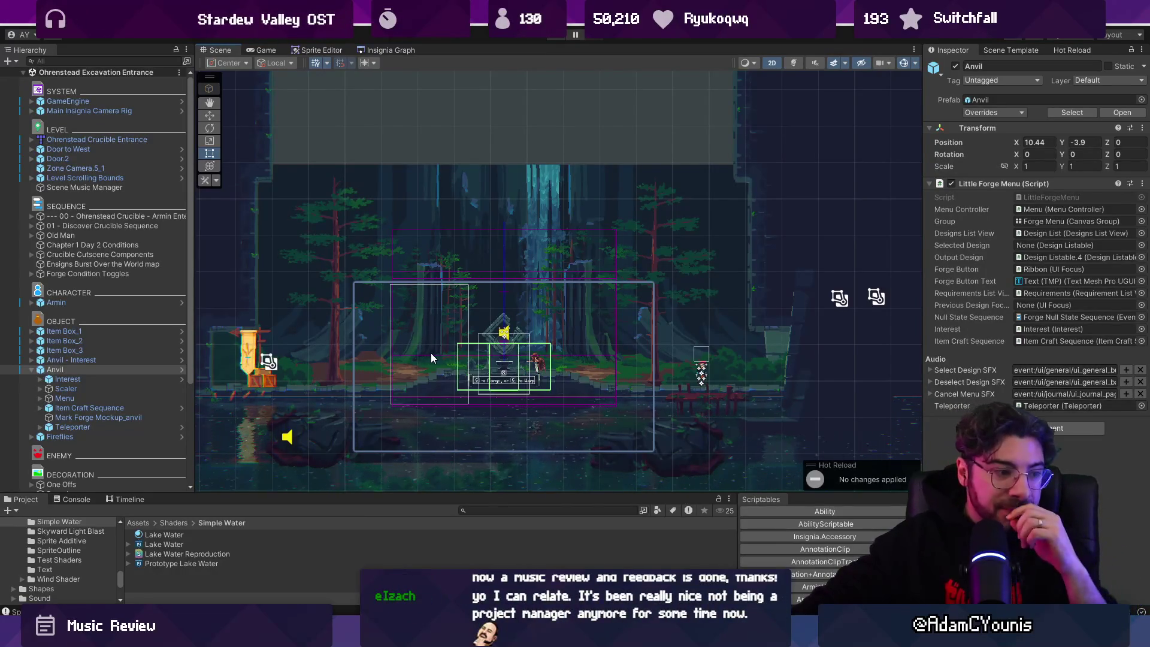
Check the Insignia Graph, zoom in on the Ohrenstead anvil forge, then return to Figma
{"action": "left_click", "coordinate": [389, 49]}
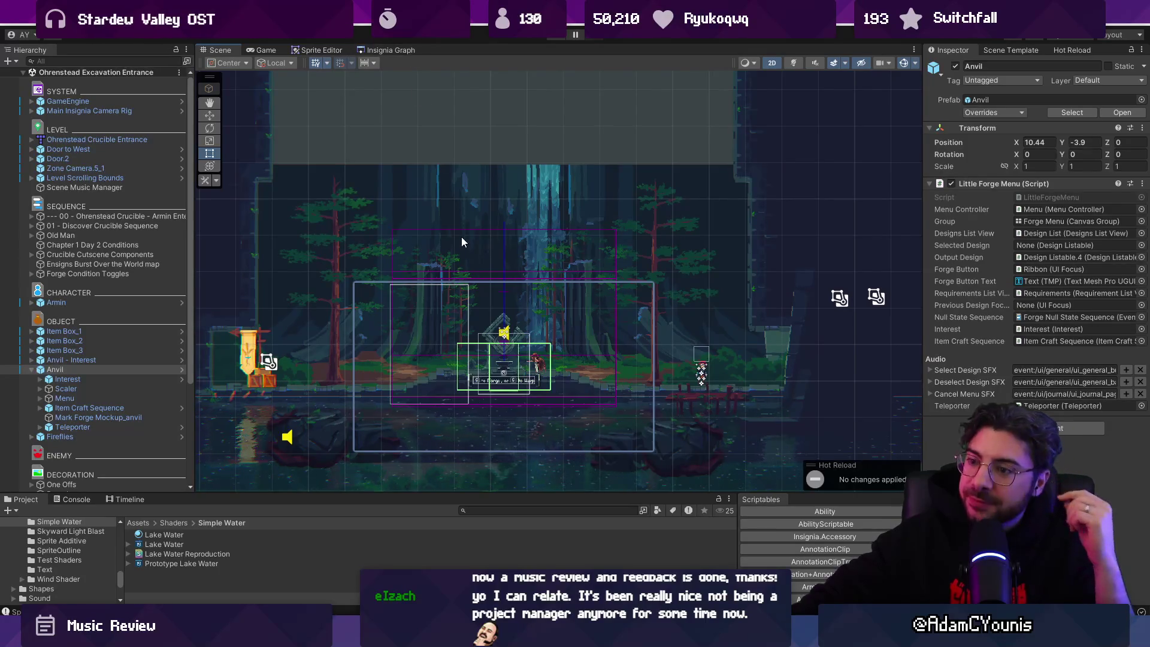
{"action": "scroll", "coordinate": [492, 306], "scroll_direction": "up", "scroll_amount": 3}
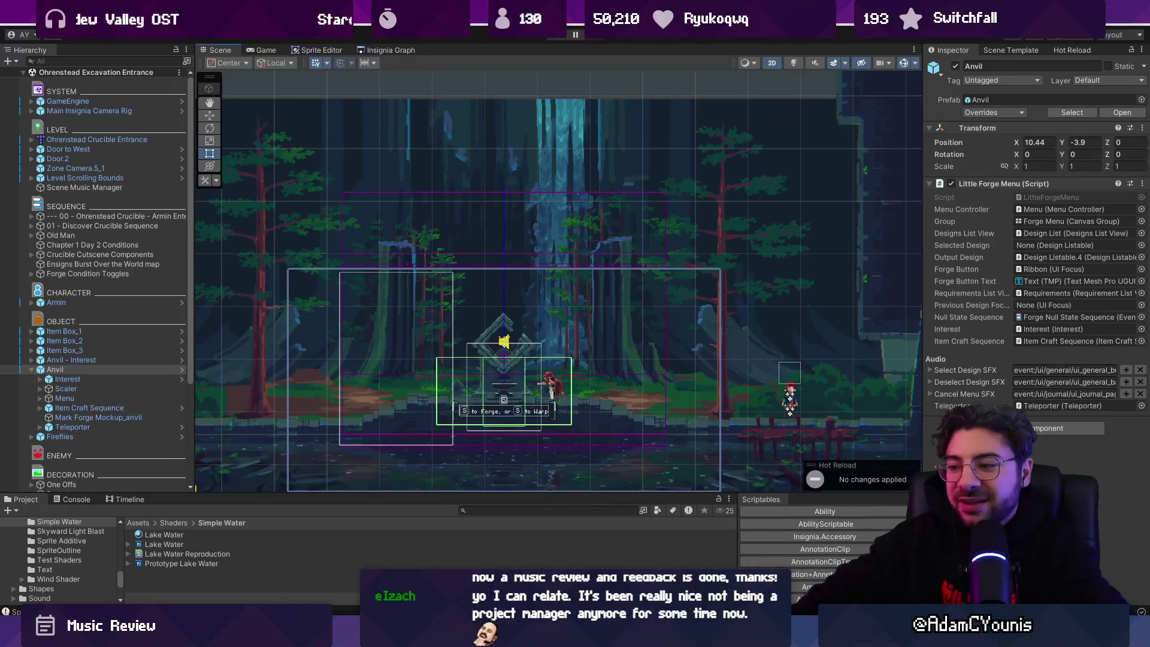
{"action": "key", "text": "alt+Tab"}
{"action": "scroll", "coordinate": [482, 308], "scroll_direction": "up", "scroll_amount": 10}
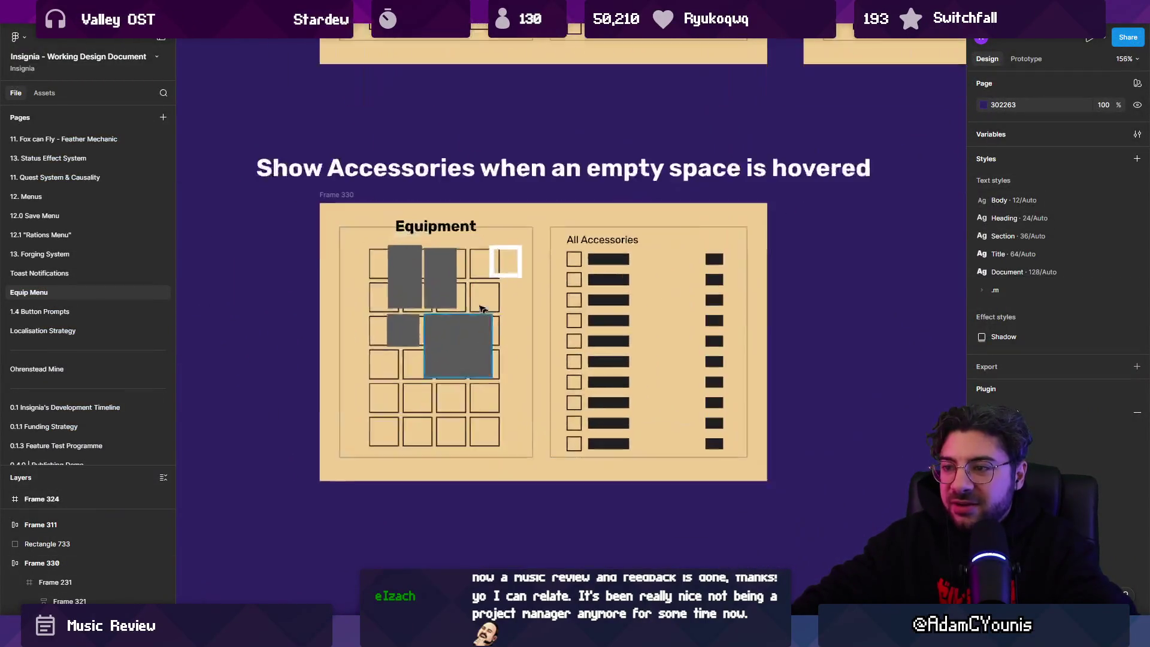
Nudge the Frame 330 hover mockup about 19 px right to X 902
{"action": "left_click", "coordinate": [505, 261]}
{"action": "left_click_drag", "start_coordinate": [341, 194], "coordinate": [360, 194]}
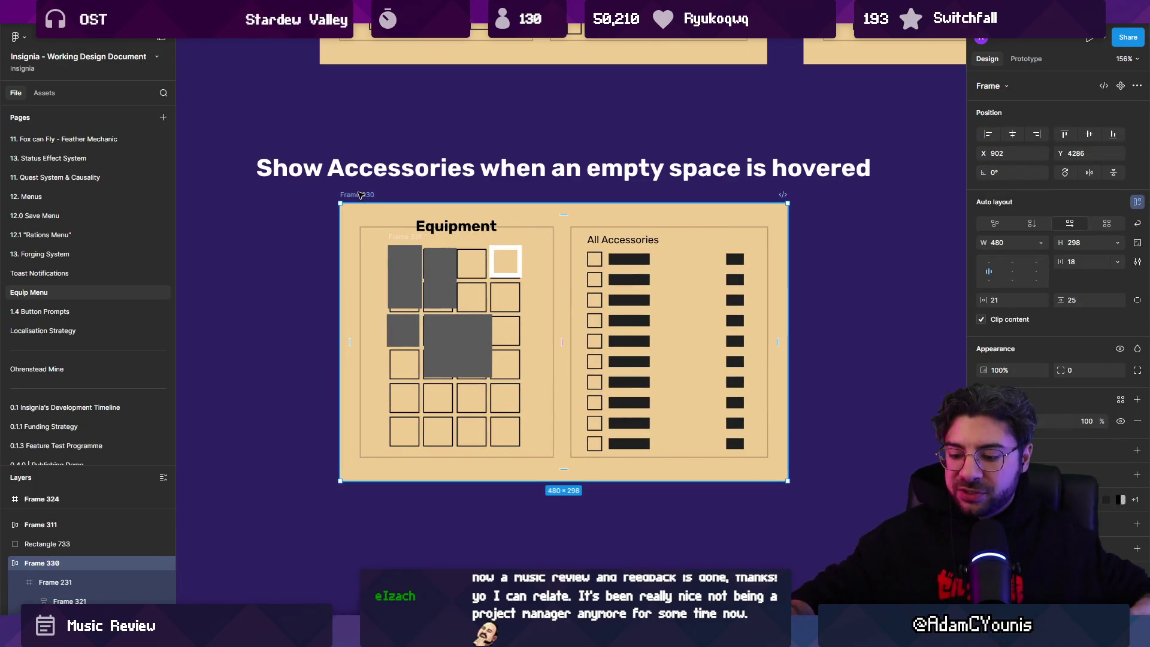
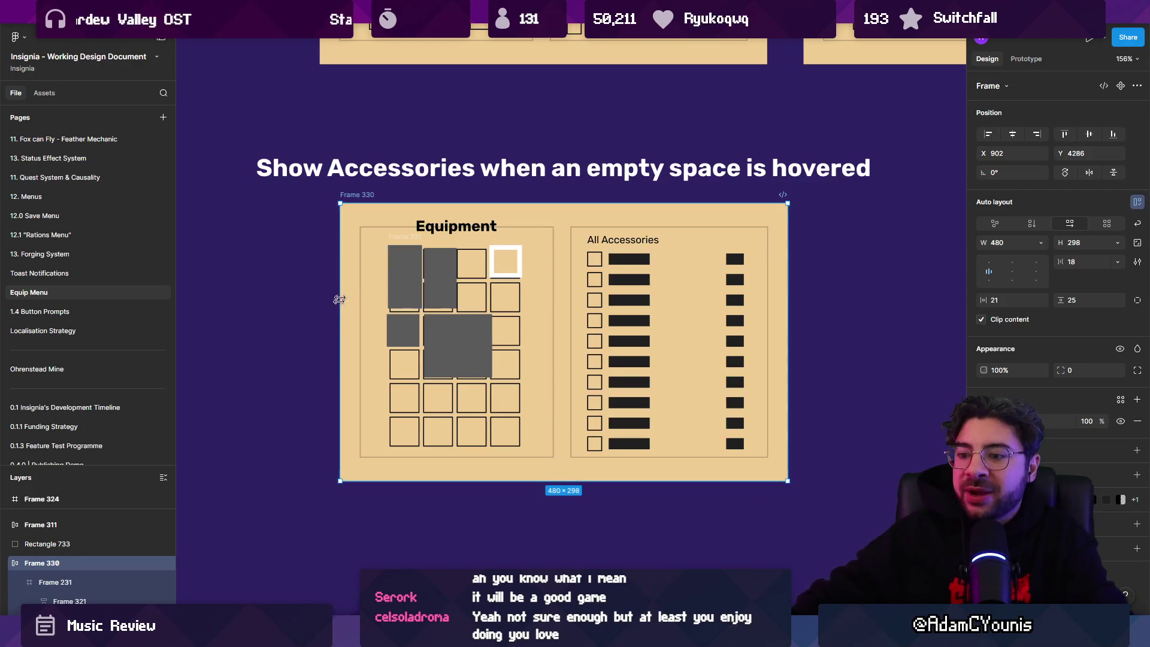
Leave the Figma Equipment menu mockup and bring up the Unity editor
{"action": "key", "text": "alt+Tab"}
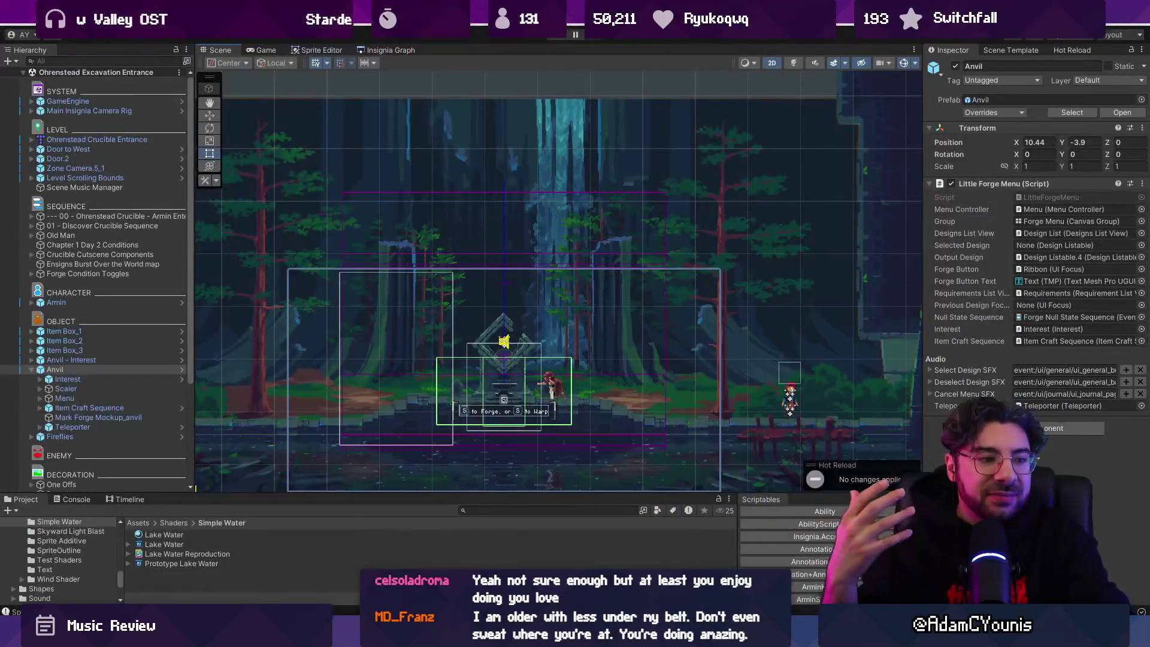
Start the game and load the Ohrenstead village with the debug console's Load Ohrenstead command
{"action": "key", "text": "ctrl+p"}
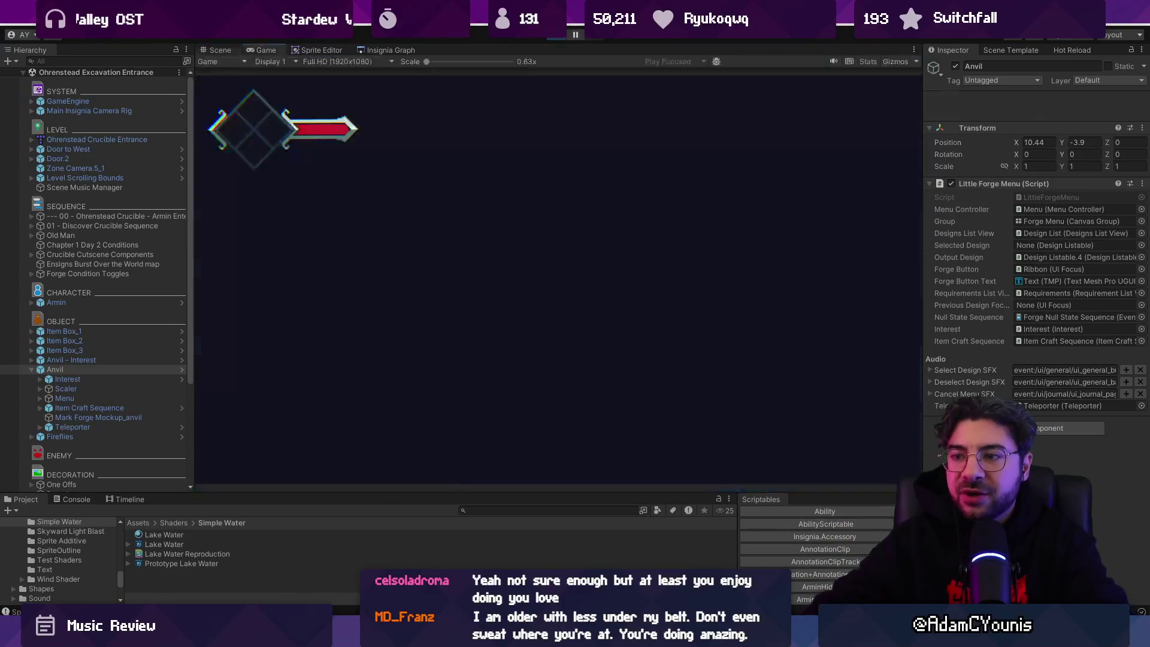
{"action": "key", "text": "Escape"}
{"action": "key", "text": "Up"}
{"action": "key", "text": "Return"}
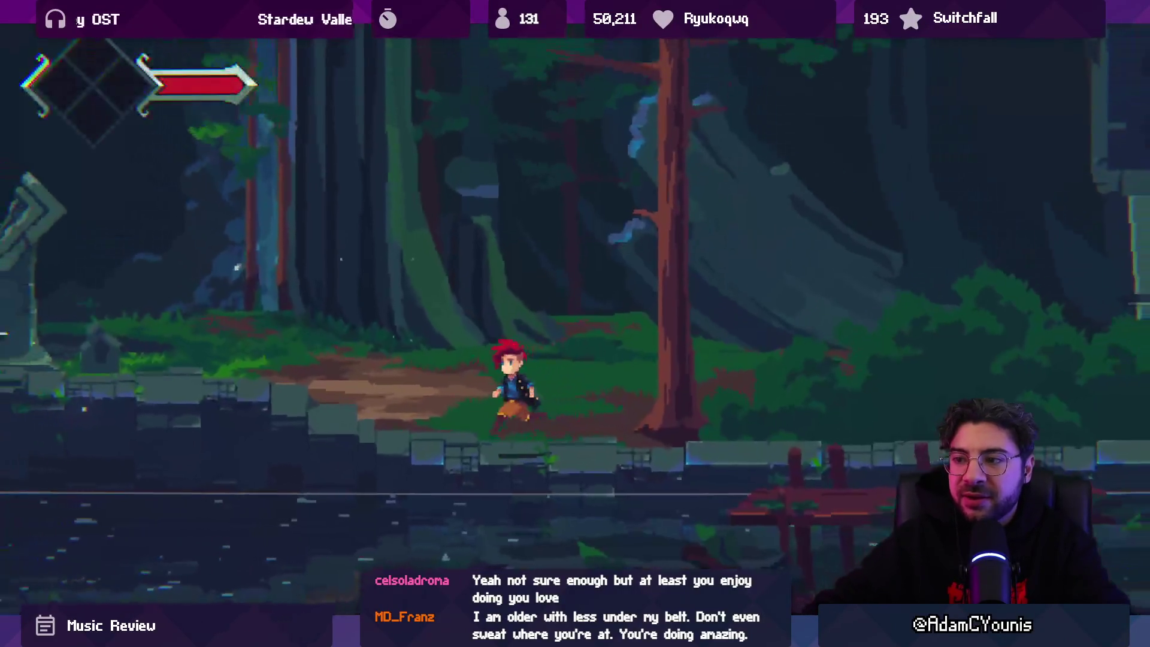
{"action": "key", "text": "grave"}
{"action": "type", "text": "Load Ohre"}
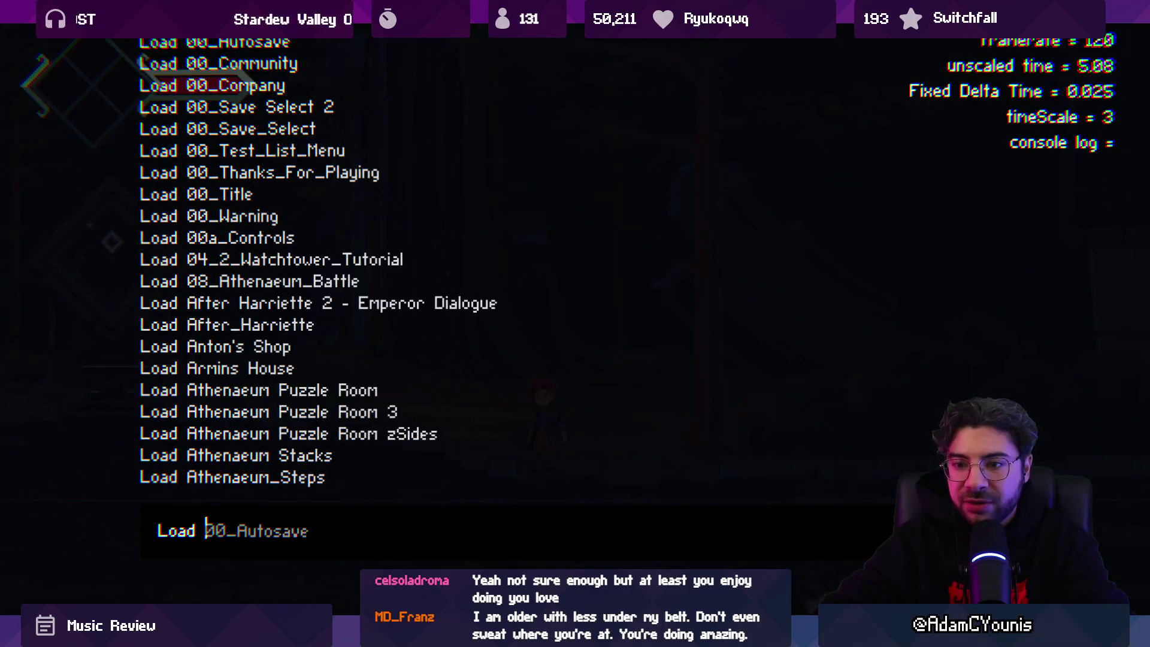
{"action": "key", "text": "Return"}
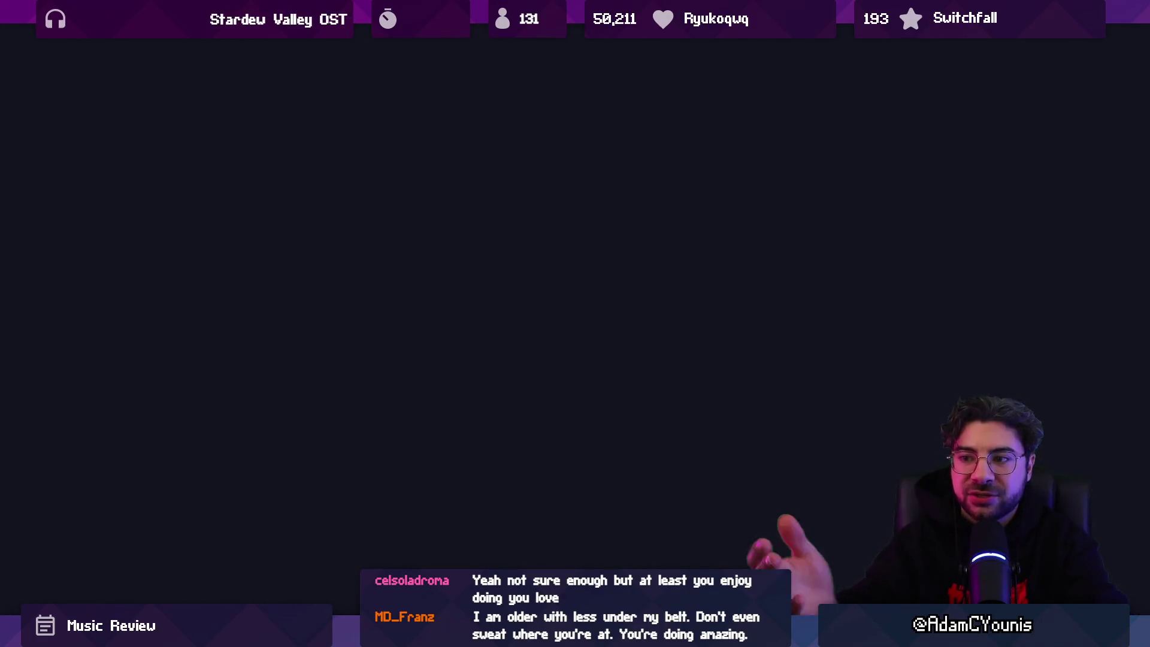
{"action": "key", "text": "grave"}
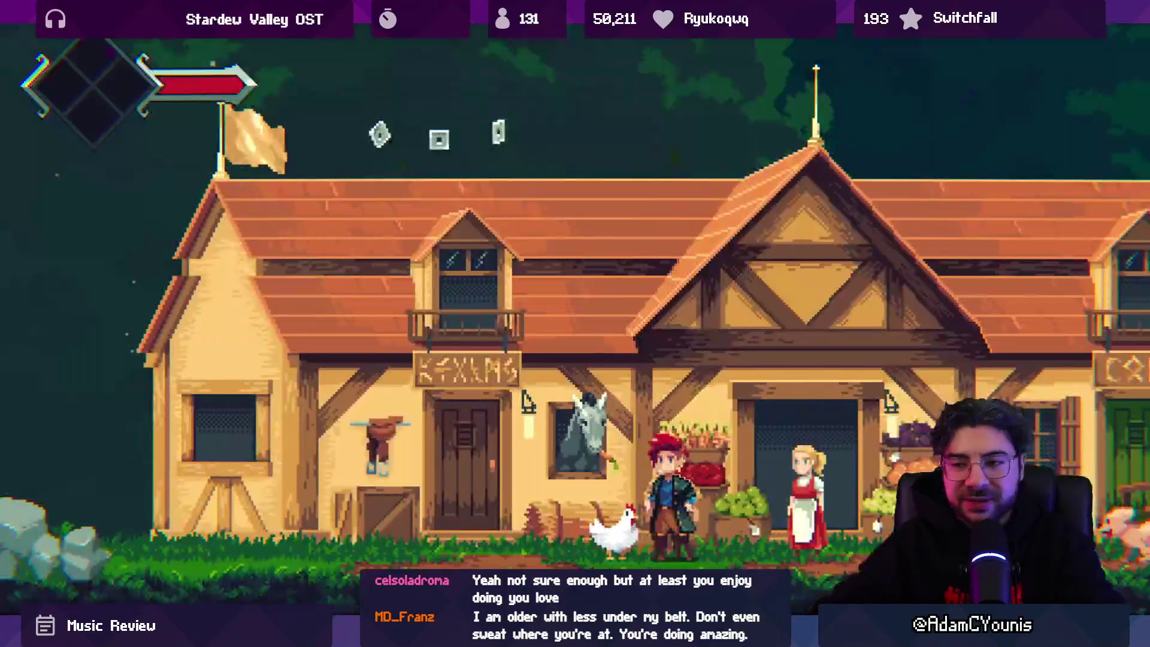
Run Play Puppy_01 in the console, then return the game view to the editor layout
{"action": "key", "text": "grave"}
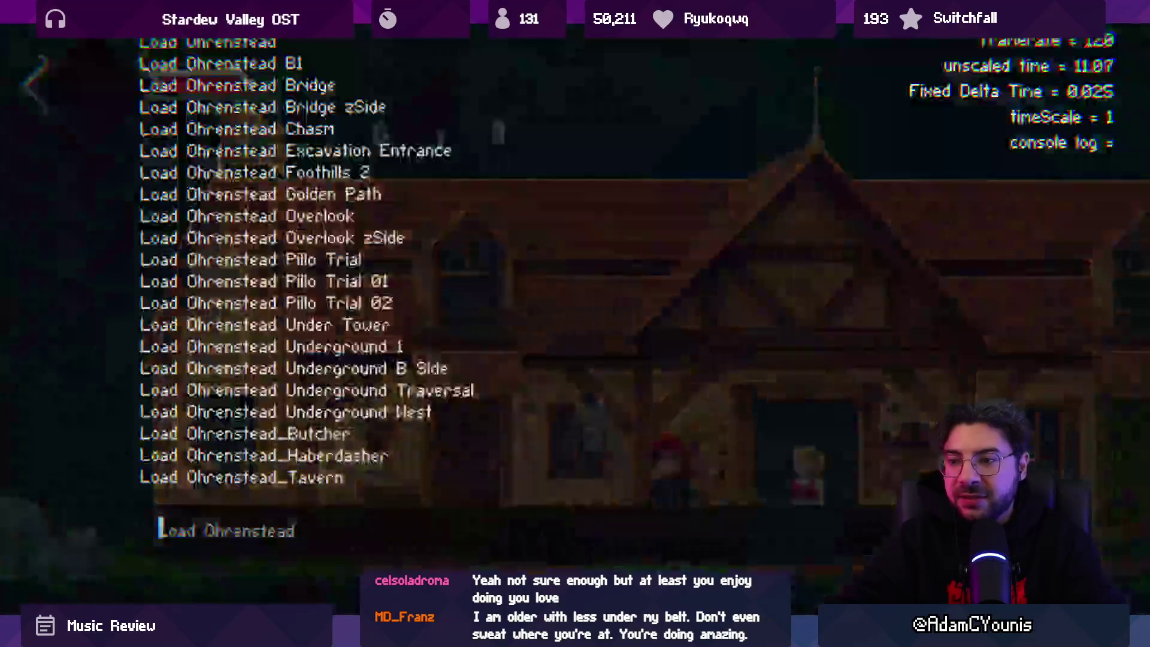
{"action": "type", "text": "Playh"}
{"action": "key", "text": "BackSpace"}
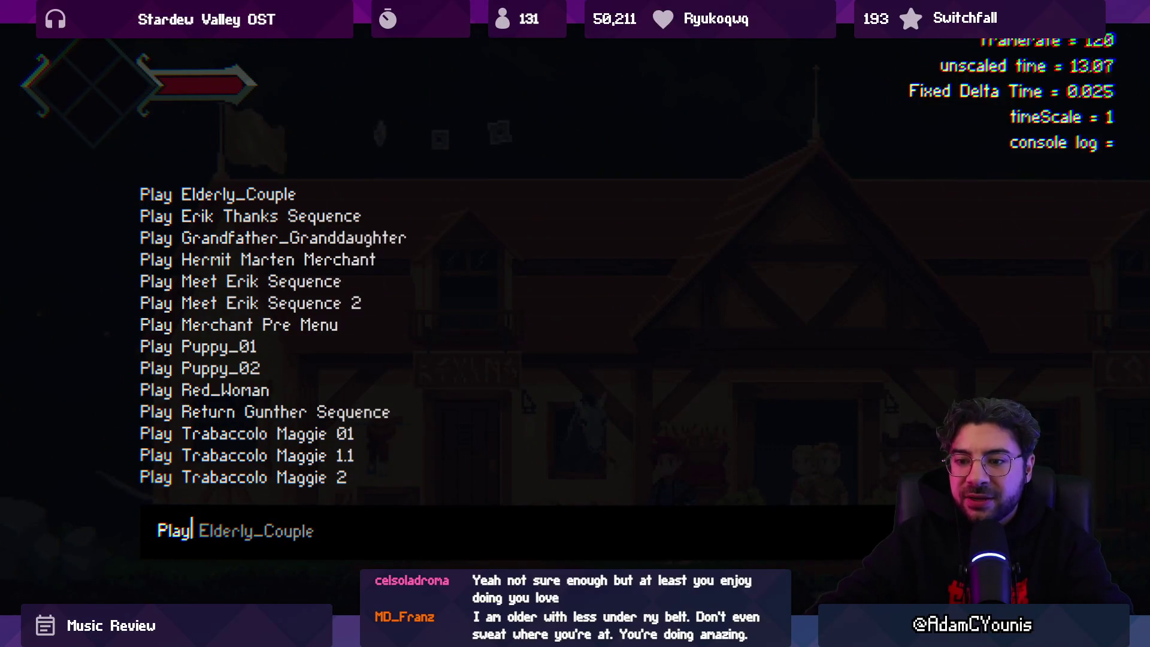
{"action": "key", "text": "Up"}
{"action": "key", "text": "ctrl+a"}
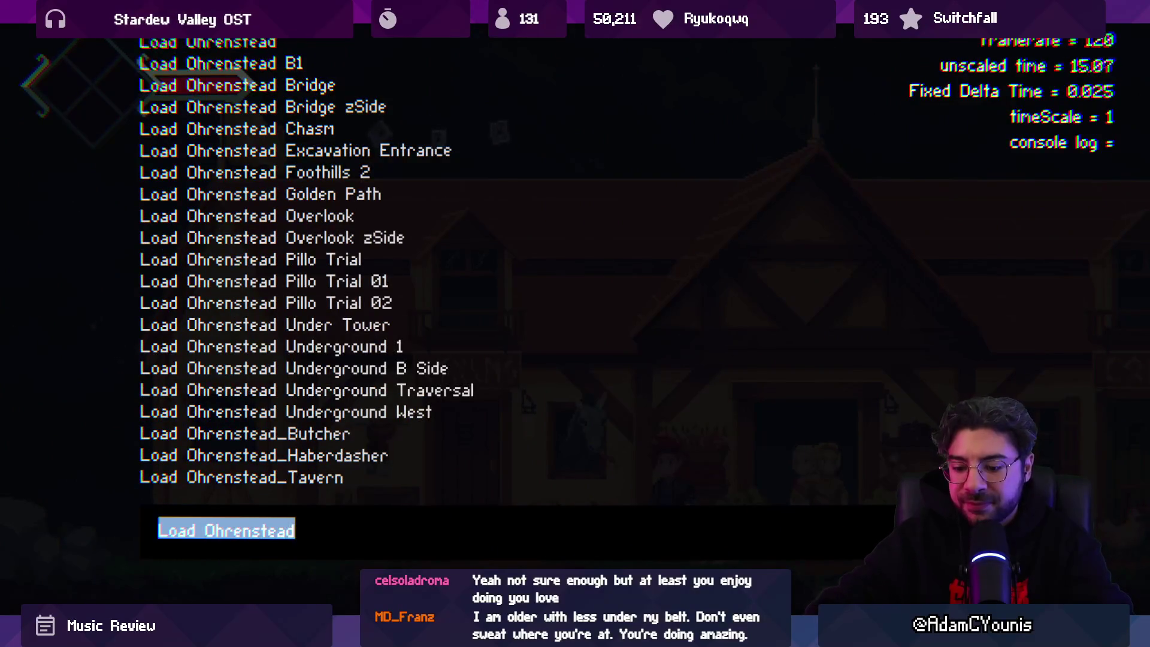
{"action": "type", "text": "Play Pu"}
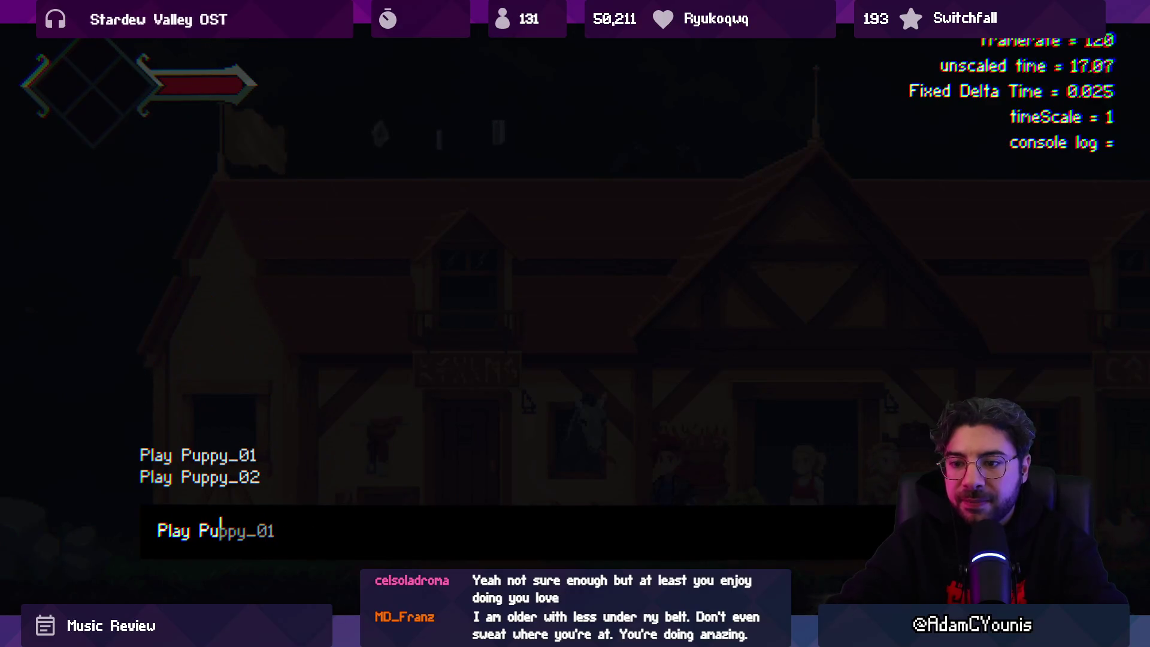
{"action": "key", "text": "Return"}
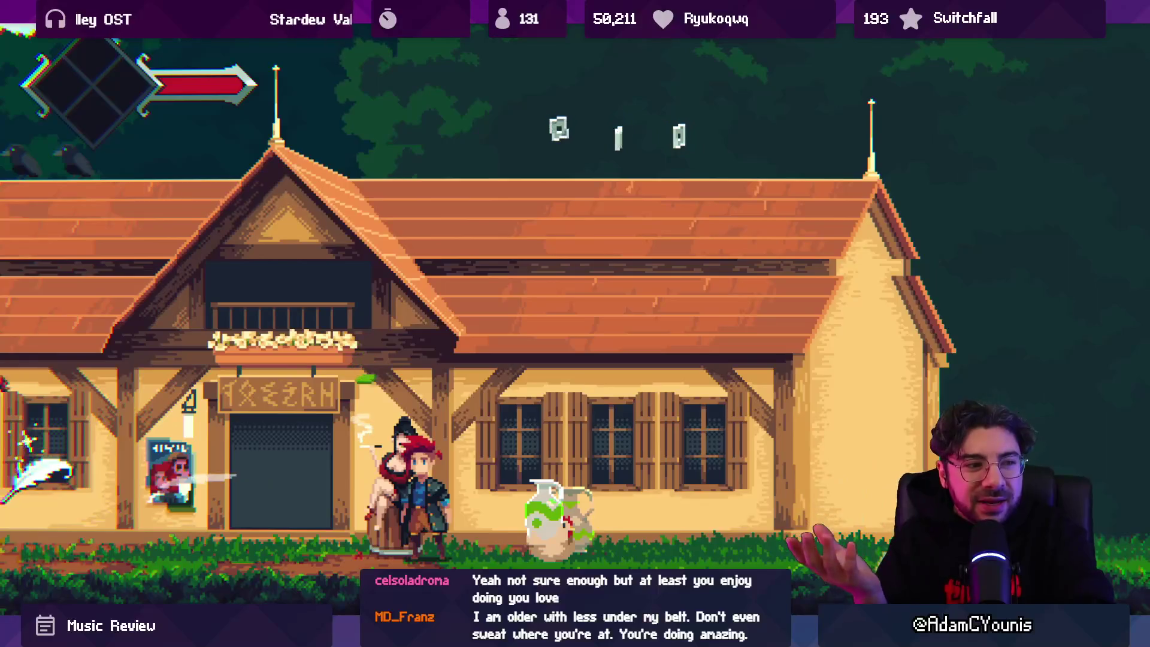
{"action": "key", "text": "shift+space"}
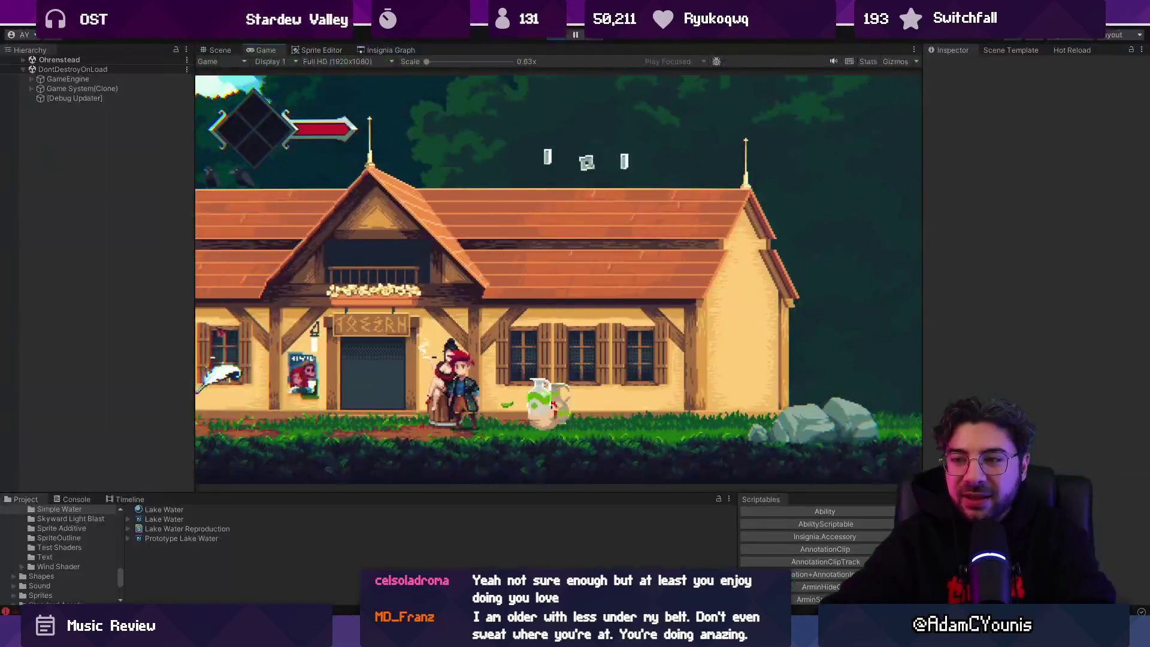
Stop Play mode and shorten the Scene view so the Project panel is taller
{"action": "left_click", "coordinate": [554, 40]}
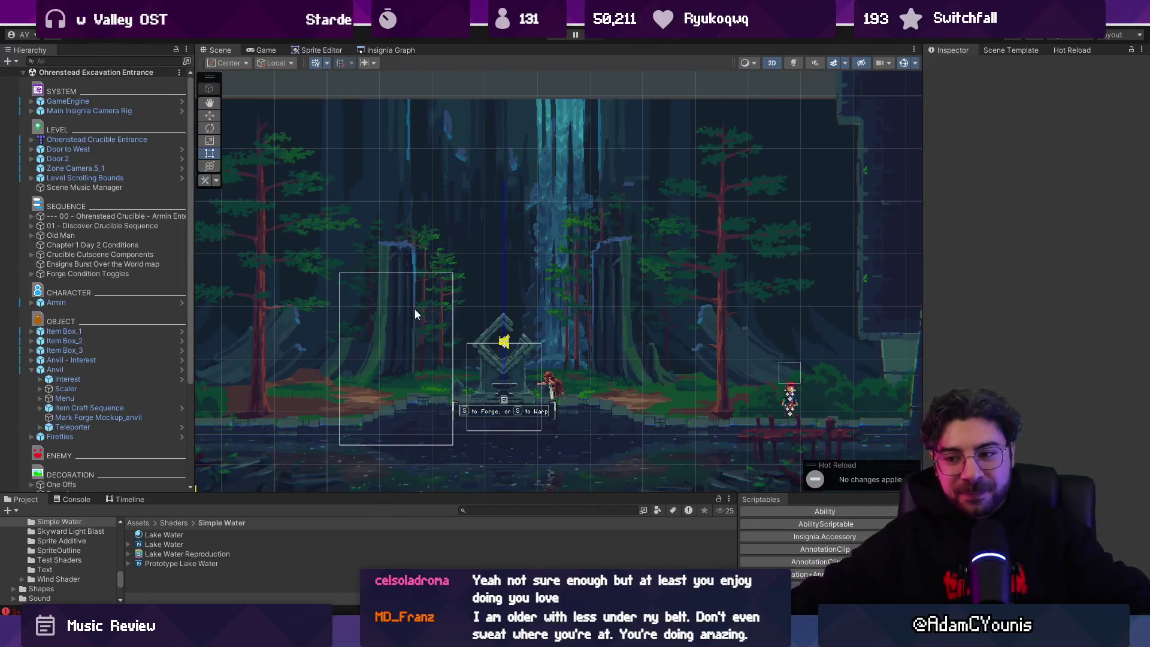
{"action": "scroll", "coordinate": [419, 359], "scroll_direction": "down", "scroll_amount": 2}
{"action": "left_click_drag", "start_coordinate": [397, 494], "coordinate": [397, 461]}
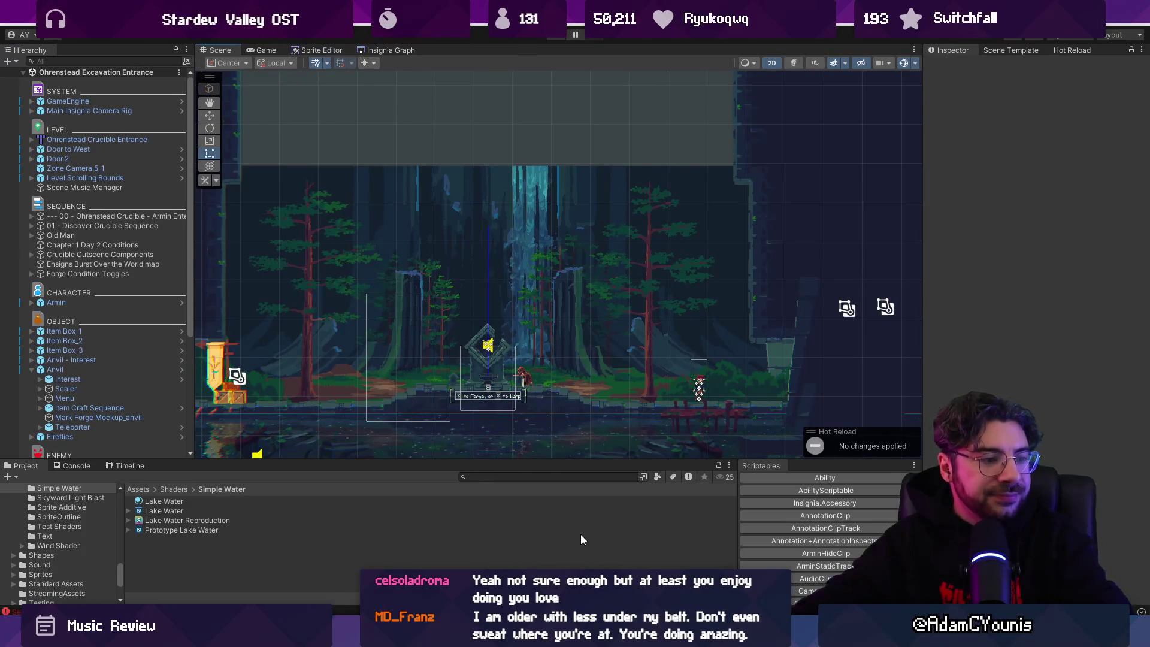
Bring up the Insignia Graph map of the connected scenes
{"action": "scroll", "coordinate": [512, 282], "scroll_direction": "up", "scroll_amount": 2}
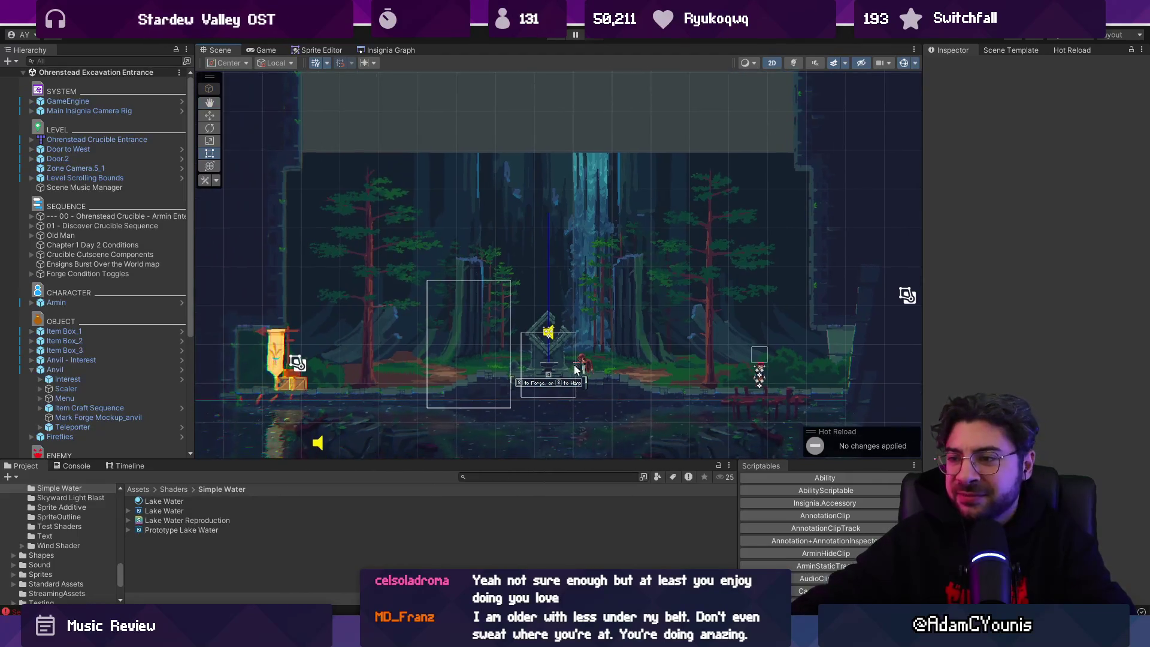
{"action": "scroll", "coordinate": [512, 281], "scroll_direction": "up", "scroll_amount": 1}
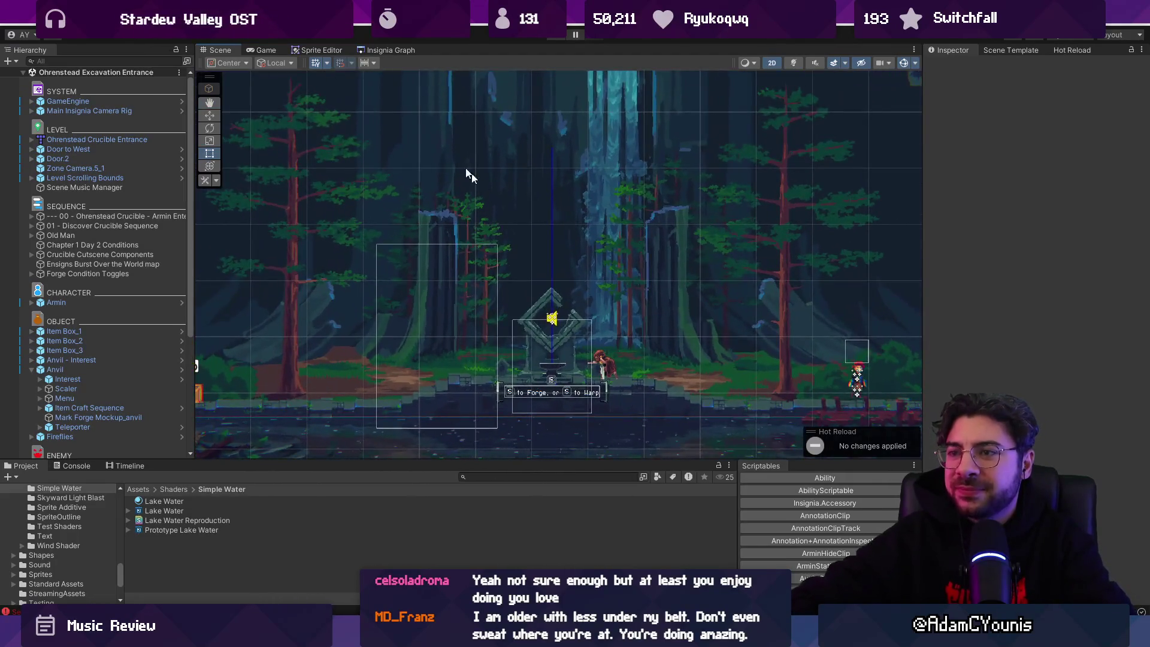
{"action": "left_click", "coordinate": [361, 49]}
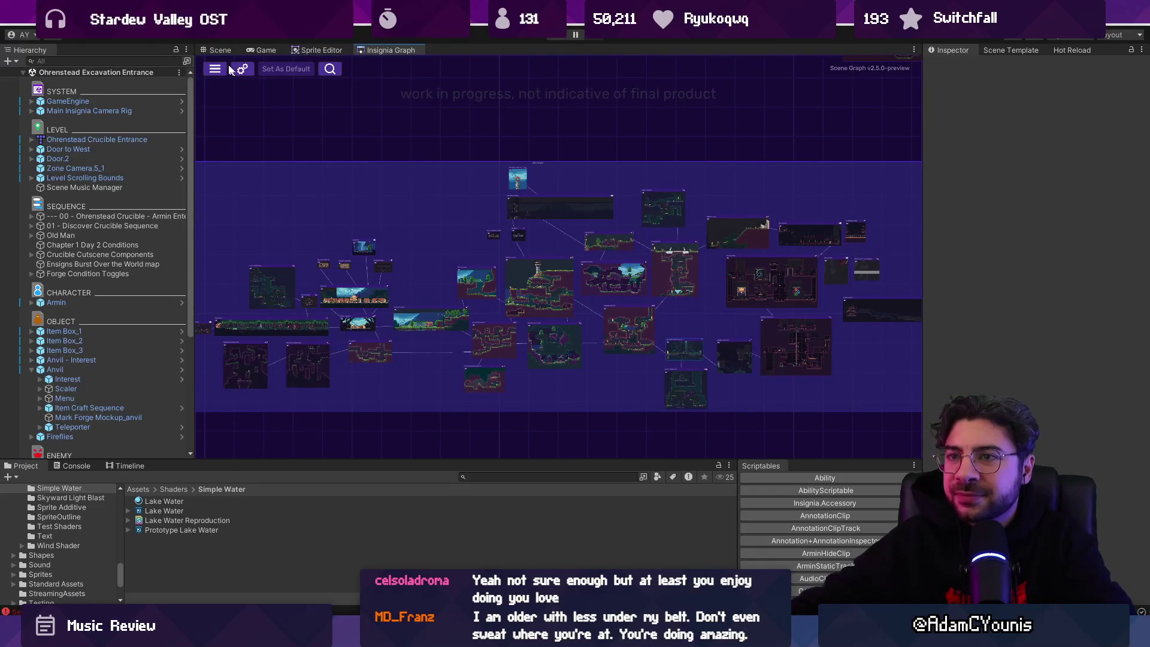
Compare the Insignia Graph map with the forest scene, panning toward the anvil area
{"action": "left_click", "coordinate": [207, 50]}
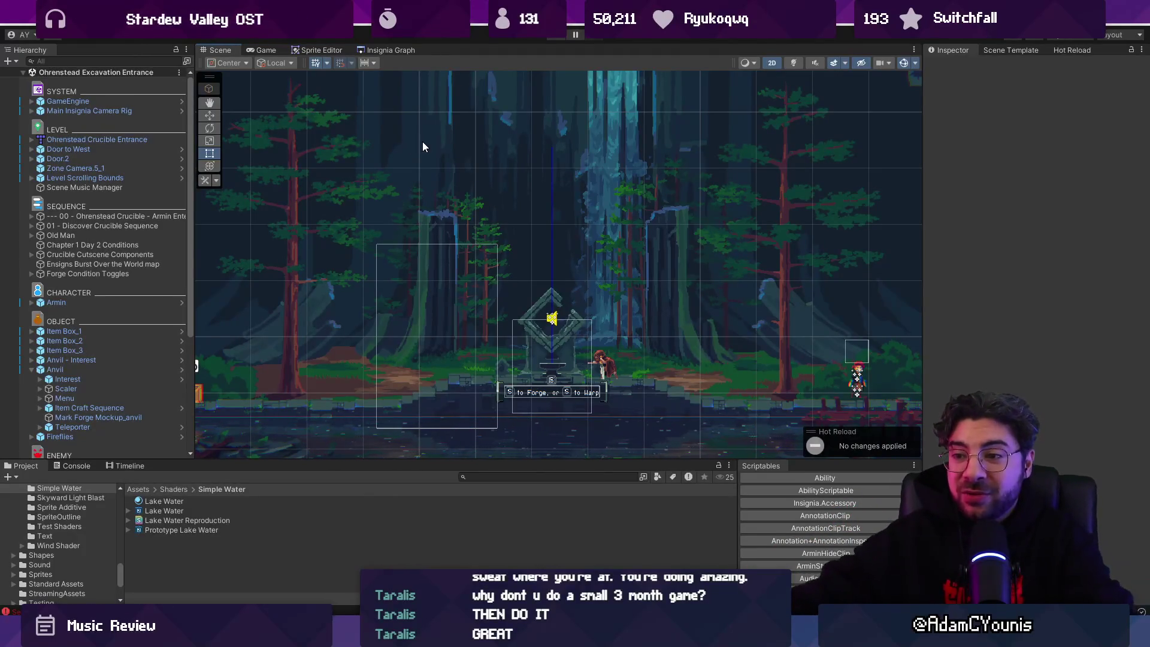
{"action": "mouse_move", "coordinate": [517, 255]}
{"action": "left_mouse_down"}
{"action": "mouse_move", "coordinate": [405, 230]}
{"action": "mouse_move", "coordinate": [418, 224]}
{"action": "mouse_move", "coordinate": [453, 267]}
{"action": "left_mouse_up"}
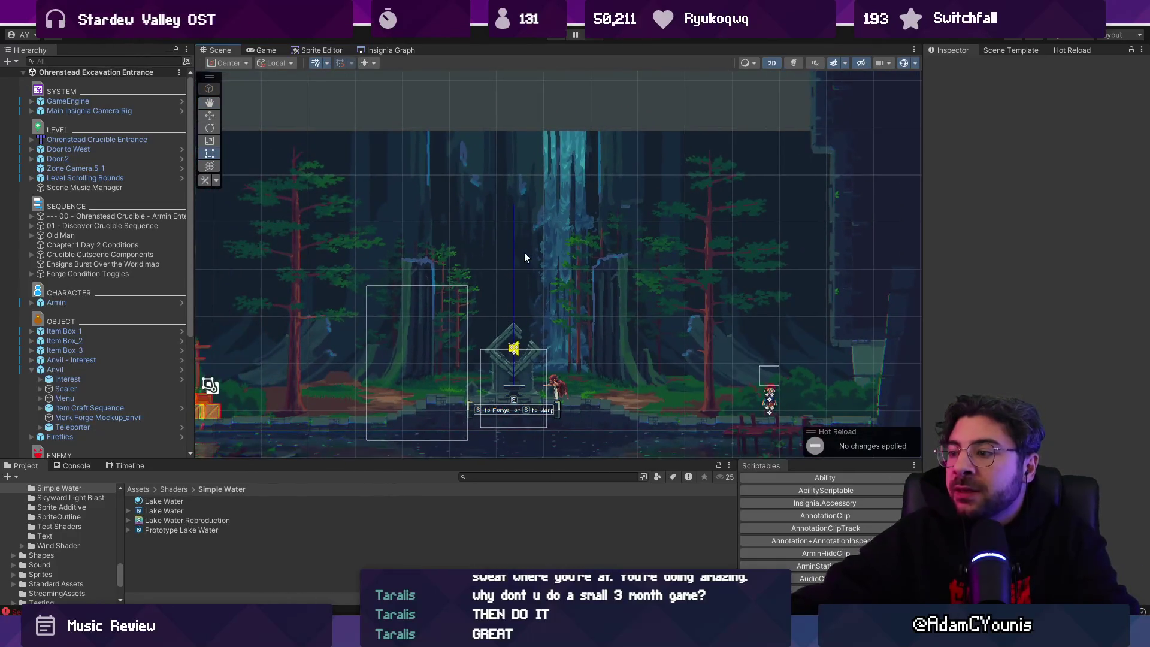
{"action": "left_click", "coordinate": [362, 51]}
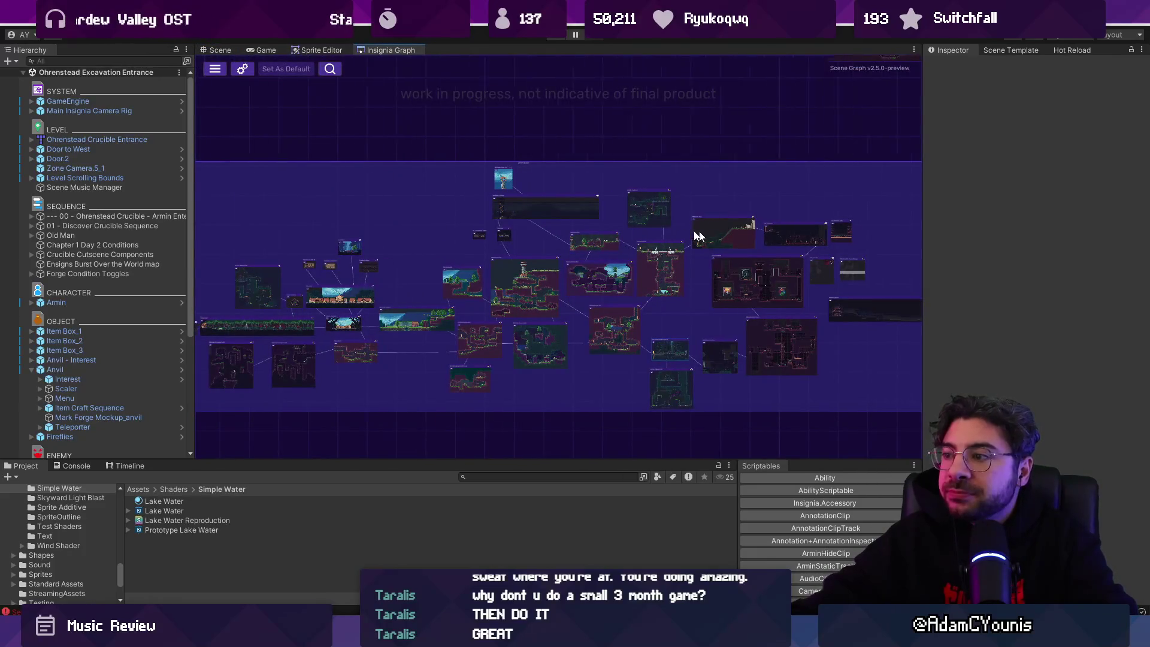
{"action": "left_click", "coordinate": [217, 50]}
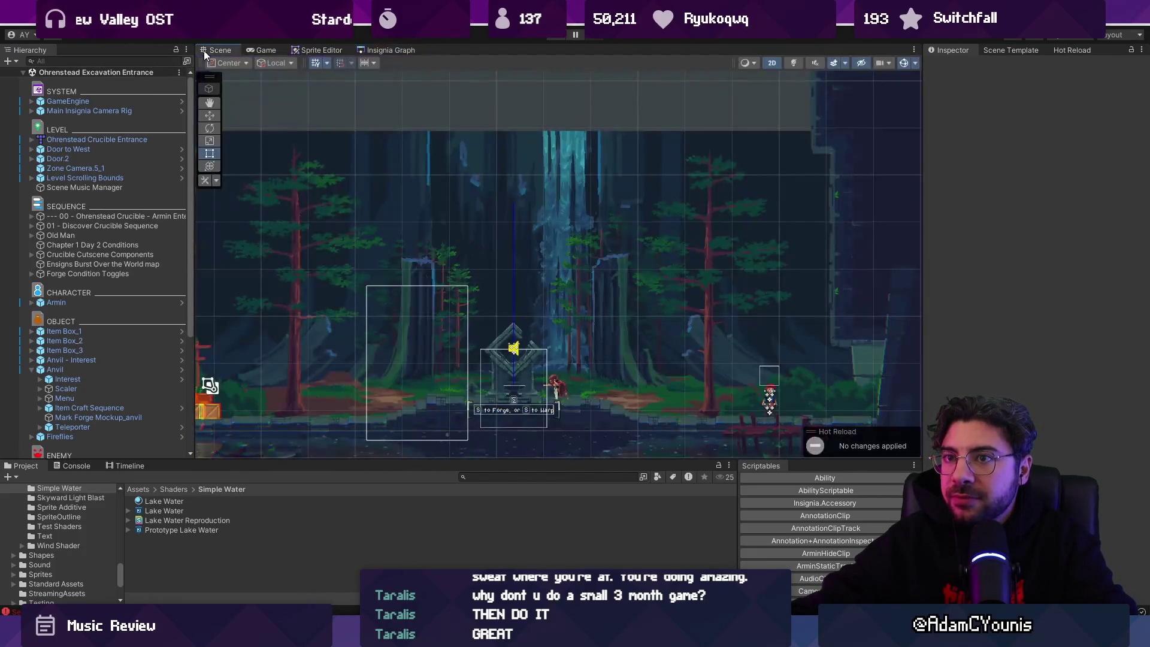
Do a quick Play-mode test run of the forest scene and stop it
{"action": "left_click", "coordinate": [550, 37]}
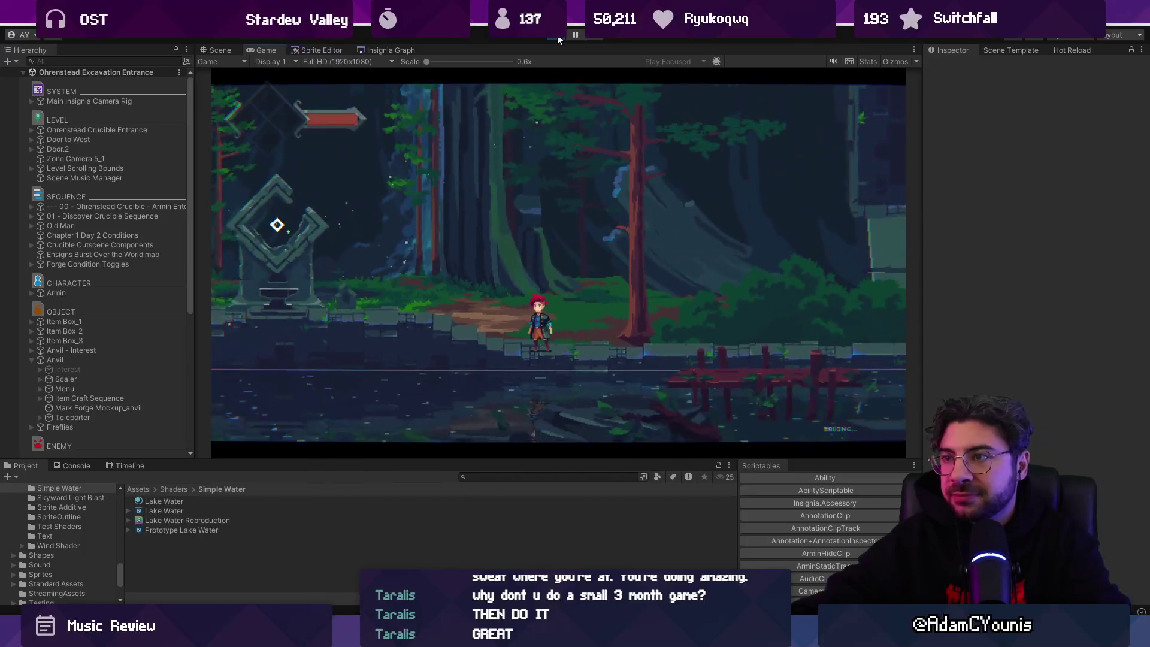
{"action": "left_click", "coordinate": [556, 40]}
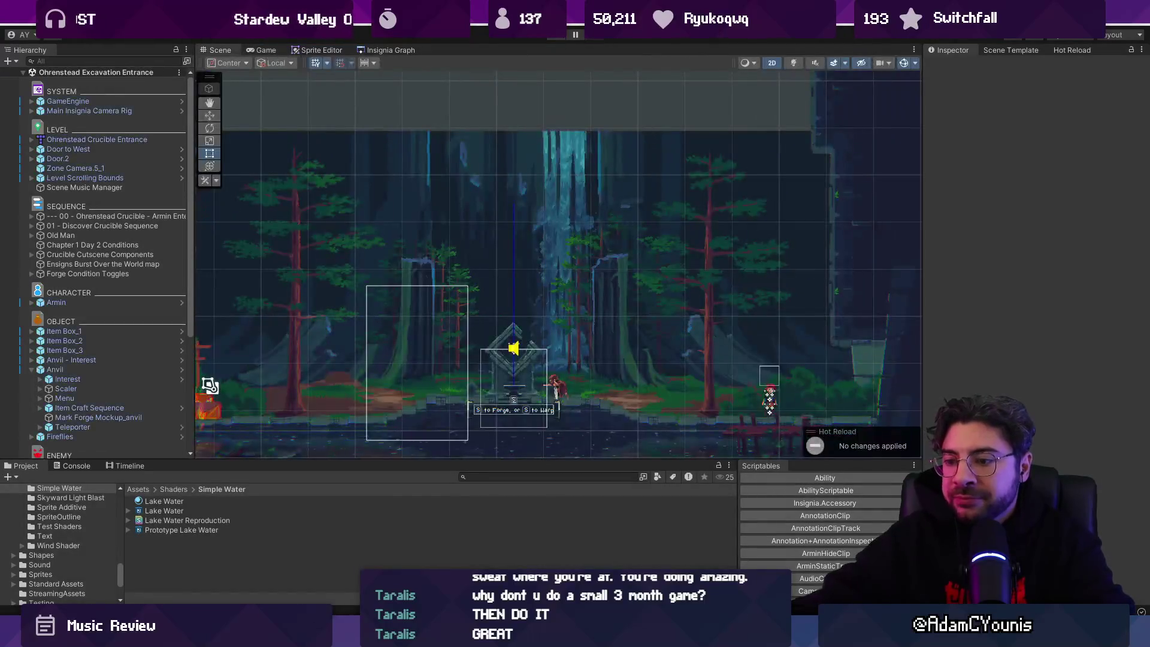
{"action": "left_click", "coordinate": [519, 477]}
Find 'tetris' in the Project window and open the Equipment Menu Tetris prefab, recentred in view
{"action": "type", "text": "tetris"}
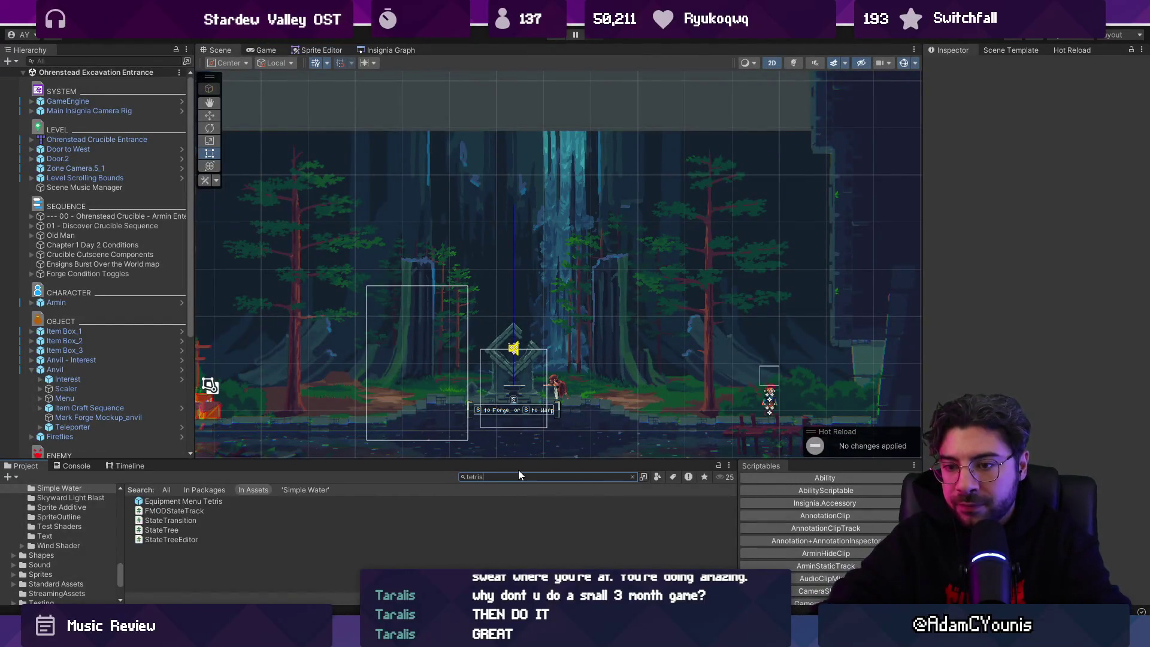
{"action": "key", "text": "Down"}
{"action": "key", "text": "Return"}
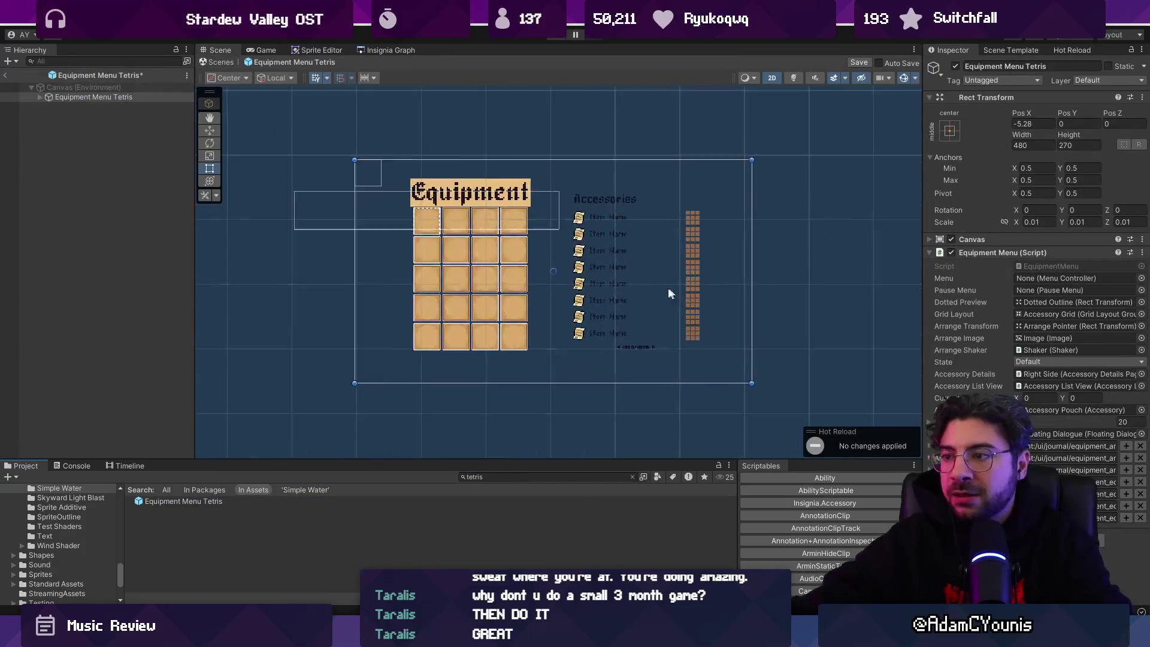
{"action": "left_click_drag", "start_coordinate": [545, 254], "coordinate": [524, 265]}
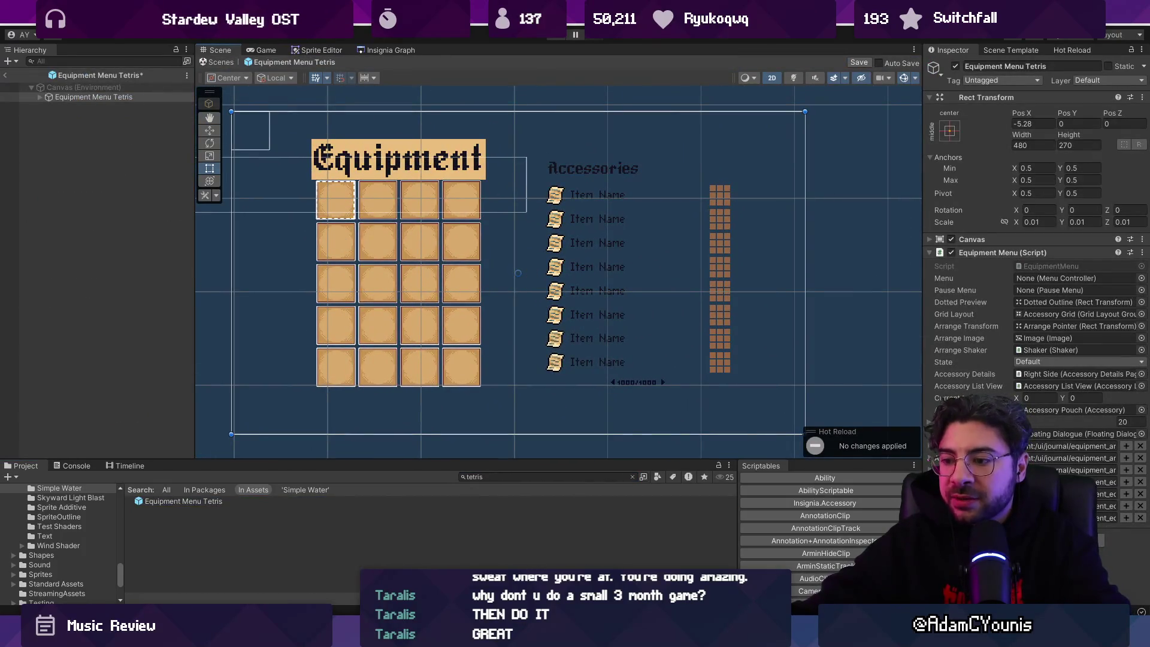
{"action": "key", "text": "alt+Tab"}
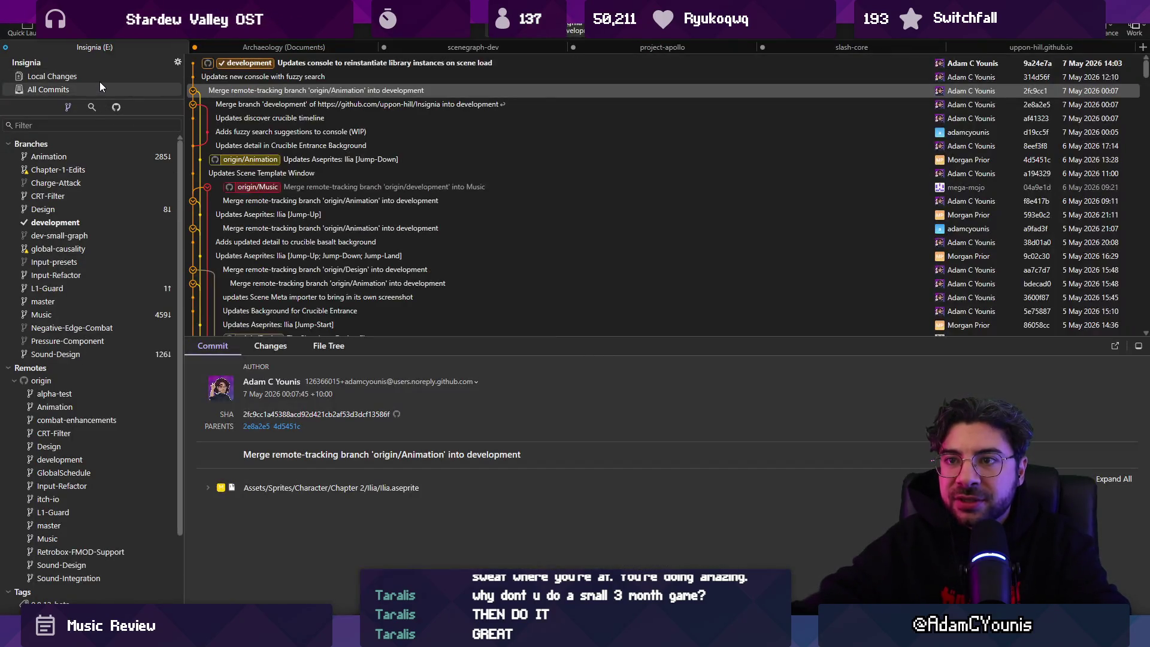
In Fork, check the local changes and enlarge the commit history list to show more commits
{"action": "left_click", "coordinate": [99, 77]}
{"action": "left_click", "coordinate": [99, 89]}
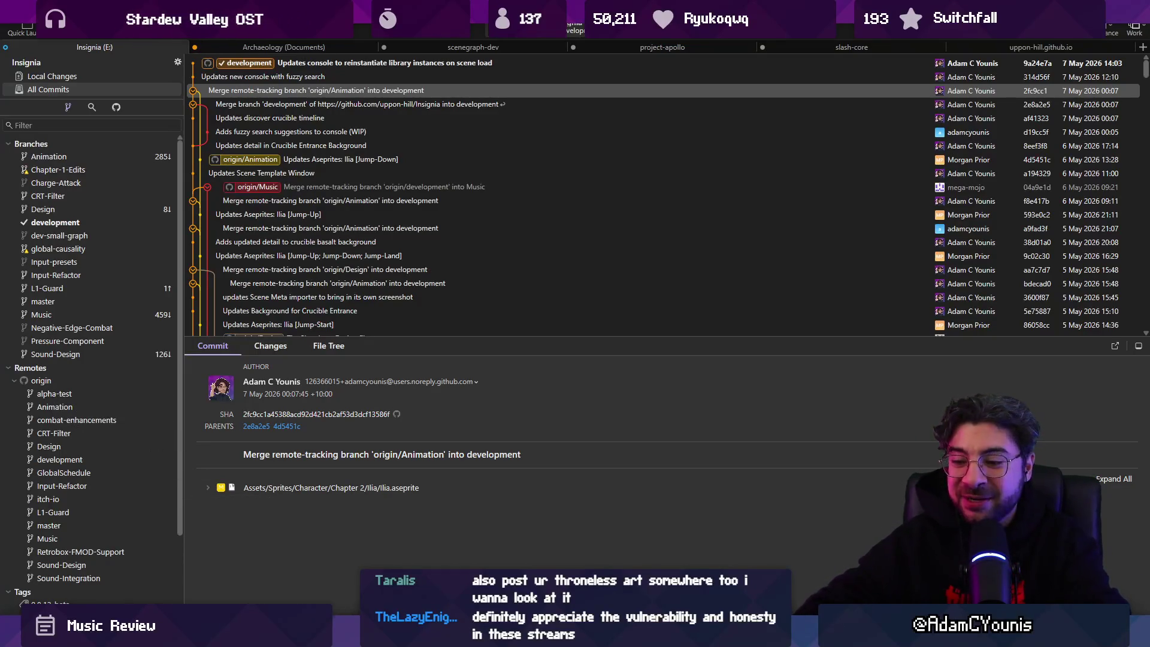
{"action": "left_click_drag", "start_coordinate": [427, 341], "coordinate": [426, 433]}
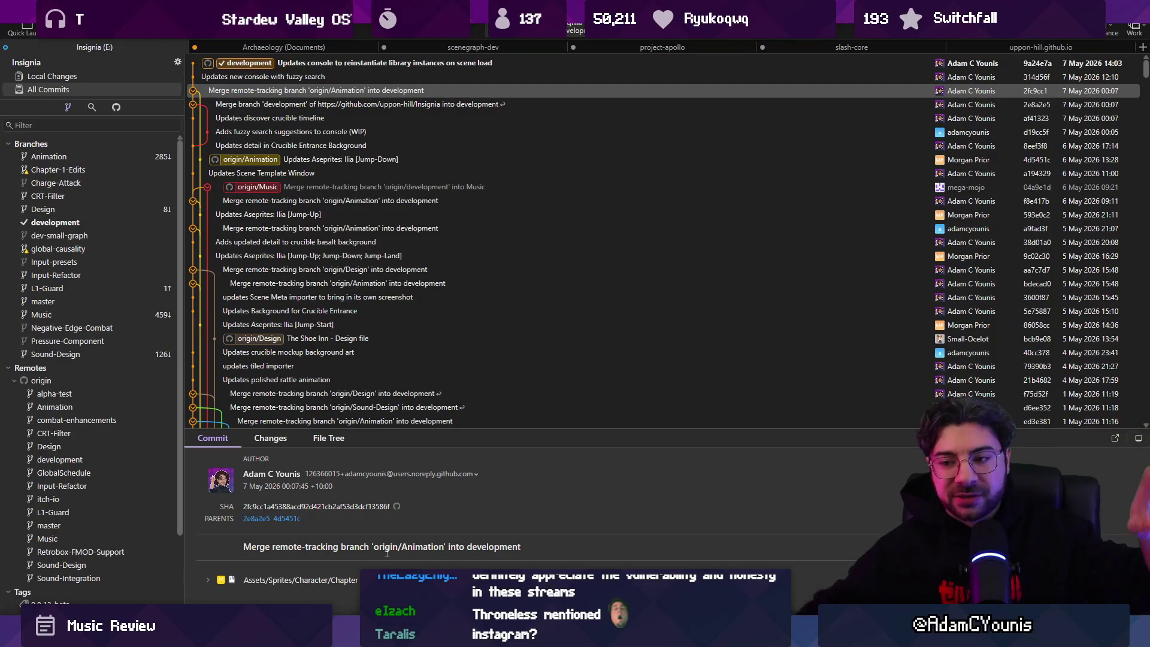
{"action": "key", "text": "alt+Tab"}
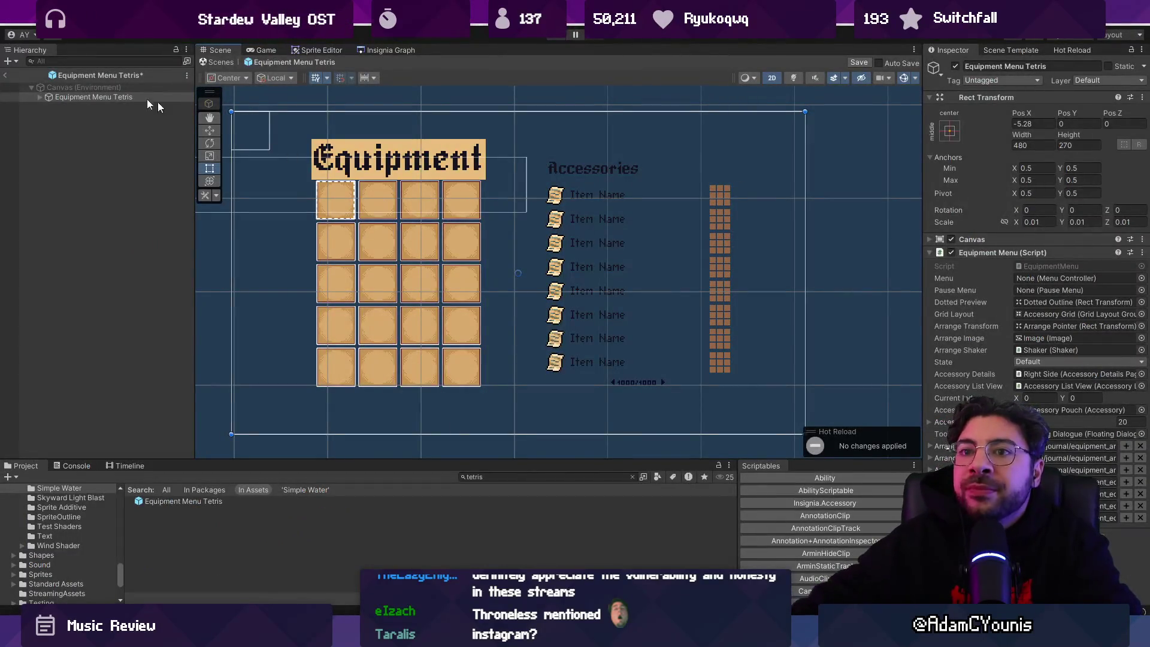
Reveal Equipment Menu Tetris in the Hierarchy, expand its children and save the prefab
{"action": "left_click", "coordinate": [91, 77]}
{"action": "left_click", "coordinate": [94, 97]}
{"action": "left_click", "coordinate": [40, 97]}
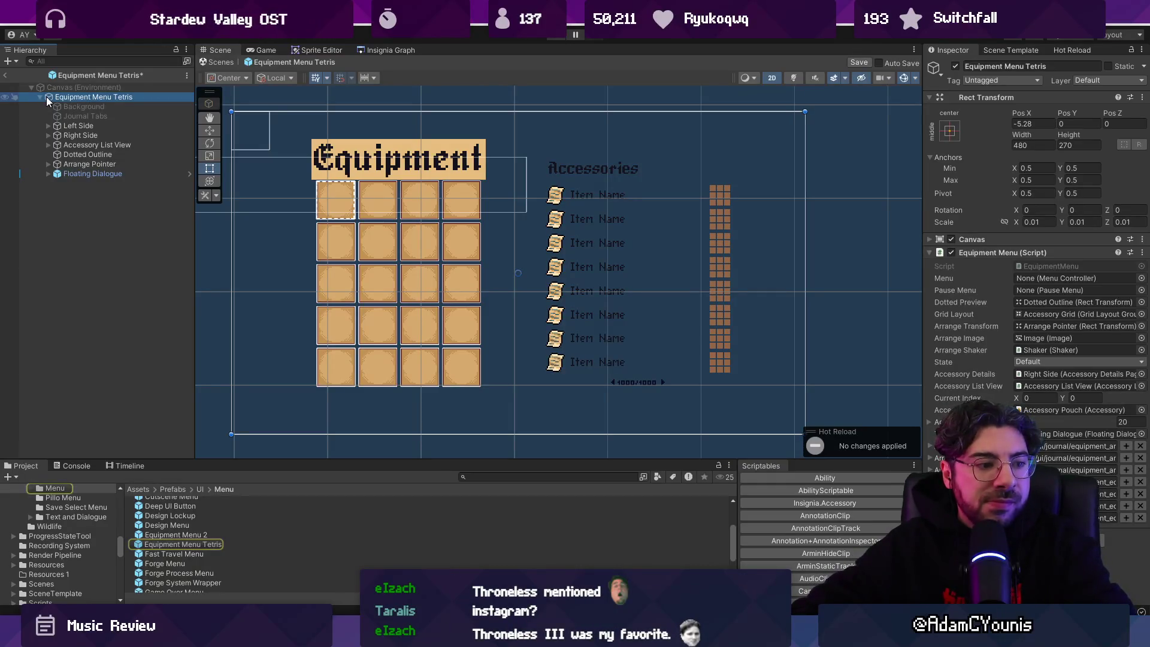
{"action": "key", "text": "ctrl+s"}
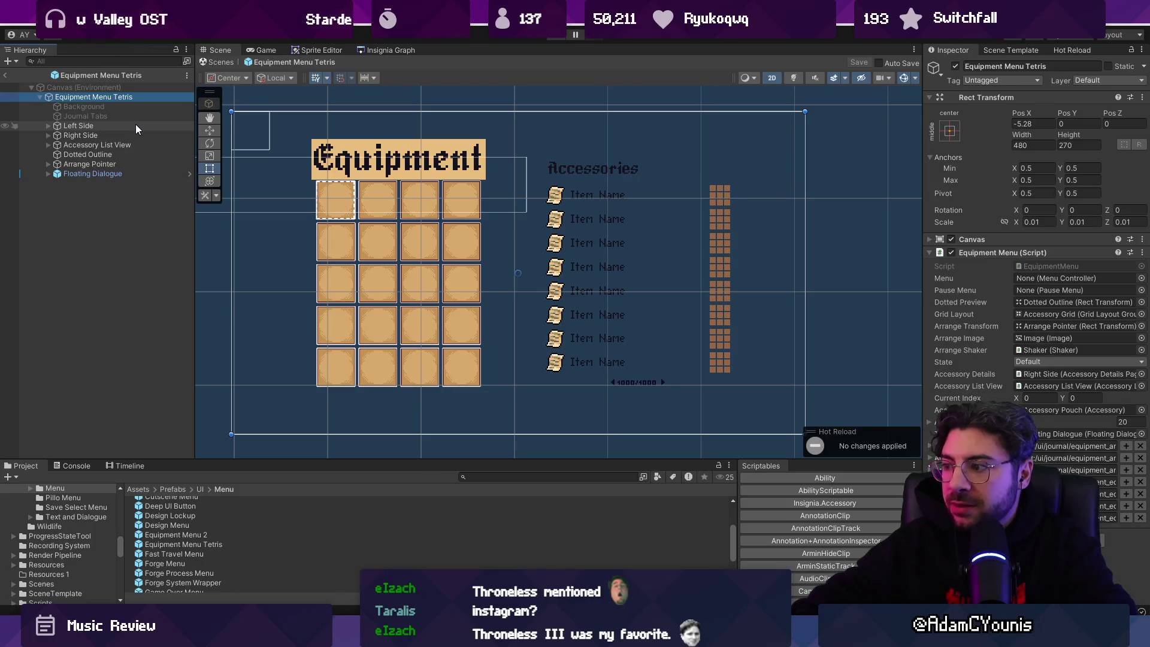
Inspect the Accessory List View entries and the Right Side's Title and Description
{"action": "left_click", "coordinate": [598, 198]}
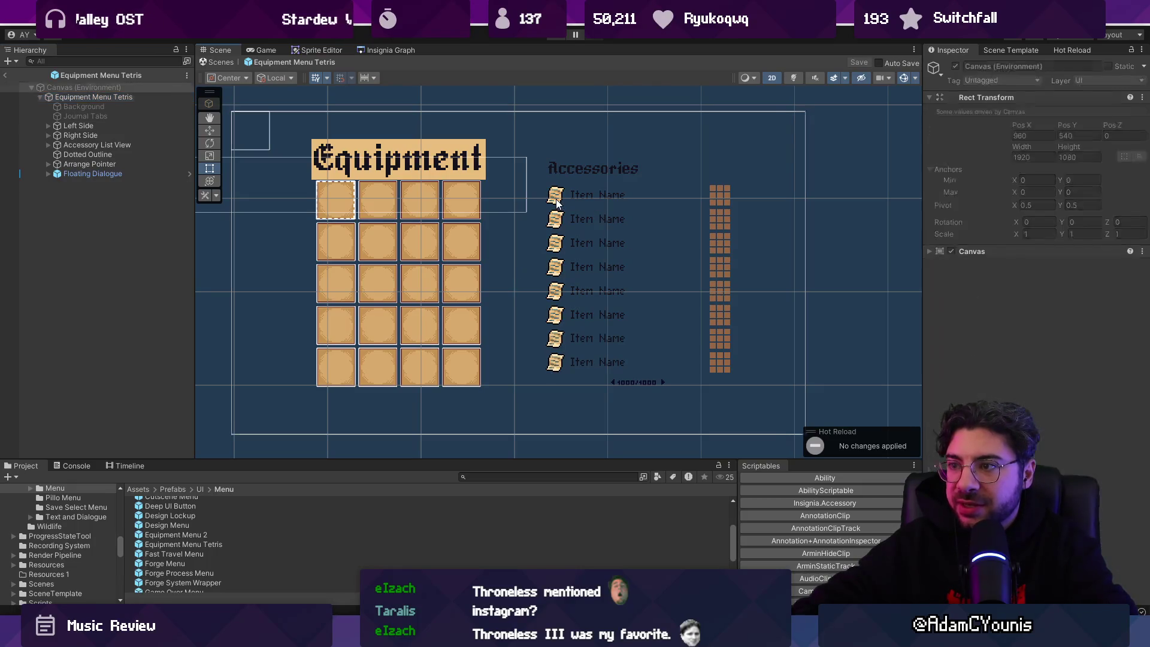
{"action": "left_click", "coordinate": [599, 198]}
{"action": "left_click", "coordinate": [131, 165]}
{"action": "left_click", "coordinate": [116, 156]}
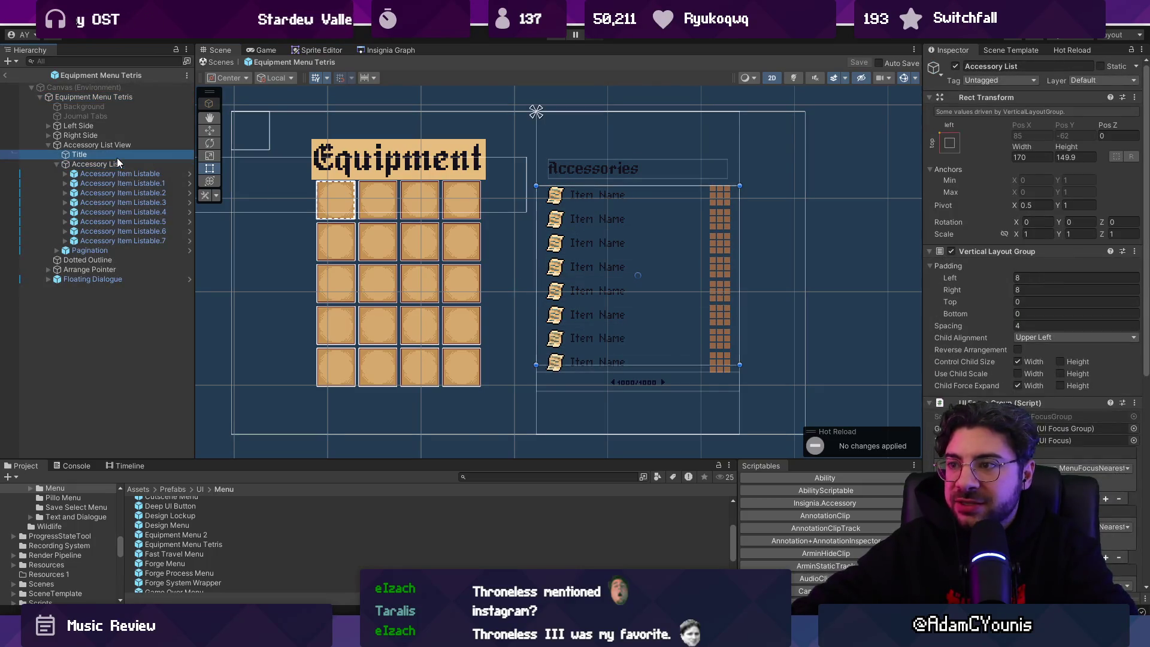
{"action": "left_click", "coordinate": [119, 145]}
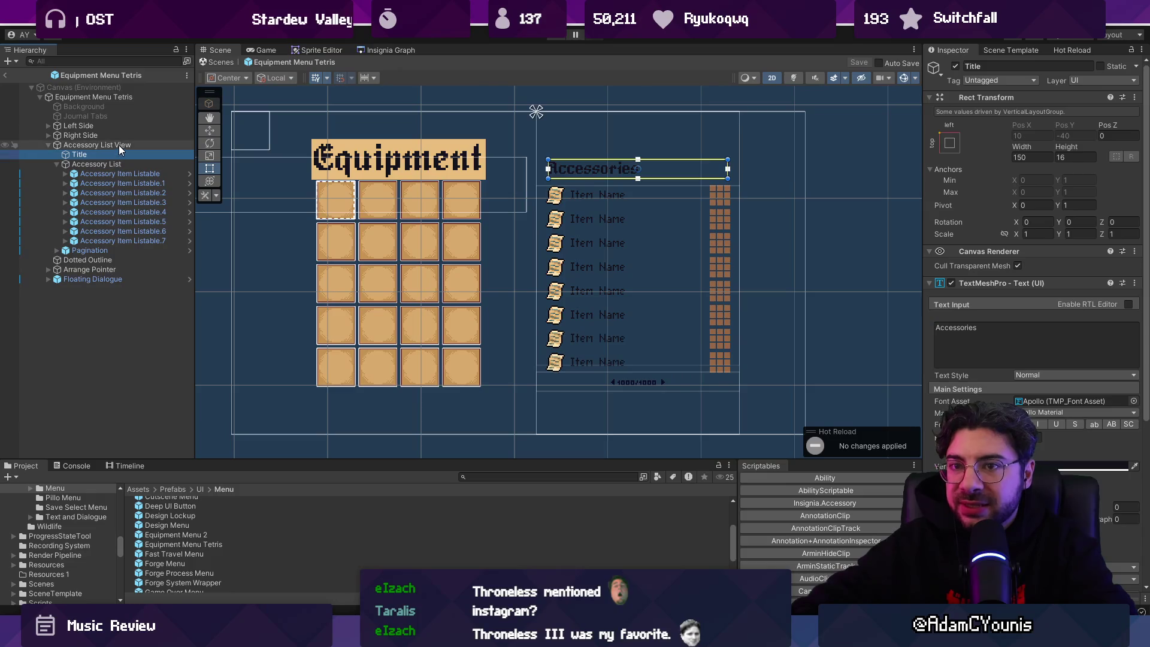
{"action": "left_click", "coordinate": [48, 135]}
{"action": "left_click", "coordinate": [70, 145]}
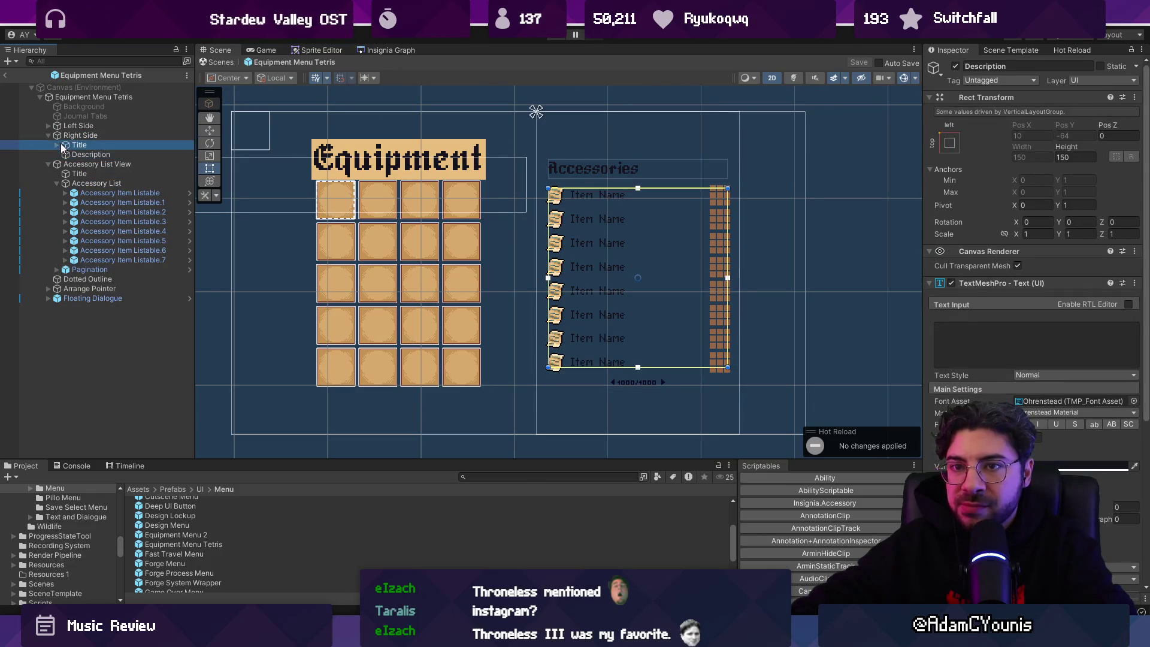
{"action": "left_click", "coordinate": [47, 135]}
{"action": "left_click", "coordinate": [48, 136]}
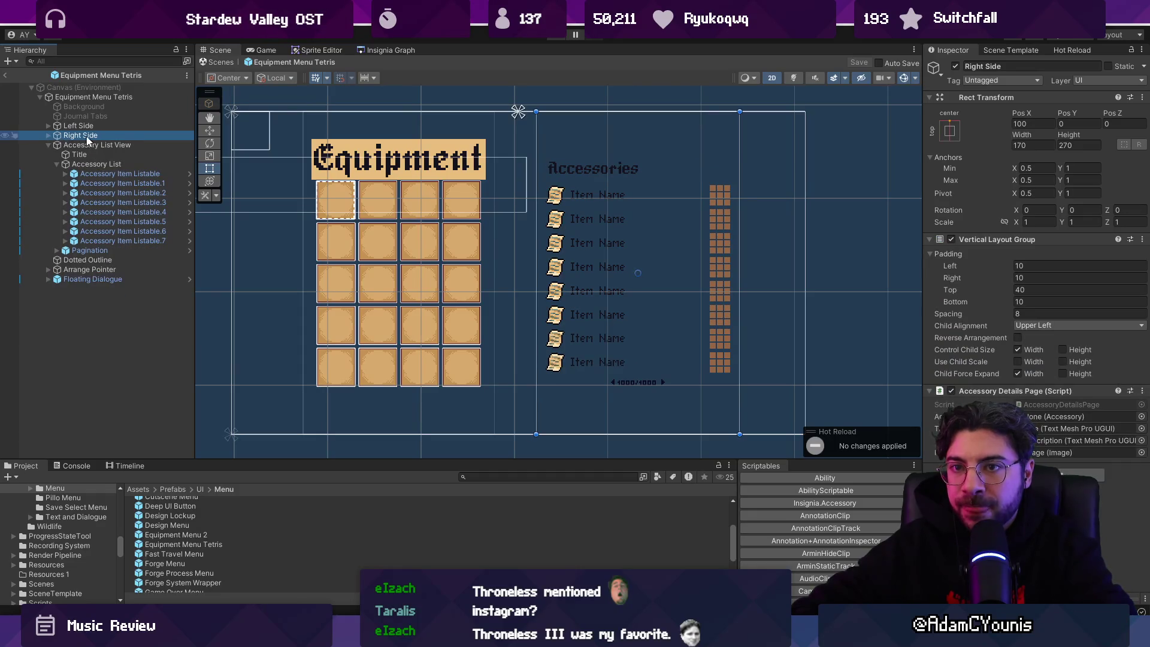
{"action": "left_click", "coordinate": [48, 145]}
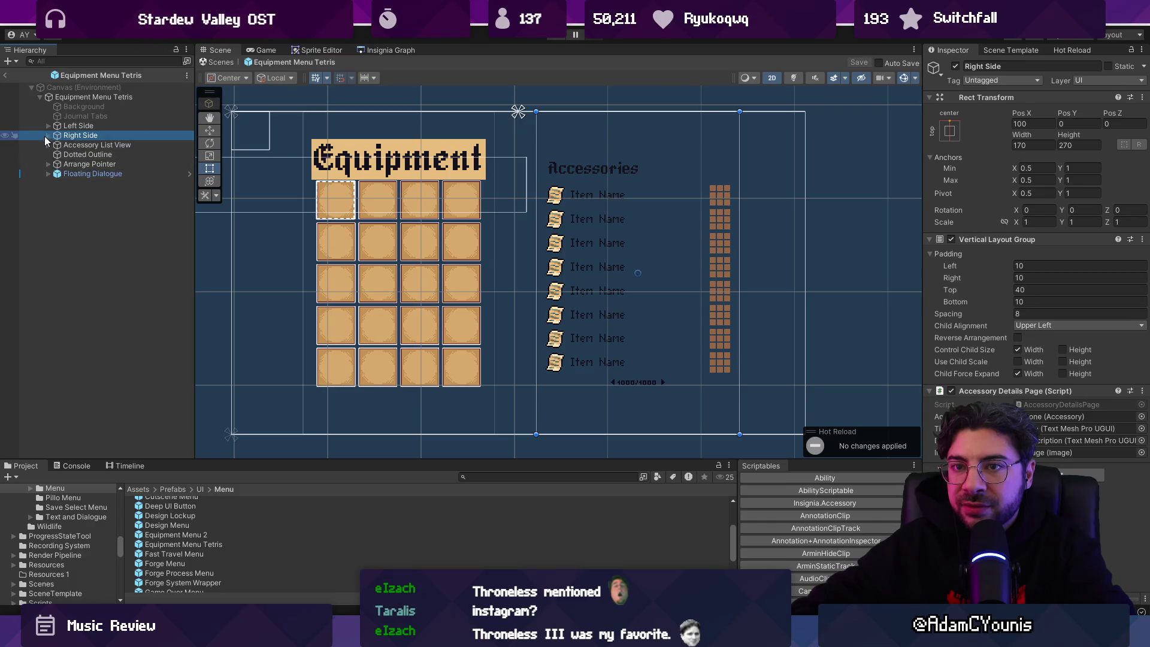
Inspect Left Side's Content, the Accessories group and the Accessory Grid layout settings
{"action": "left_click", "coordinate": [49, 126]}
{"action": "left_click", "coordinate": [56, 144]}
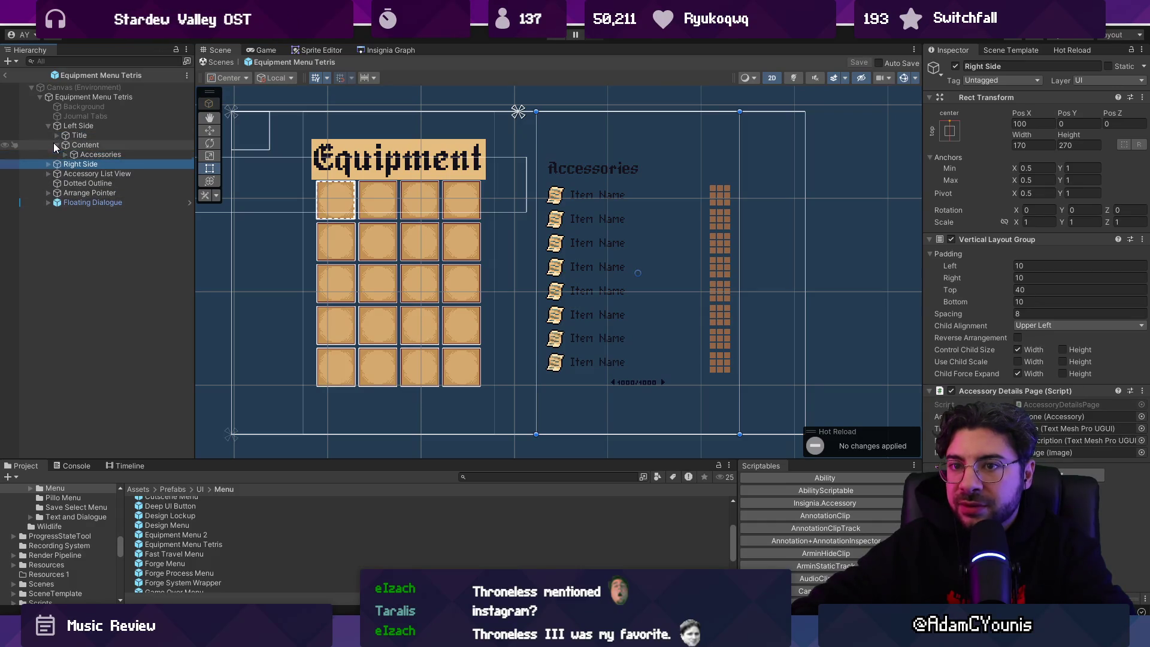
{"action": "left_click", "coordinate": [65, 154]}
{"action": "left_click", "coordinate": [85, 155]}
{"action": "left_click", "coordinate": [96, 174]}
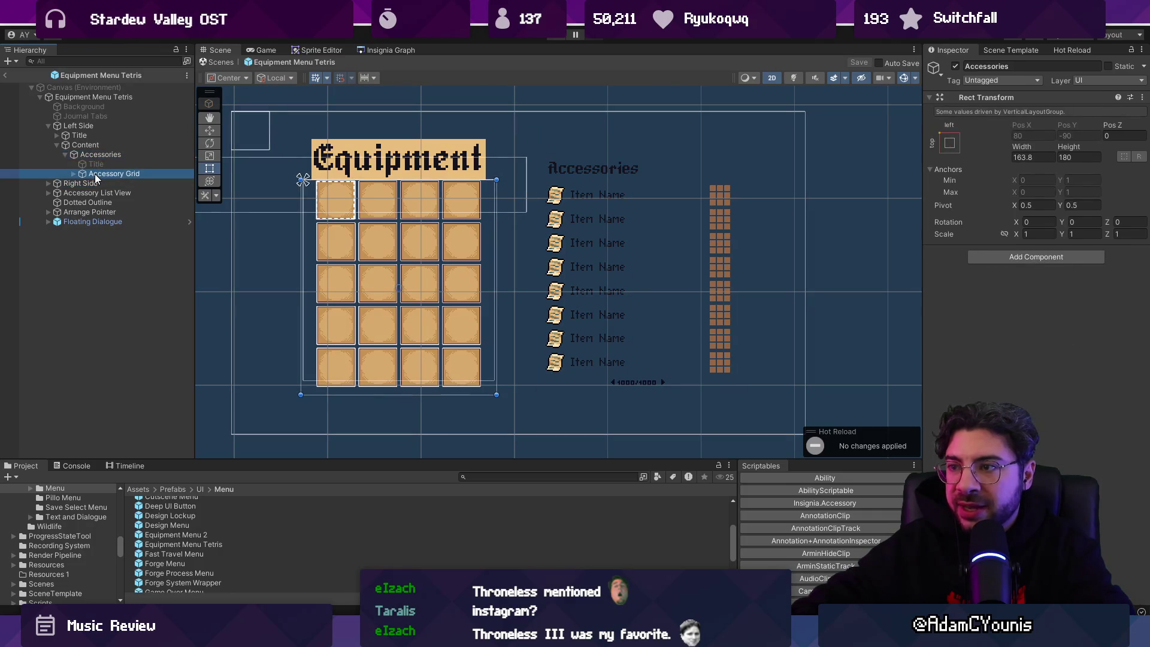
{"action": "left_click", "coordinate": [55, 138]}
{"action": "left_click", "coordinate": [49, 128]}
Re-expand Right Side, inspect its Title, then select the Right Side panel
{"action": "left_click", "coordinate": [51, 146]}
{"action": "left_click", "coordinate": [52, 146]}
{"action": "left_click", "coordinate": [48, 135]}
{"action": "left_click", "coordinate": [63, 148]}
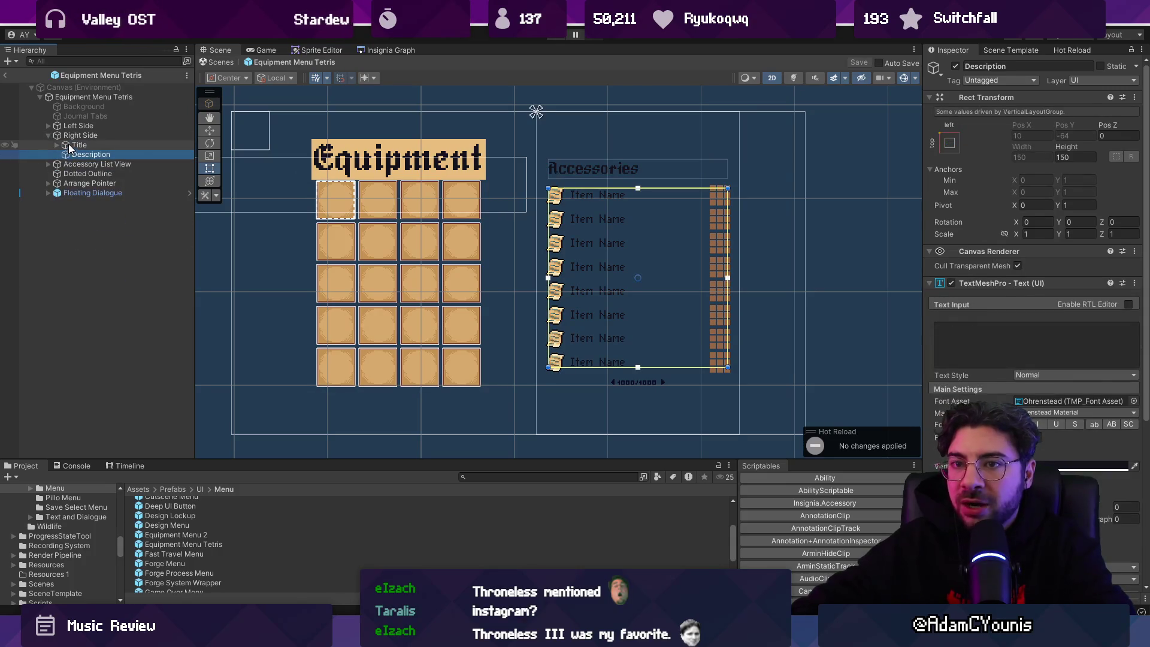
{"action": "left_click", "coordinate": [71, 137]}
{"action": "left_click", "coordinate": [47, 136]}
{"action": "left_click", "coordinate": [66, 136]}
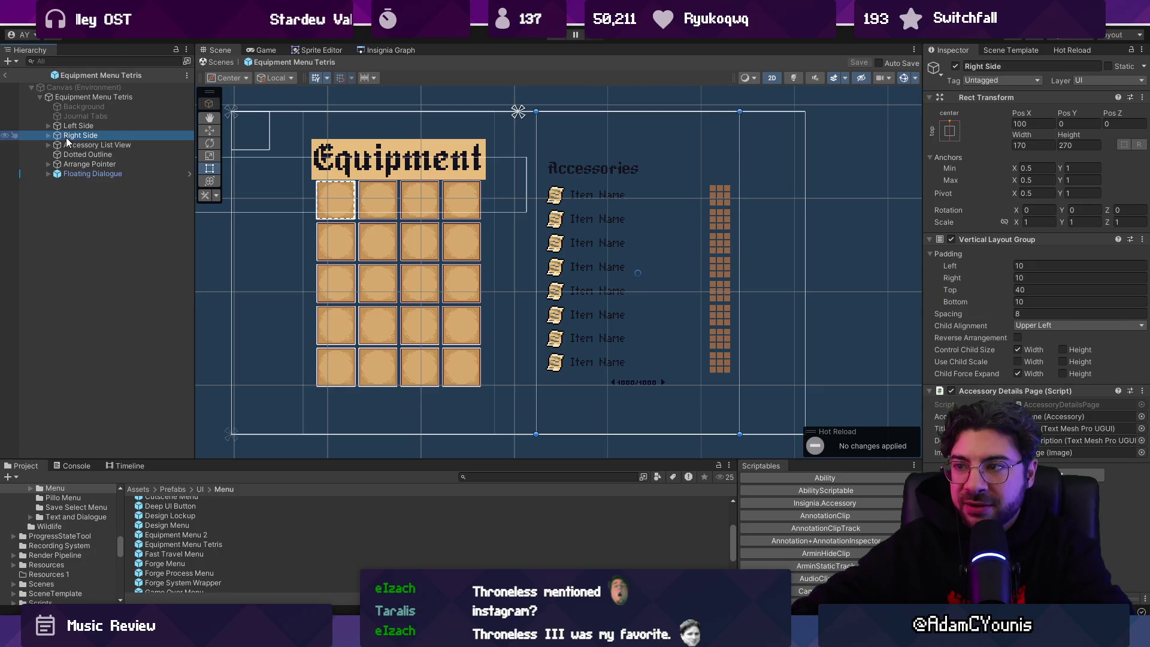
Rename the Right Side panel to 'Item Details Page'
{"action": "type", "text": "Details Page"}
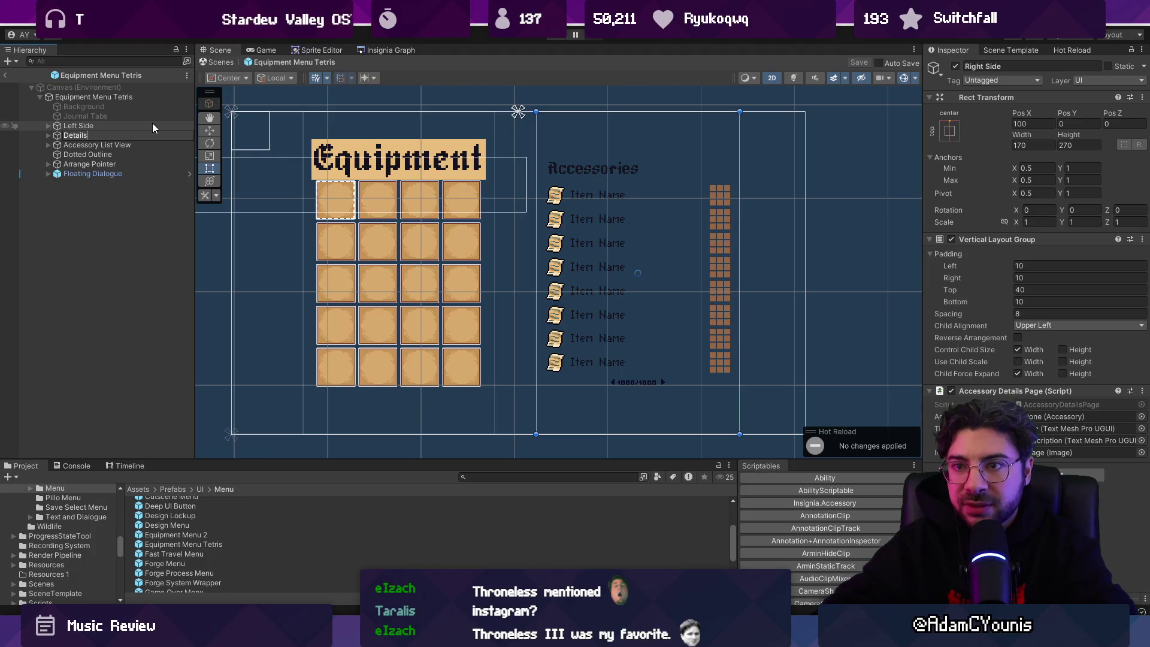
{"action": "key", "text": "Home"}
{"action": "type", "text": "Item"}
{"action": "key", "text": "Return"}
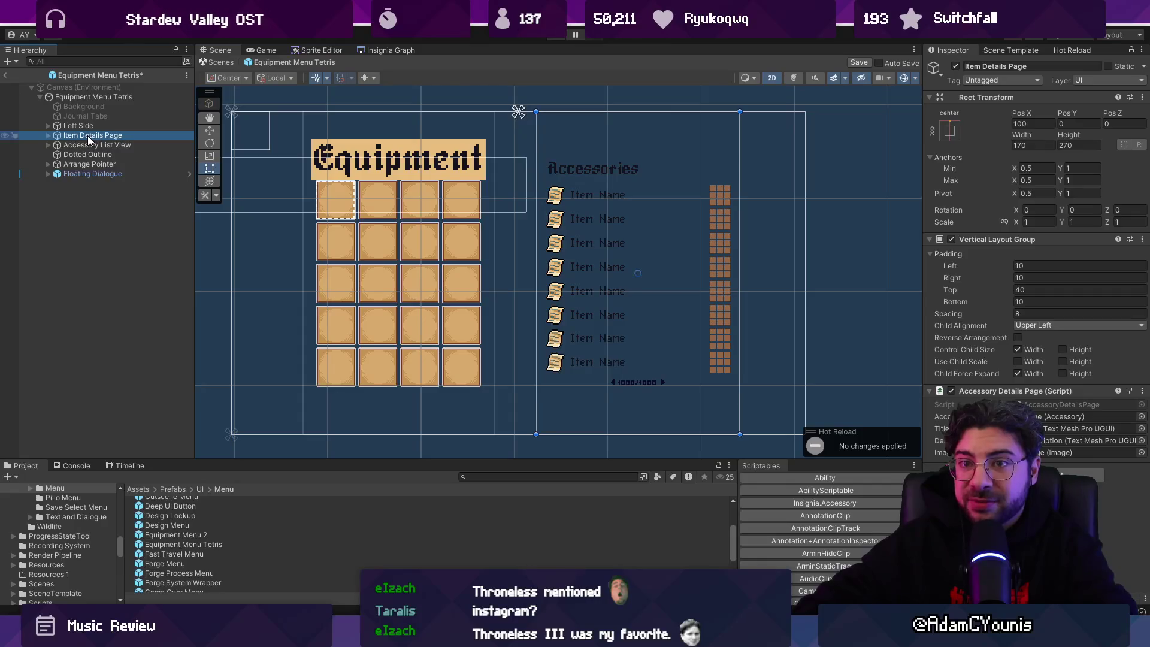
Check the root's EquipmentMenu script, what Accessory Details references, and locate EquipmentMenu.cs
{"action": "left_click", "coordinate": [90, 96]}
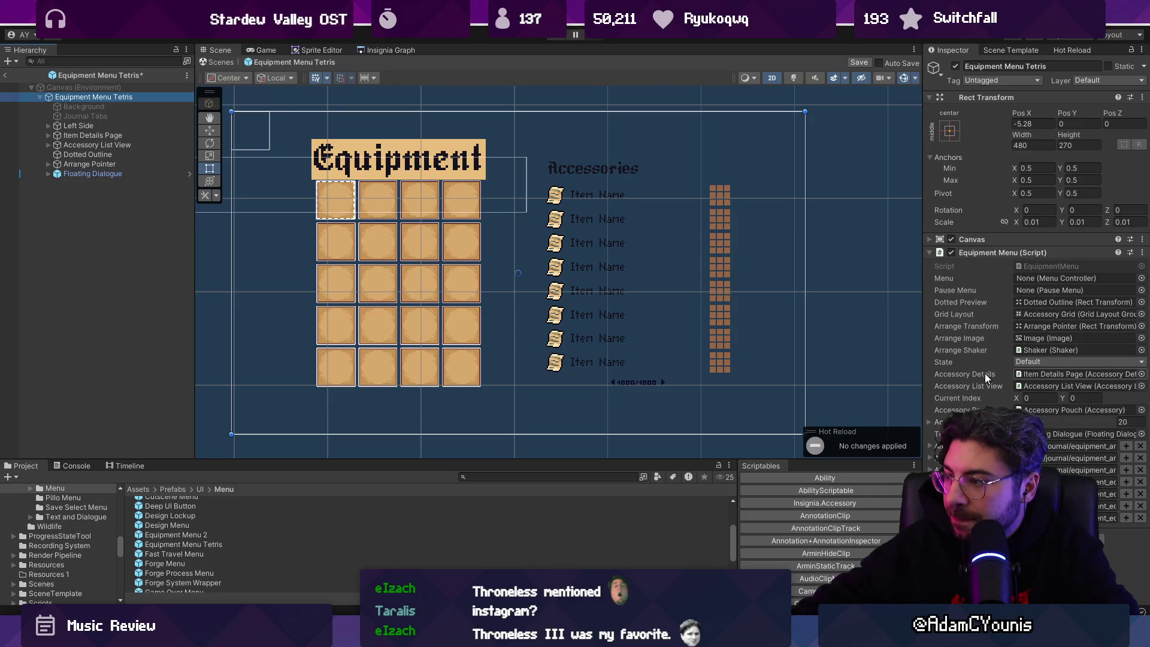
{"action": "left_click", "coordinate": [1025, 374]}
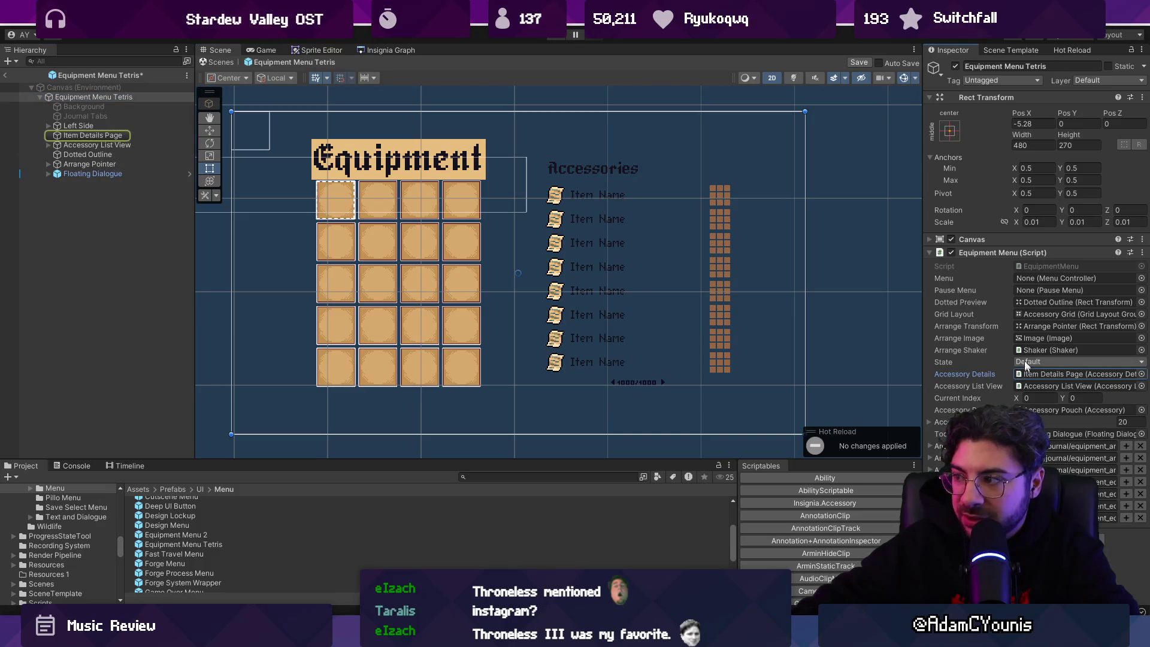
{"action": "left_click", "coordinate": [1053, 266]}
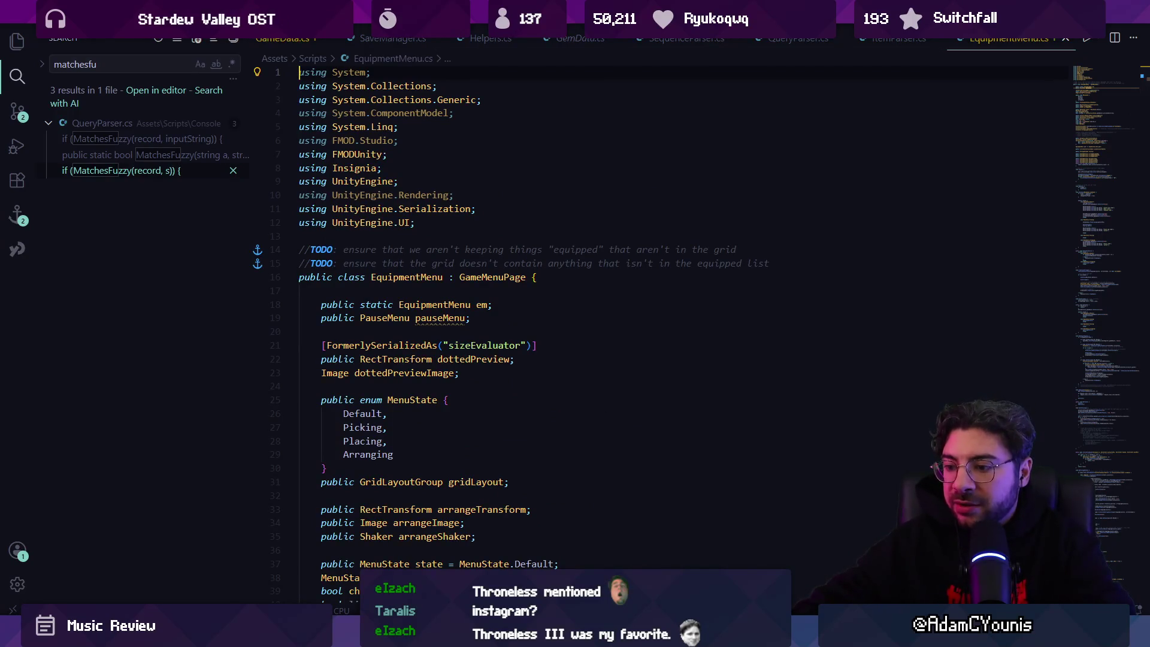
Review the unstaged diff in Fork, then glance at EquipmentMenu.cs before going to Figma
{"action": "key", "text": "alt+Tab"}
{"action": "left_click", "coordinate": [118, 81]}
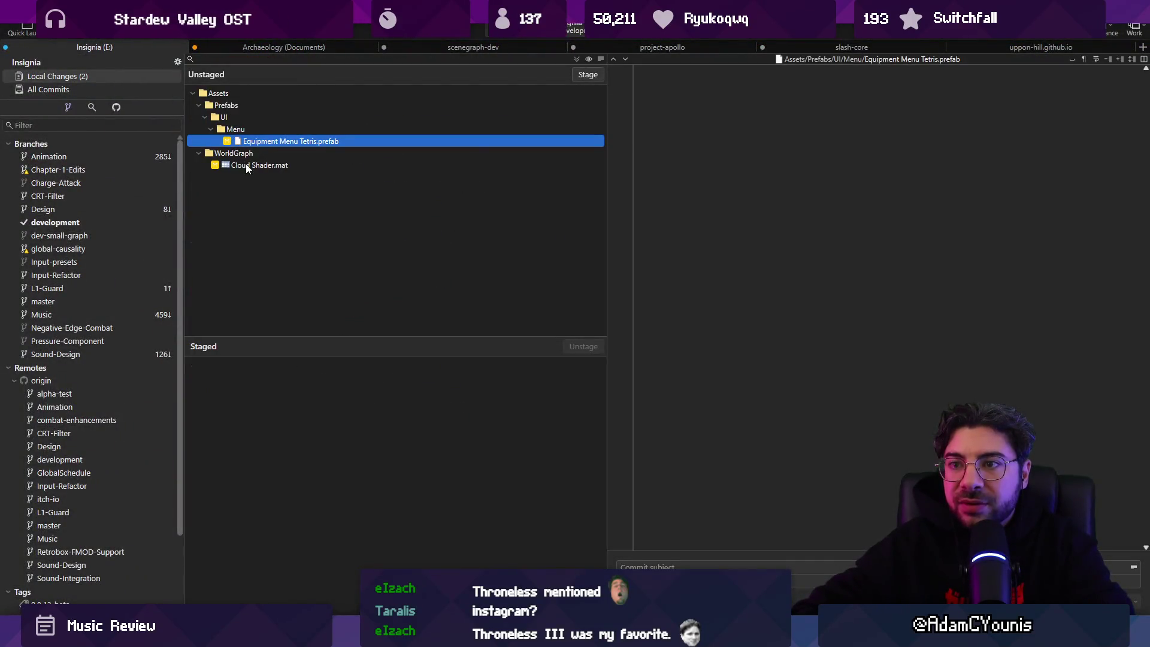
{"action": "left_click", "coordinate": [247, 97]}
{"action": "key", "text": "alt+Tab"}
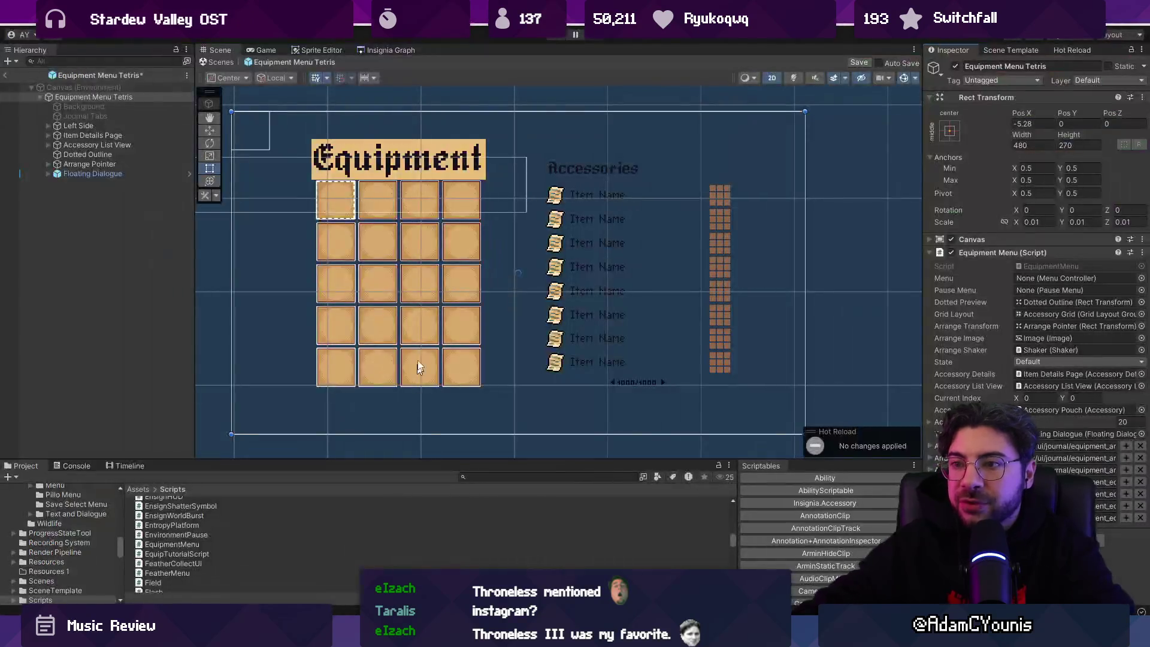
{"action": "key", "text": "alt+Tab"}
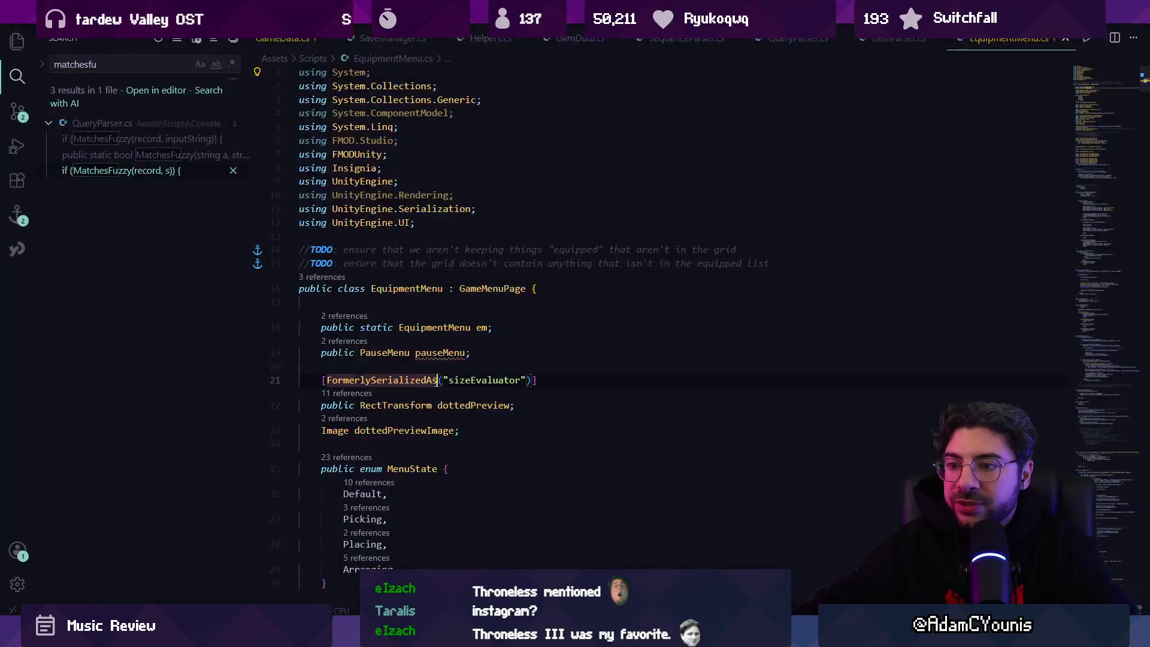
{"action": "mouse_move", "coordinate": [562, 636]}
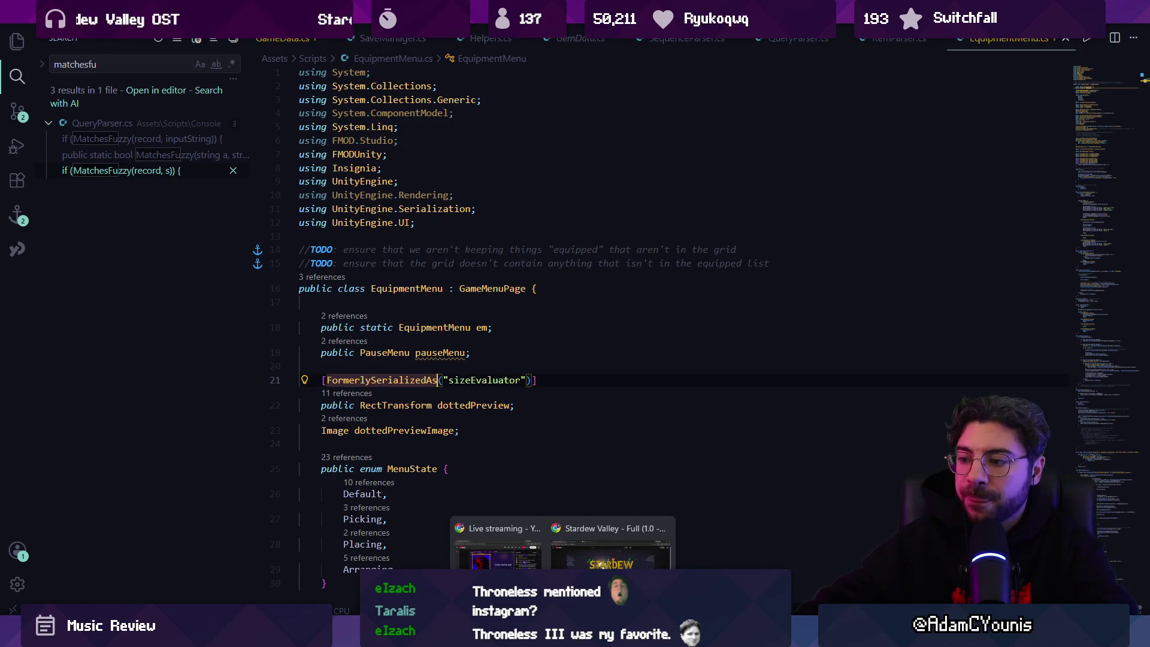
{"action": "left_click", "coordinate": [695, 636]}
Rewrite the Figma task note to begin 'Disable Item Details Page and show ...'
{"action": "scroll", "coordinate": [495, 245], "scroll_direction": "down", "scroll_amount": 5}
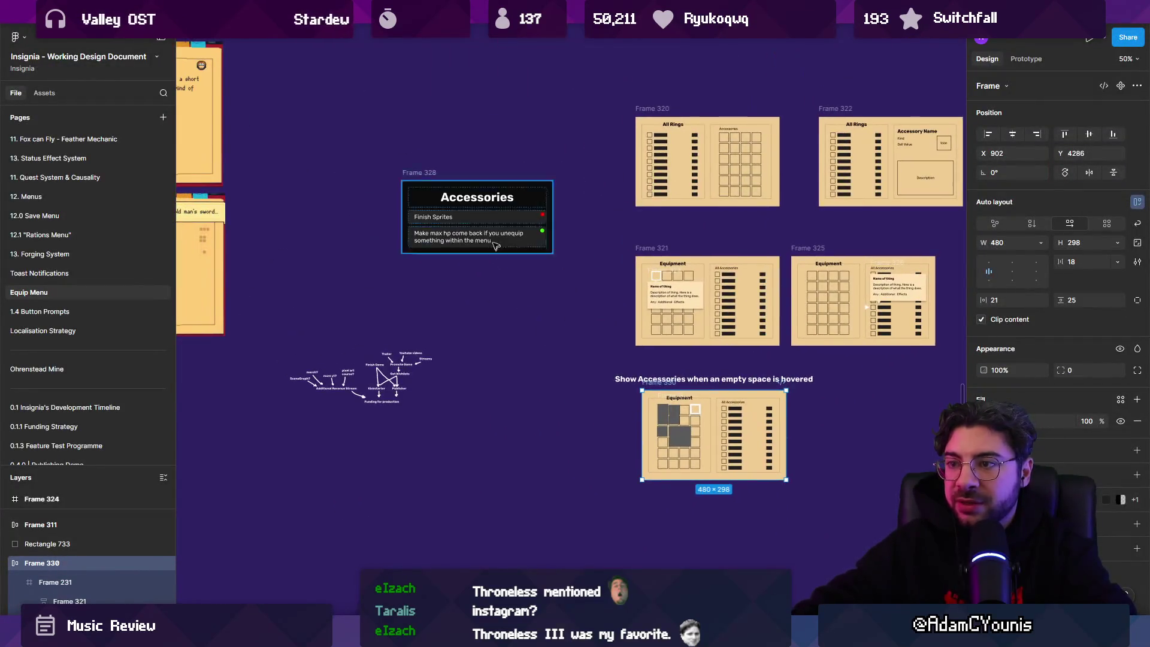
{"action": "left_click", "coordinate": [496, 245]}
{"action": "scroll", "coordinate": [583, 425], "scroll_direction": "up", "scroll_amount": 5}
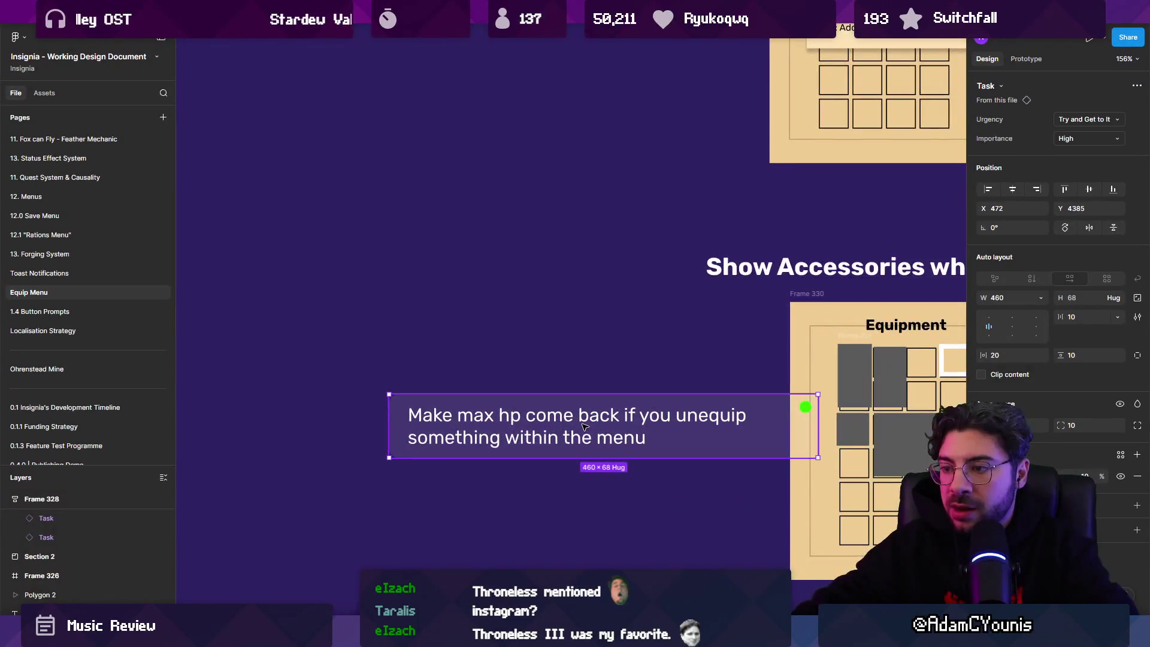
{"action": "double_click", "coordinate": [472, 395]}
{"action": "type", "text": "Enable Item Details Page"}
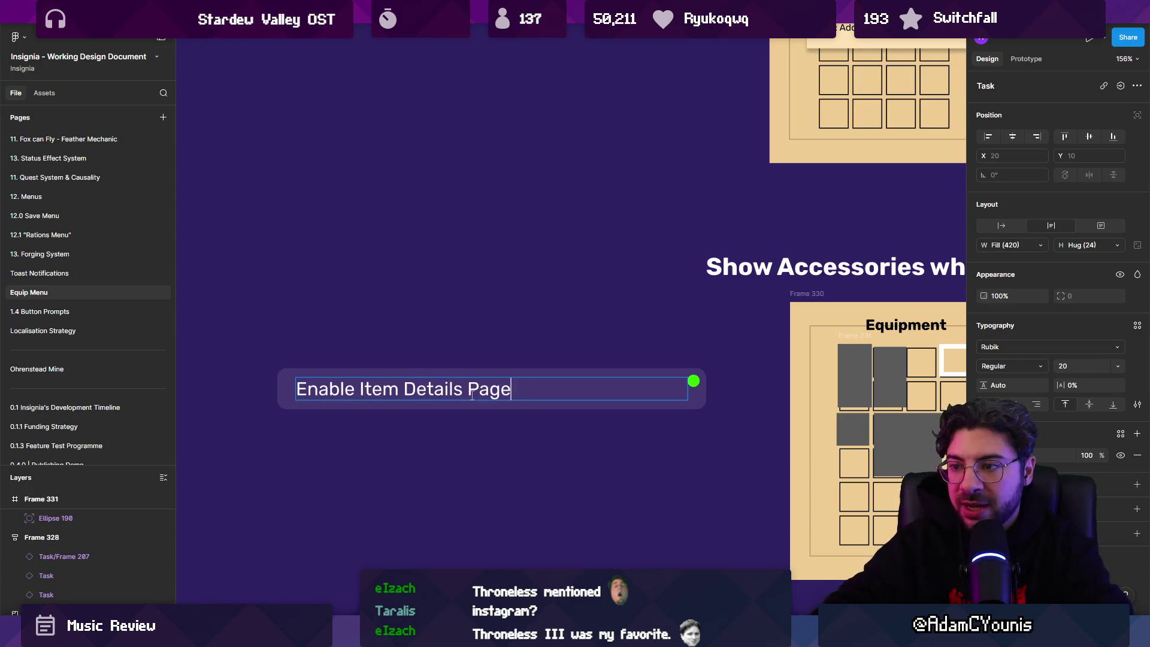
{"action": "key", "text": "Home"}
{"action": "key", "text": "ctrl+shift+Right"}
{"action": "type", "text": "Swap"}
{"action": "key", "text": "ctrl+shift+Left"}
{"action": "type", "text": "Disable"}
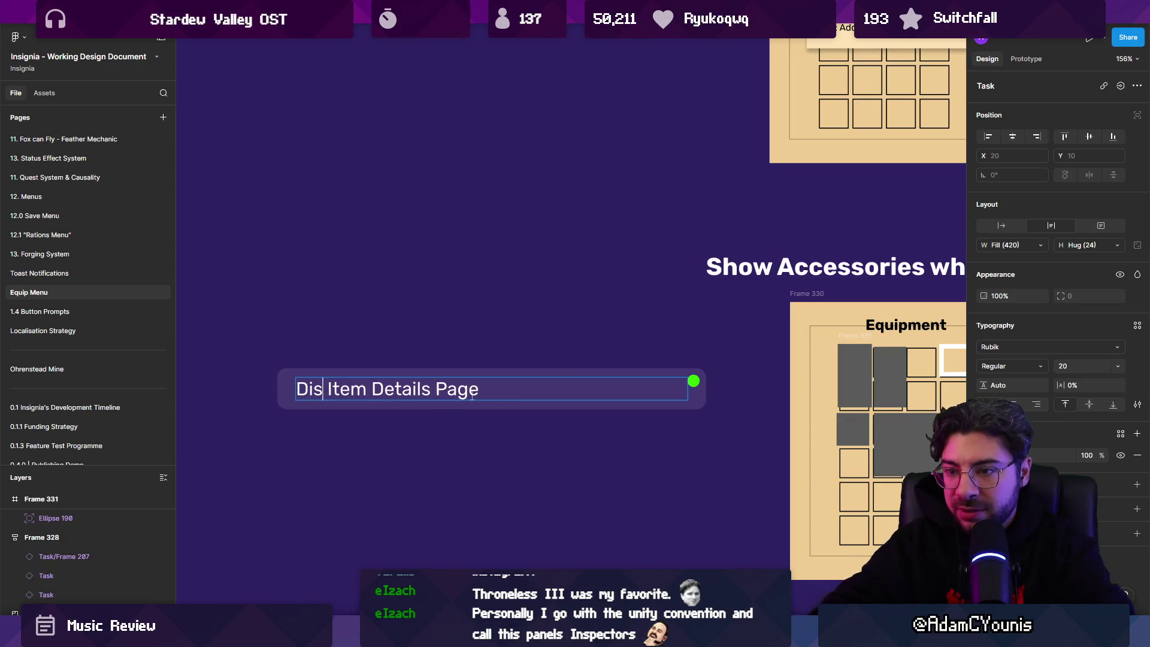
{"action": "type", "text": " and show Acc"}
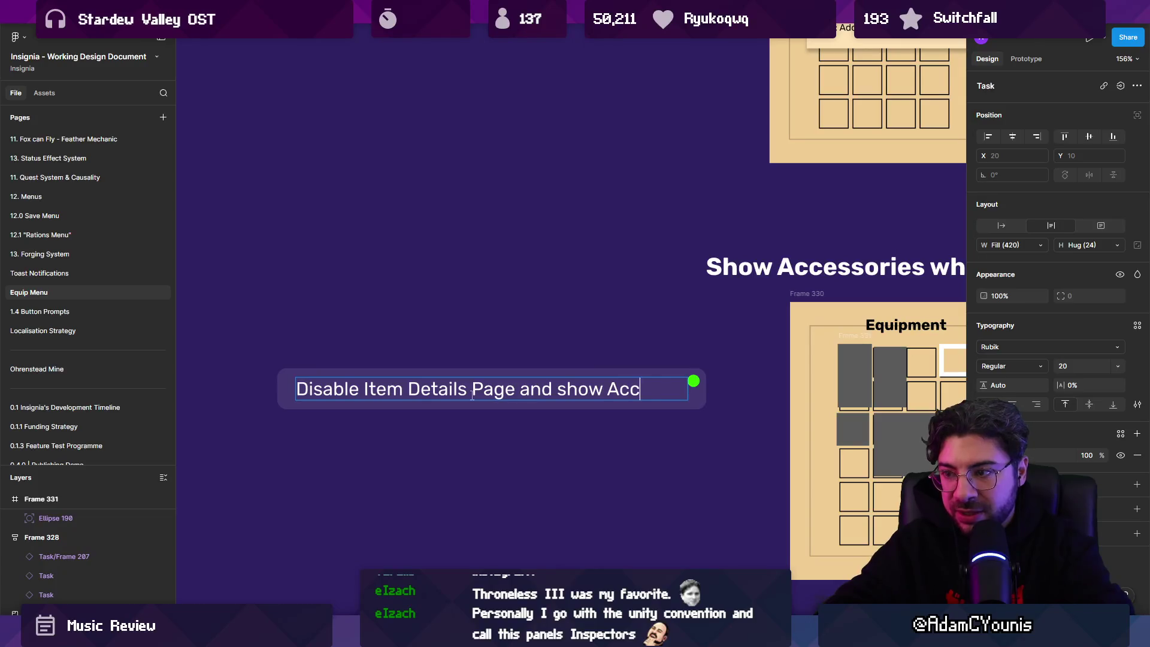
{"action": "type", "text": "essory List when an empy square is"}
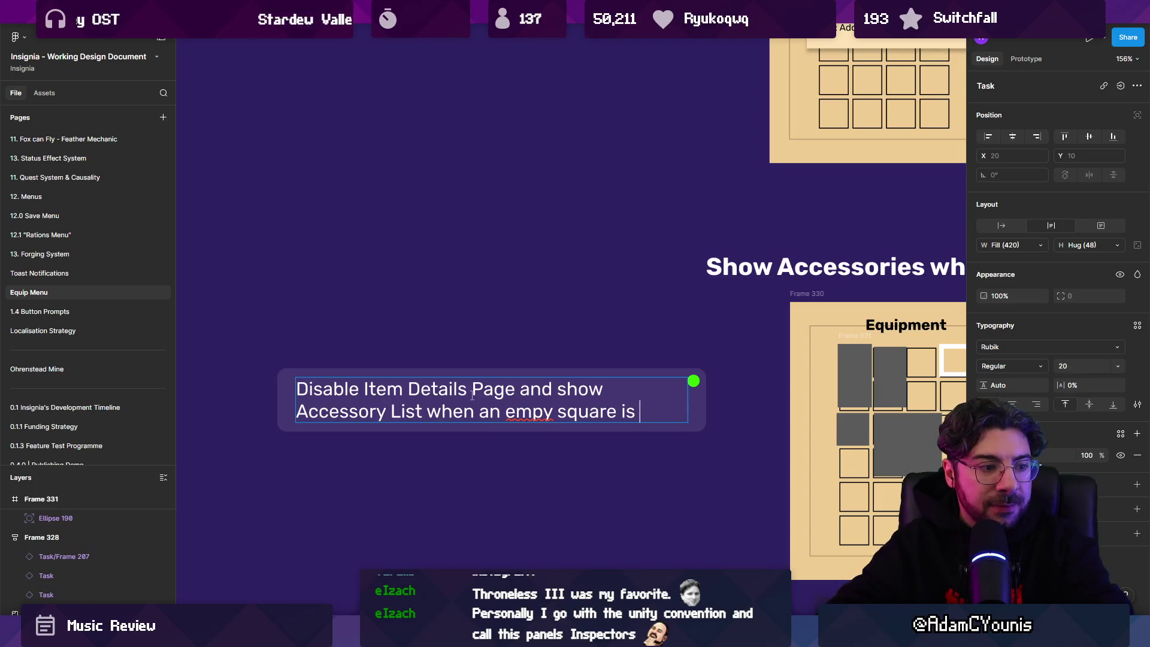
Correct 'empy' to 'empty' and end the note with 'focused'
{"action": "key", "text": "Left"}
{"action": "key", "text": "ctrl+Left"}
{"action": "key", "text": "Left"}
{"action": "key", "text": "Left"}
{"action": "type", "text": "t"}
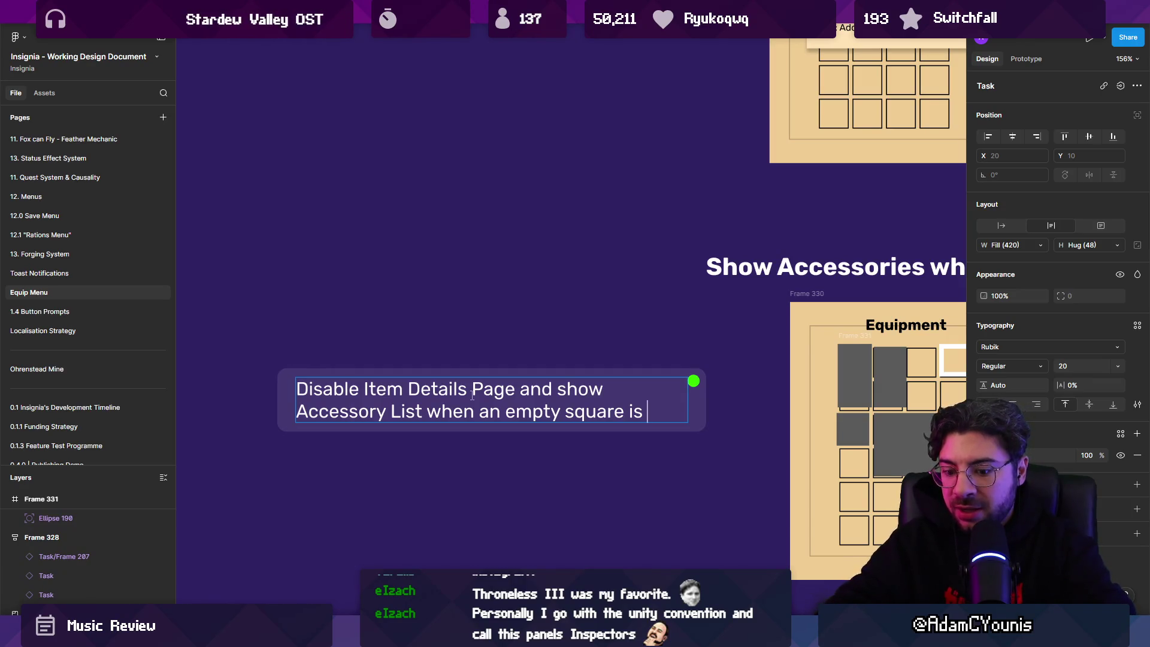
{"action": "key", "text": "End"}
{"action": "type", "text": "focused"}
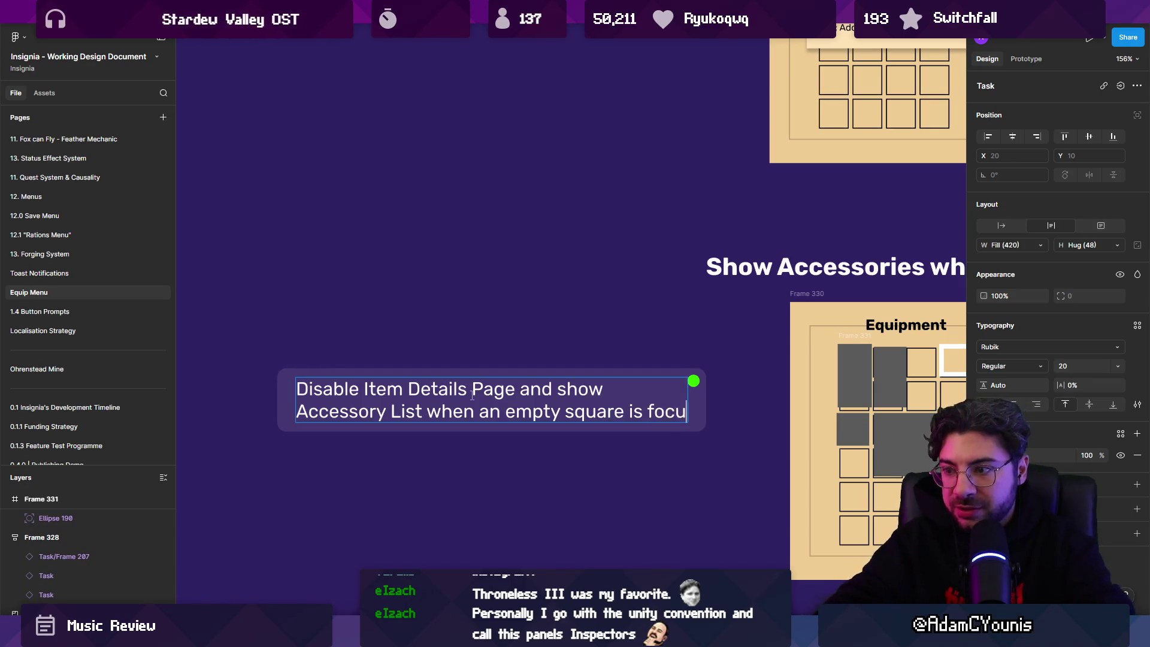
{"action": "scroll", "coordinate": [384, 397], "scroll_direction": "down", "scroll_amount": 3}
{"action": "key", "text": "Escape"}
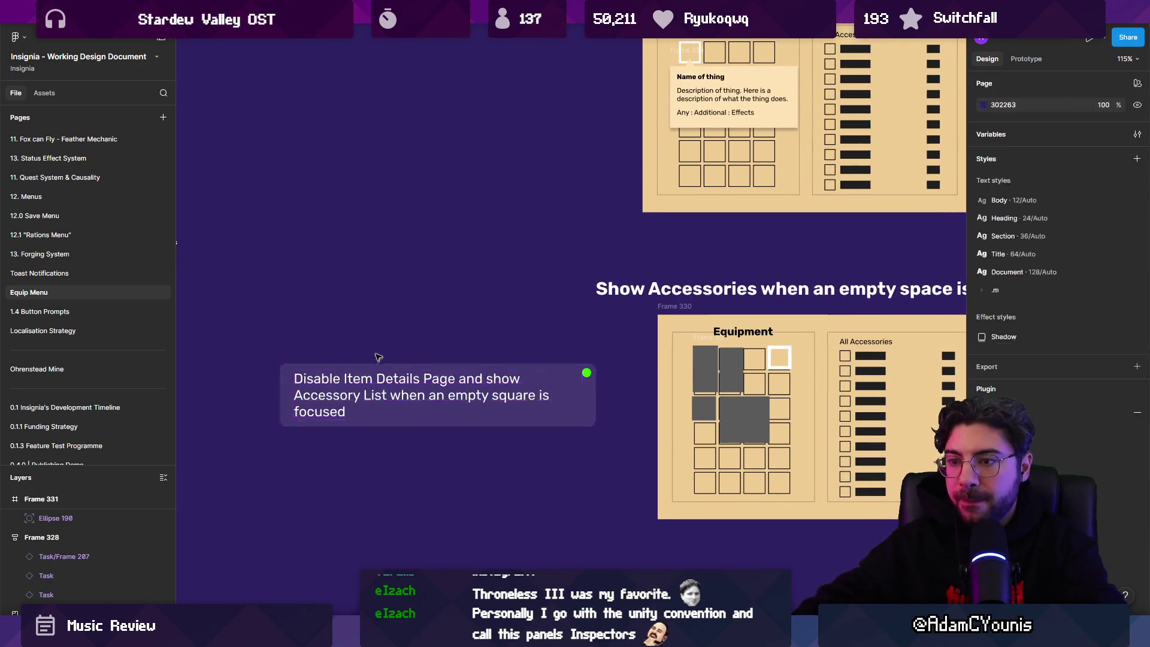
Bold 'Disable' and replace 'show' with a bold 'Enable' in the note
{"action": "double_click", "coordinate": [321, 375]}
{"action": "double_click", "coordinate": [322, 377]}
{"action": "key", "text": "ctrl+b"}
{"action": "left_click", "coordinate": [512, 378]}
{"action": "double_click", "coordinate": [512, 378]}
{"action": "type", "text": "Enable"}
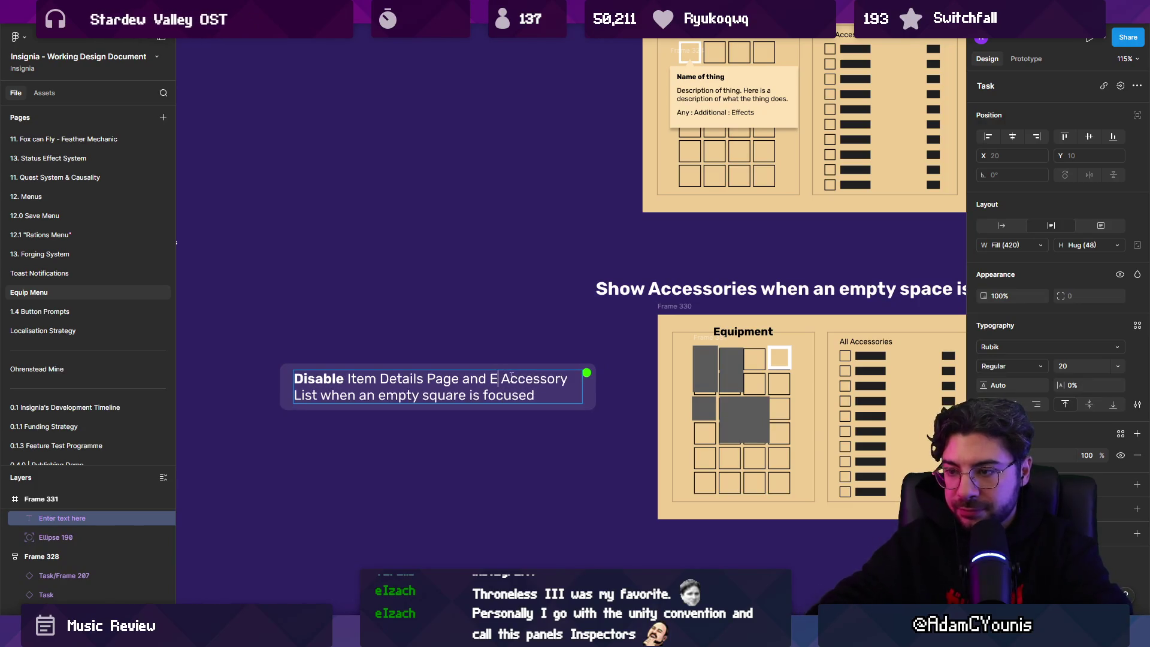
{"action": "key", "text": "ctrl+shift+Left"}
{"action": "key", "text": "ctrl+b"}
{"action": "key", "text": "Escape"}
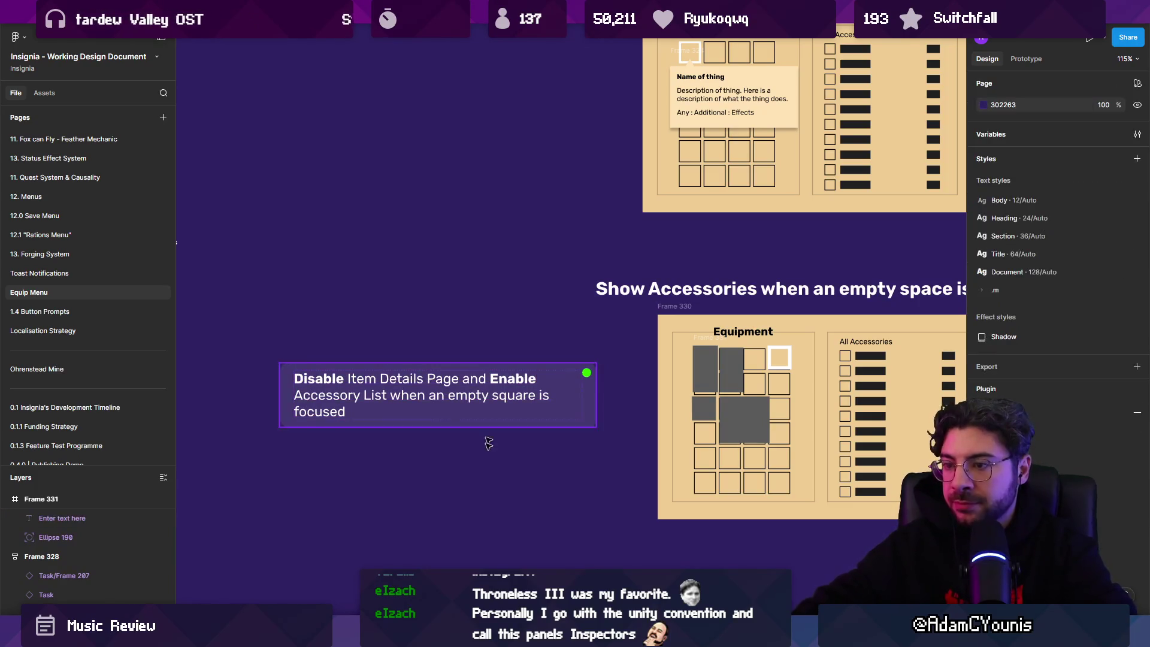
{"action": "left_click", "coordinate": [407, 634]}
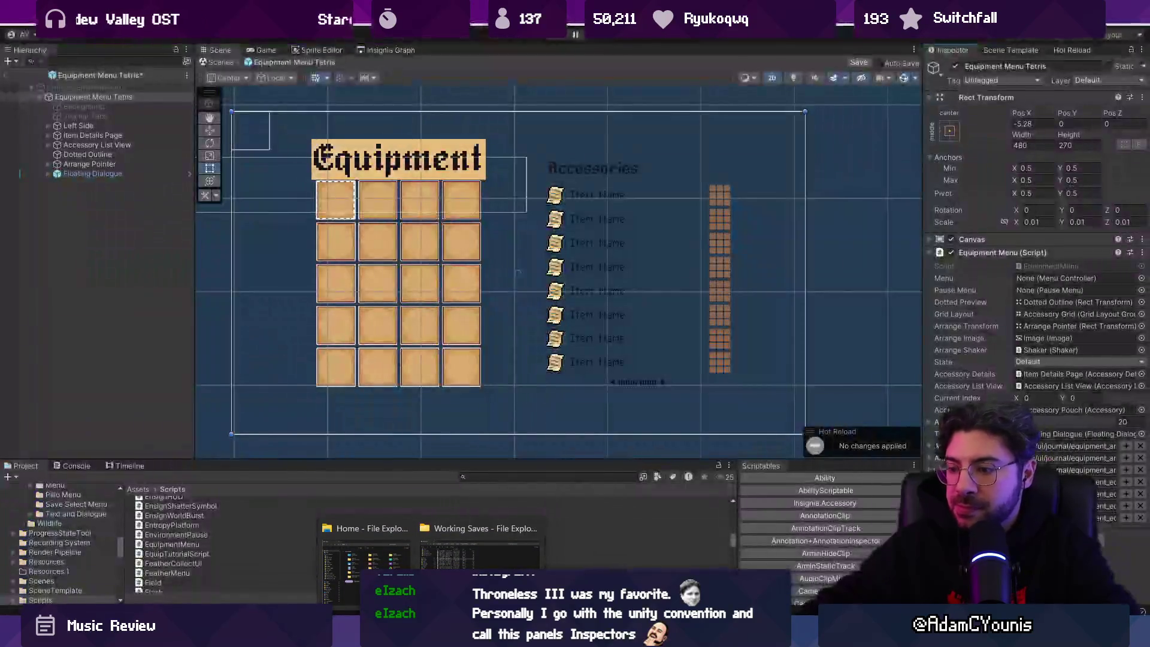
Find the OnFocusChanged method in EquipmentMenu.cs and review its AccessoryListable check and SetAccessoryDetails call
{"action": "key", "text": "alt+Tab"}
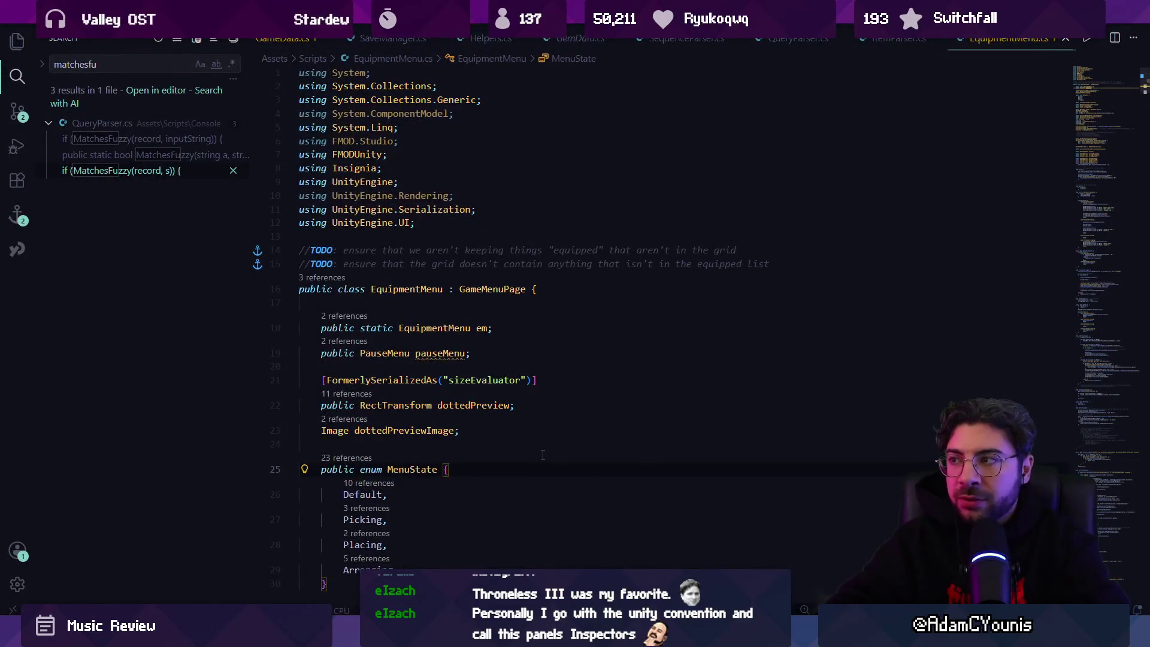
{"action": "key", "text": "ctrl+f"}
{"action": "type", "text": "hover"}
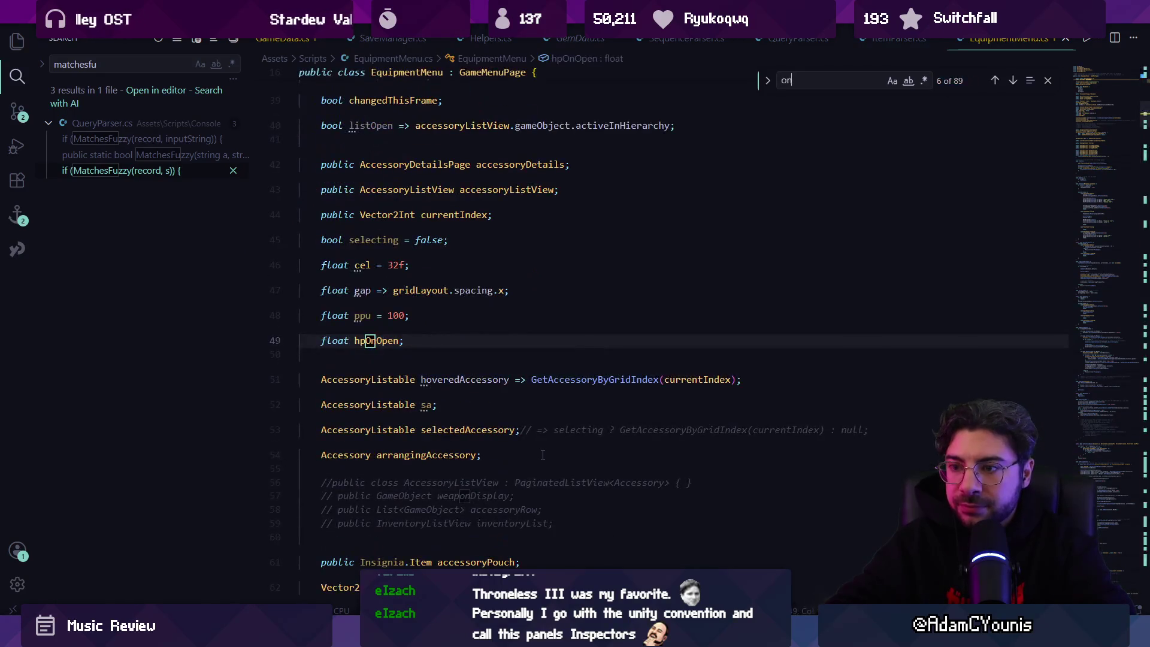
{"action": "key", "text": "BackSpace"}
{"action": "key", "text": "BackSpace"}
{"action": "key", "text": "BackSpace"}
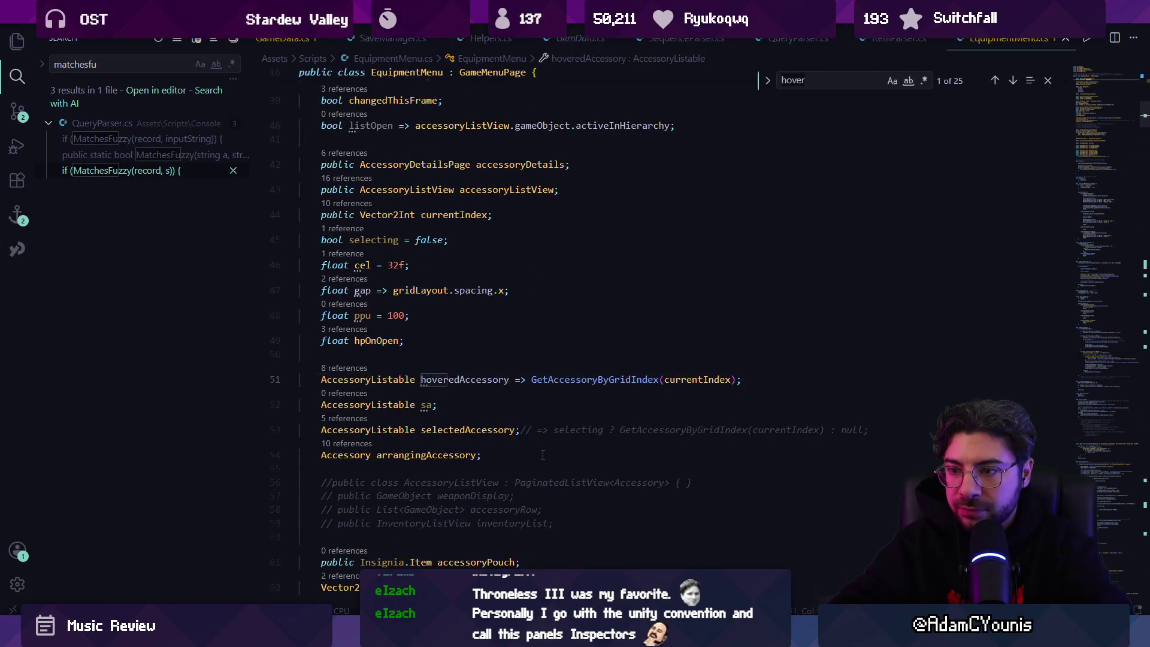
{"action": "type", "text": "focus"}
{"action": "key", "text": "Escape"}
{"action": "left_click", "coordinate": [536, 393], "text": "ctrl"}
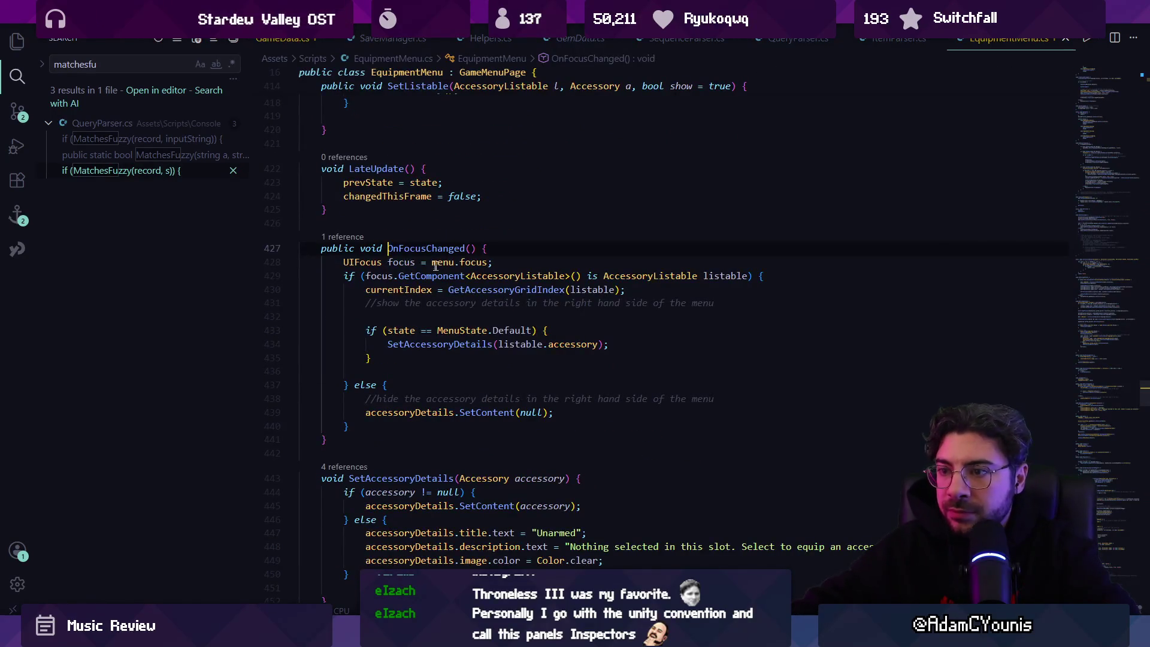
{"action": "left_click", "coordinate": [500, 276]}
{"action": "left_click", "coordinate": [382, 275]}
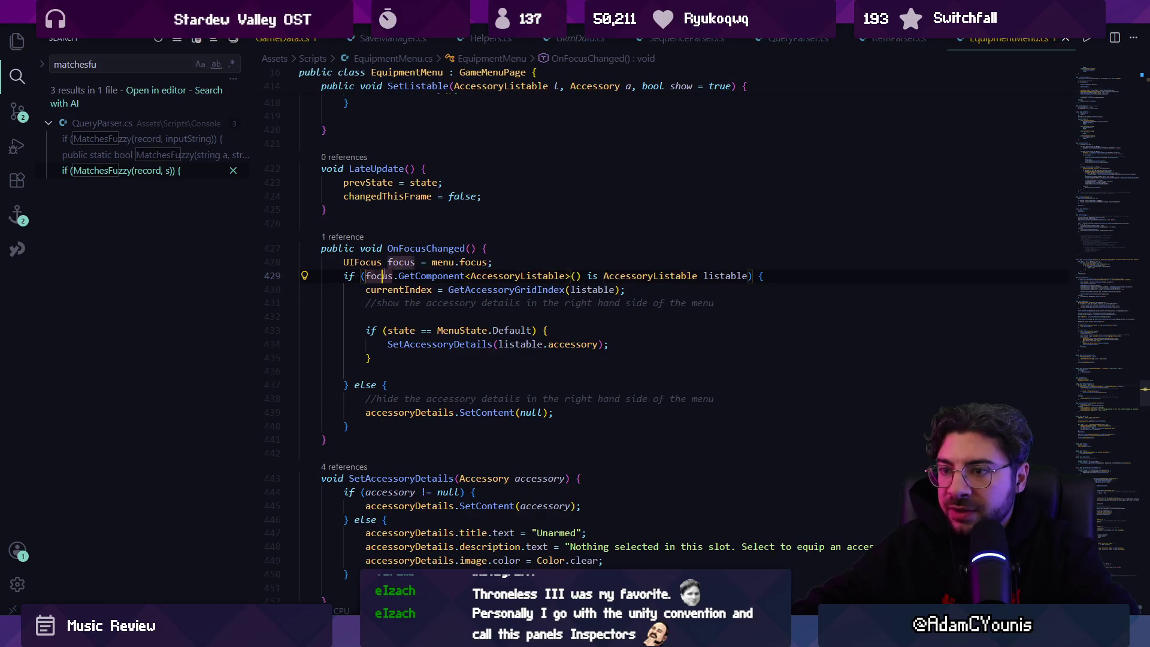
{"action": "left_click", "coordinate": [431, 276]}
{"action": "left_click", "coordinate": [625, 275]}
{"action": "mouse_move", "coordinate": [405, 288]}
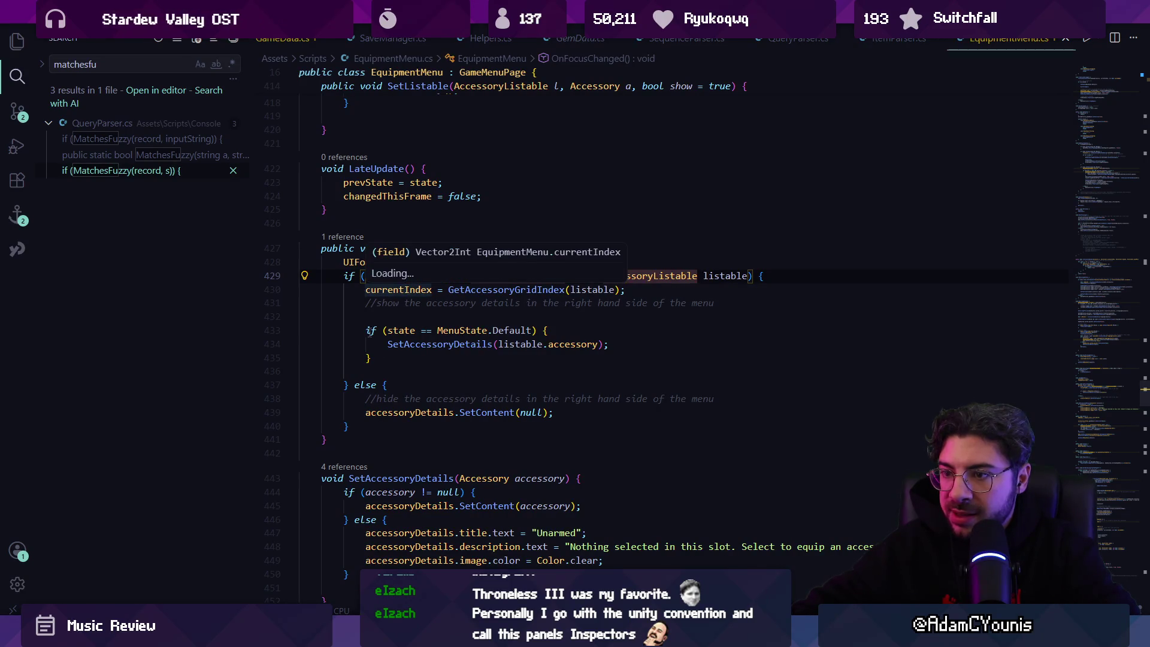
{"action": "left_click", "coordinate": [415, 344]}
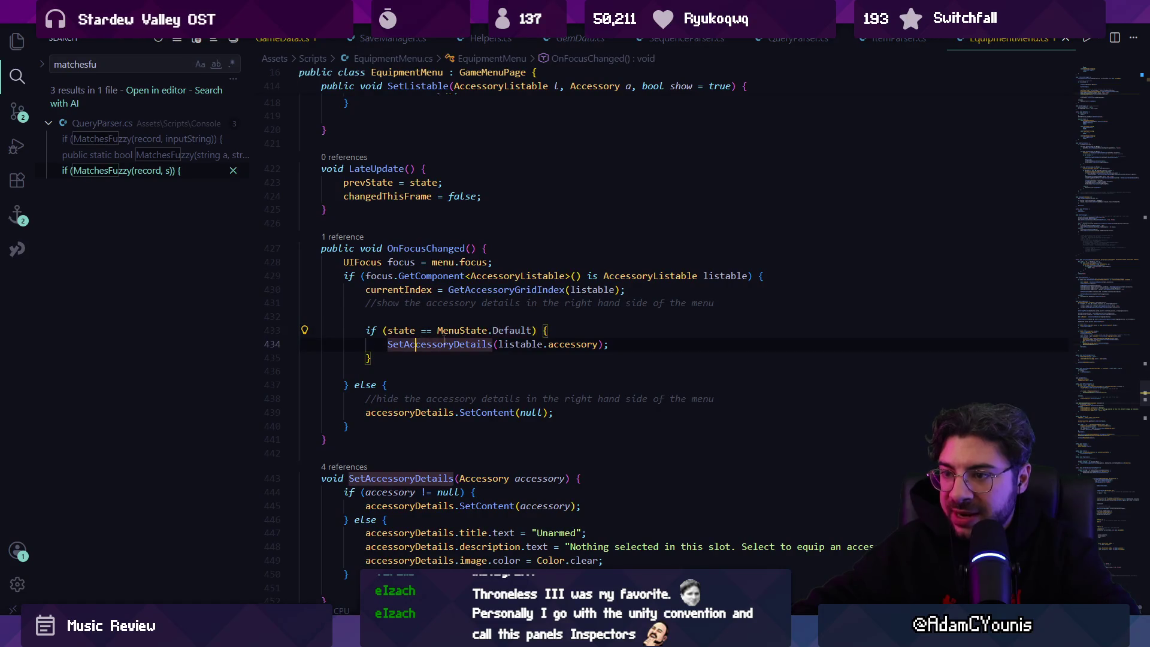
Wrap the SetAccessoryDetails call in a new if/else, moving the call into the else branch
{"action": "left_click", "coordinate": [503, 343]}
{"action": "key", "text": "End"}
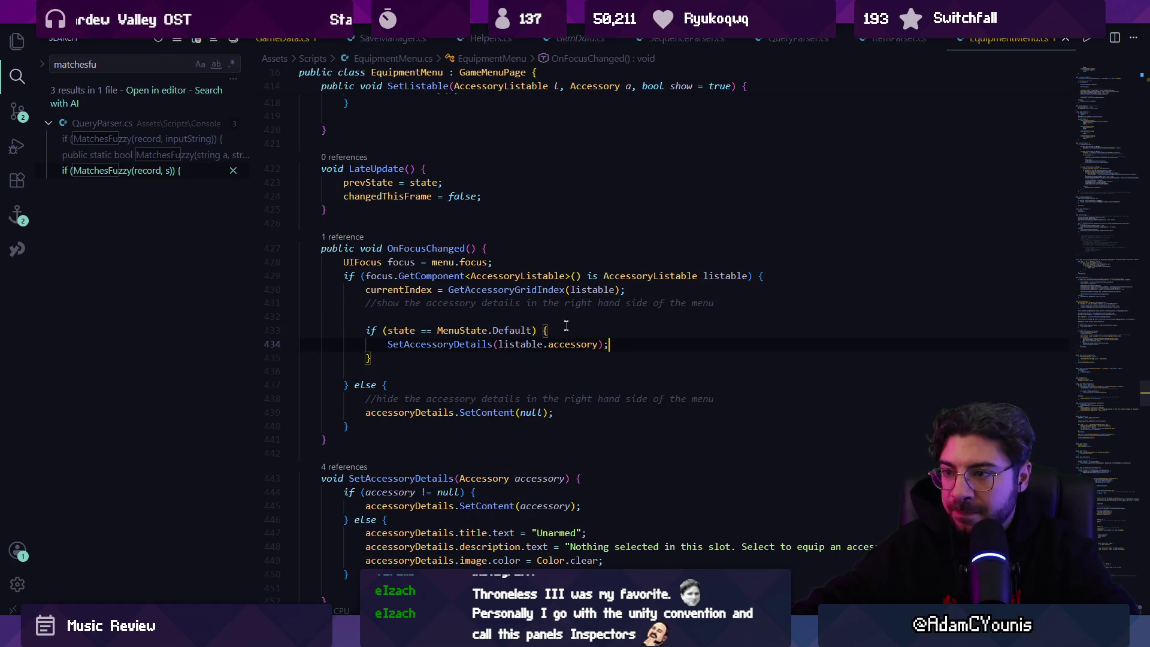
{"action": "key", "text": "Return"}
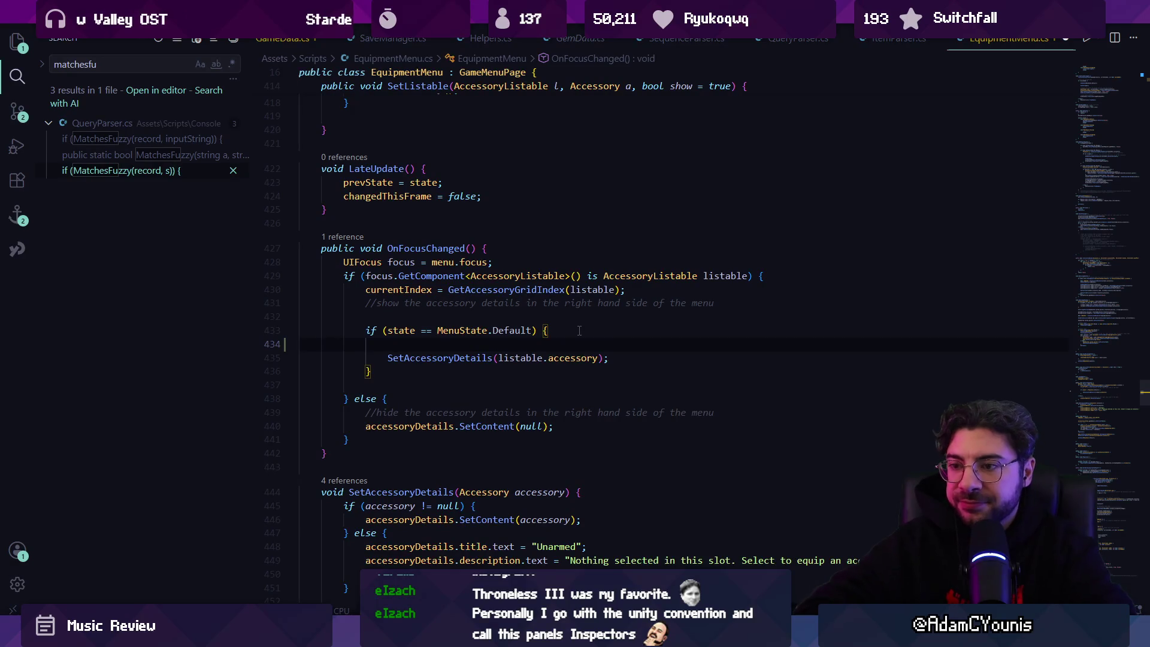
{"action": "type", "text": "if()"}
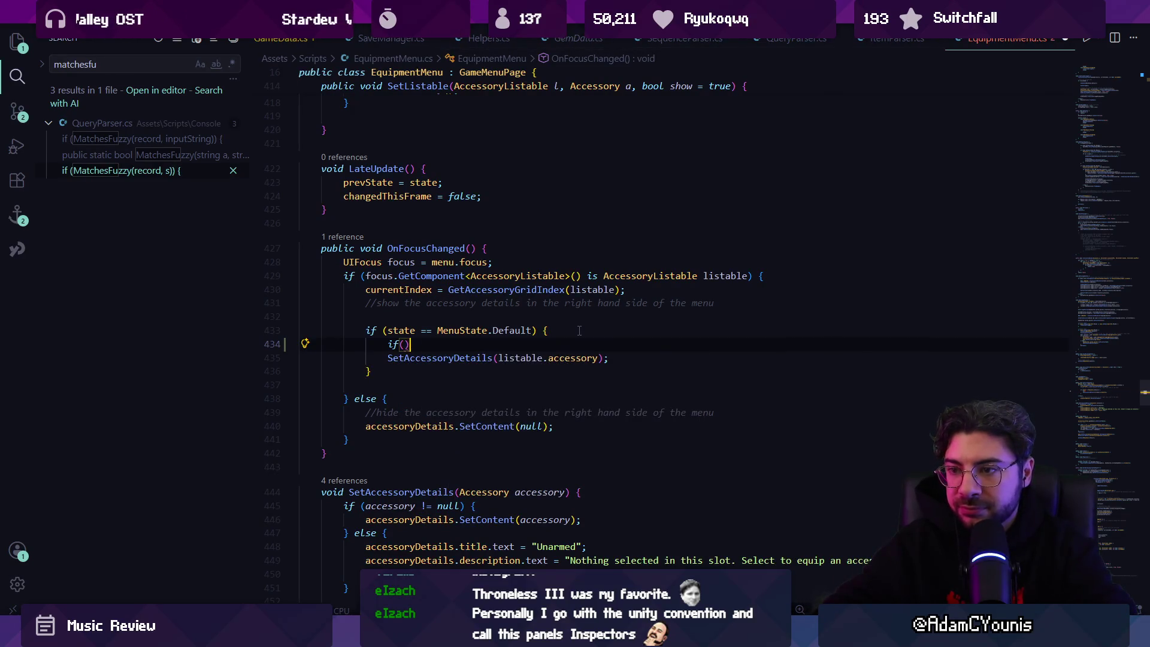
{"action": "type", "text": " {"}
{"action": "key", "text": "Return"}
{"action": "key", "text": "Down"}
{"action": "key", "text": "End"}
{"action": "type", "text": "else {"}
{"action": "key", "text": "Return"}
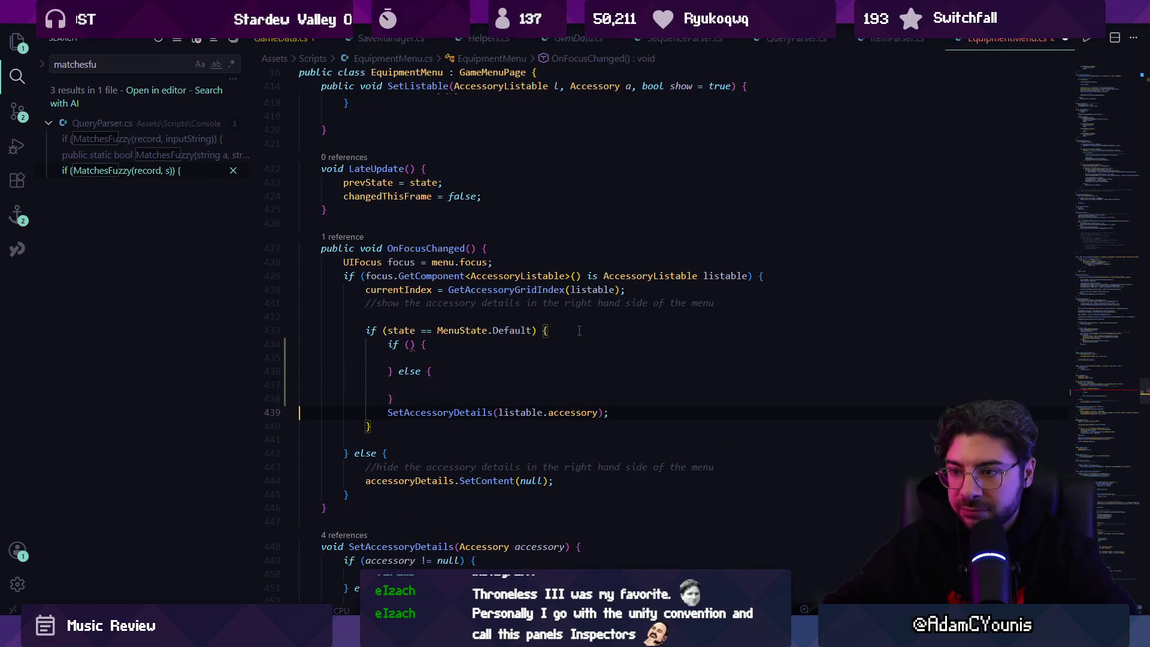
{"action": "key", "text": "alt+Up"}
{"action": "key", "text": "alt+Up"}
{"action": "key", "text": "Up"}
{"action": "key", "text": "Up"}
{"action": "key", "text": "Up"}
{"action": "key", "text": "End"}
{"action": "key", "text": "Left"}
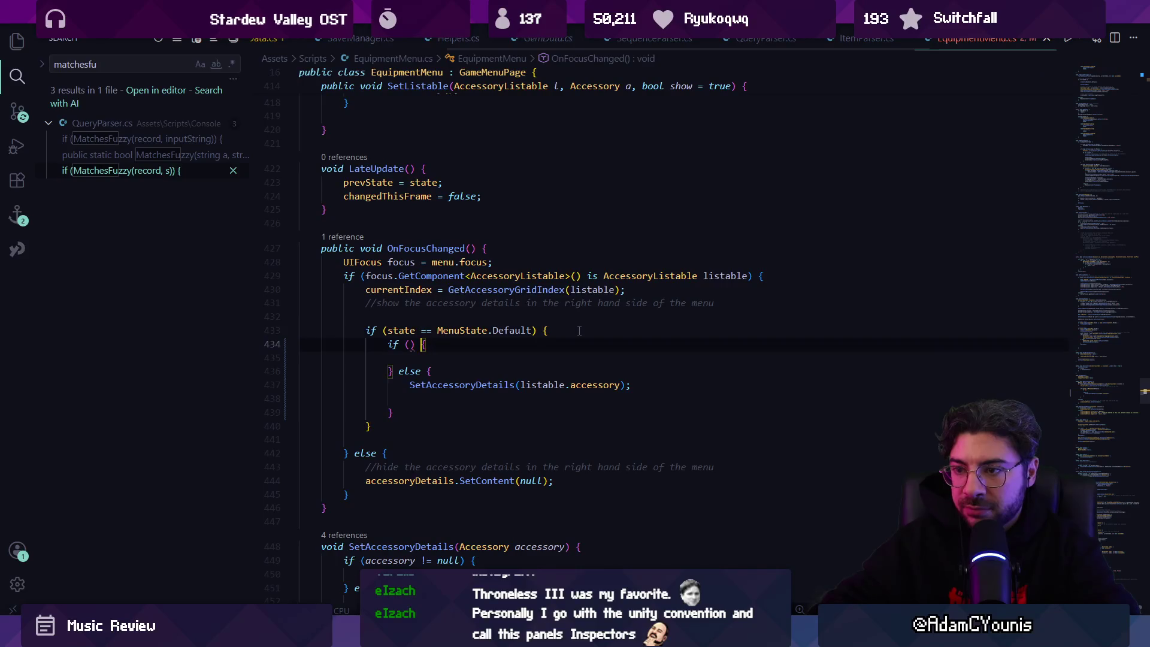
Add a comment and a bool isEmpty null check, showing the accessory list when isEmpty
{"action": "key", "text": "ctrl+shift+Return"}
{"action": "type", "text": "//if the listable is emp"}
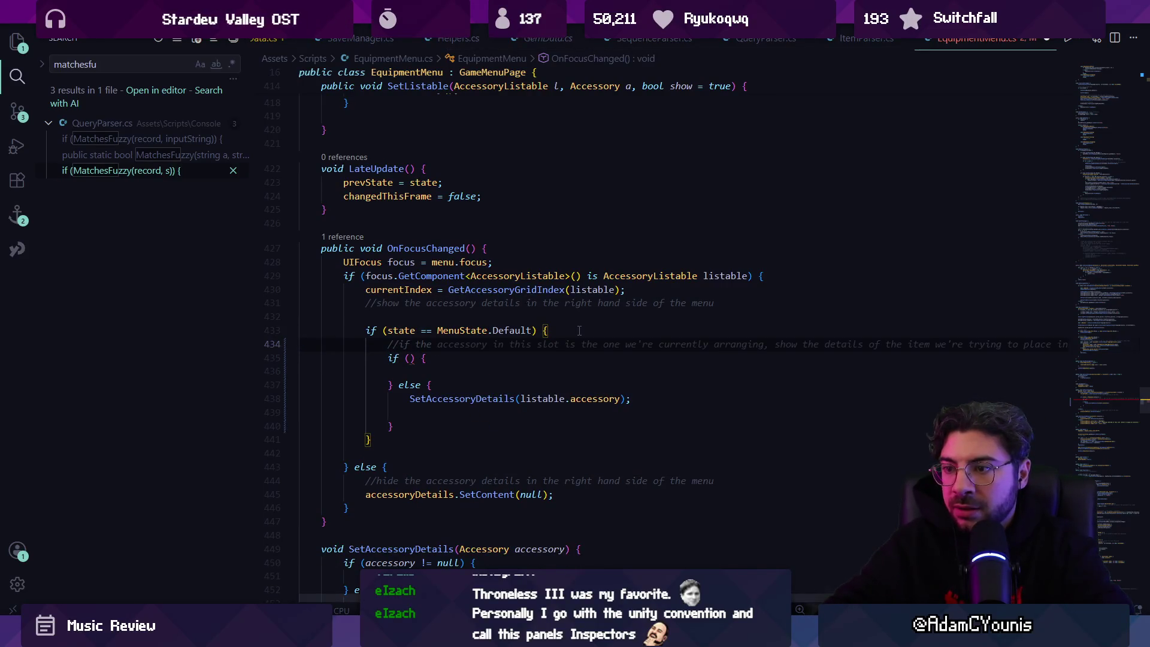
{"action": "type", "text": "ty,"}
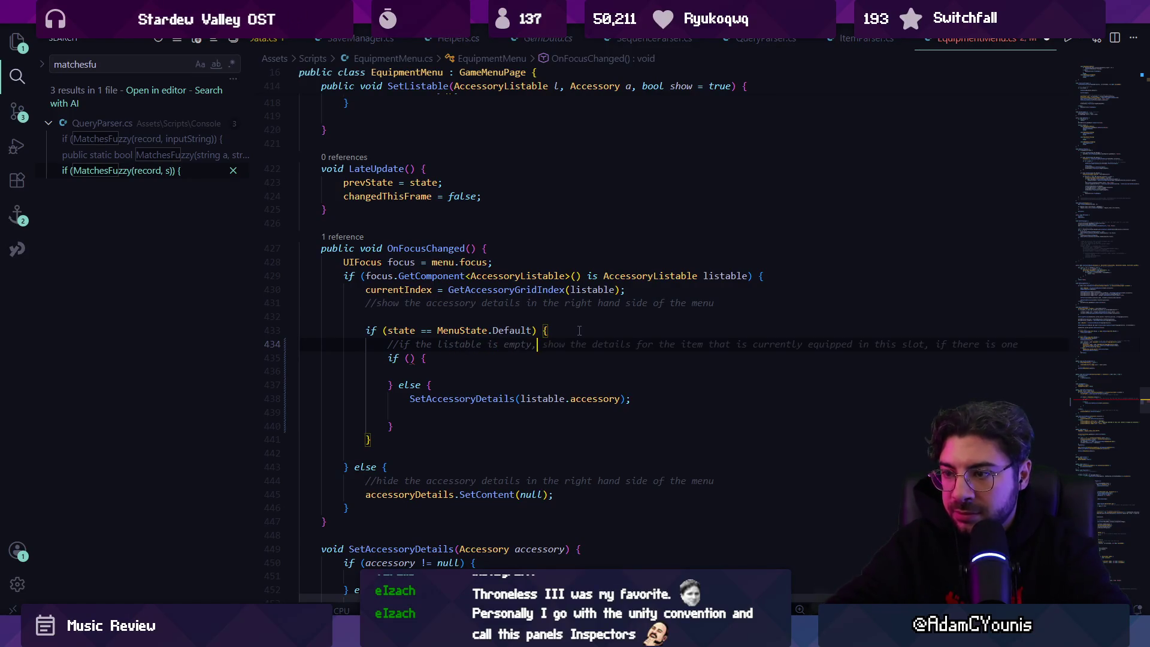
{"action": "type", "text": " show the accessory list page"}
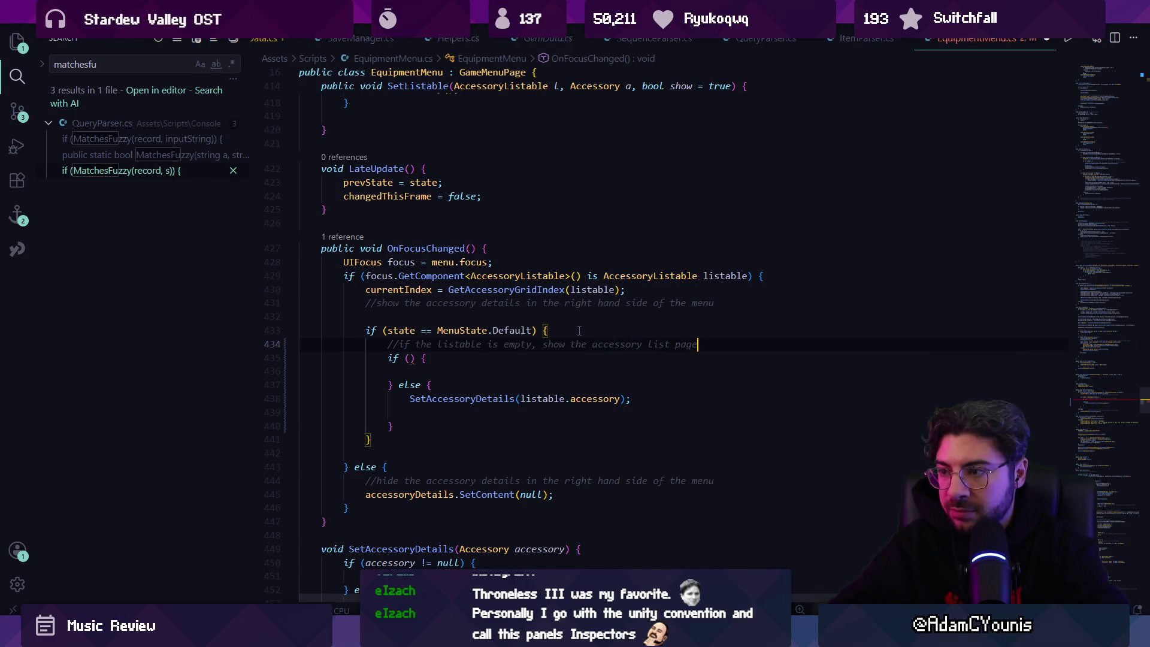
{"action": "key", "text": "Down"}
{"action": "key", "text": "ctrl+shift+Return"}
{"action": "type", "text": "bool isEmpty ="}
{"action": "key", "text": "Tab"}
{"action": "key", "text": "Down"}
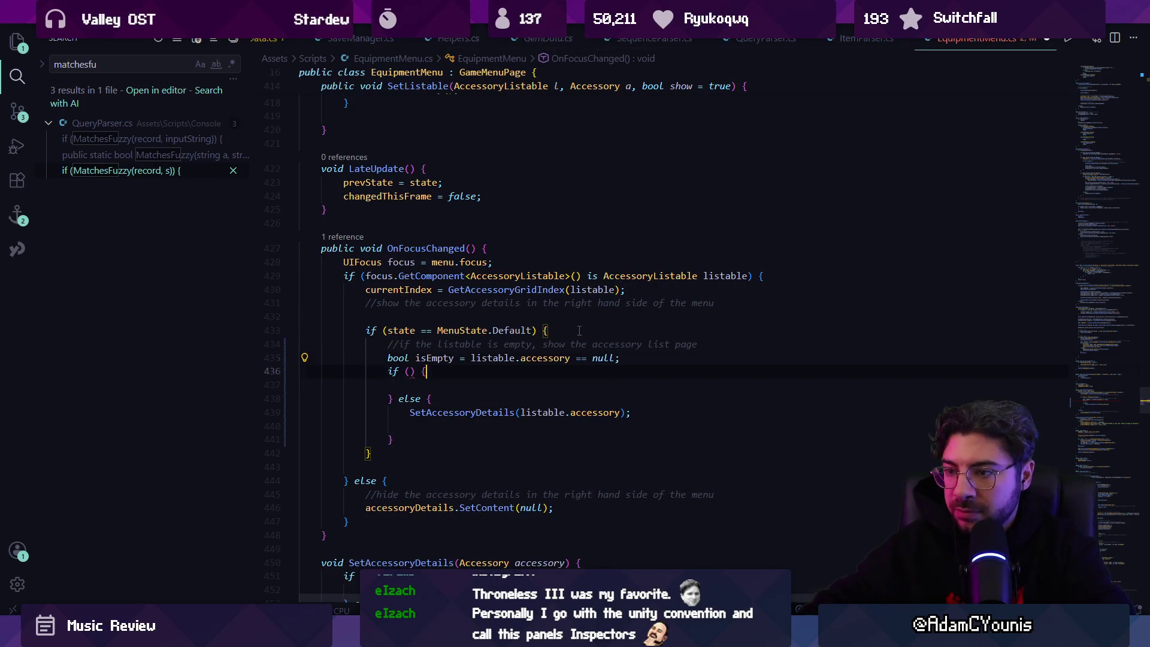
{"action": "type", "text": "isEmpty"}
{"action": "key", "text": "Down"}
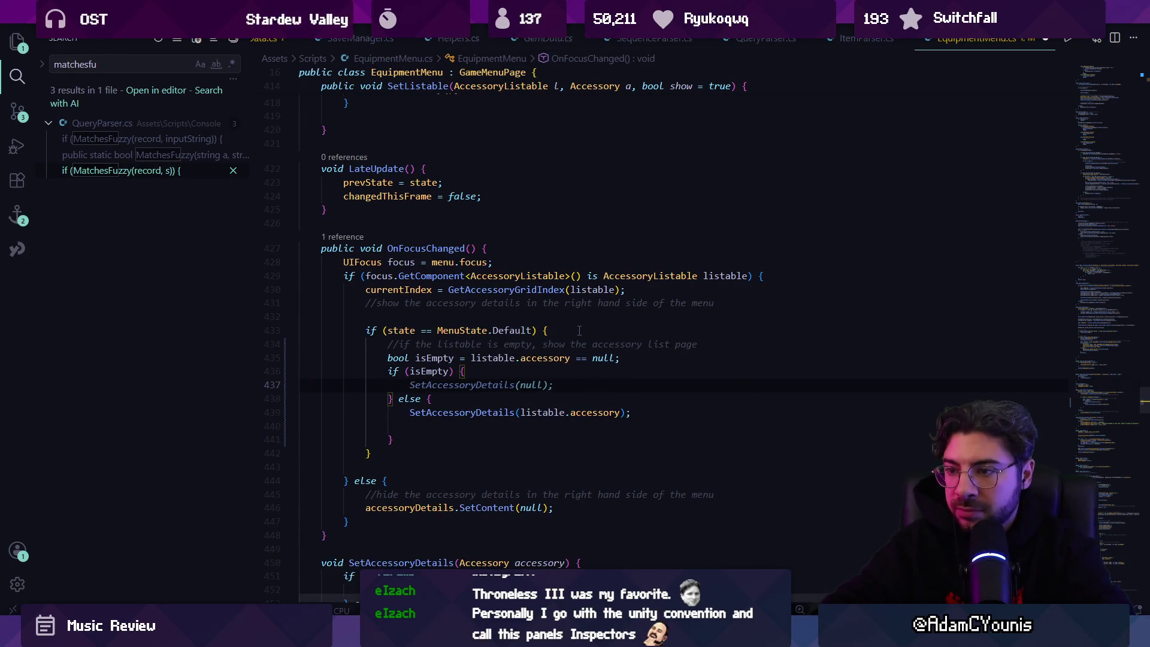
{"action": "type", "text": "acce"}
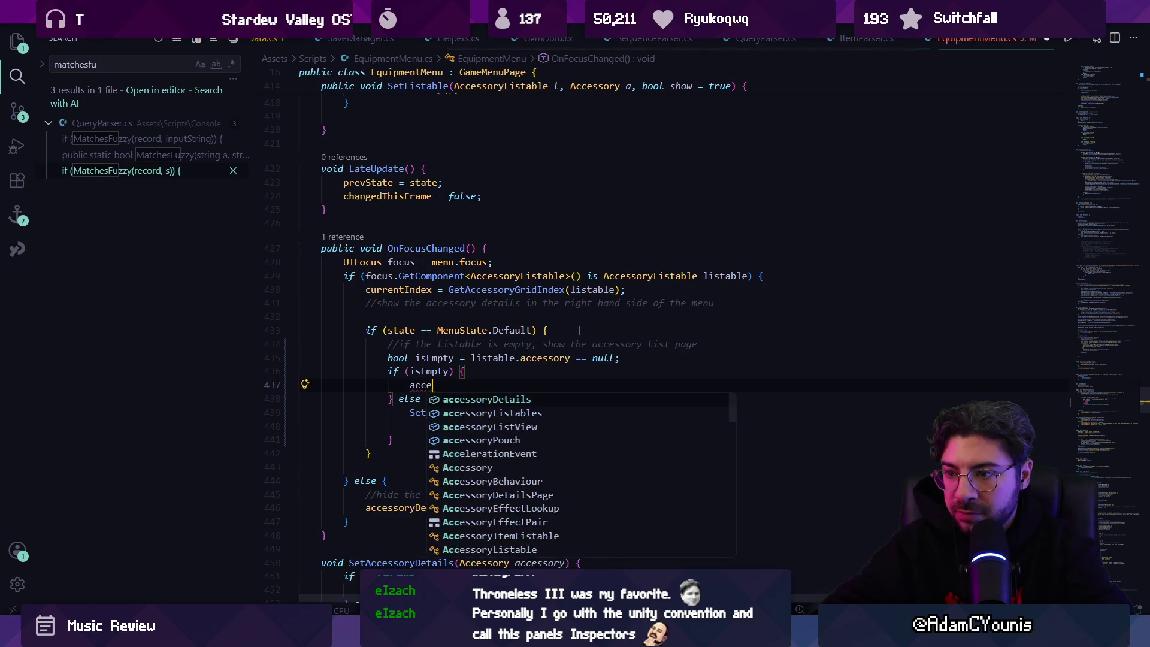
{"action": "type", "text": "ssoryli"}
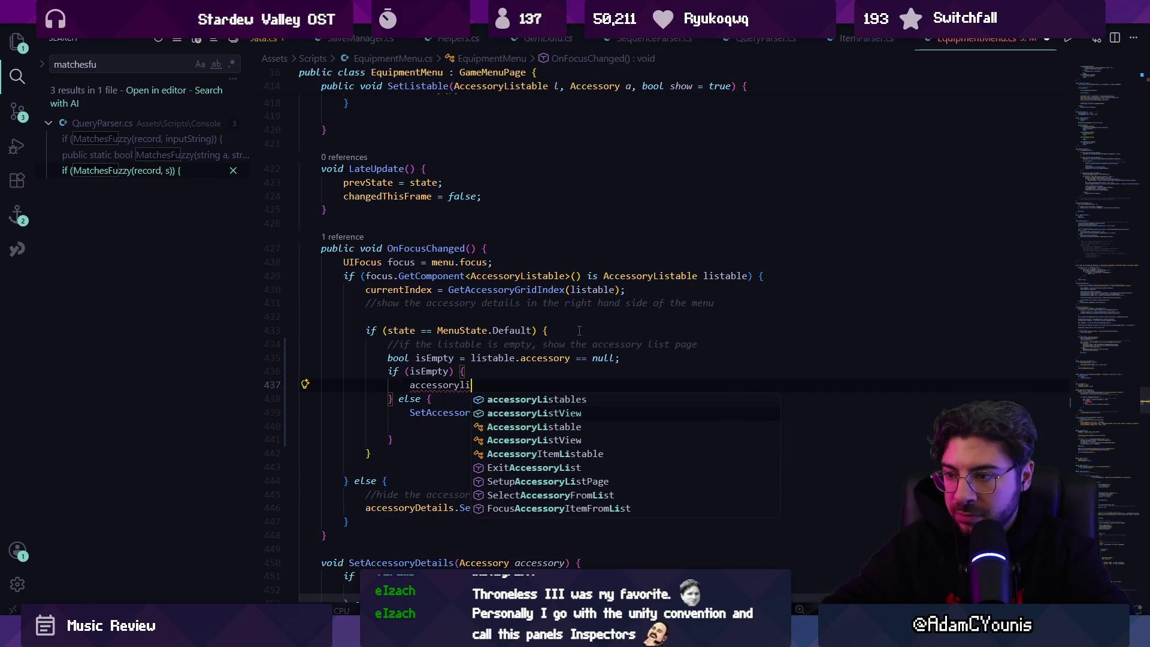
{"action": "key", "text": "Tab"}
{"action": "key", "text": "Tab"}
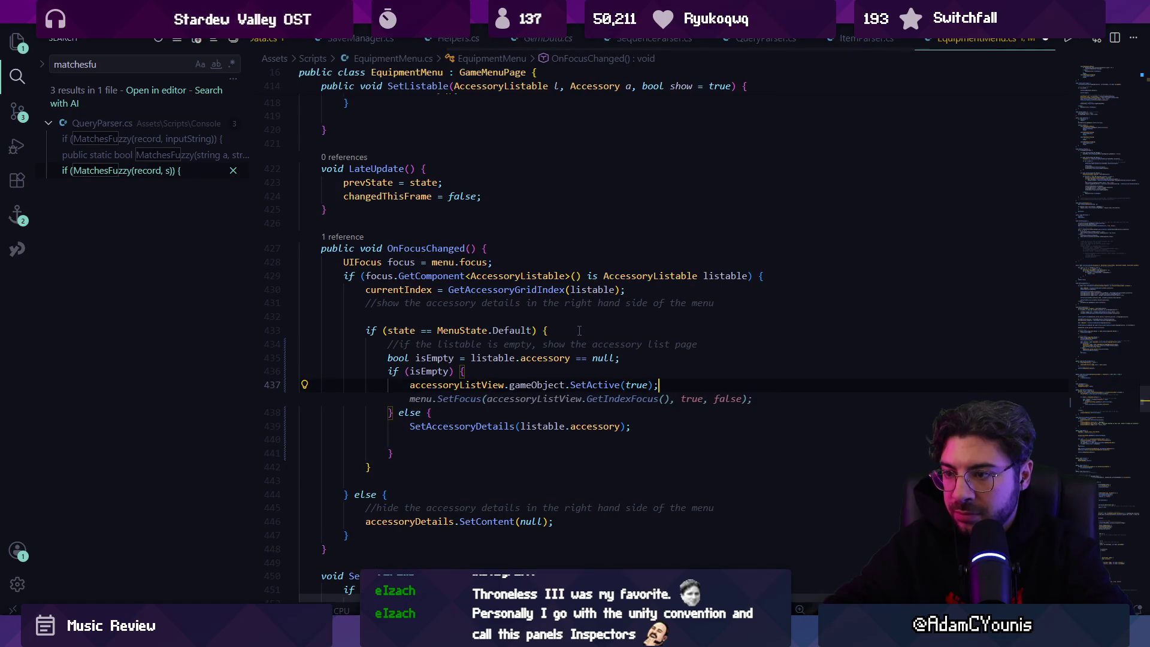
Add accessoryDetails.SetContent(null); in the isEmpty branch and save the script
{"action": "key", "text": "Escape"}
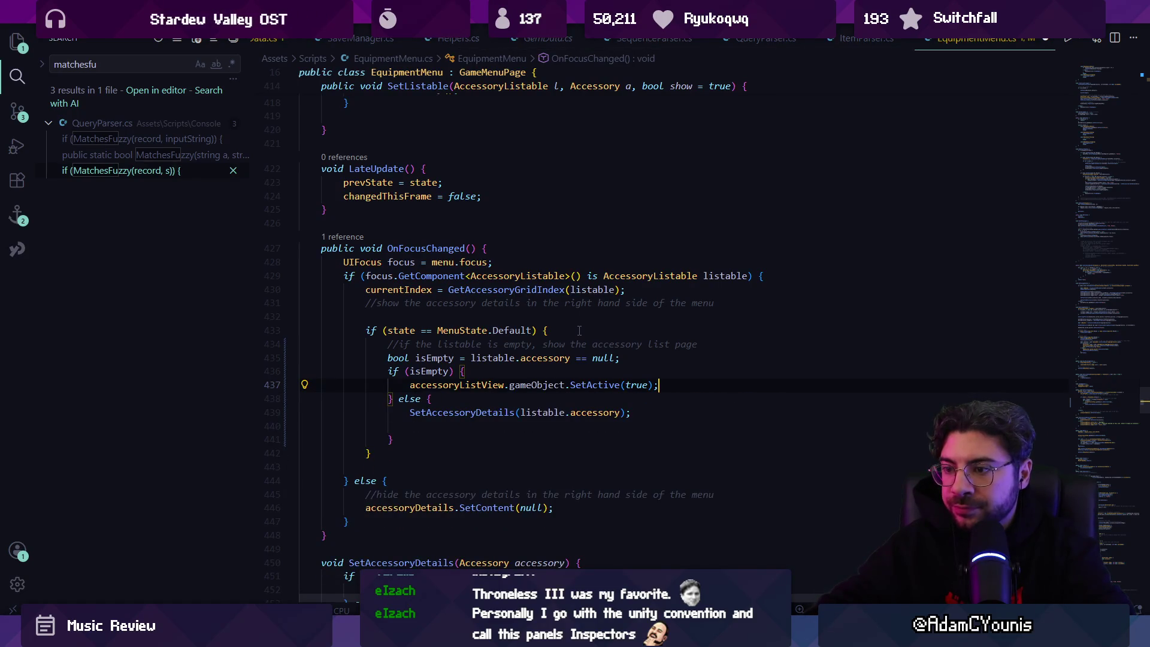
{"action": "key", "text": "Escape"}
{"action": "key", "text": "Return"}
{"action": "type", "text": "accessory"}
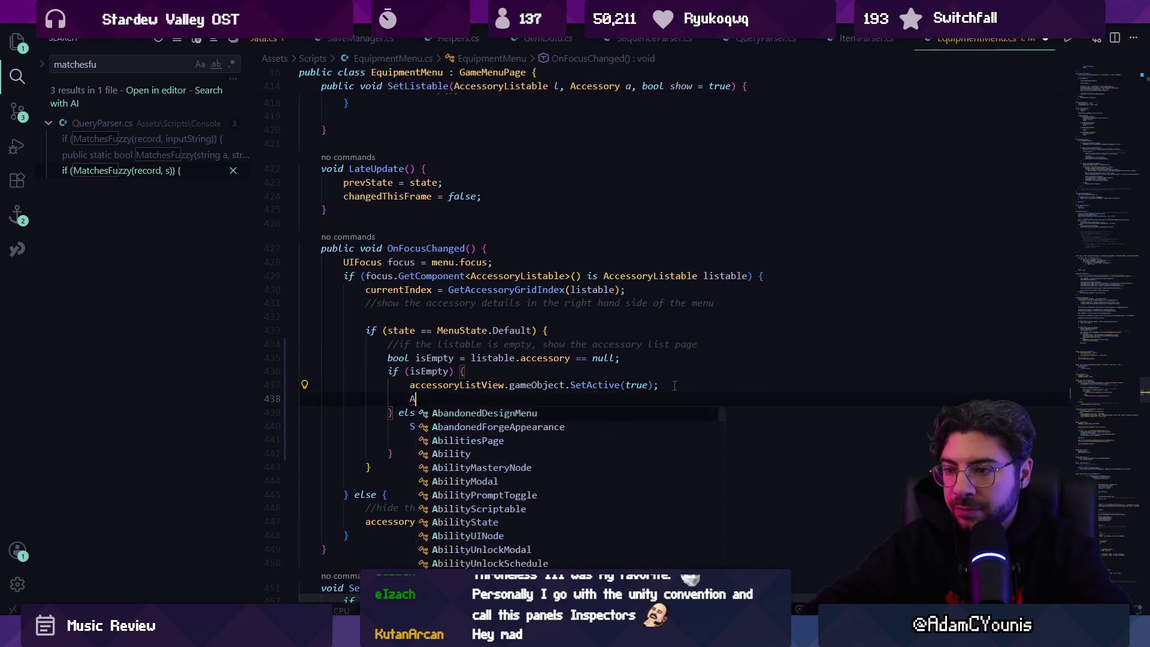
{"action": "type", "text": "D"}
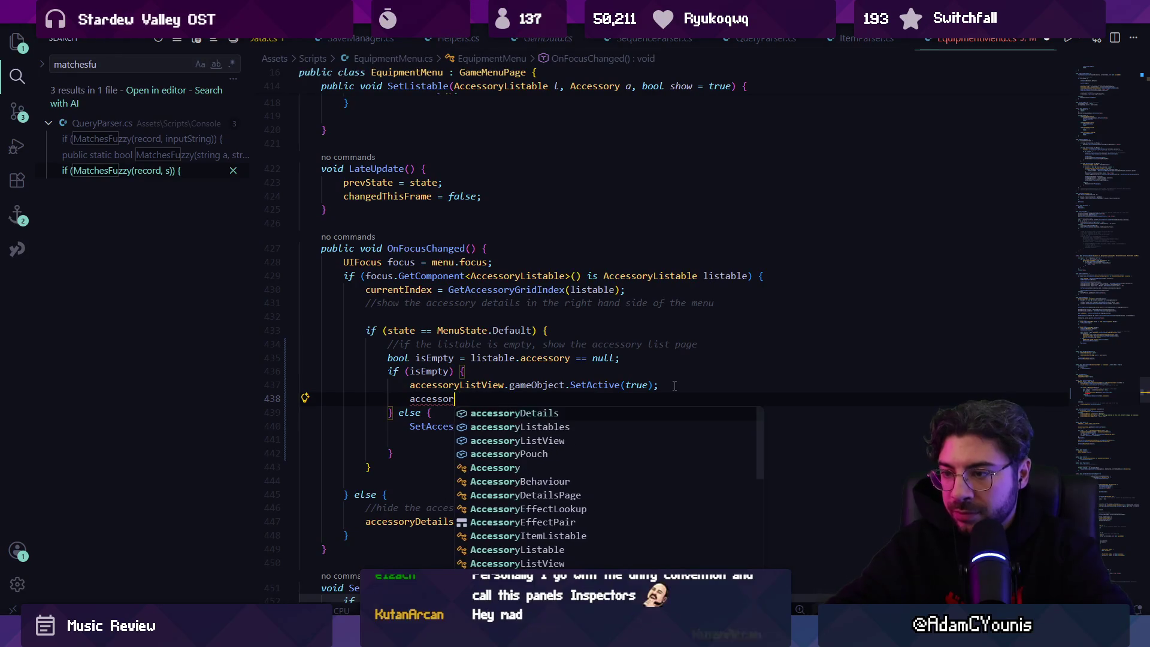
{"action": "key", "text": "Tab"}
{"action": "key", "text": "Tab"}
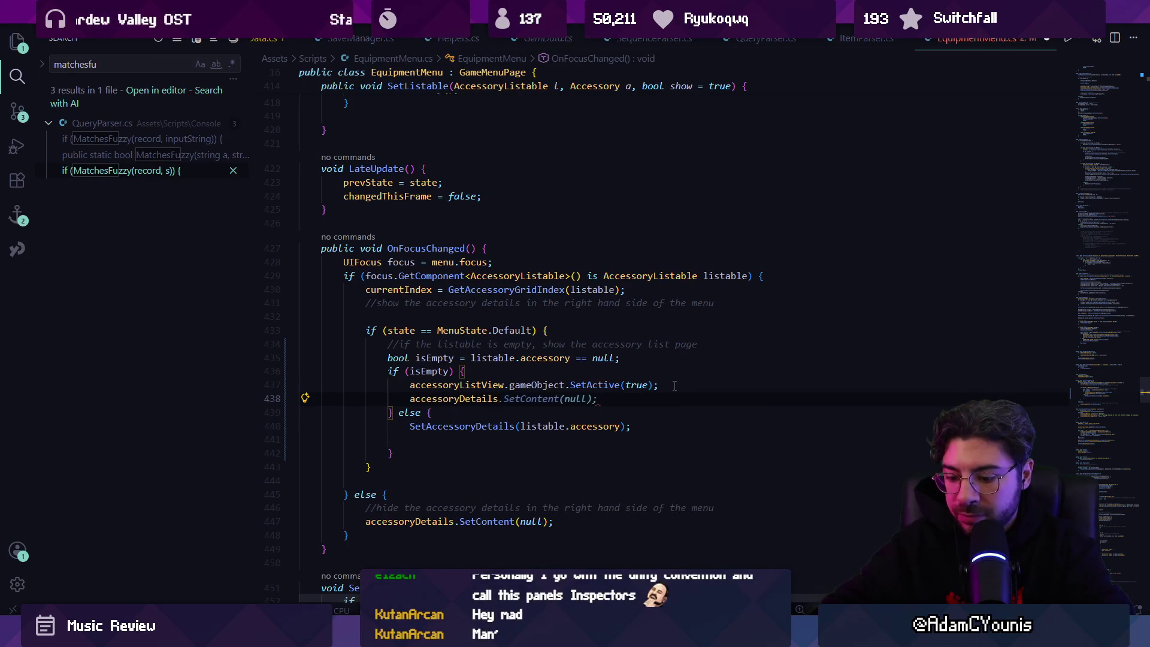
{"action": "key", "text": "Escape"}
{"action": "key", "text": "ctrl+s"}
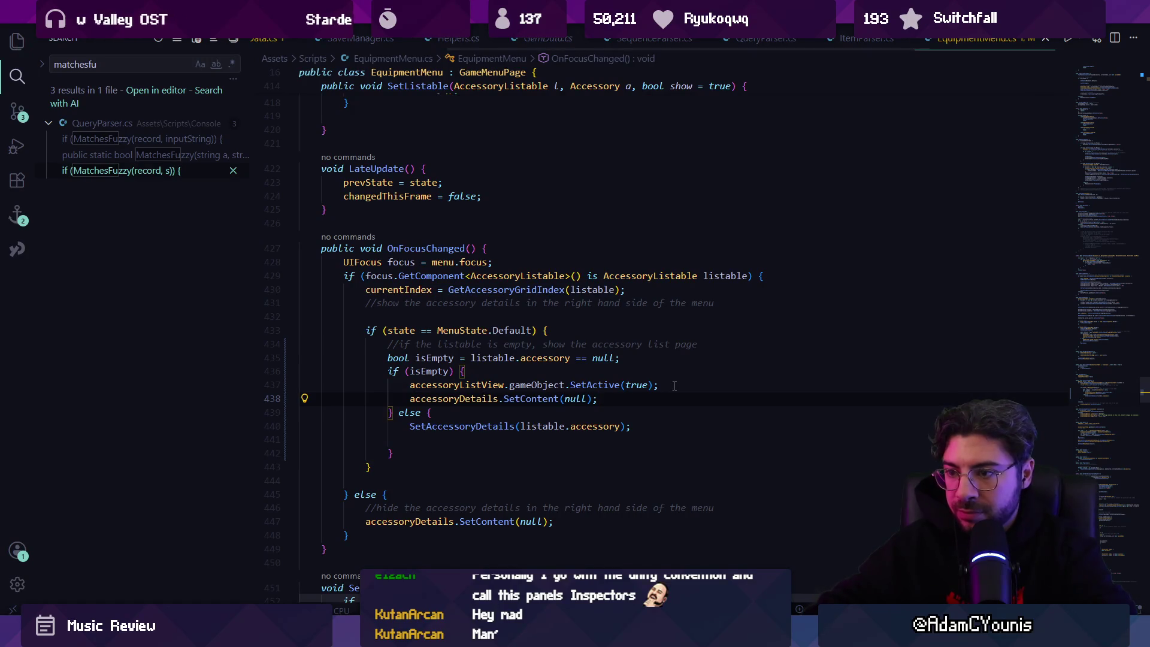
Check the SetContent definition, delete the blank line after SetAccessoryDetails, save, and return to Unity
{"action": "left_click", "coordinate": [527, 398], "text": "ctrl"}
{"action": "key", "text": "alt+Left"}
{"action": "key", "text": "alt+Left"}
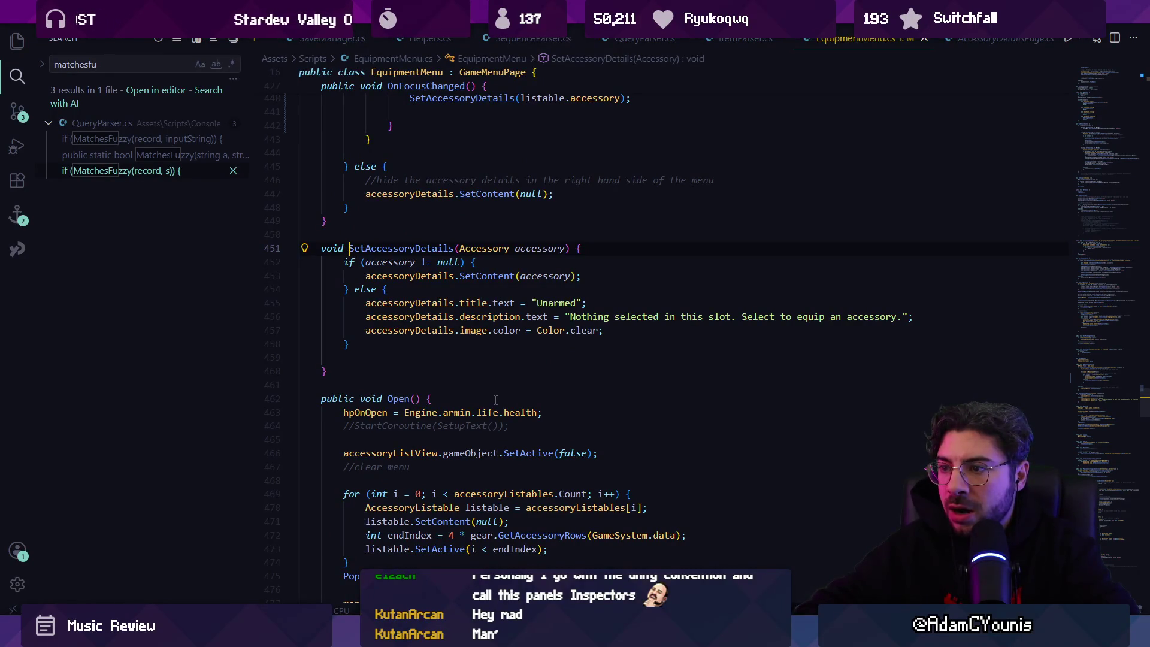
{"action": "key", "text": "alt+Left"}
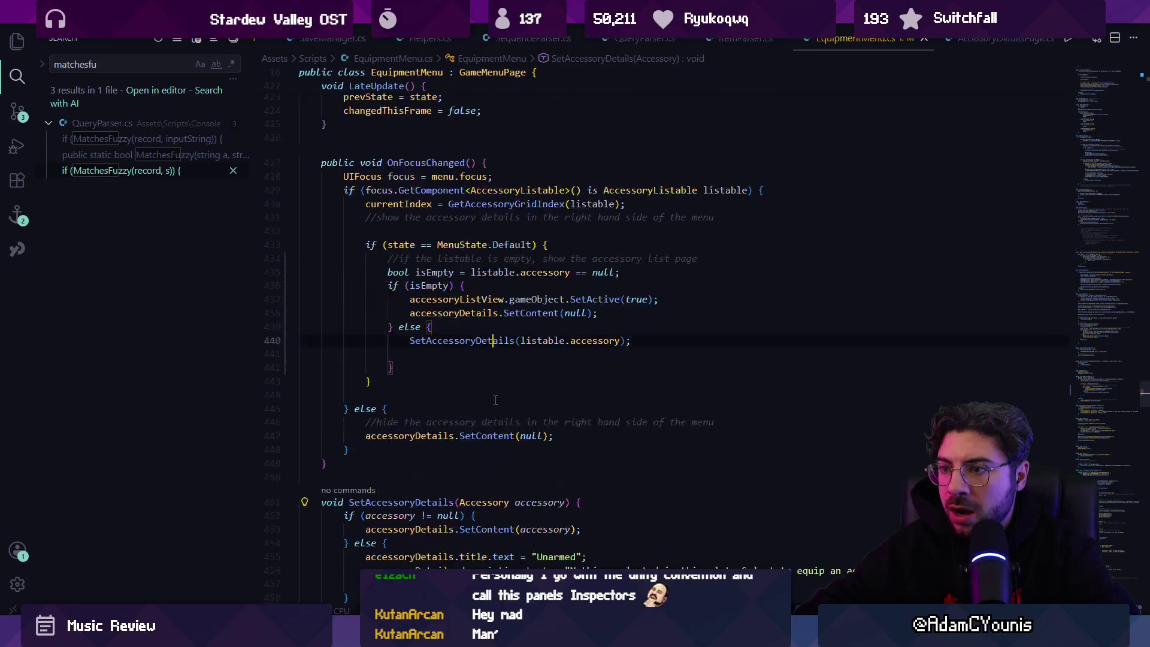
{"action": "key", "text": "End"}
{"action": "key", "text": "Delete"}
{"action": "key", "text": "ctrl+s"}
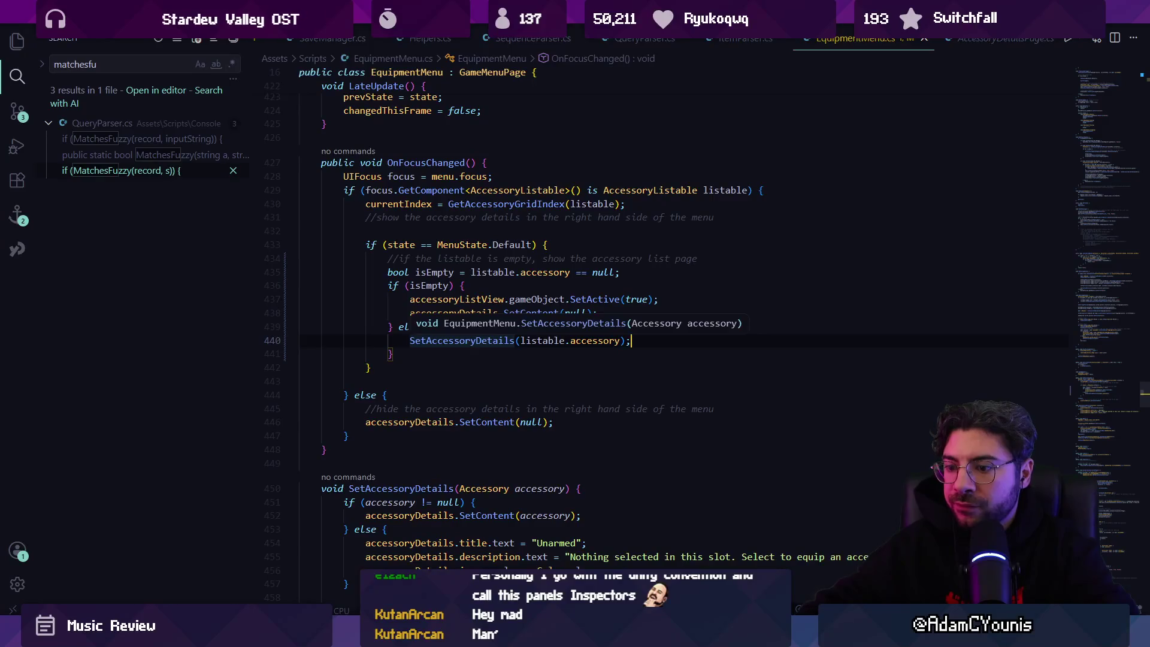
{"action": "key", "text": "alt+Tab"}
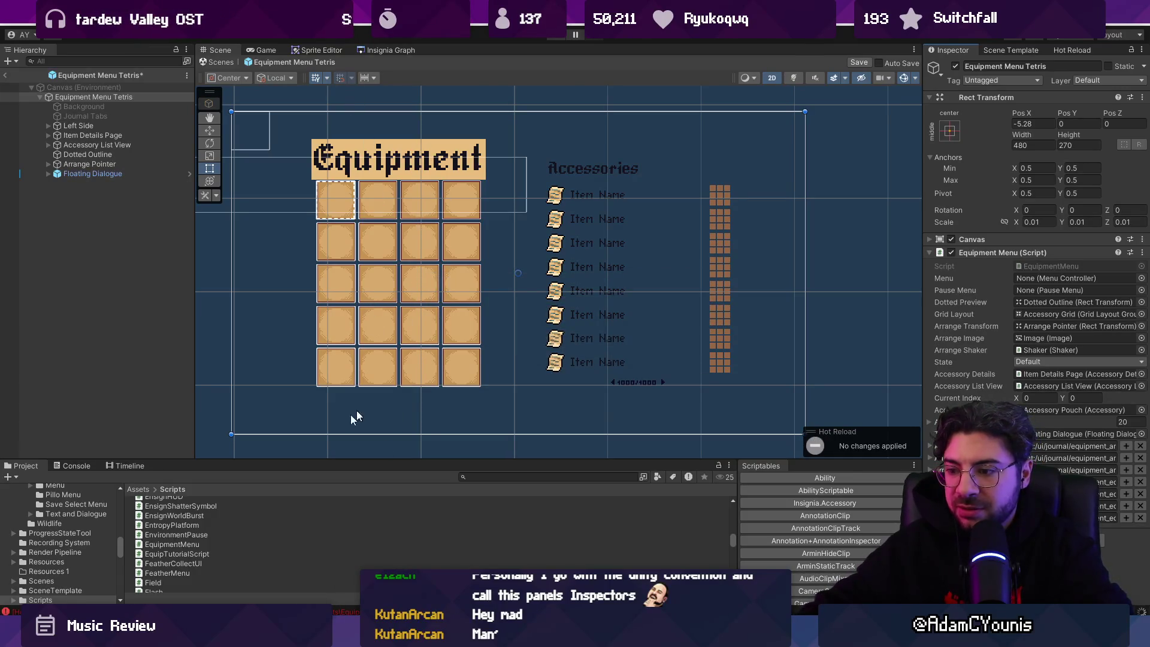
Show the Console, save the Equipment Menu Tetris prefab, and let the scripts recompile
{"action": "left_click", "coordinate": [76, 465]}
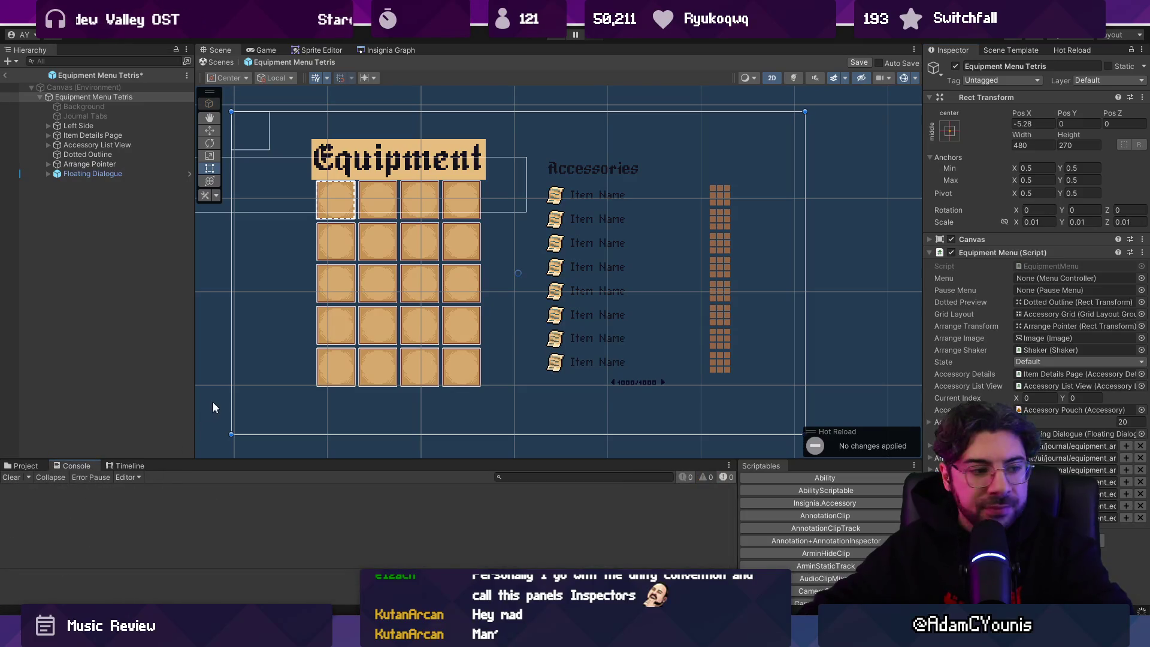
{"action": "key", "text": "ctrl+s"}
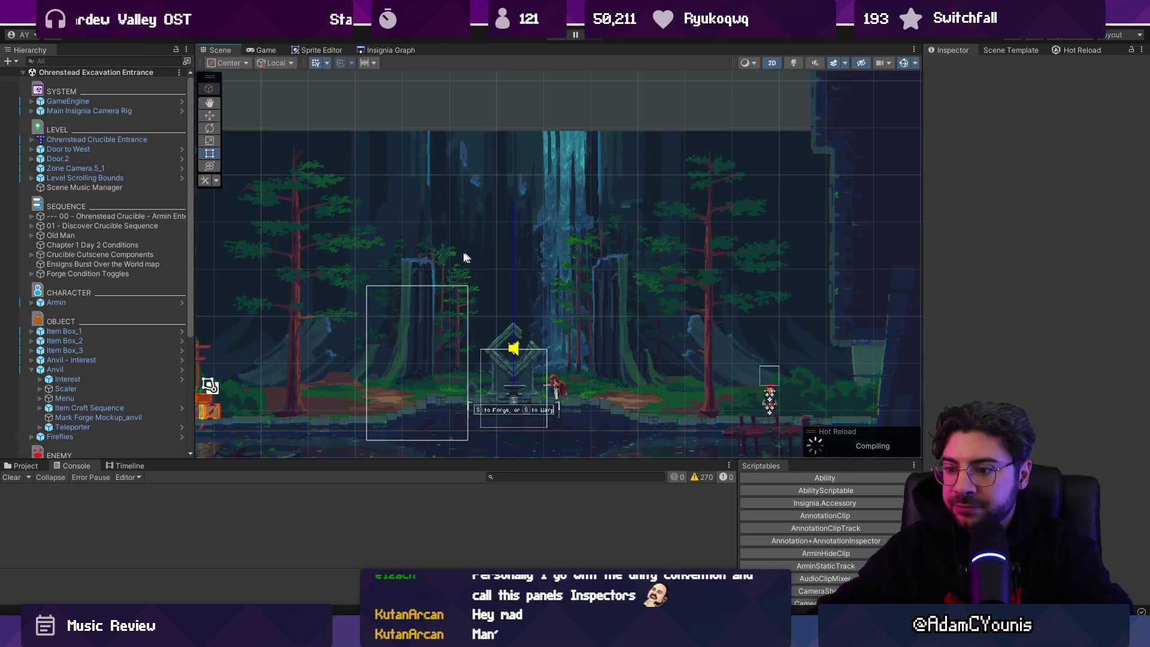
{"action": "key", "text": "alt+Tab"}
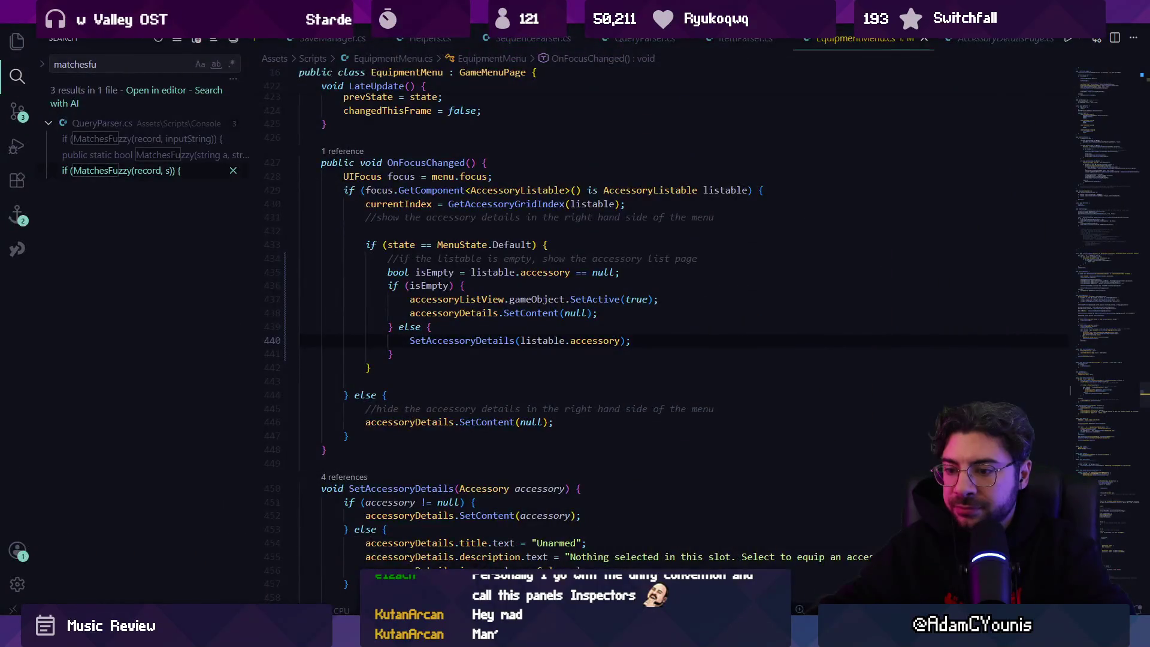
{"action": "key", "text": "alt+Tab"}
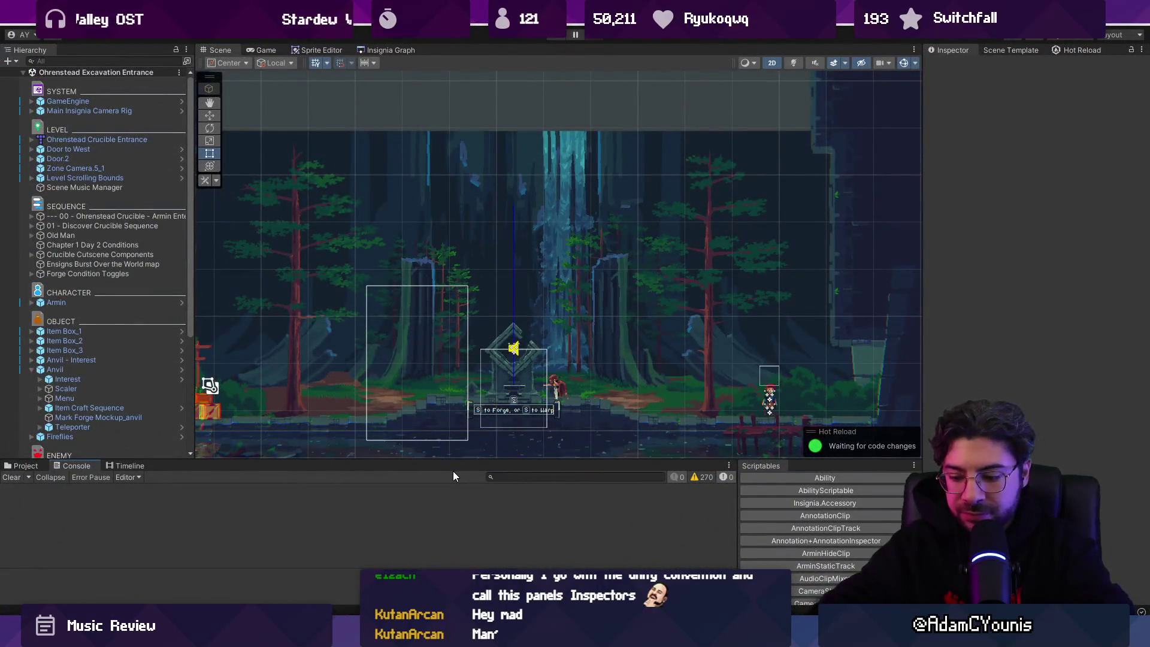
Play the game, skip the cutscene, open the Journal's Equipment page and move across empty and sword slots
{"action": "key", "text": "ctrl+p"}
{"action": "key", "text": "Escape"}
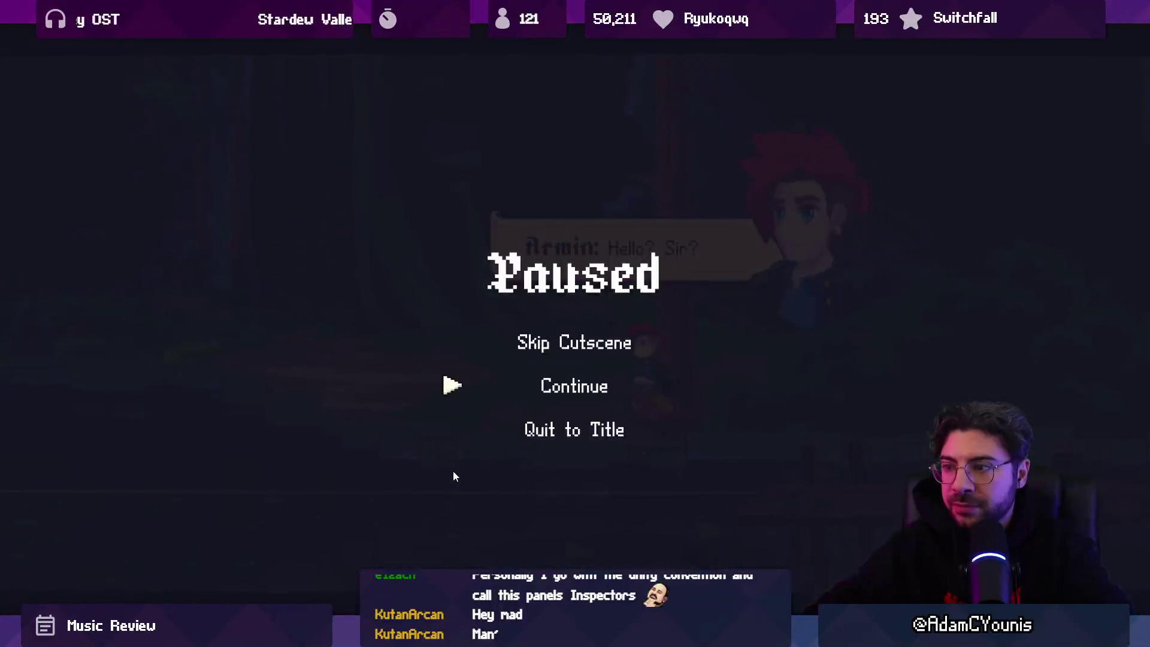
{"action": "key", "text": "Return"}
{"action": "key", "text": "Tab"}
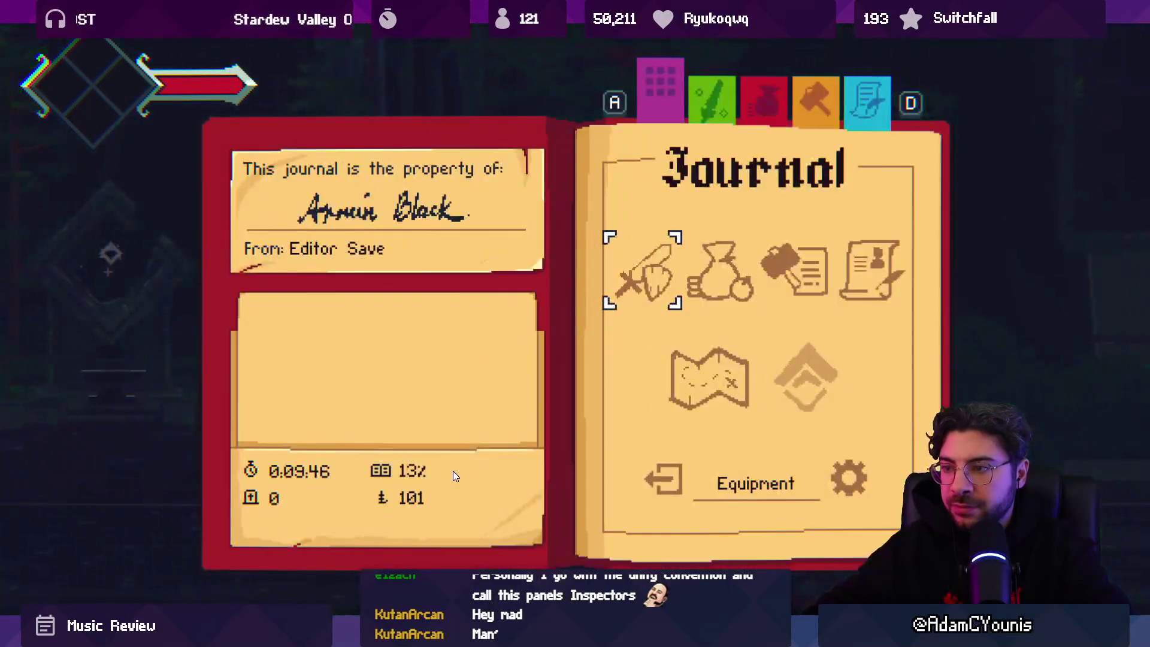
{"action": "key", "text": "z"}
{"action": "key", "text": "Right"}
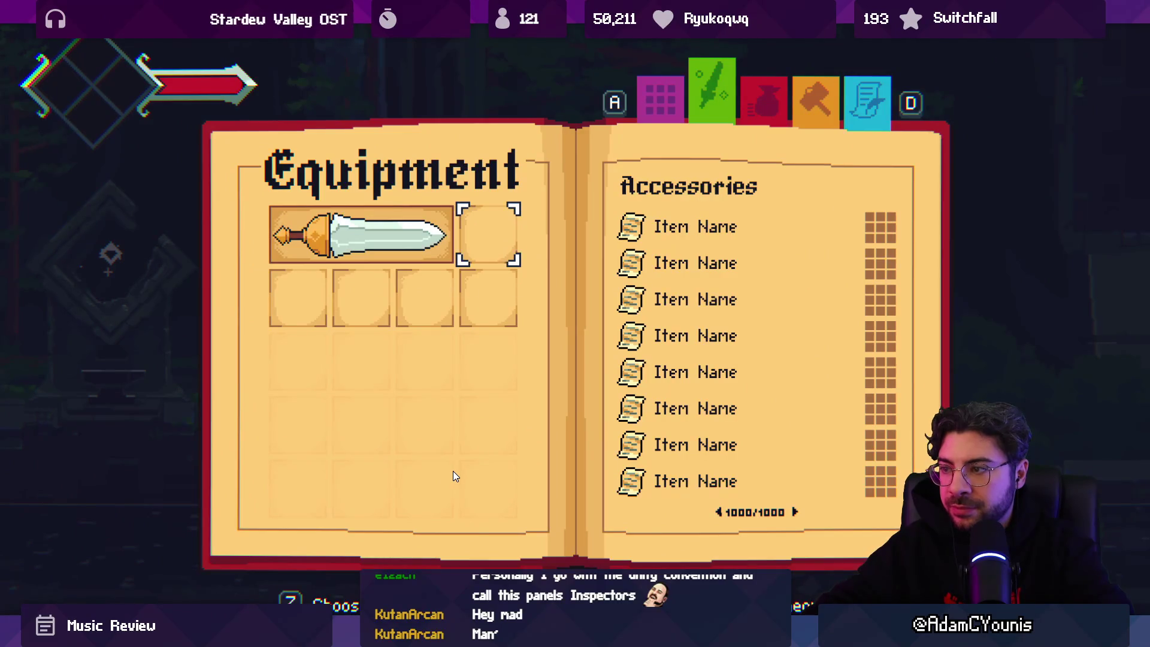
{"action": "key", "text": "Down"}
{"action": "key", "text": "Left"}
{"action": "key", "text": "Left"}
{"action": "key", "text": "Up"}
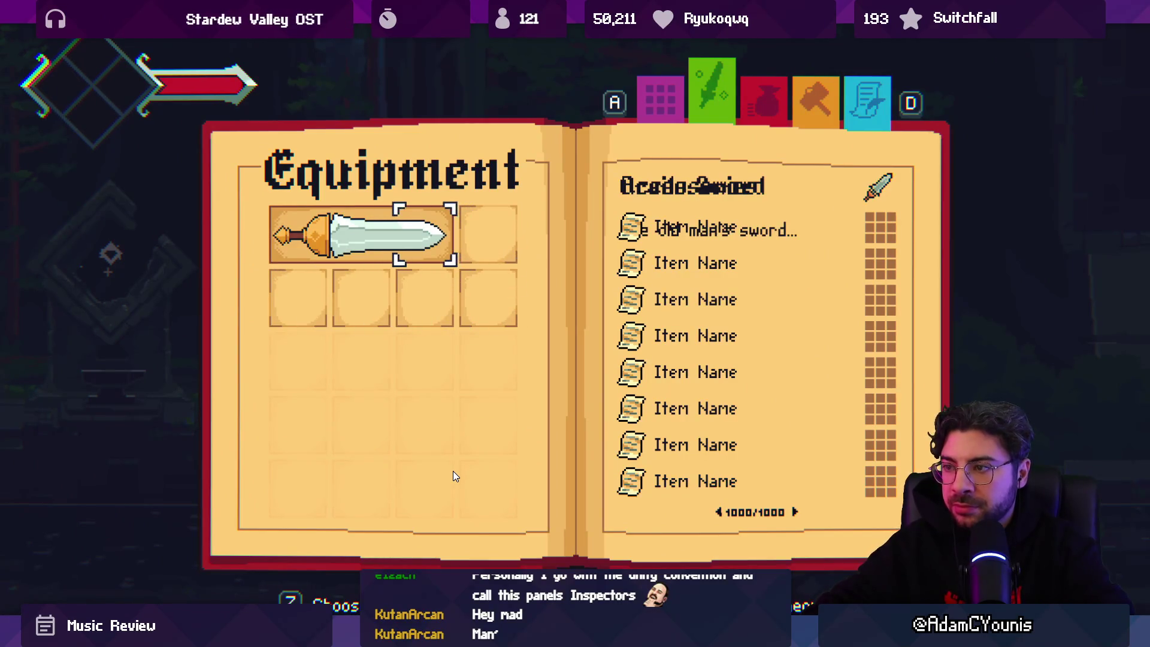
Exit the maximized game view and place the caret after the SetAccessoryDetails call in VS Code
{"action": "key", "text": "shift+space"}
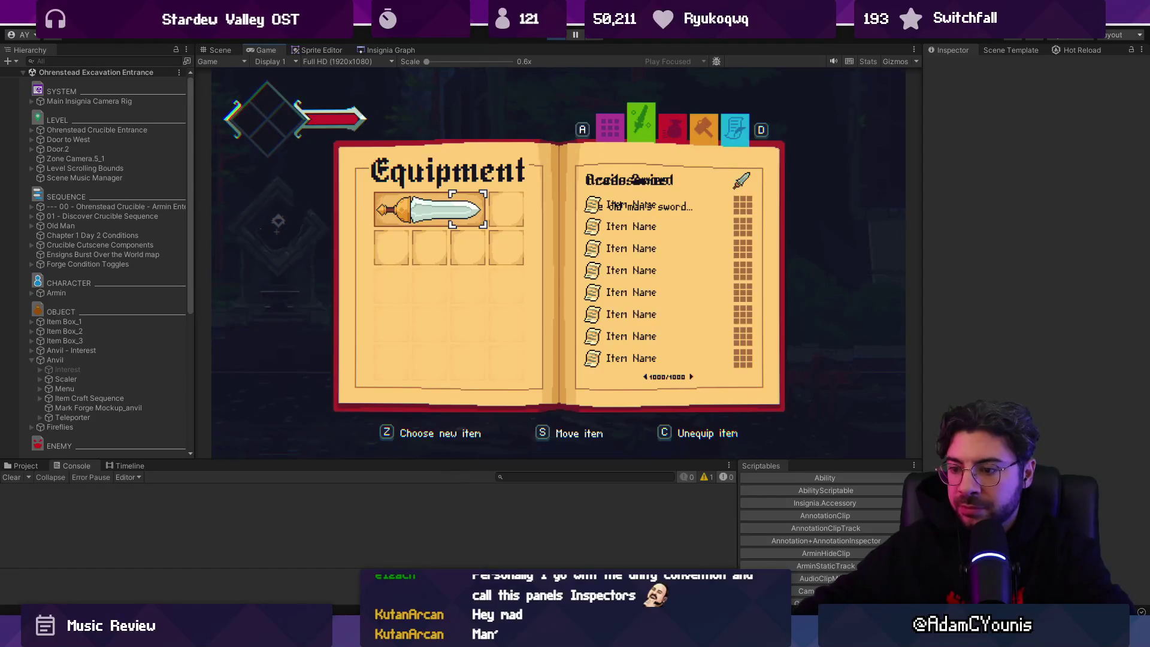
{"action": "key", "text": "alt+Tab"}
{"action": "left_click", "coordinate": [653, 342]}
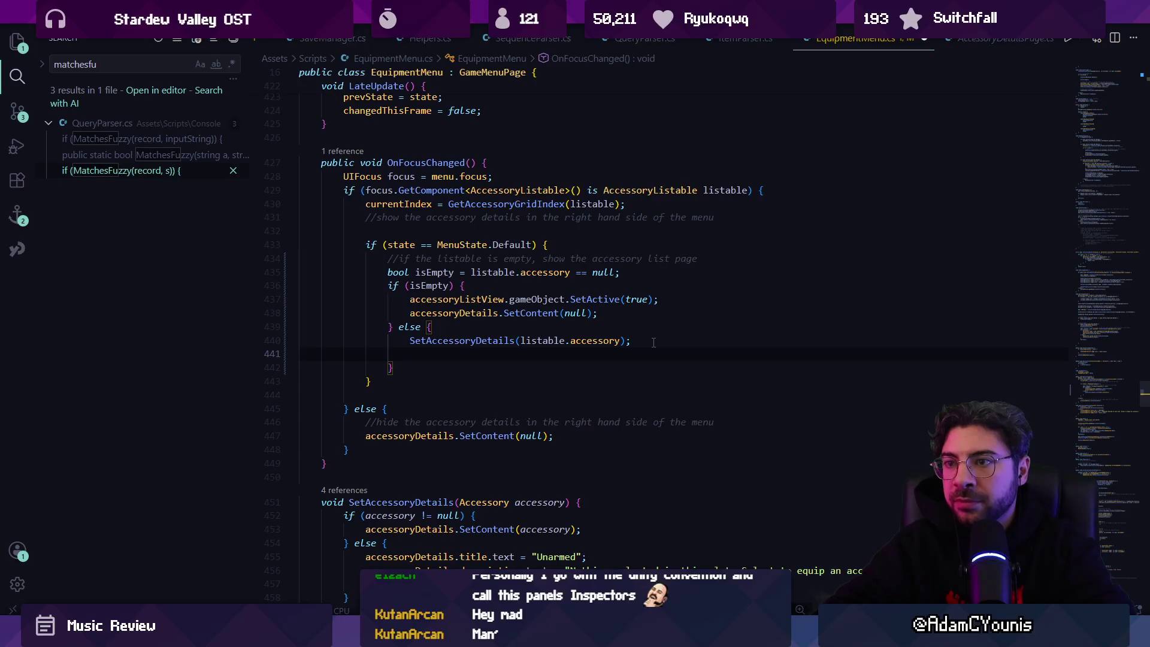
Add accessoryListView.gameObject.SetActive(false); after SetAccessoryDetails and go back to the running game
{"action": "type", "text": "accessoryListView.gameObject.SetActive(false);"}
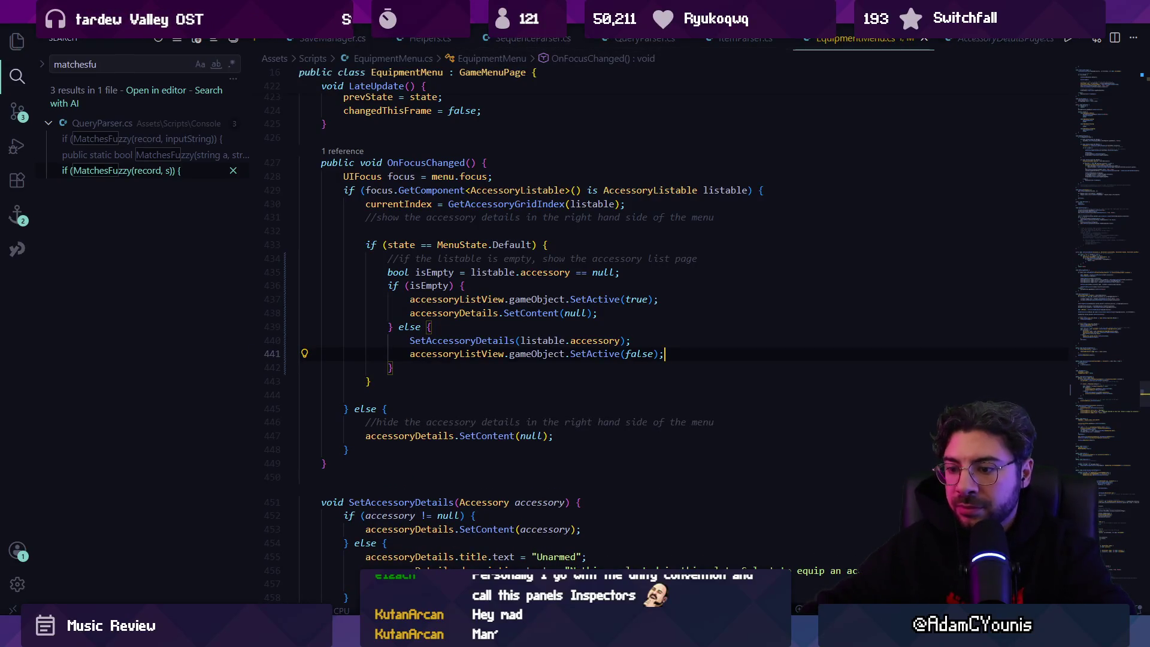
{"action": "key", "text": "alt+Tab"}
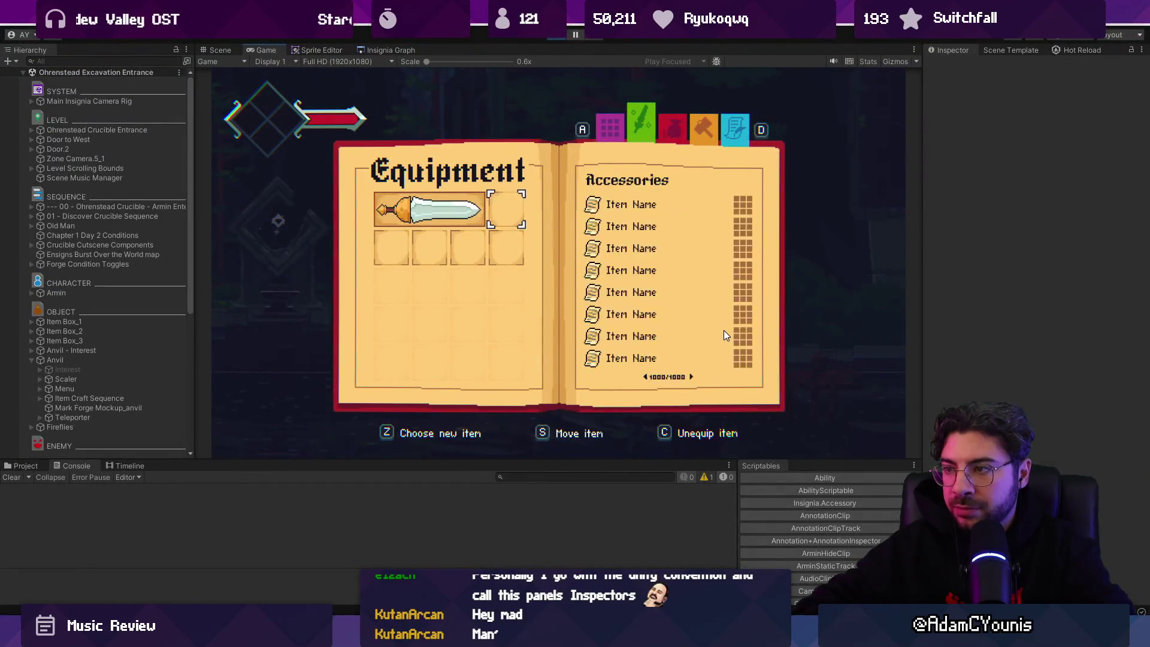
On the sword slot, open and close the item picker, then start and cancel a Move
{"action": "key", "text": "Down"}
{"action": "key", "text": "Up"}
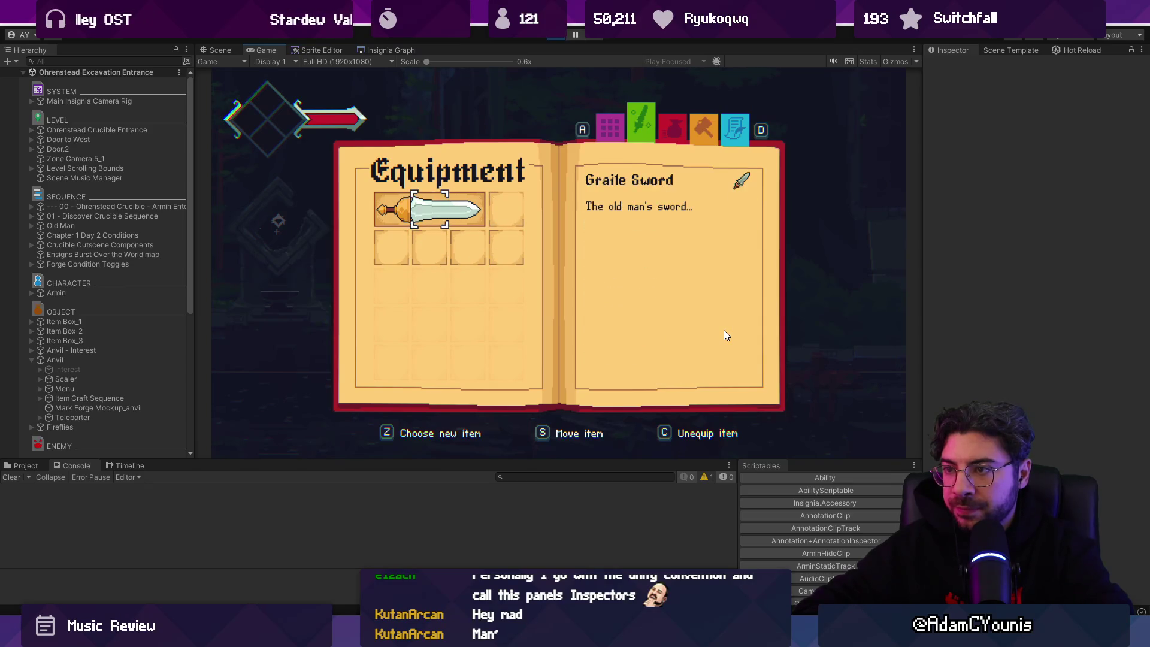
{"action": "key", "text": "z"}
{"action": "key", "text": "x"}
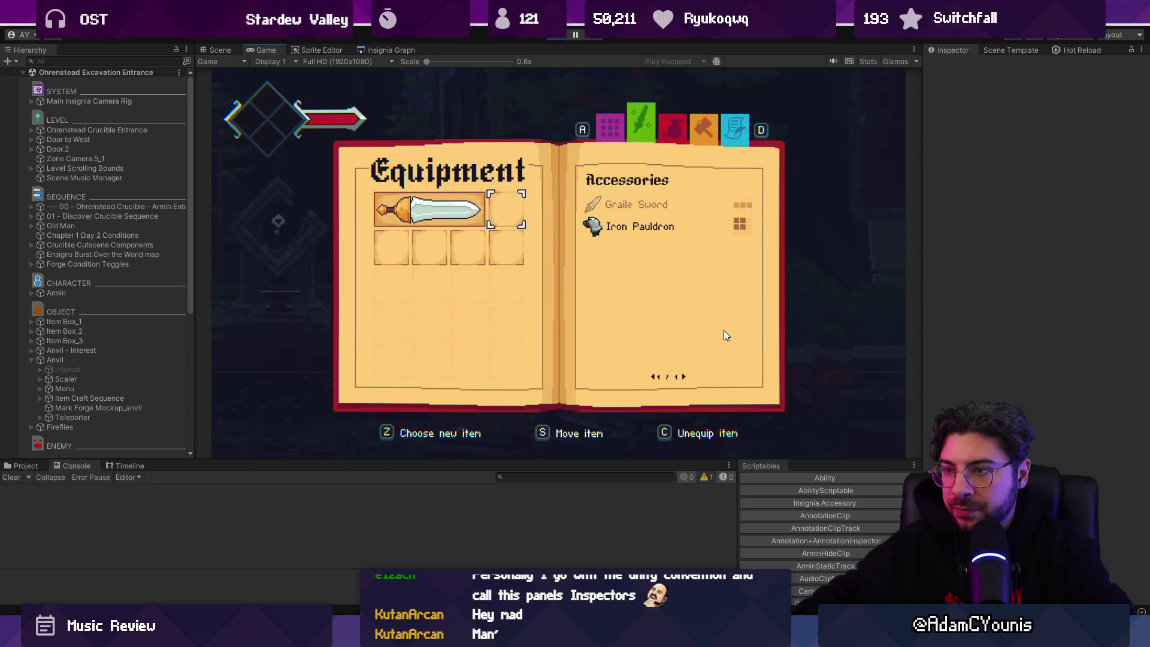
{"action": "key", "text": "s"}
{"action": "key", "text": "x"}
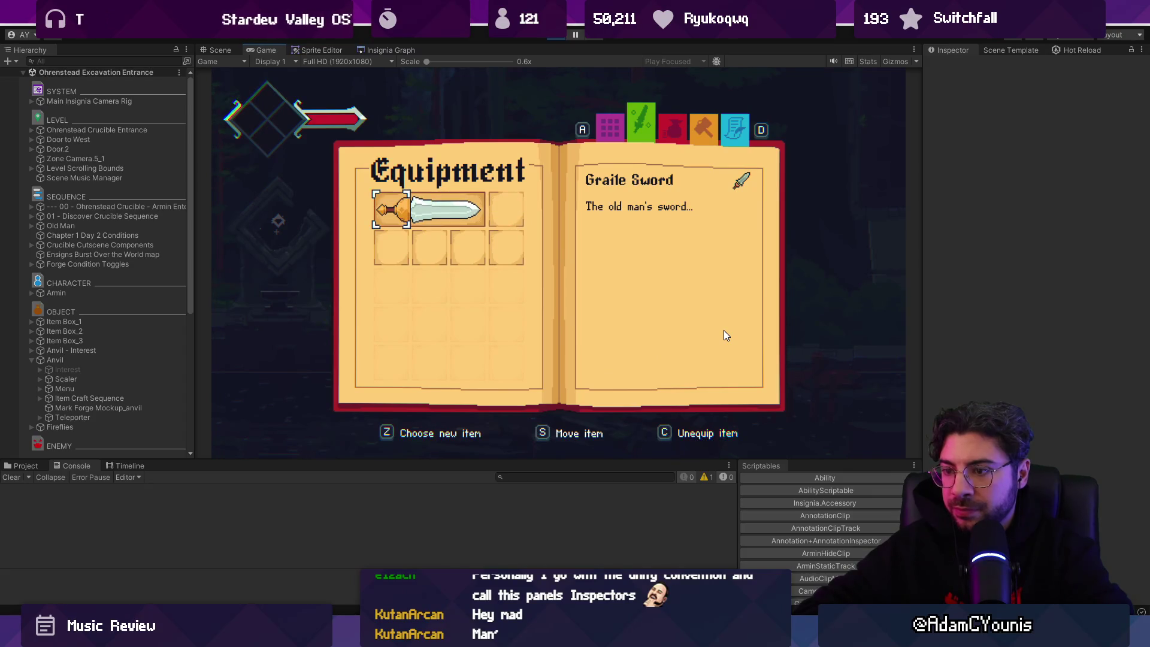
Toggle between empty slots and the sword slot to compare Accessories list and Graile Sword details, then inspect accessoryListView in VS Code
{"action": "key", "text": "Down"}
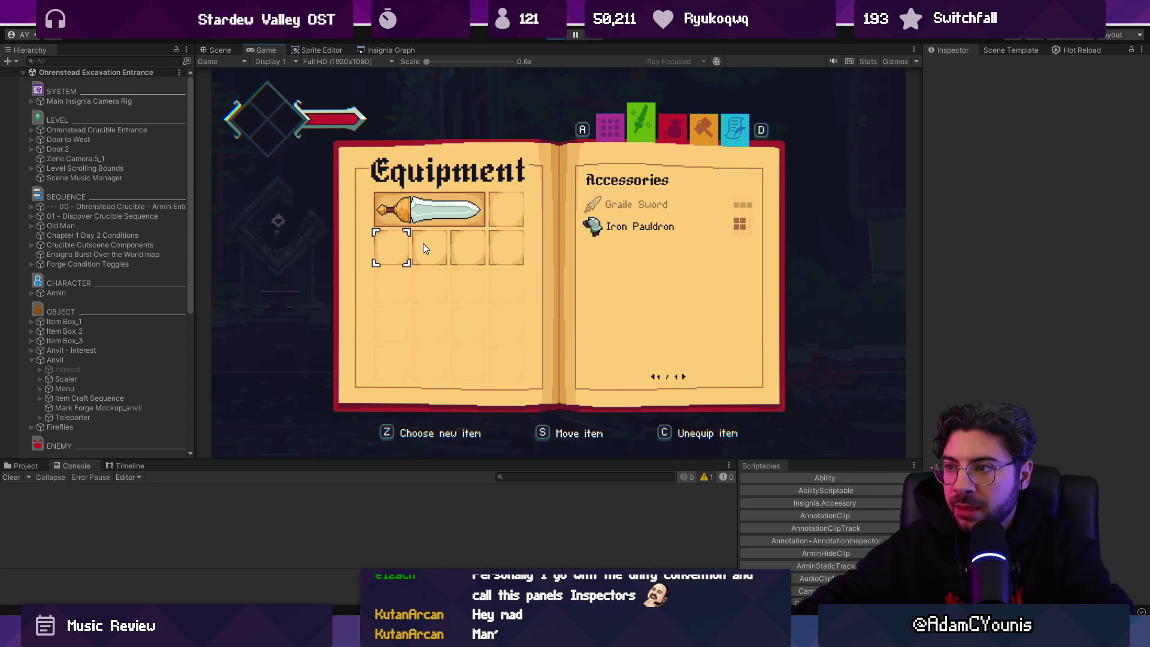
{"action": "key", "text": "Up"}
{"action": "key", "text": "Right"}
{"action": "key", "text": "Down"}
{"action": "key", "text": "Left"}
{"action": "key", "text": "Up"}
{"action": "key", "text": "Down"}
{"action": "key", "text": "Up"}
{"action": "key", "text": "Down"}
{"action": "key", "text": "Up"}
{"action": "key", "text": "Down"}
{"action": "key", "text": "Up"}
{"action": "key", "text": "Down"}
{"action": "key", "text": "Up"}
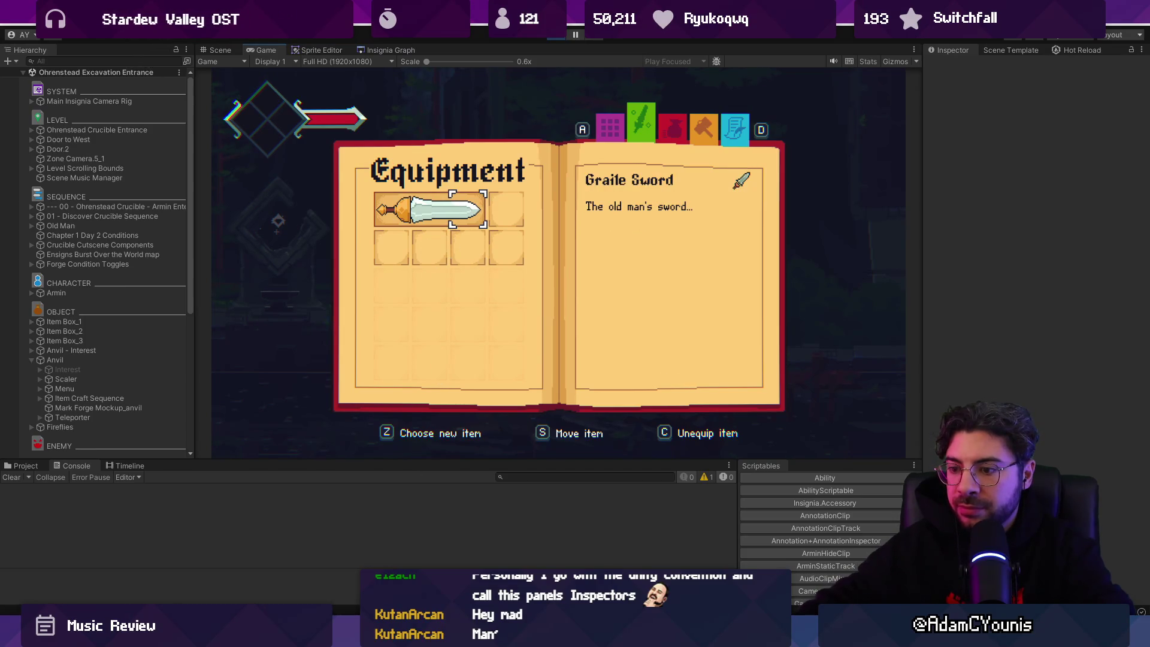
{"action": "key", "text": "alt+Tab"}
{"action": "left_click", "coordinate": [459, 353]}
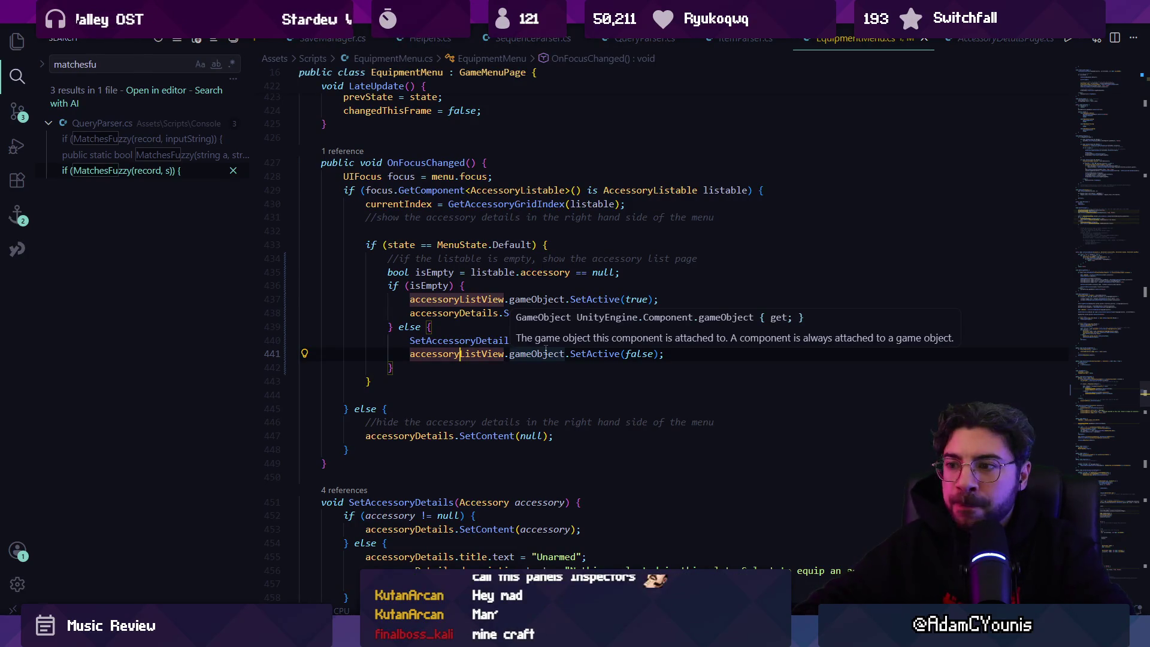
Search the file for accessoryListView and step through its uses, including in SetupAccessoryListPage
{"action": "left_click", "coordinate": [300, 367]}
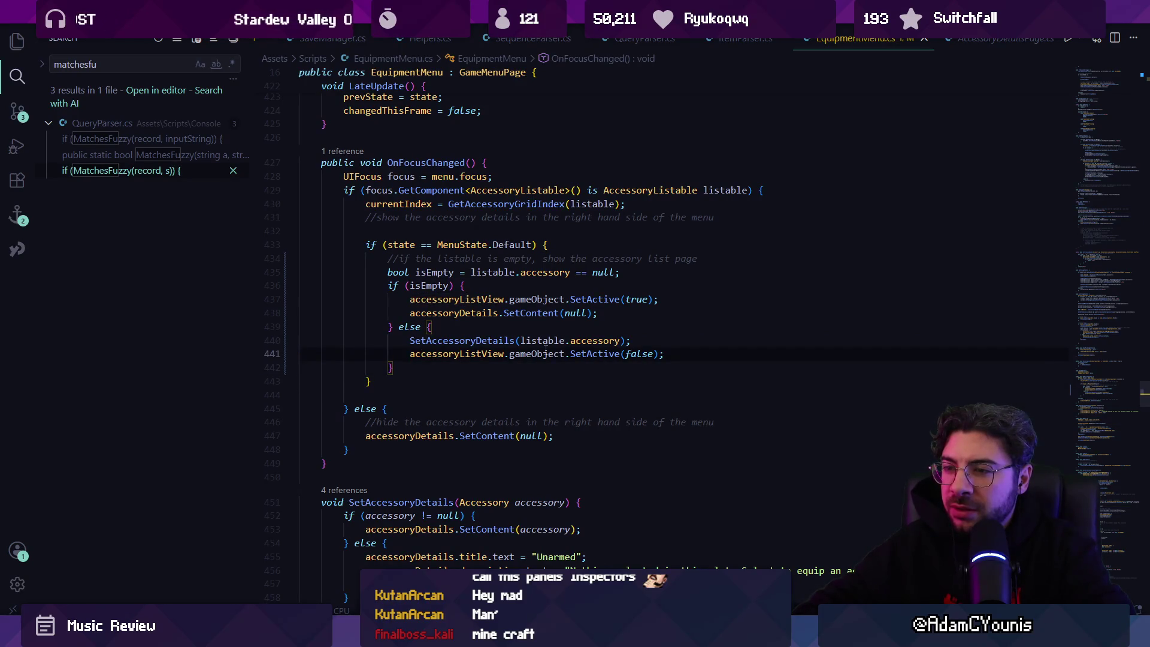
{"action": "key", "text": "Up"}
{"action": "key", "text": "Up"}
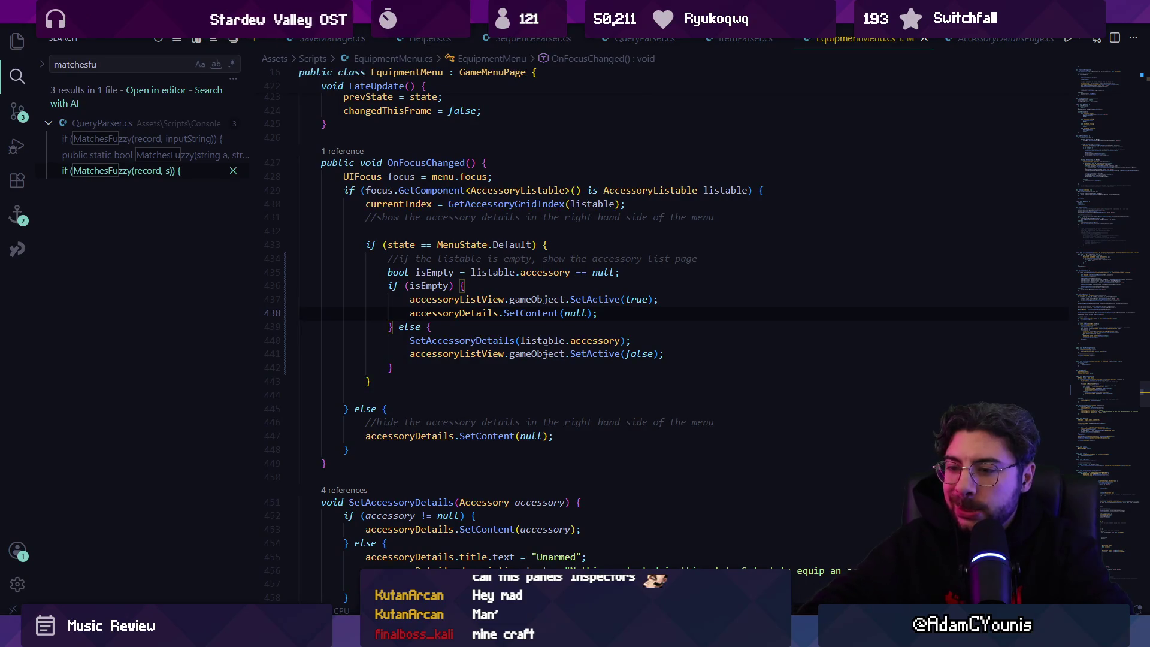
{"action": "key", "text": "ctrl+f"}
{"action": "type", "text": "accessorylistr"}
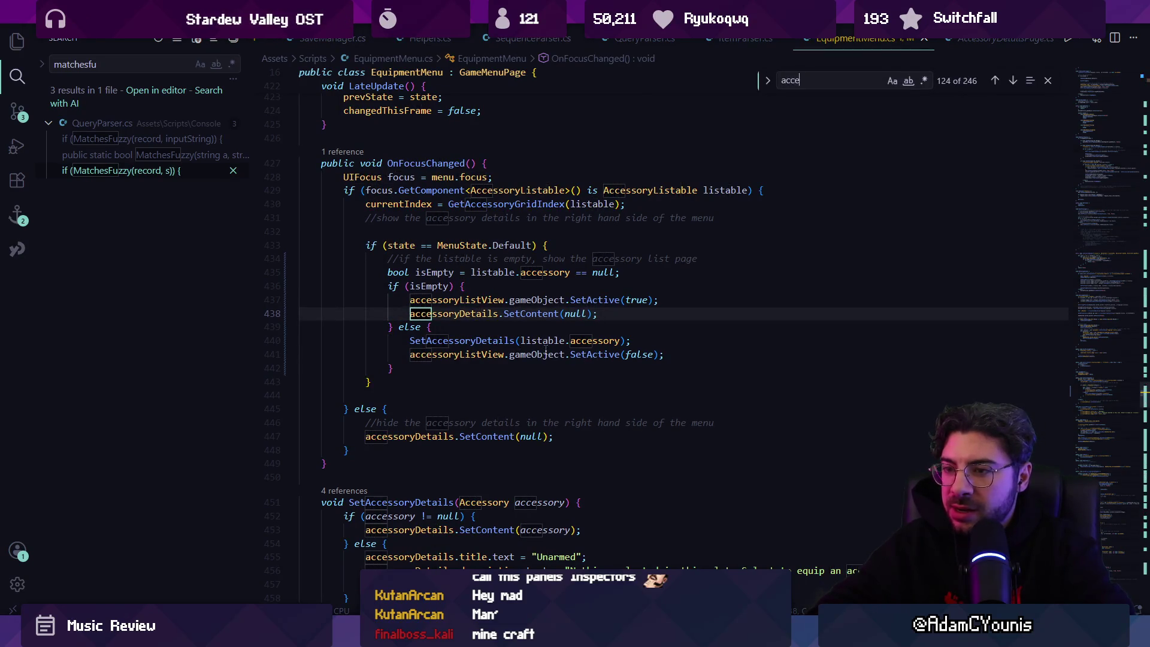
{"action": "key", "text": "BackSpace"}
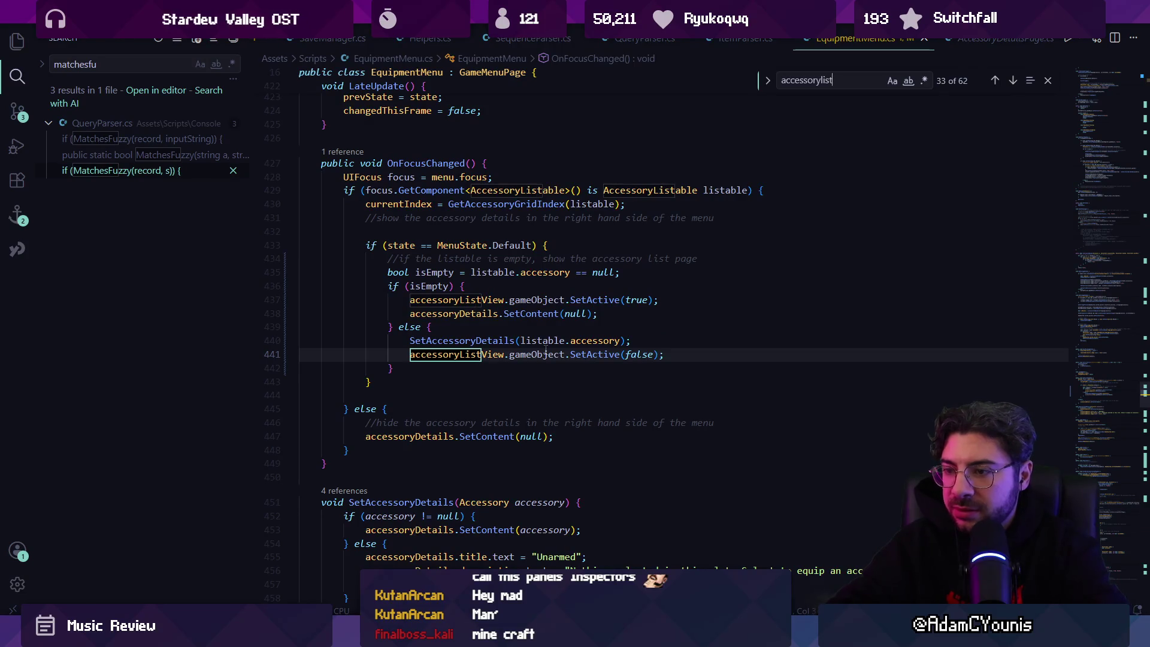
{"action": "key", "text": "Return"}
{"action": "type", "text": "view."}
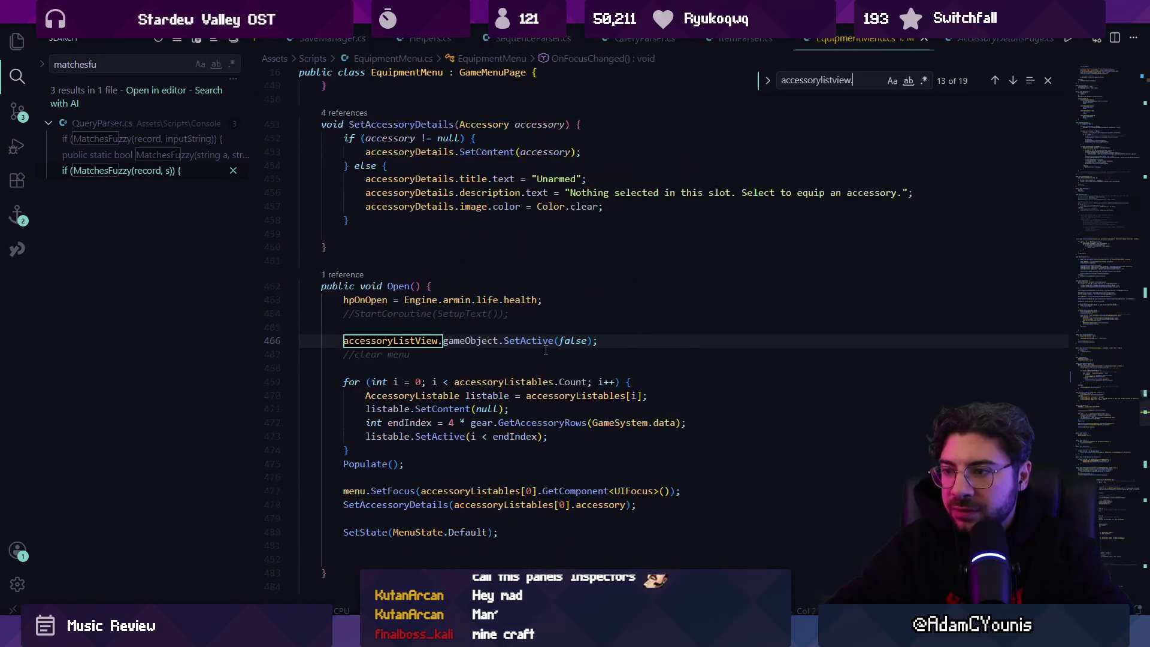
{"action": "key", "text": "shift+Return"}
{"action": "key", "text": "Return"}
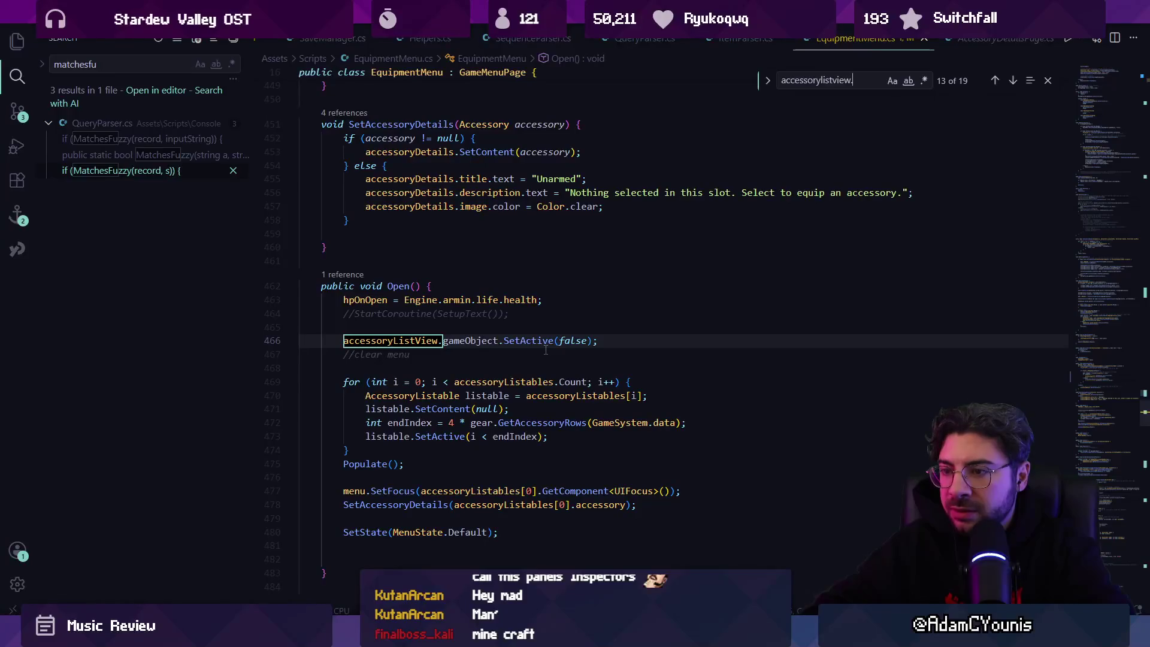
{"action": "key", "text": "shift+Return"}
{"action": "key", "text": "Return"}
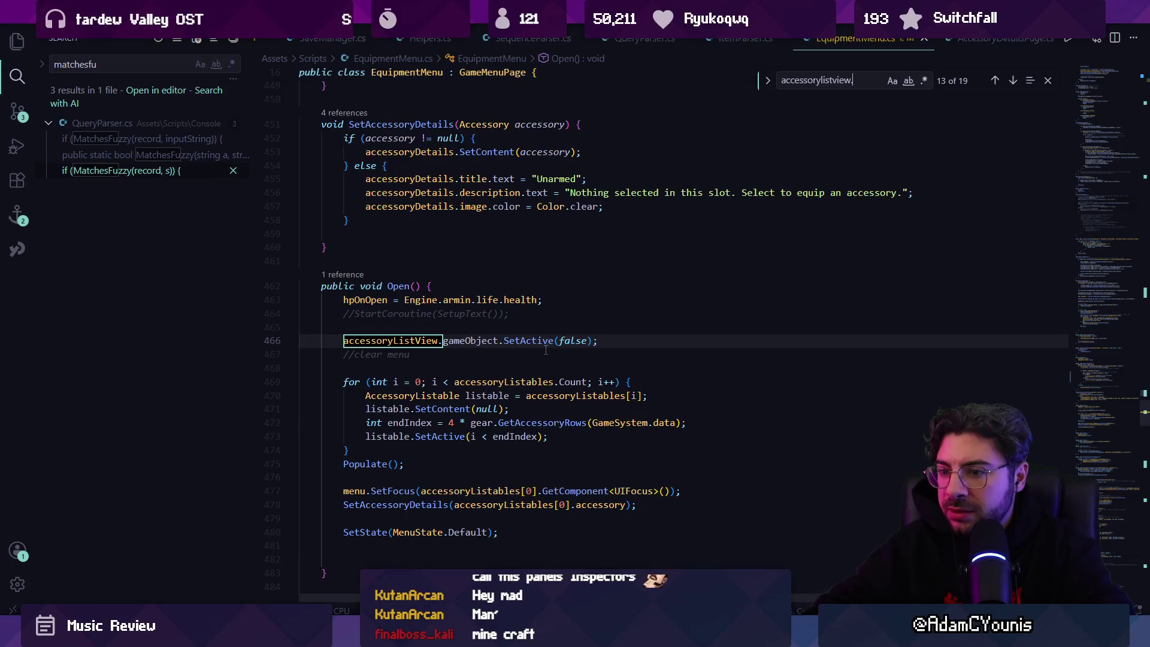
{"action": "key", "text": "Return"}
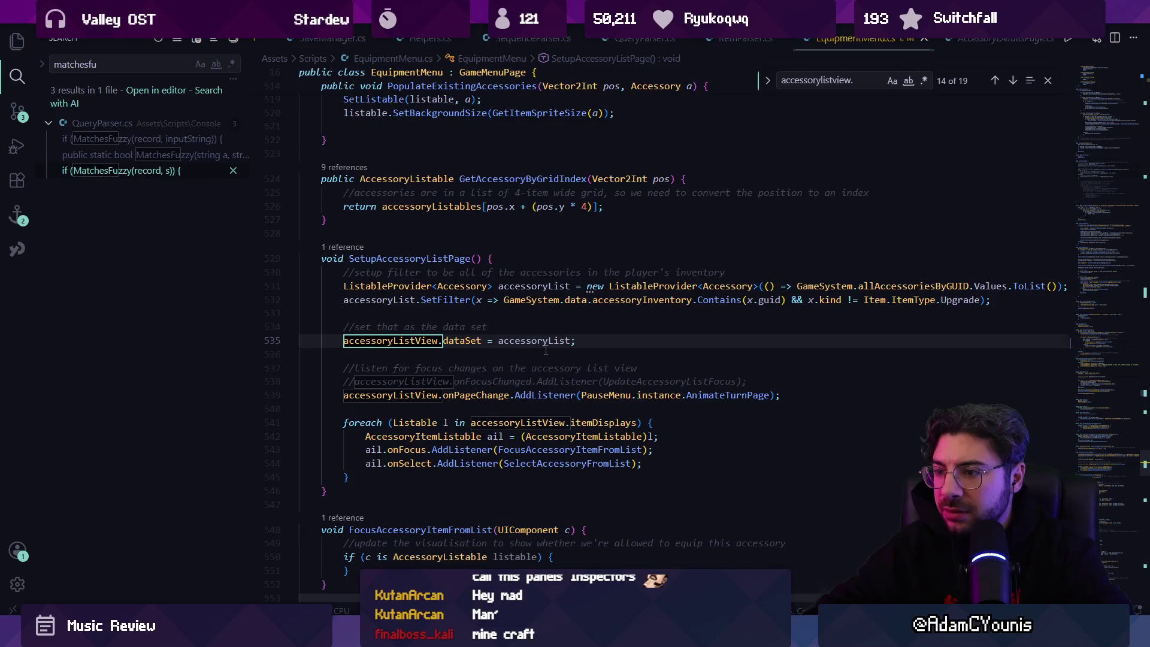
{"action": "key", "text": "Escape"}
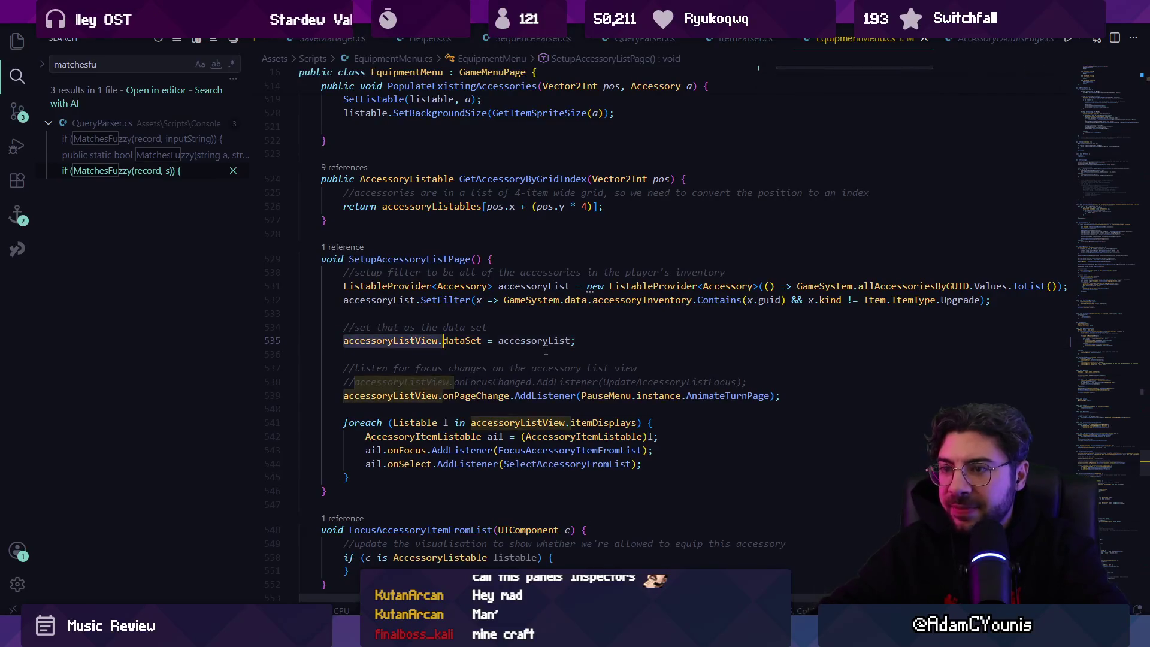
{"action": "key", "text": "alt+Left"}
{"action": "key", "text": "alt+Right"}
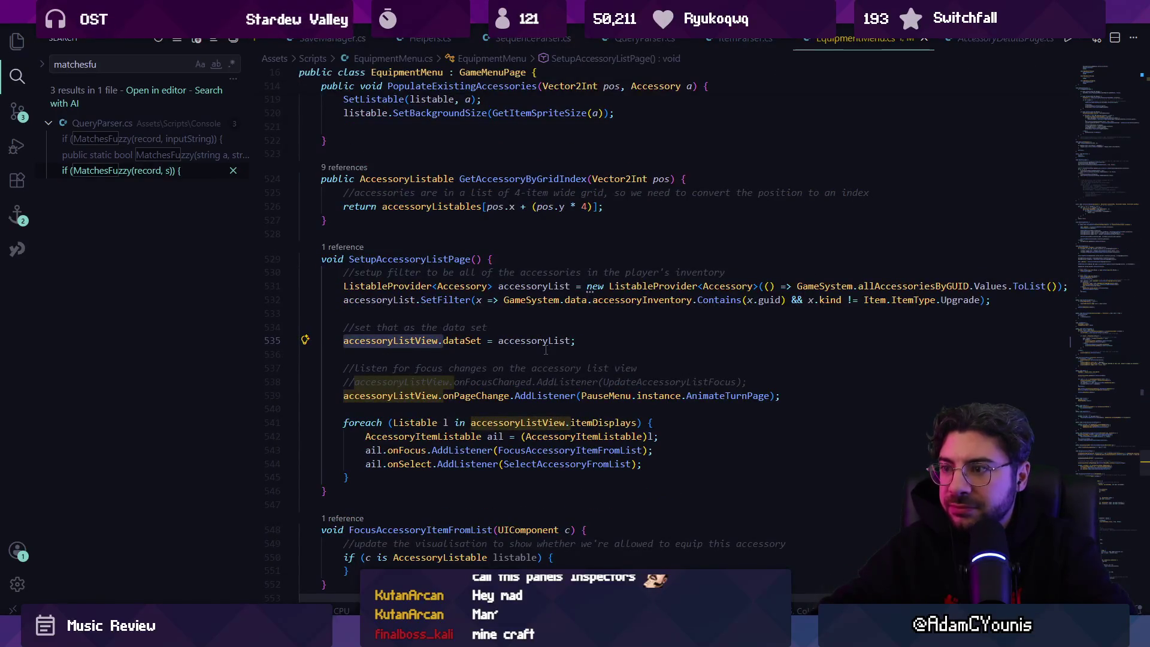
Find where SetupAccessoryListPage is called in Start()
{"action": "key", "text": "ctrl+f"}
{"action": "type", "text": "setupac"}
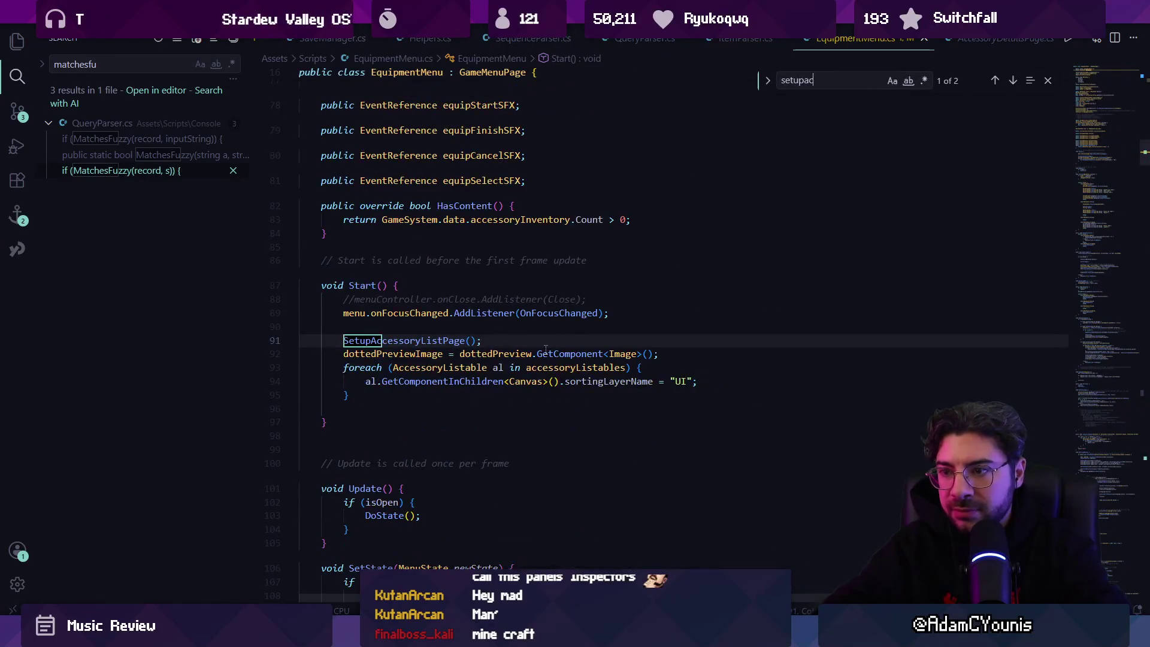
{"action": "type", "text": "cessorylis"}
{"action": "type", "text": "e"}
{"action": "key", "text": "Return"}
{"action": "key", "text": "Return"}
{"action": "key", "text": "Escape"}
{"action": "left_click", "coordinate": [545, 349]}
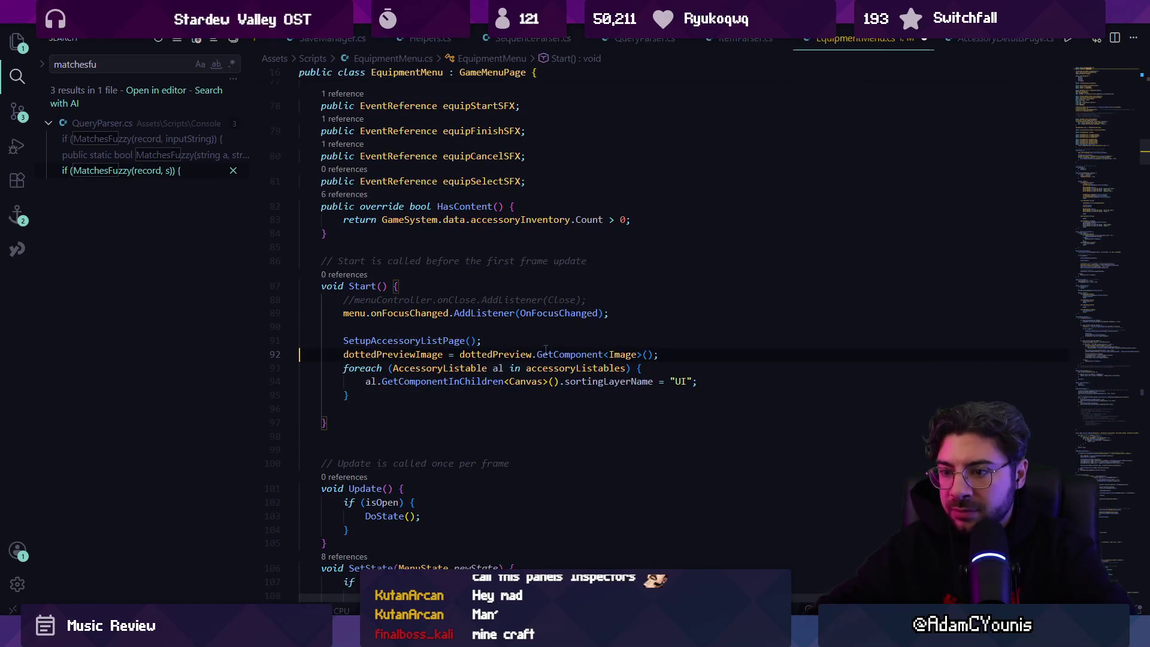
{"action": "key", "text": "ctrl+f"}
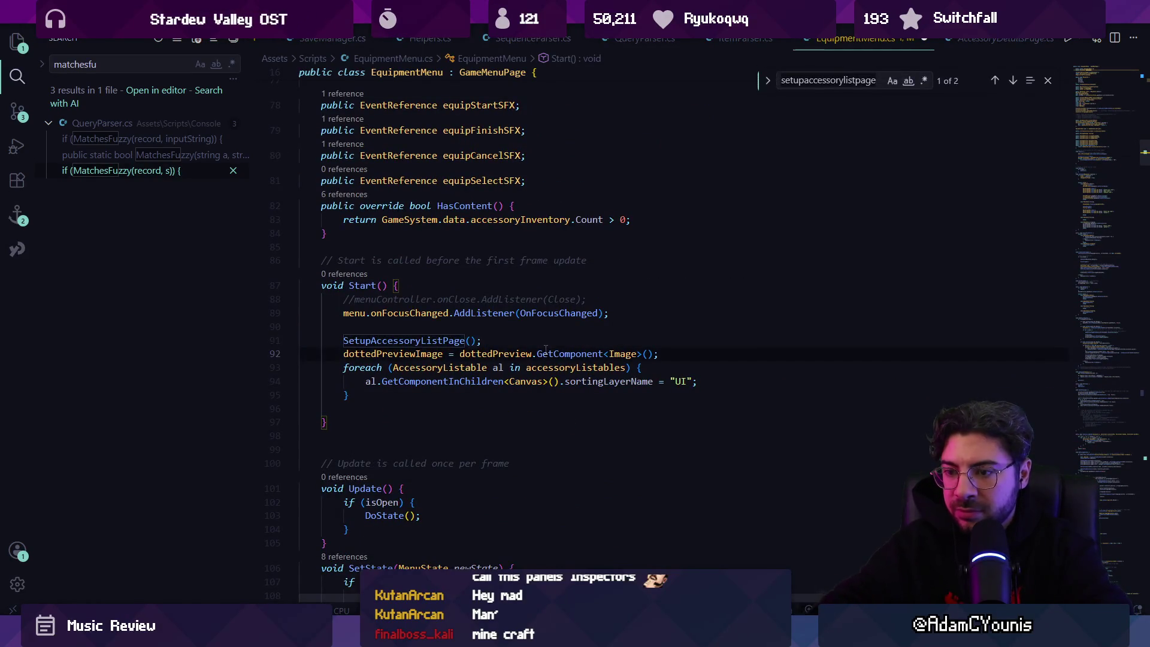
{"action": "key", "text": "Escape"}
{"action": "scroll", "coordinate": [545, 349], "scroll_direction": "down", "scroll_amount": 4}
Go to the Open() method, paste SetupAccessoryListPage(); on line 465, and switch to the running game
{"action": "key", "text": "ctrl+f"}
{"action": "type", "text": "open("}
{"action": "key", "text": "Escape"}
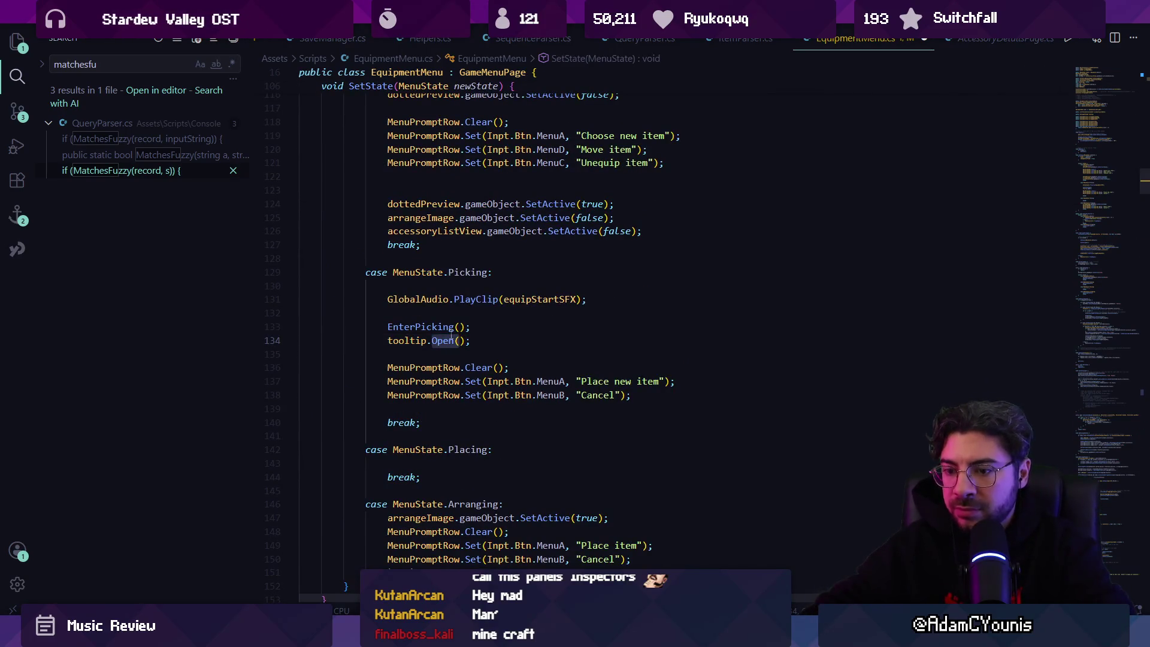
{"action": "key", "text": "ctrl+f"}
{"action": "key", "text": "Return"}
{"action": "key", "text": "Return"}
{"action": "key", "text": "shift+Return"}
{"action": "key", "text": "Escape"}
{"action": "key", "text": "Down"}
{"action": "key", "text": "Down"}
{"action": "key", "text": "Down"}
{"action": "scroll", "coordinate": [443, 335], "scroll_direction": "down", "scroll_amount": 2}
{"action": "left_click", "coordinate": [599, 291]}
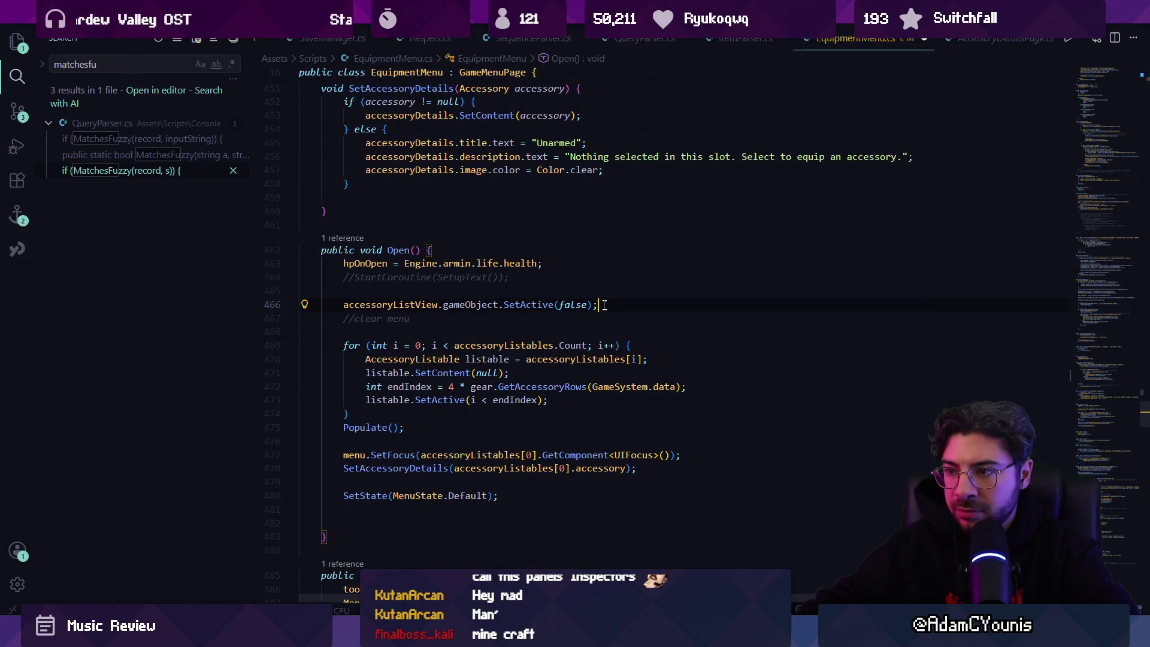
{"action": "type", "text": "SetupAccessoryListPage();"}
{"action": "key", "text": "BackSpace"}
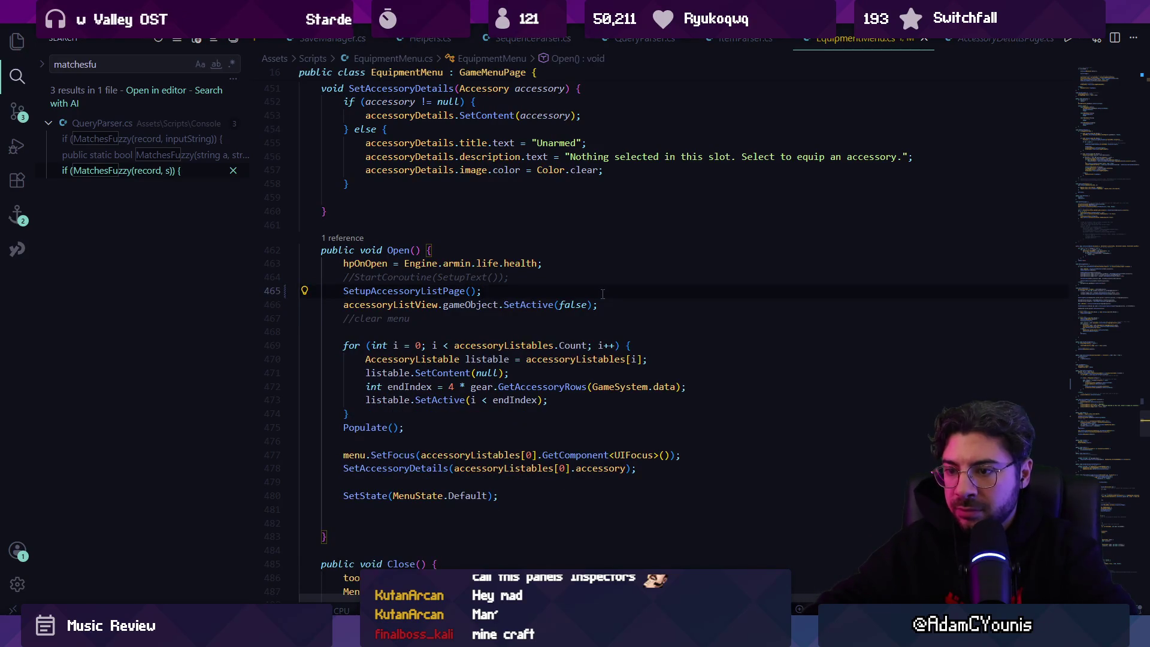
{"action": "key", "text": "alt+Tab"}
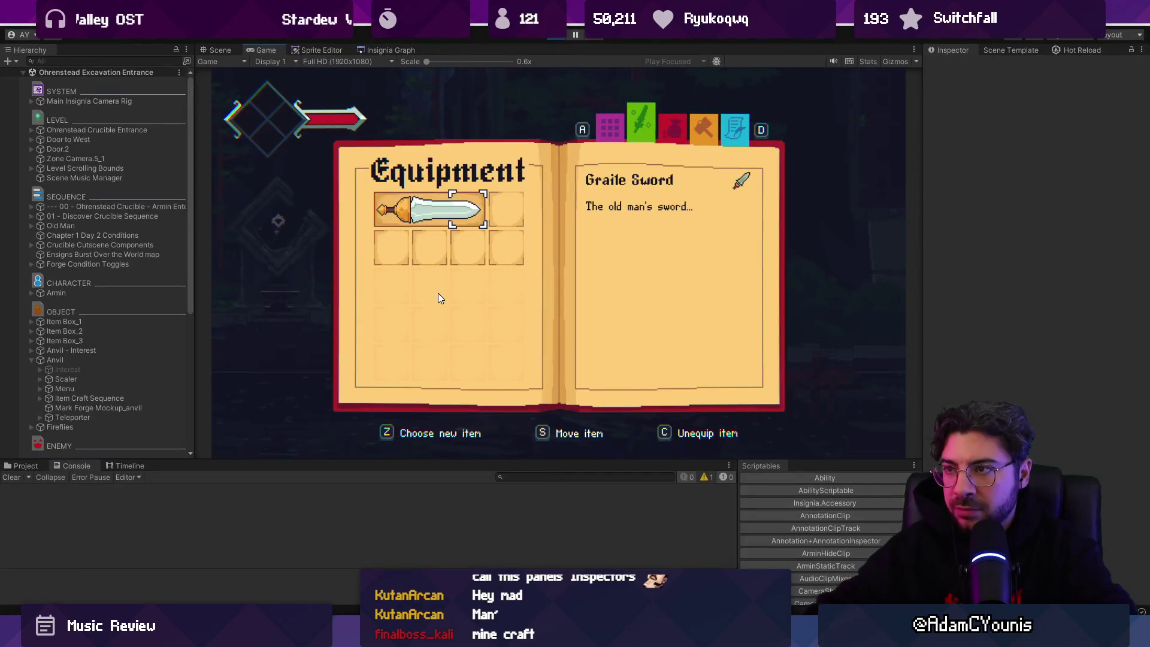
Close the equipment menu, then stop and restart Play mode
{"action": "key", "text": "Escape"}
{"action": "key", "text": "Tab"}
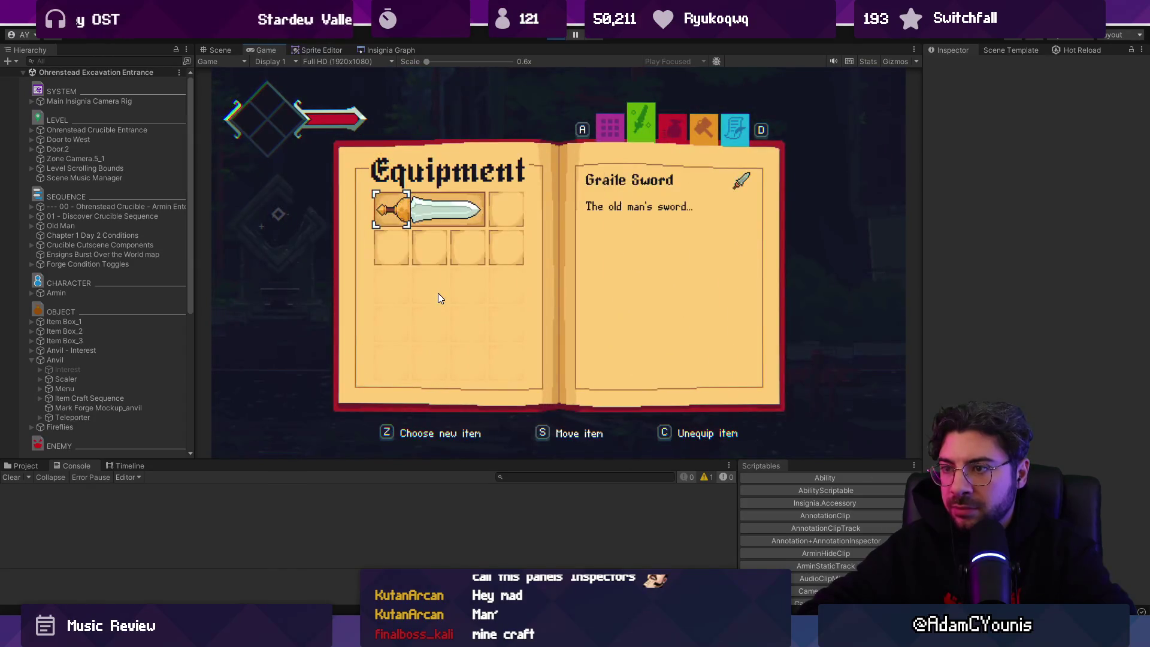
{"action": "key", "text": "Escape"}
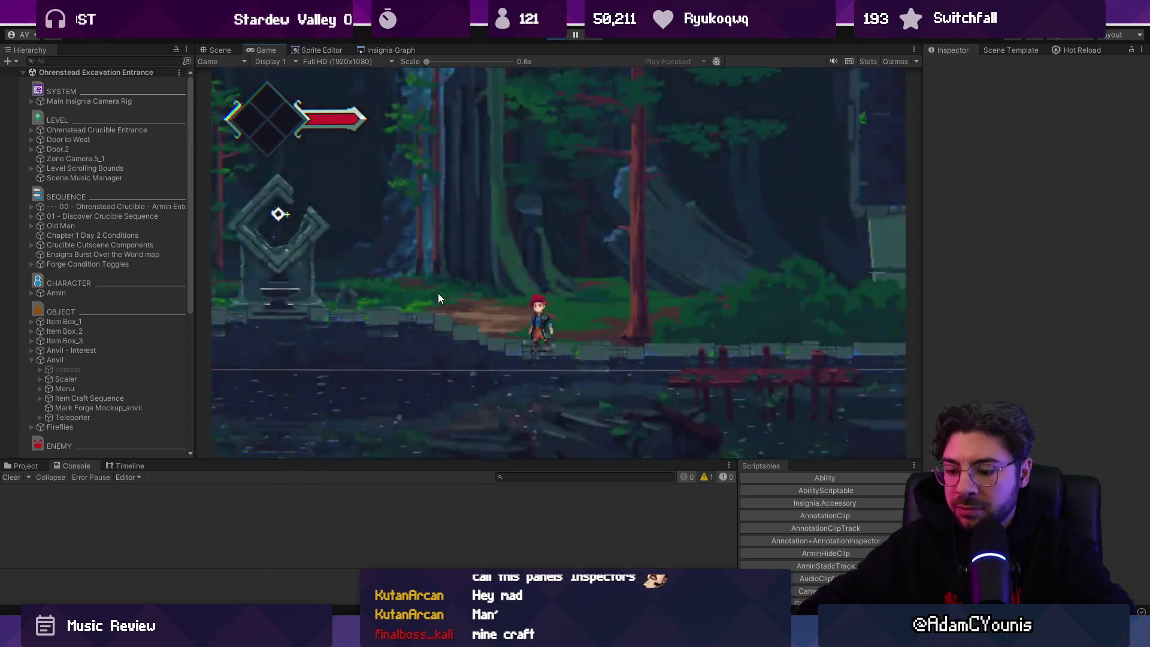
{"action": "key", "text": "ctrl+p"}
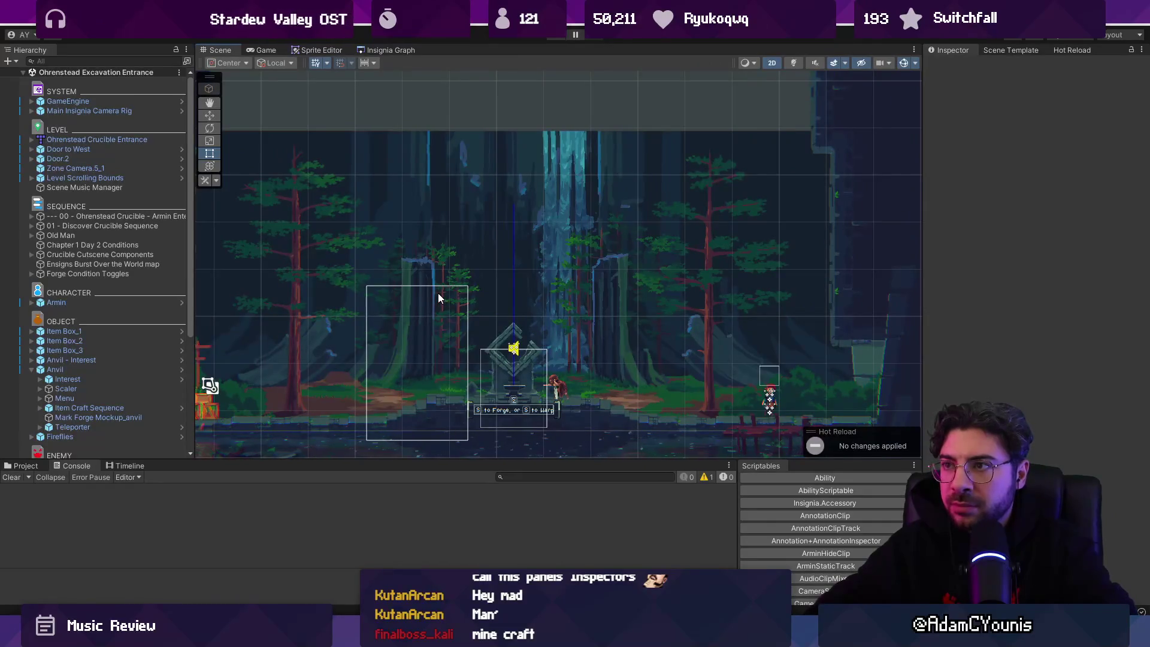
{"action": "key", "text": "ctrl+p"}
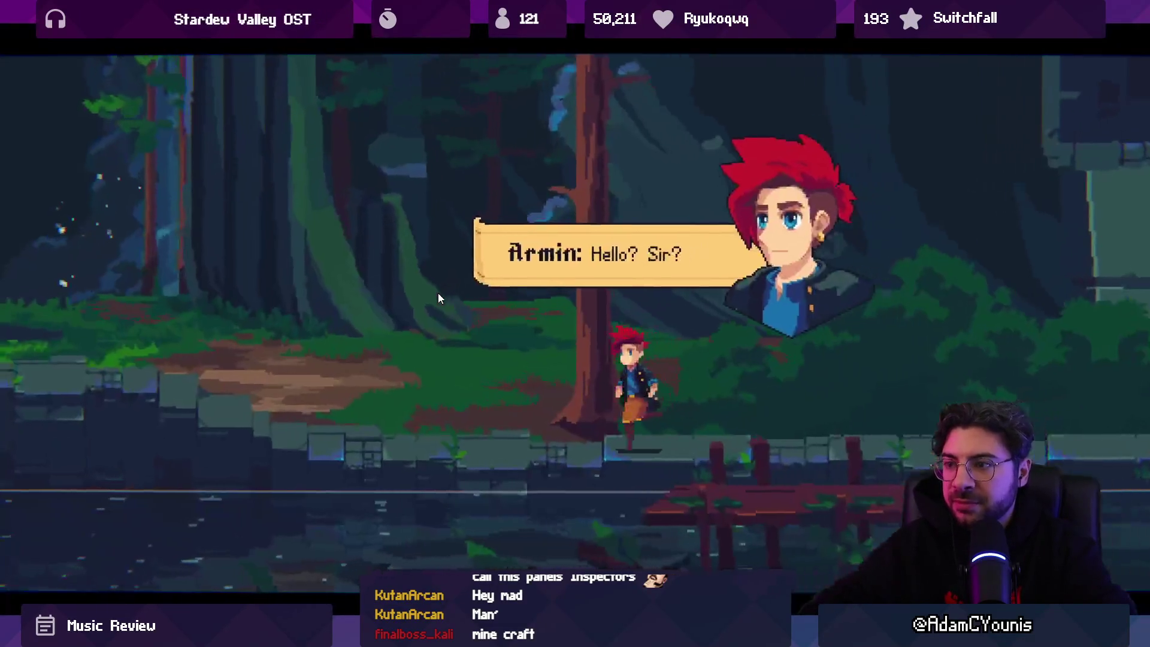
Skip Armin's opening cutscene through the pause menu
{"action": "key", "text": "space"}
{"action": "key", "text": "space"}
{"action": "key", "text": "space"}
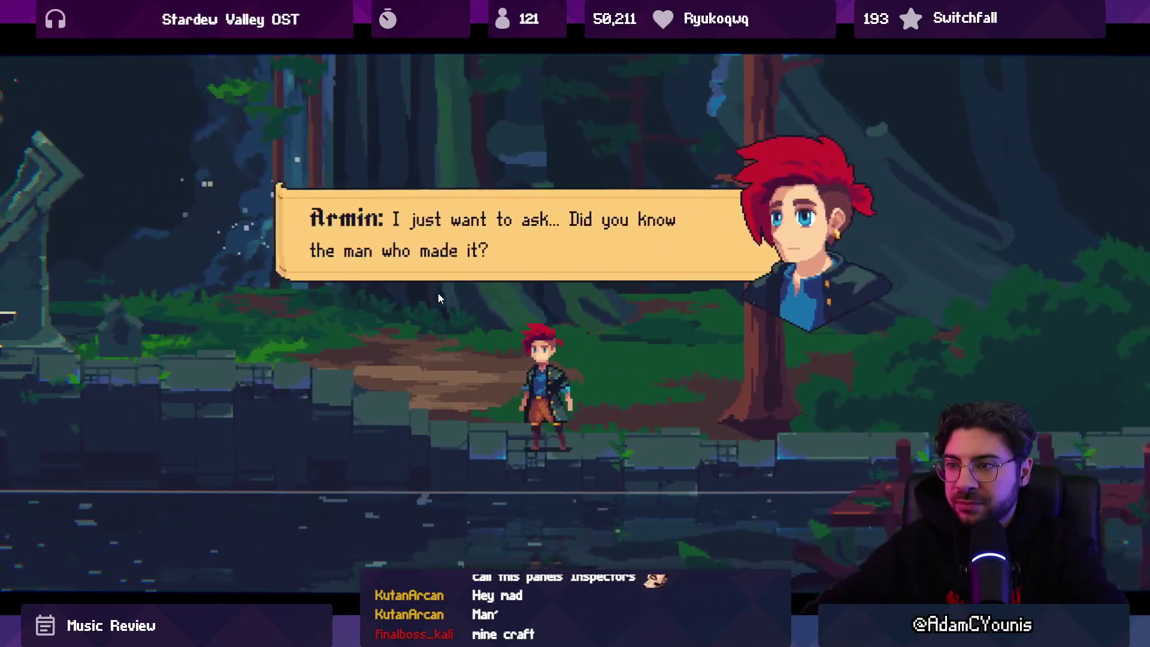
{"action": "key", "text": "Escape"}
{"action": "key", "text": "Up"}
{"action": "key", "text": "space"}
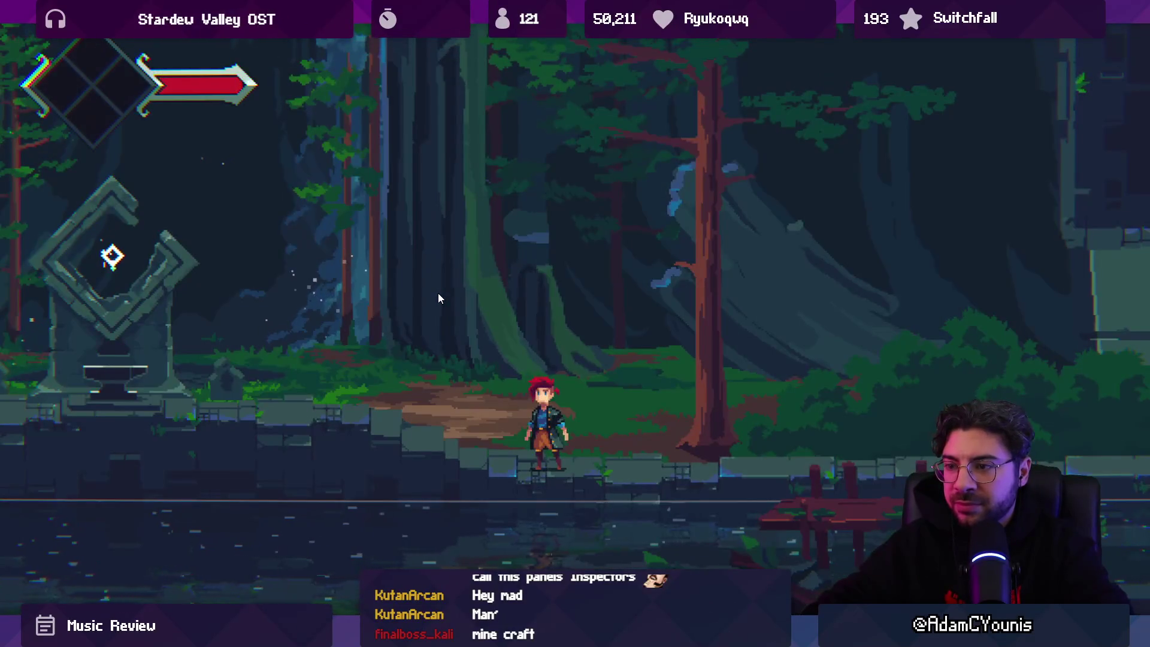
Open Journal > Equipment and select the empty slot beside the Graile Sword to see the Accessories list
{"action": "key", "text": "Escape"}
{"action": "key", "text": "space"}
{"action": "key", "text": "Right"}
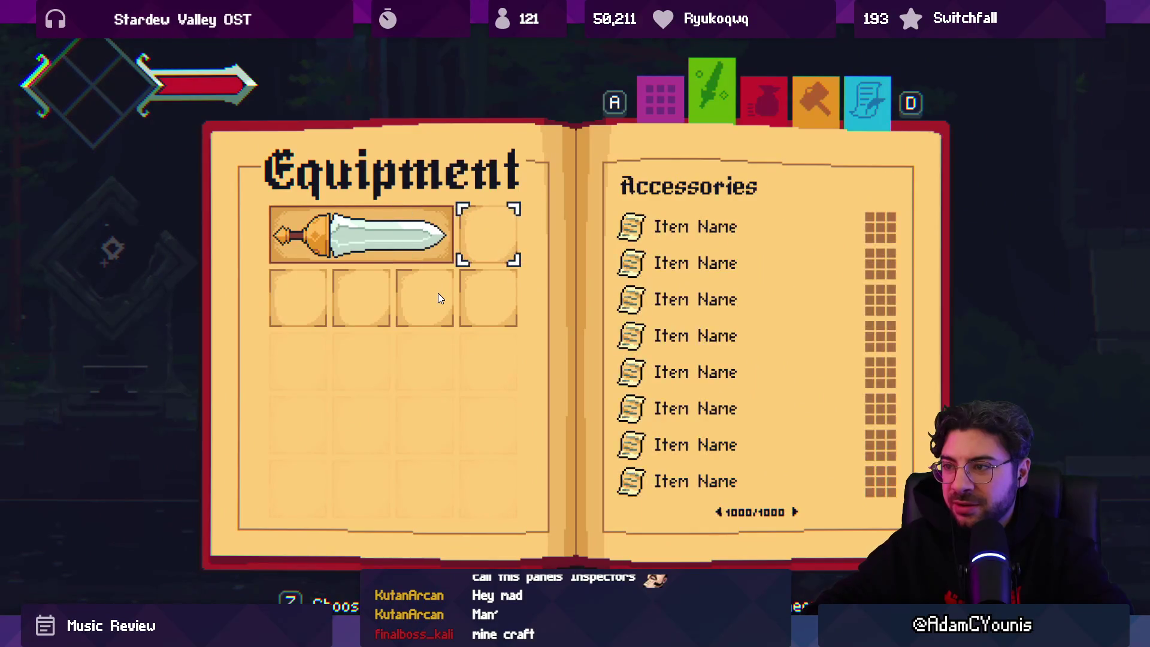
{"action": "key", "text": "F11"}
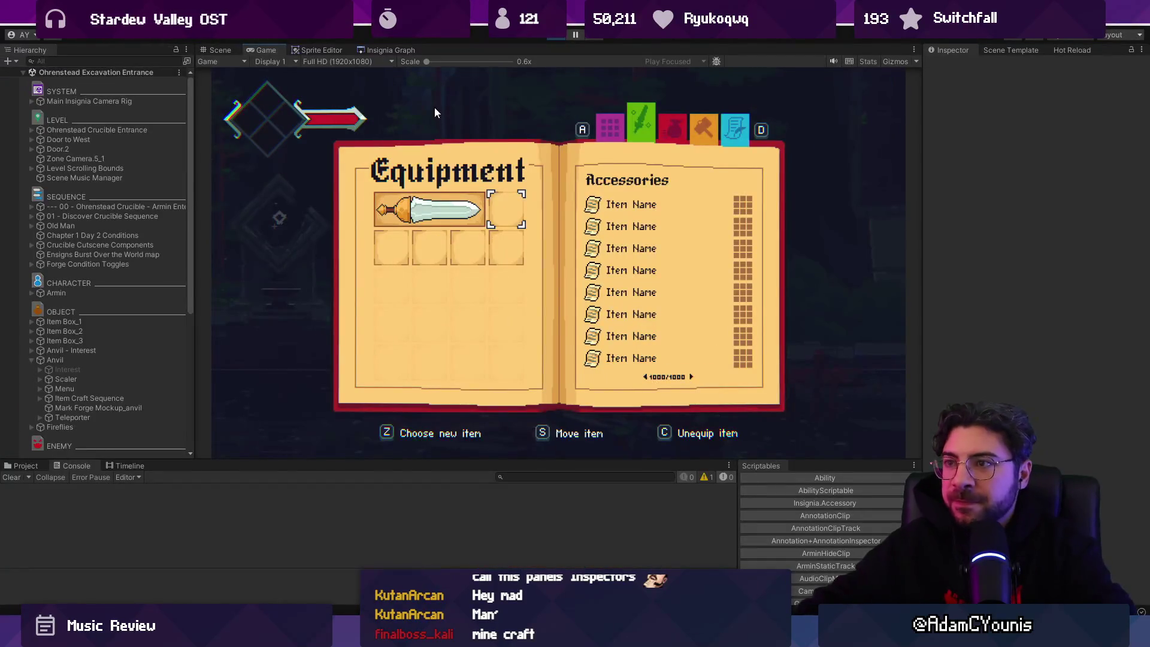
{"action": "key", "text": "alt+Tab"}
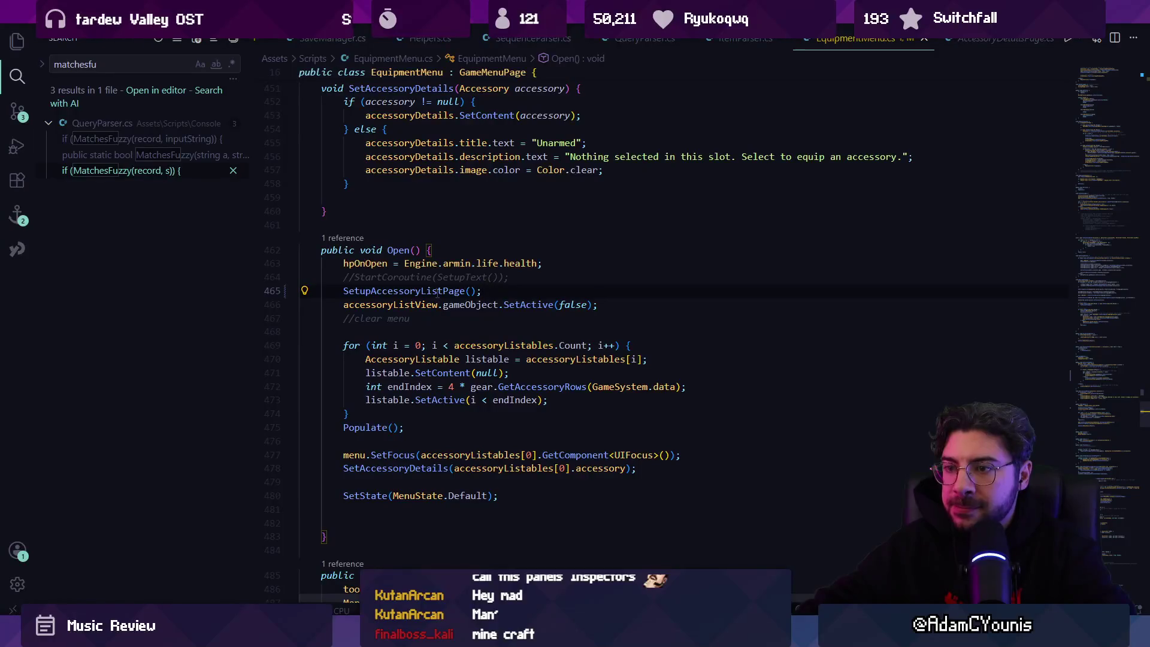
Remove the SetupAccessoryListPage() call from the Open() method
{"action": "left_click", "coordinate": [437, 291], "text": "ctrl"}
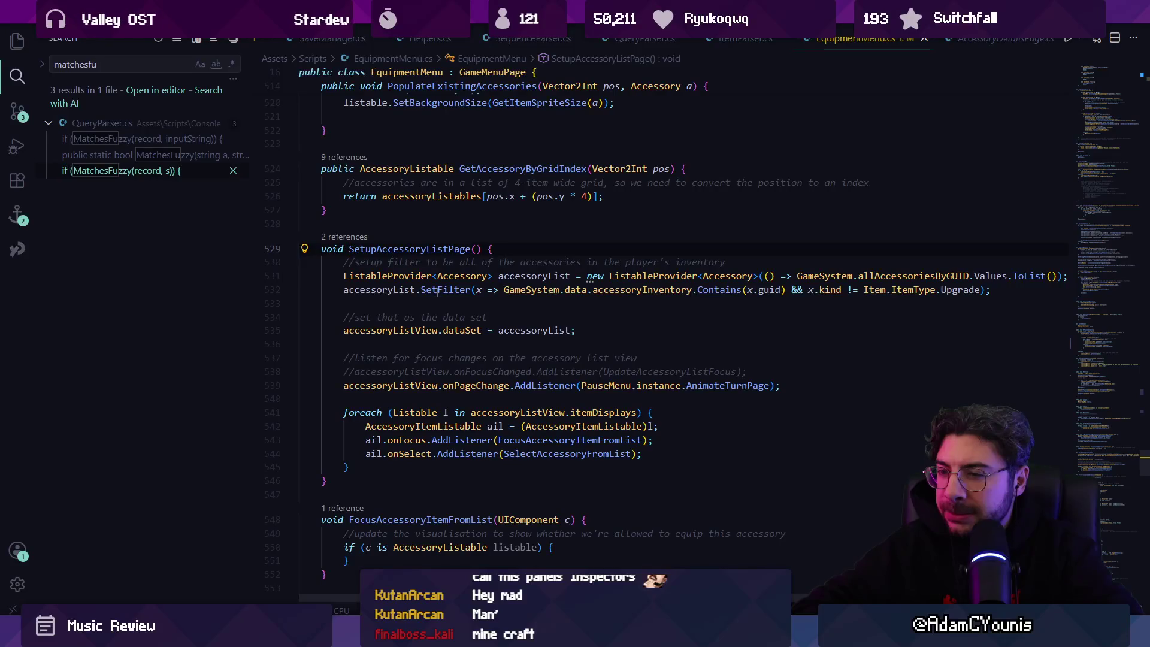
{"action": "key", "text": "alt+Left"}
{"action": "key", "text": "Up"}
{"action": "key", "text": "Up"}
{"action": "key", "text": "Up"}
{"action": "key", "text": "shift+Down"}
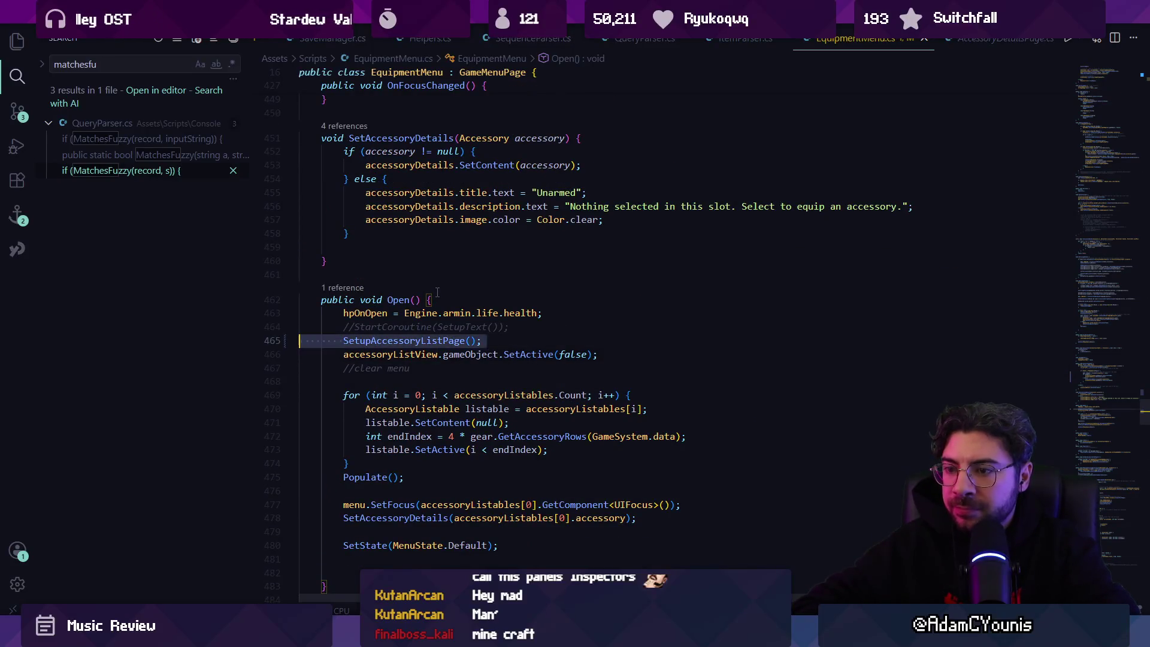
{"action": "key", "text": "Delete"}
{"action": "key", "text": "alt+Left"}
{"action": "key", "text": "alt+Left"}
{"action": "key", "text": "alt+Left"}
{"action": "key", "text": "alt+Left"}
{"action": "key", "text": "alt+Left"}
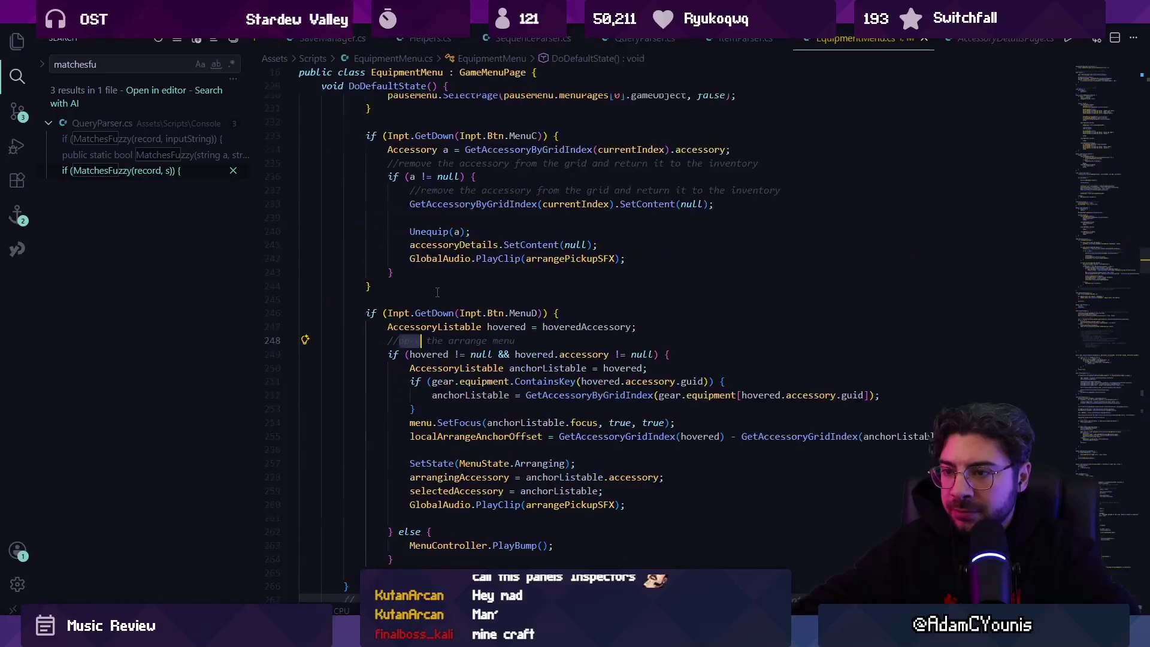
{"action": "key", "text": "alt+Left"}
{"action": "key", "text": "alt+Left"}
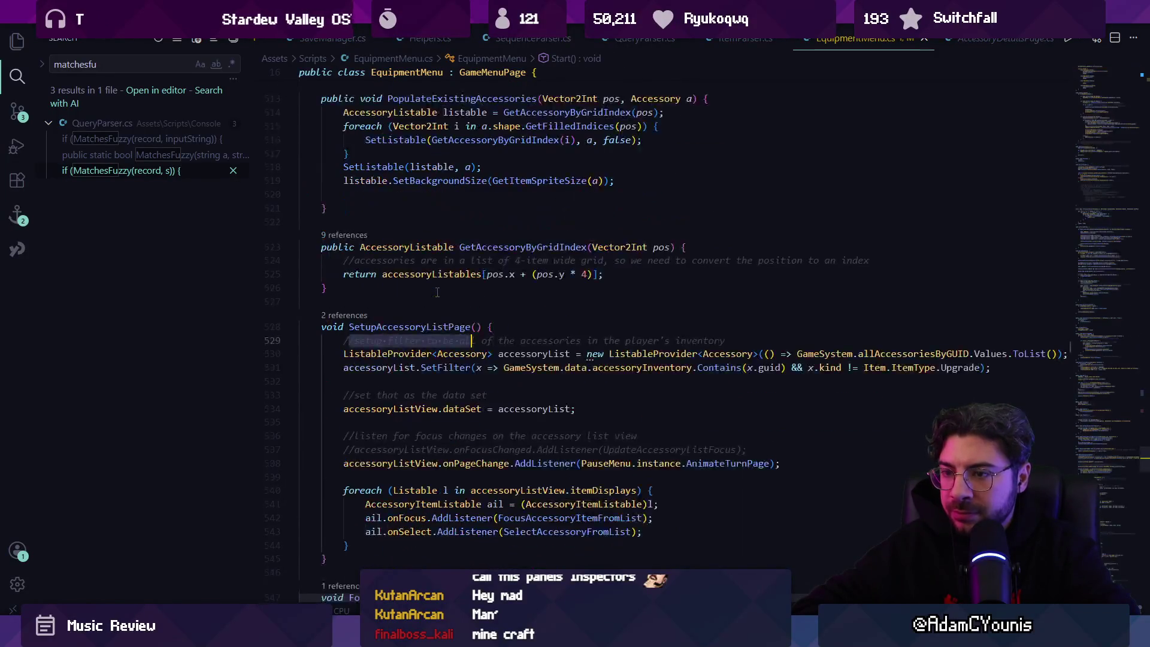
{"action": "key", "text": "alt+Right"}
{"action": "key", "text": "alt+Right"}
{"action": "key", "text": "alt+Right"}
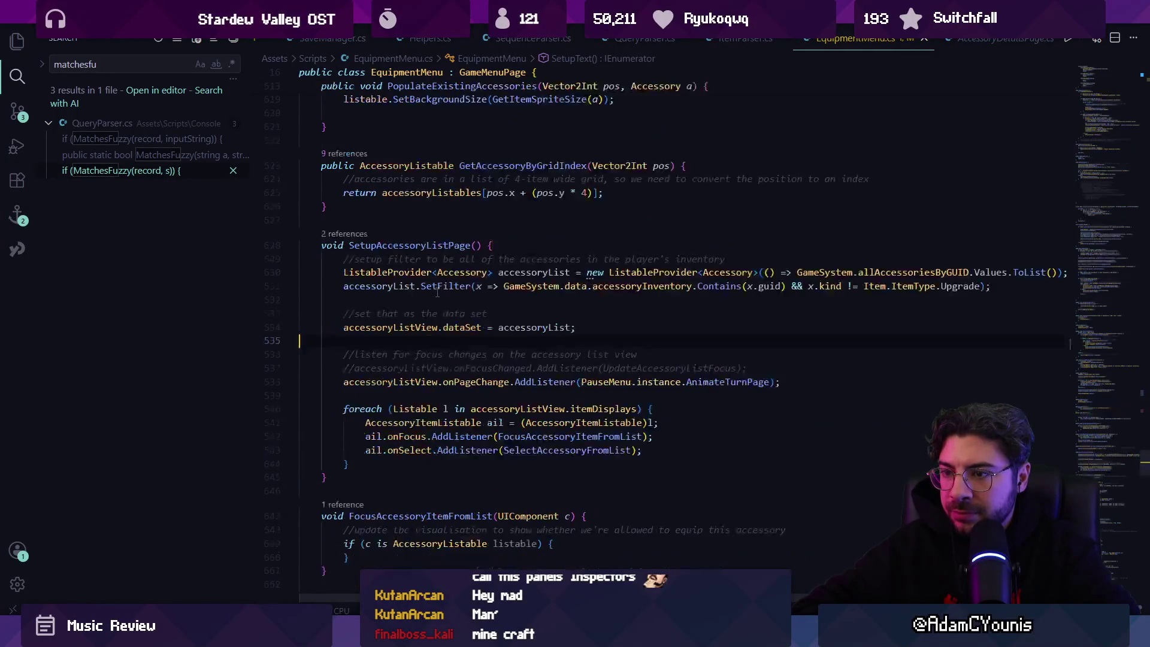
{"action": "key", "text": "alt+Left"}
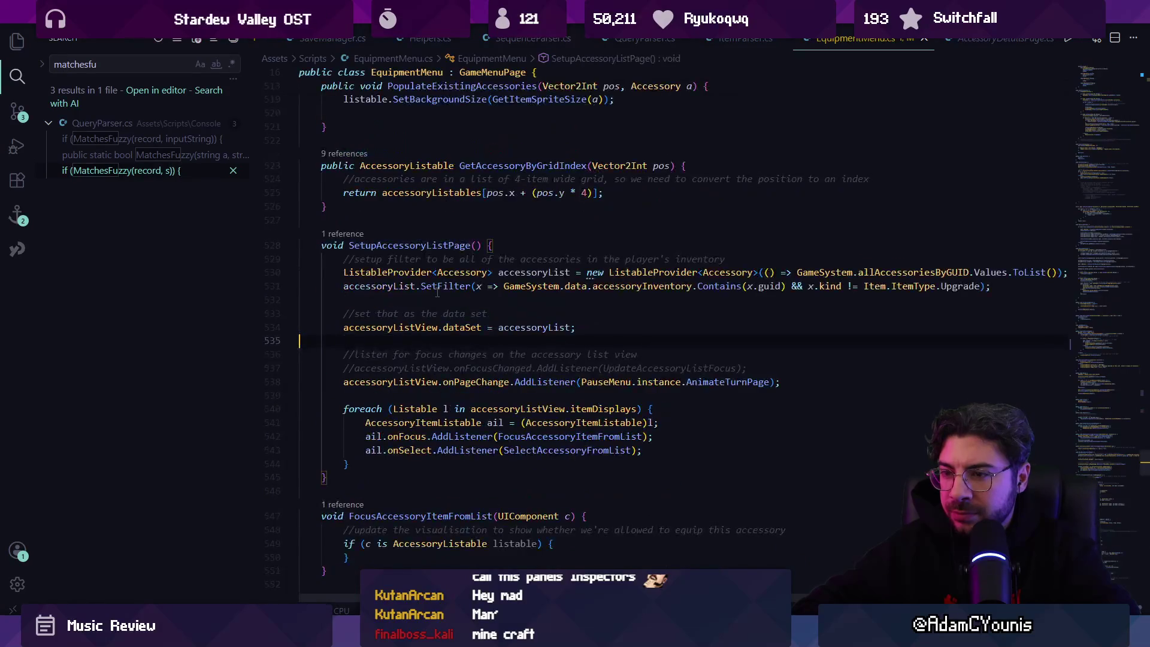
Search the file for 'onfocus' and go to the OnFocusChanged definition
{"action": "key", "text": "ctrl+f"}
{"action": "type", "text": "onfocus"}
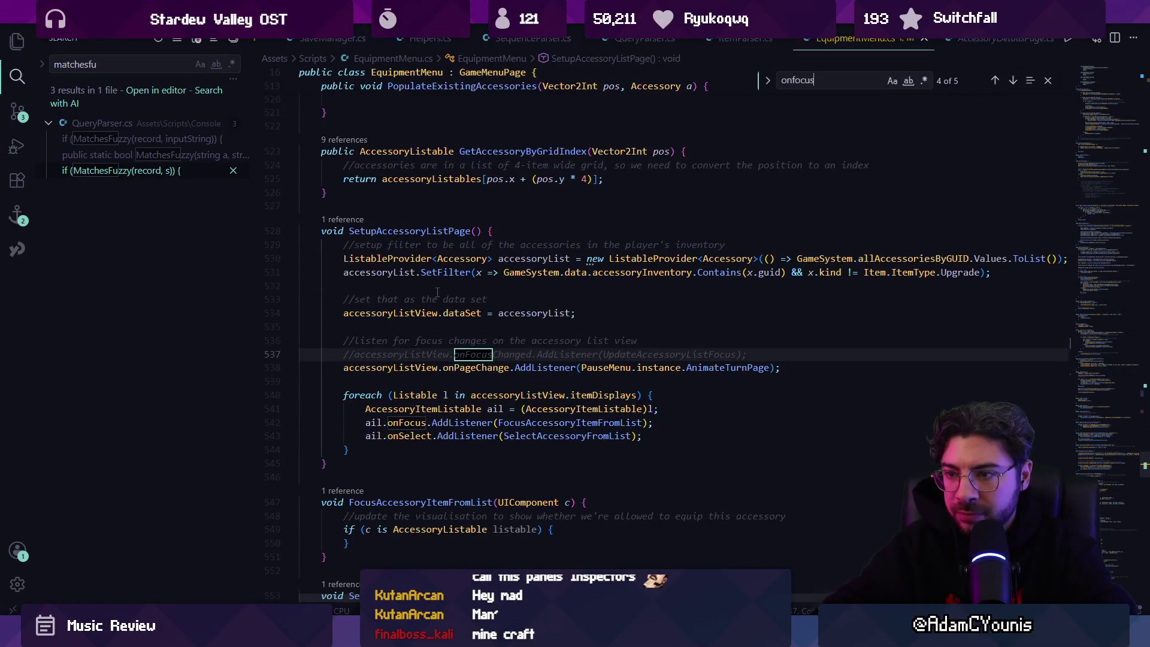
{"action": "key", "text": "Return"}
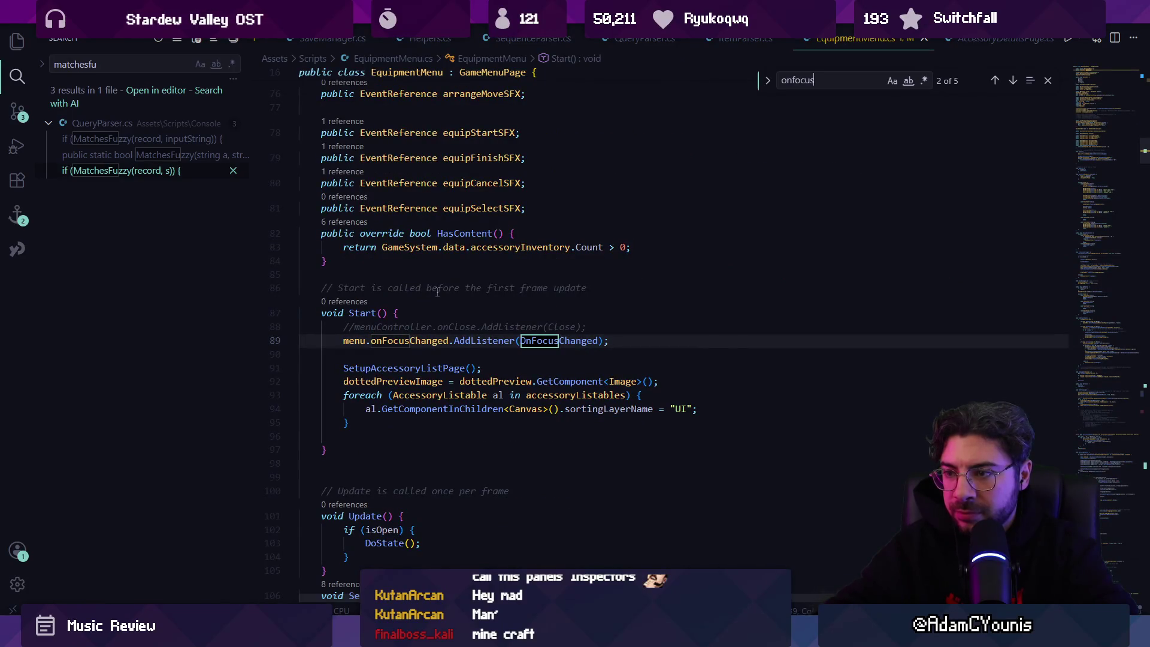
{"action": "key", "text": "Escape"}
{"action": "left_click", "coordinate": [542, 340], "text": "ctrl"}
Add SetupAccessoryListPage(); below accessoryDetails.SetContent(null) in the isEmpty branch and save
{"action": "left_click", "coordinate": [658, 367]}
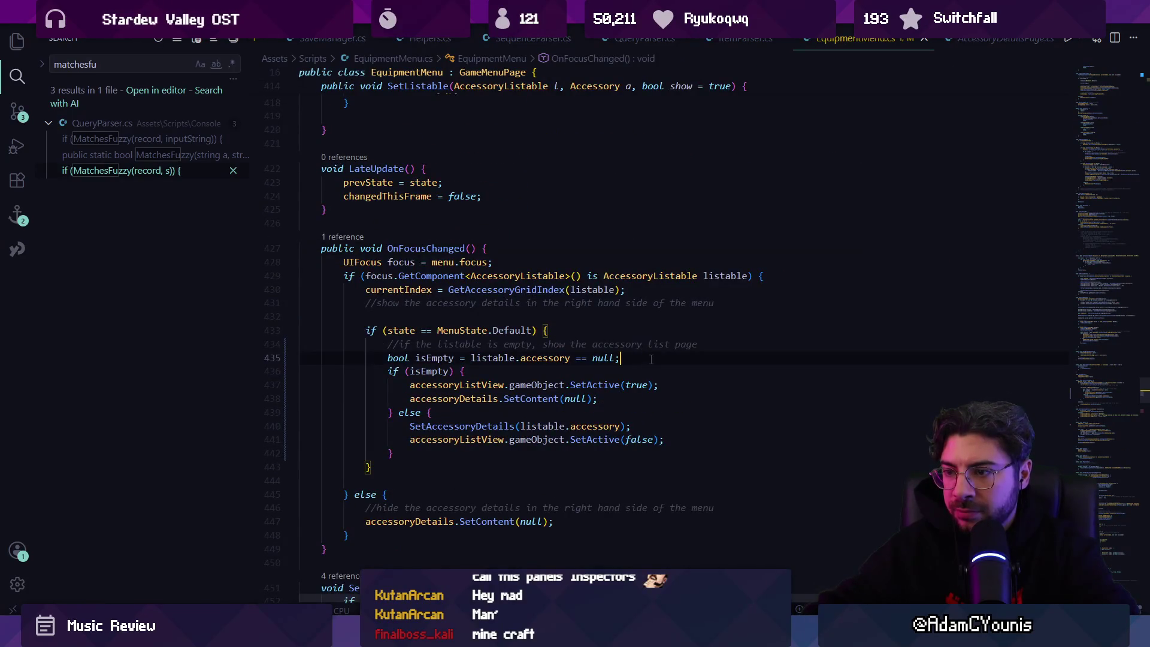
{"action": "key", "text": "Return"}
{"action": "type", "text": "SetupAccessoryListPage();"}
{"action": "key", "text": "Return"}
{"action": "key", "text": "Up"}
{"action": "key", "text": "alt+Down"}
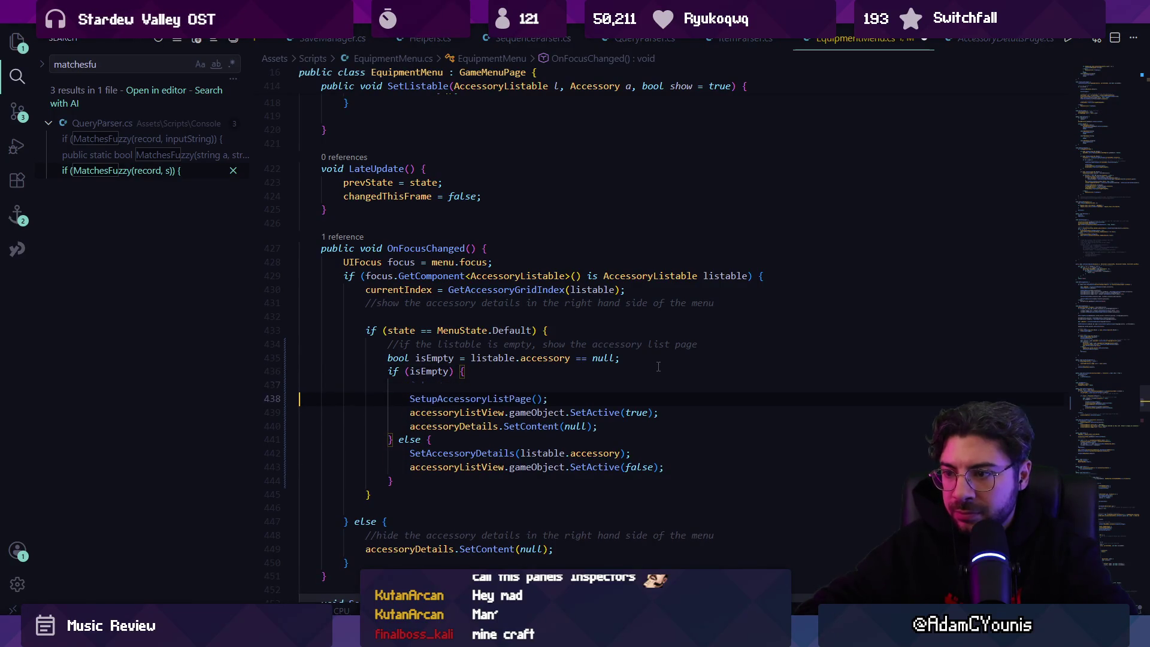
{"action": "key", "text": "alt+Down"}
{"action": "key", "text": "BackSpace"}
{"action": "key", "text": "Down"}
{"action": "key", "text": "Down"}
{"action": "key", "text": "alt+Down"}
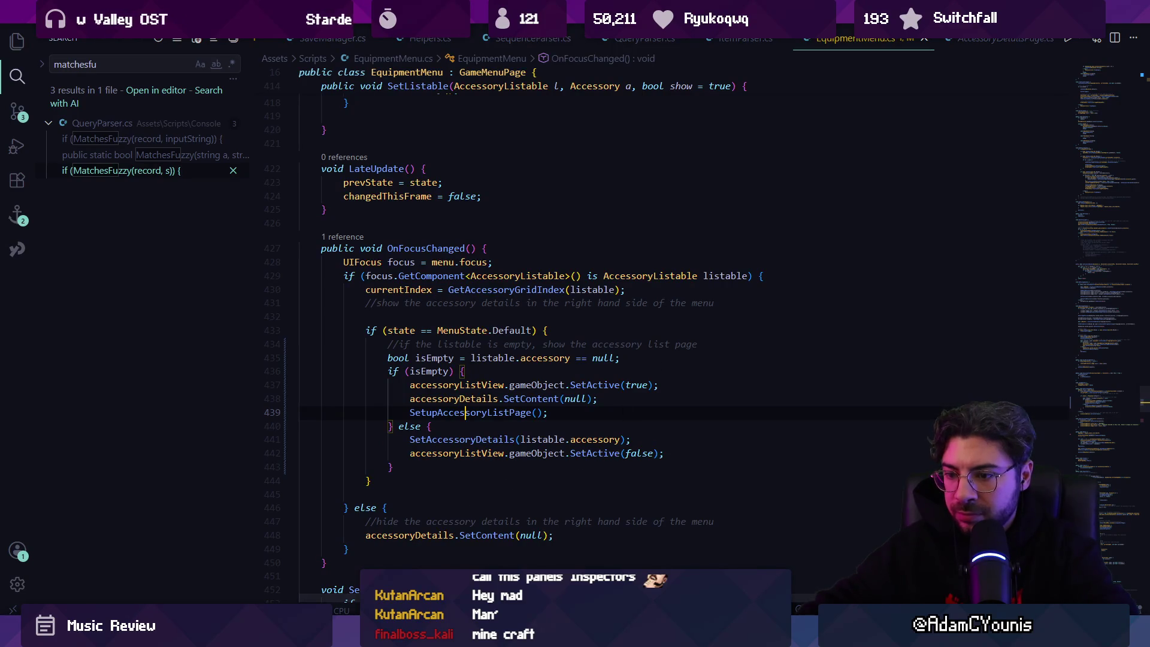
{"action": "key", "text": "alt+Tab"}
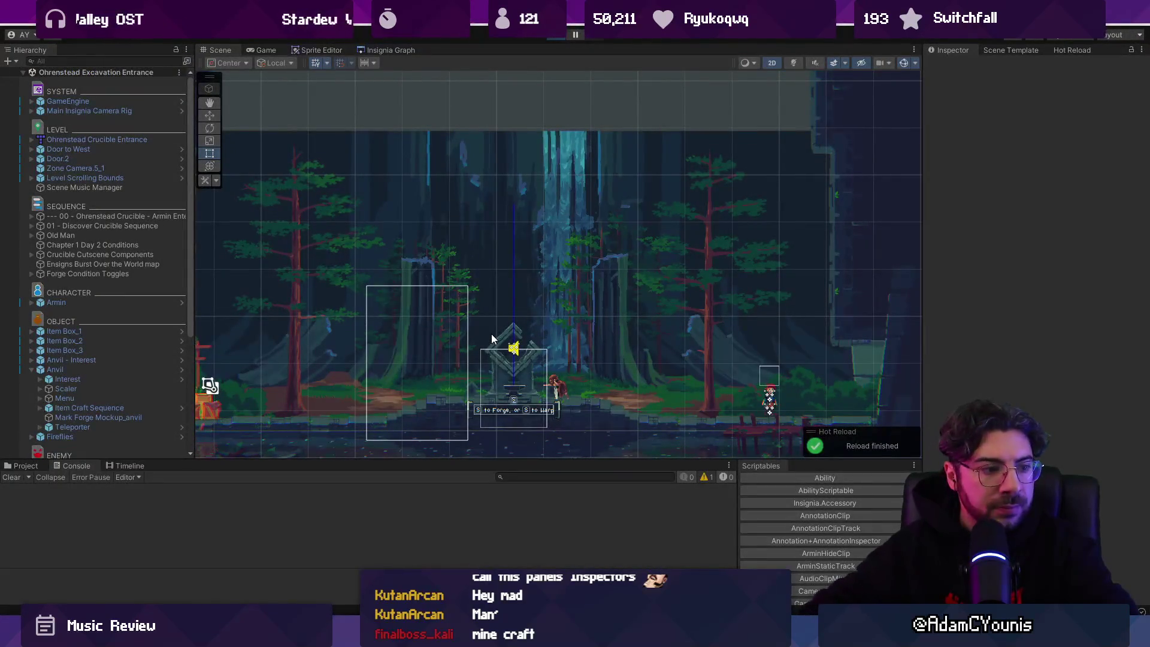
Play the game, open Journal > Equipment, and check the Accessories list beside the empty slot
{"action": "key", "text": "ctrl+p"}
{"action": "key", "text": "Escape"}
{"action": "key", "text": "Return"}
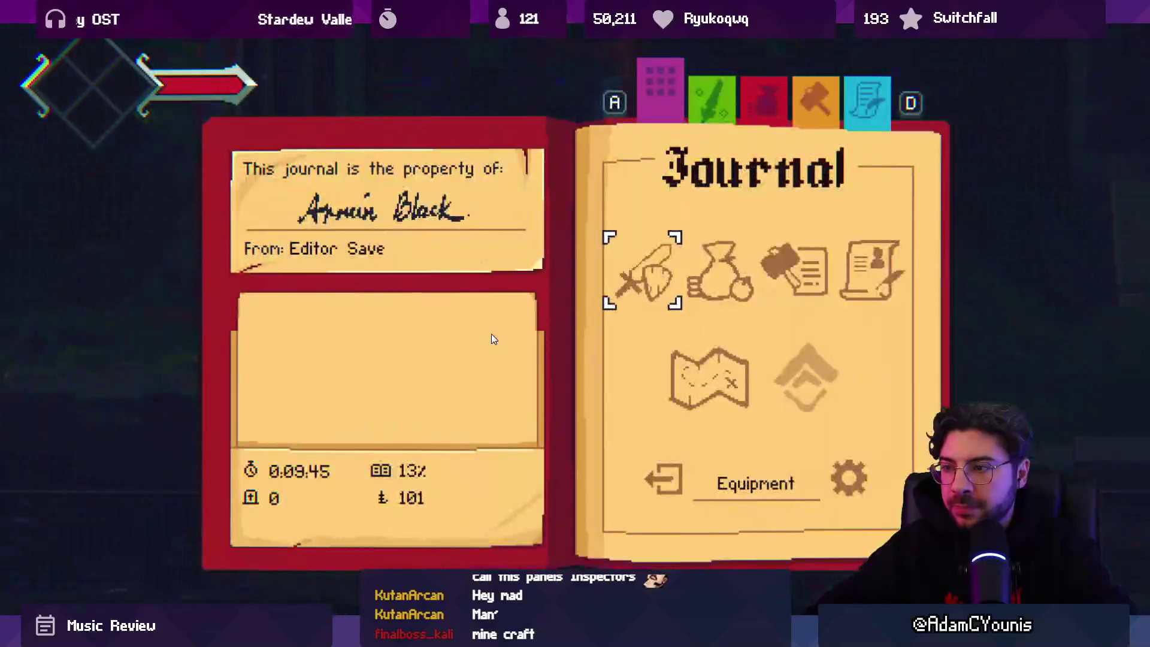
{"action": "key", "text": "z"}
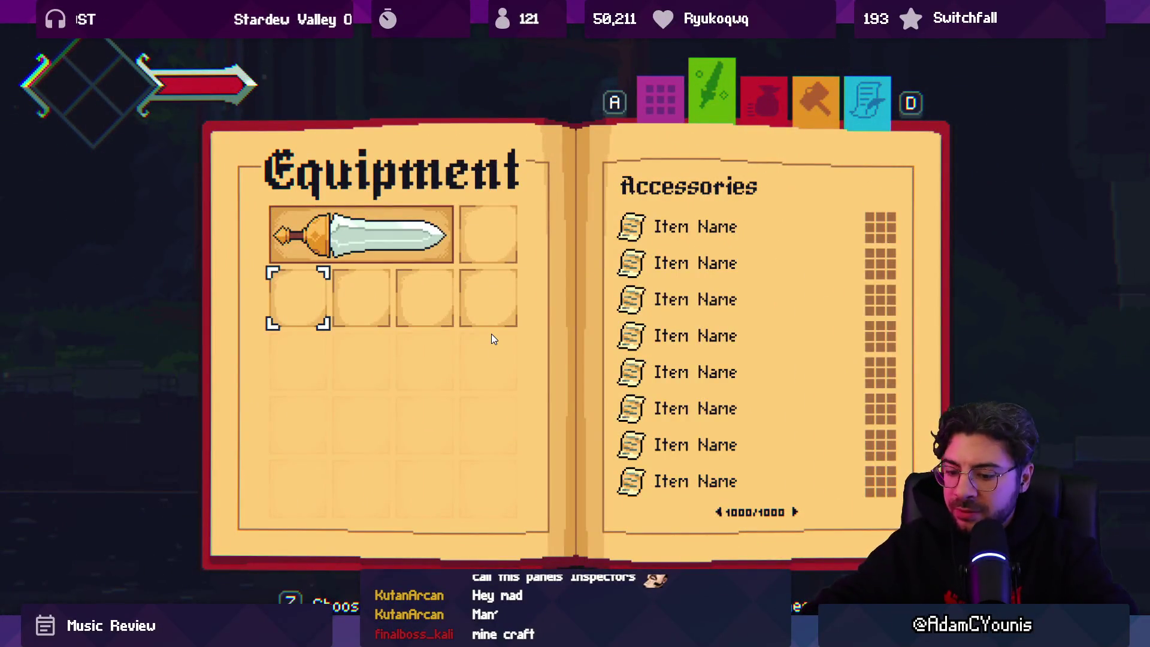
{"action": "key", "text": "shift+space"}
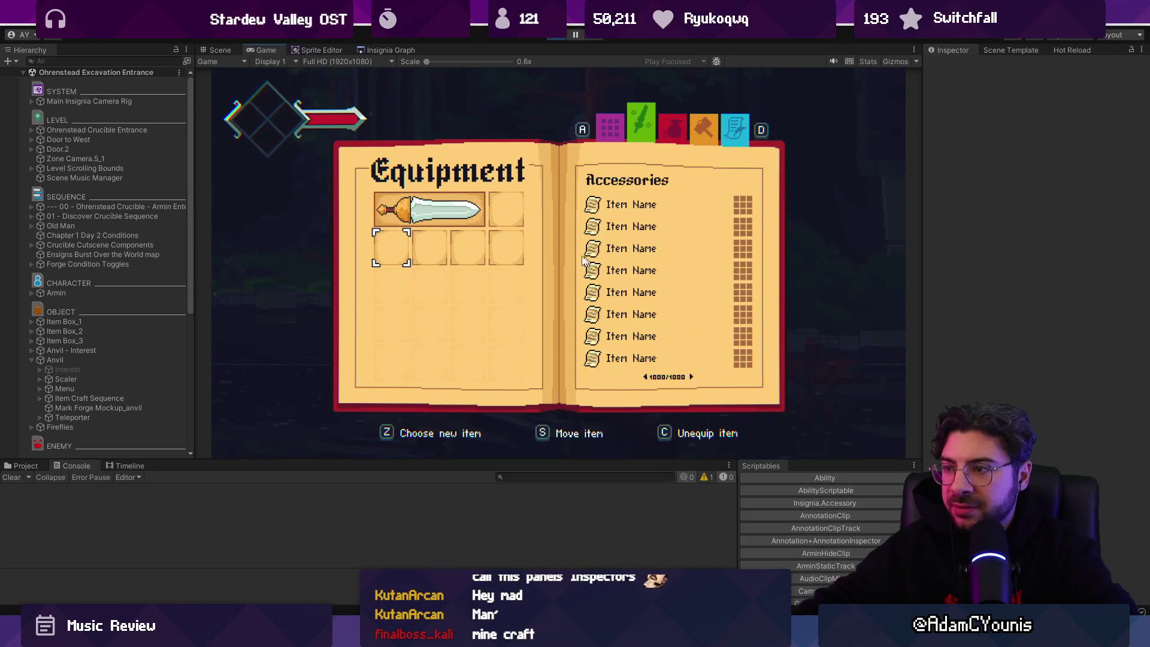
{"action": "key", "text": "alt+Tab"}
{"action": "scroll", "coordinate": [497, 364], "scroll_direction": "up", "scroll_amount": 10}
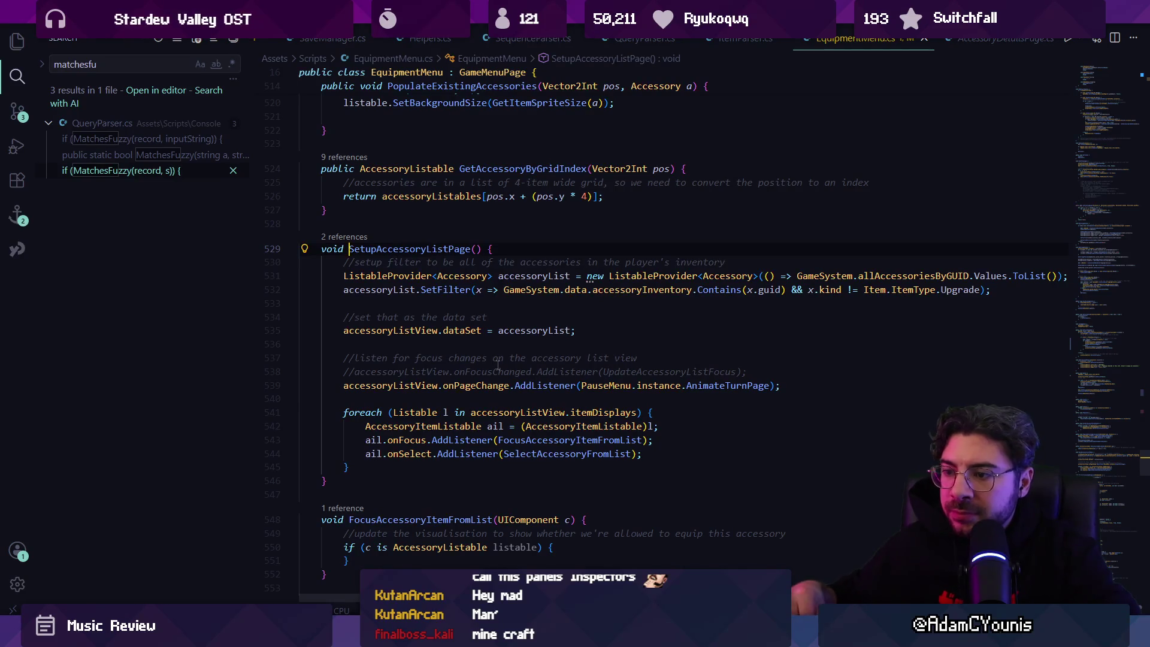
Delete the SetupAccessoryListPage(); line from OnFocusChanged's empty-slot branch
{"action": "key", "text": "alt+Left"}
{"action": "key", "text": "Home"}
{"action": "key", "text": "shift+Down"}
{"action": "key", "text": "Delete"}
{"action": "key", "text": "Up"}
{"action": "key", "text": "End"}
{"action": "key", "text": "Return"}
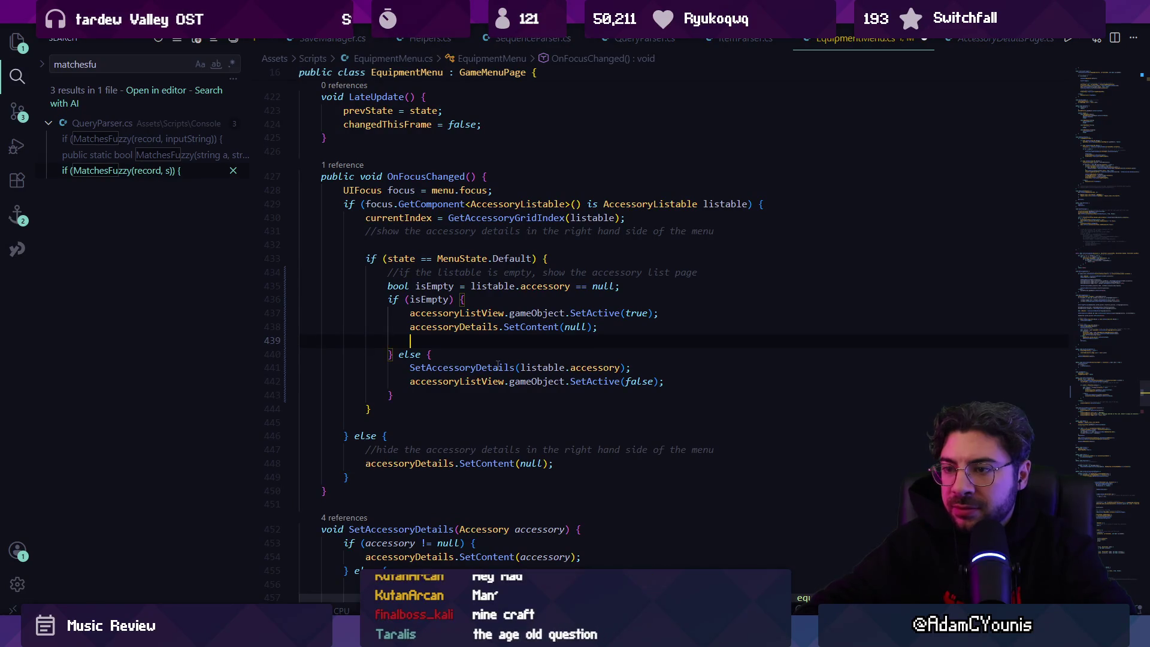
{"action": "type", "text": "access"}
{"action": "key", "text": "BackSpace"}
{"action": "key", "text": "BackSpace"}
{"action": "key", "text": "BackSpace"}
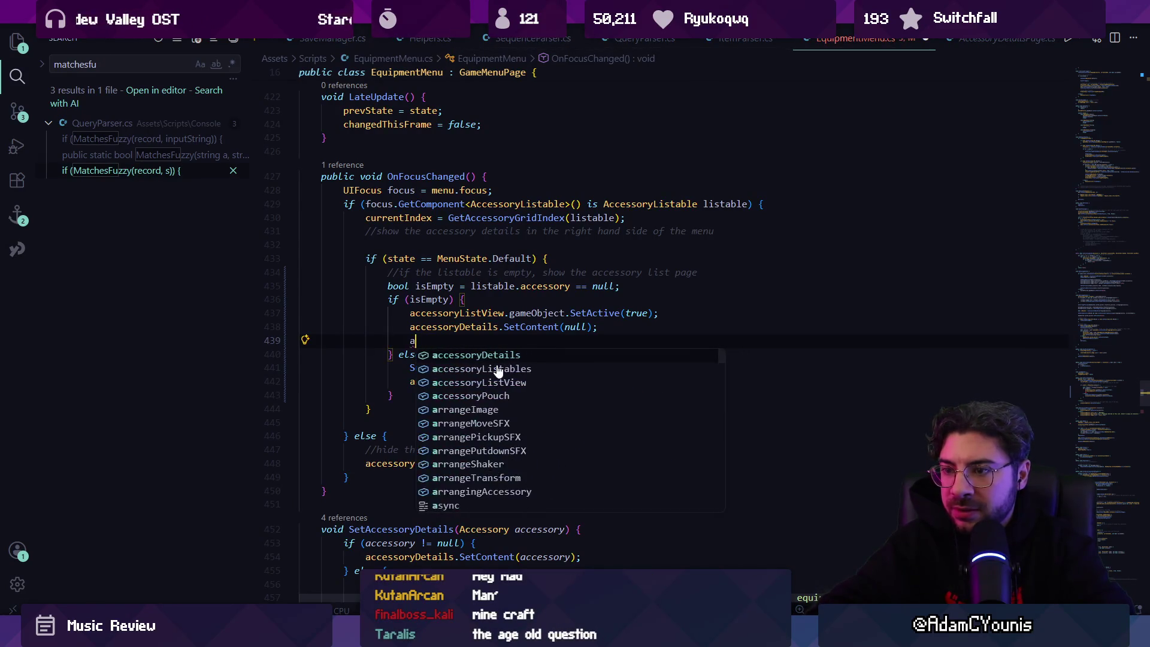
Go to the SetState definition and inspect its Picking case
{"action": "key", "text": "ctrl+p"}
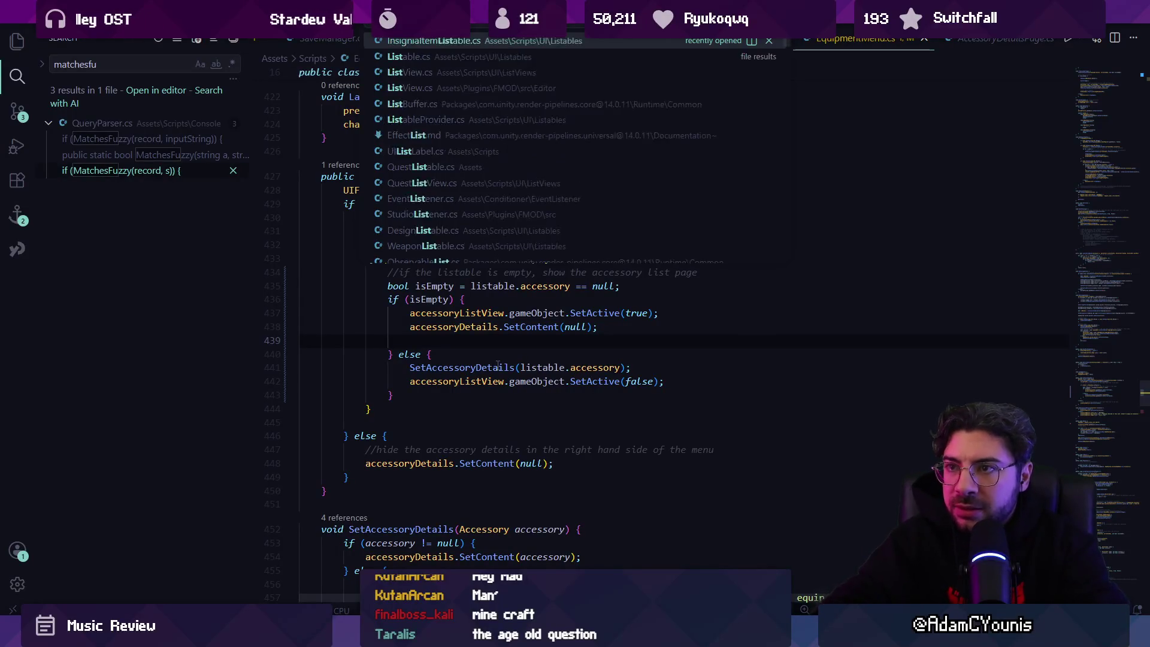
{"action": "key", "text": "Escape"}
{"action": "key", "text": "ctrl+f"}
{"action": "type", "text": "setstata"}
{"action": "key", "text": "Escape"}
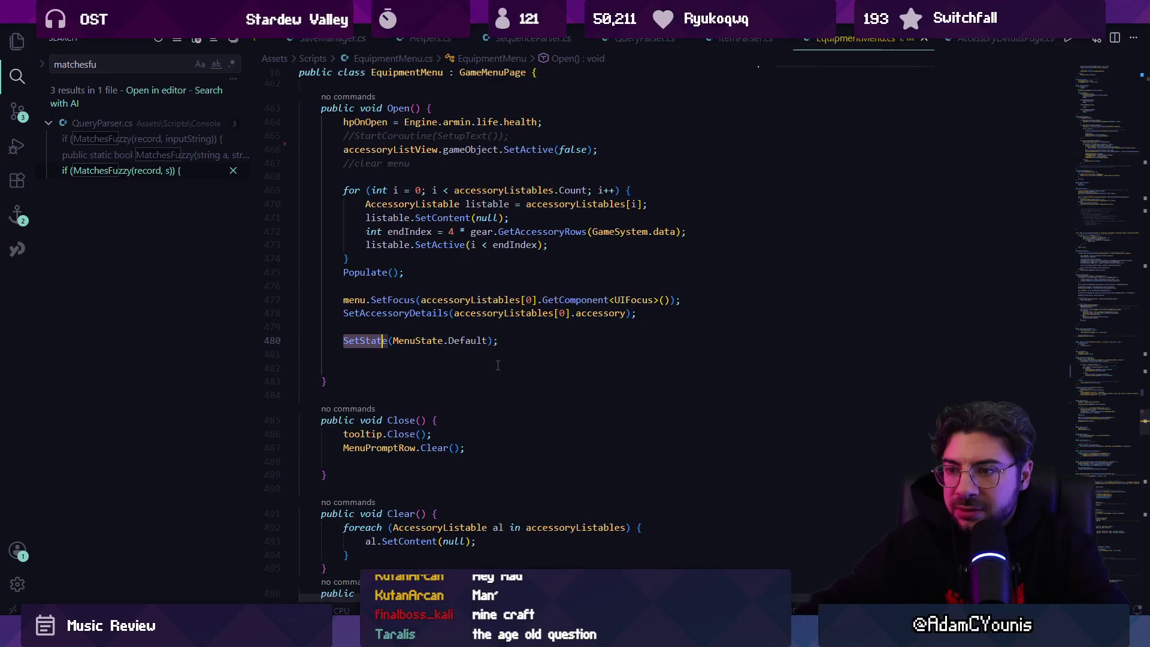
{"action": "key", "text": "F12"}
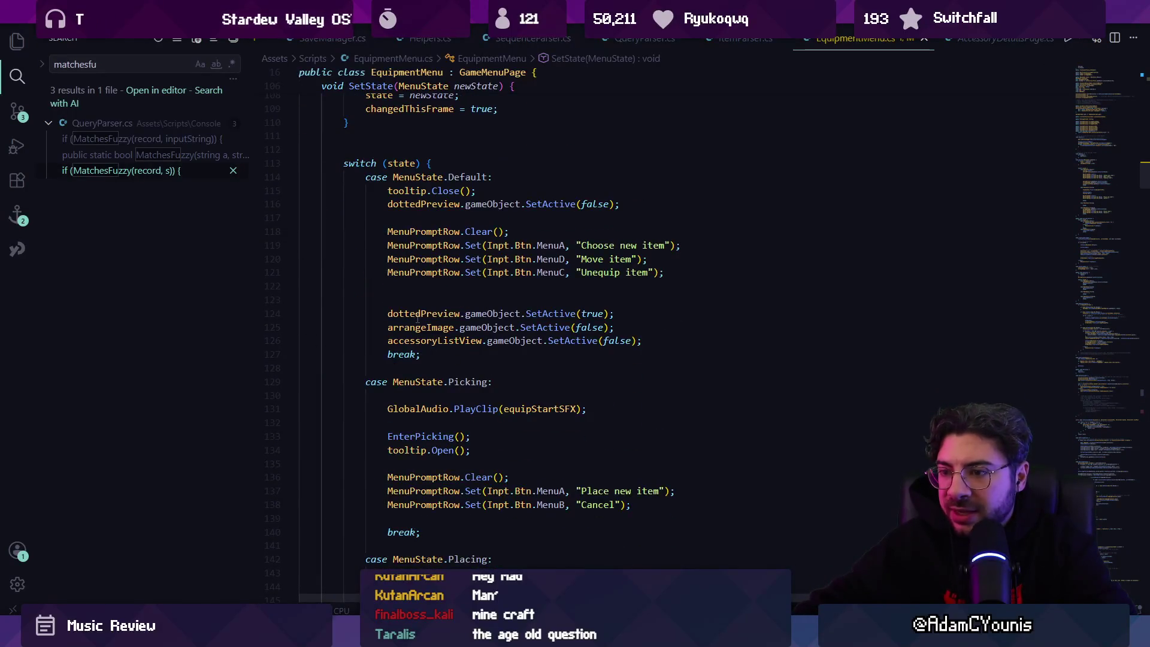
{"action": "scroll", "coordinate": [431, 327], "scroll_direction": "down", "scroll_amount": 4}
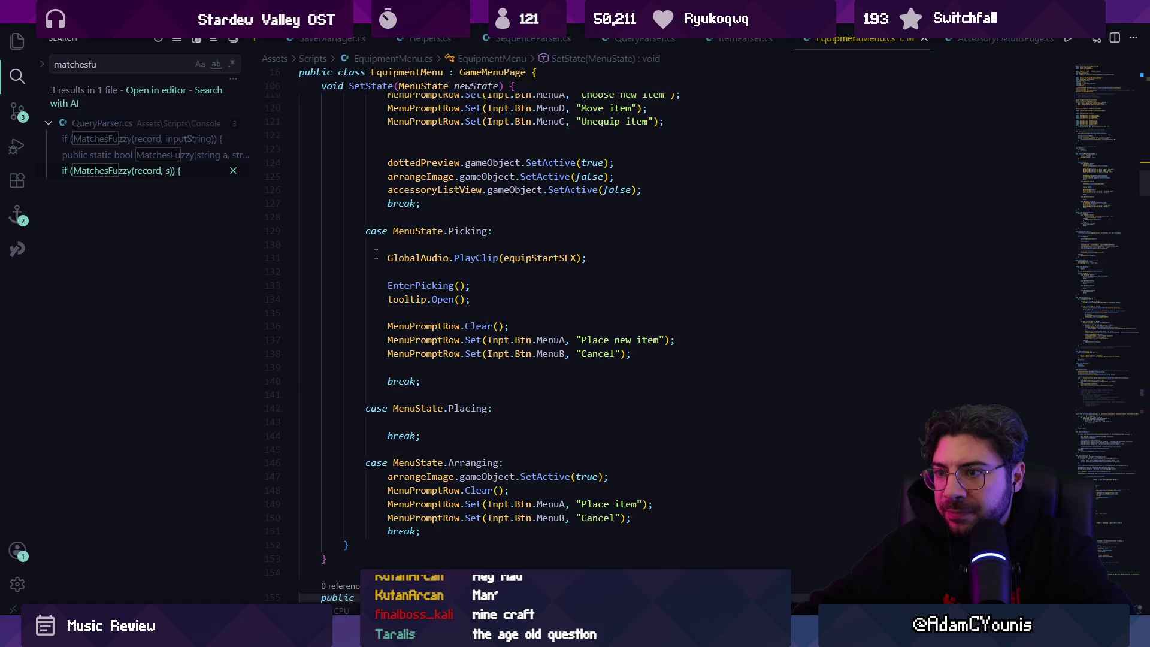
{"action": "left_click_drag", "start_coordinate": [375, 254], "coordinate": [657, 353]}
{"action": "left_click", "coordinate": [655, 353]}
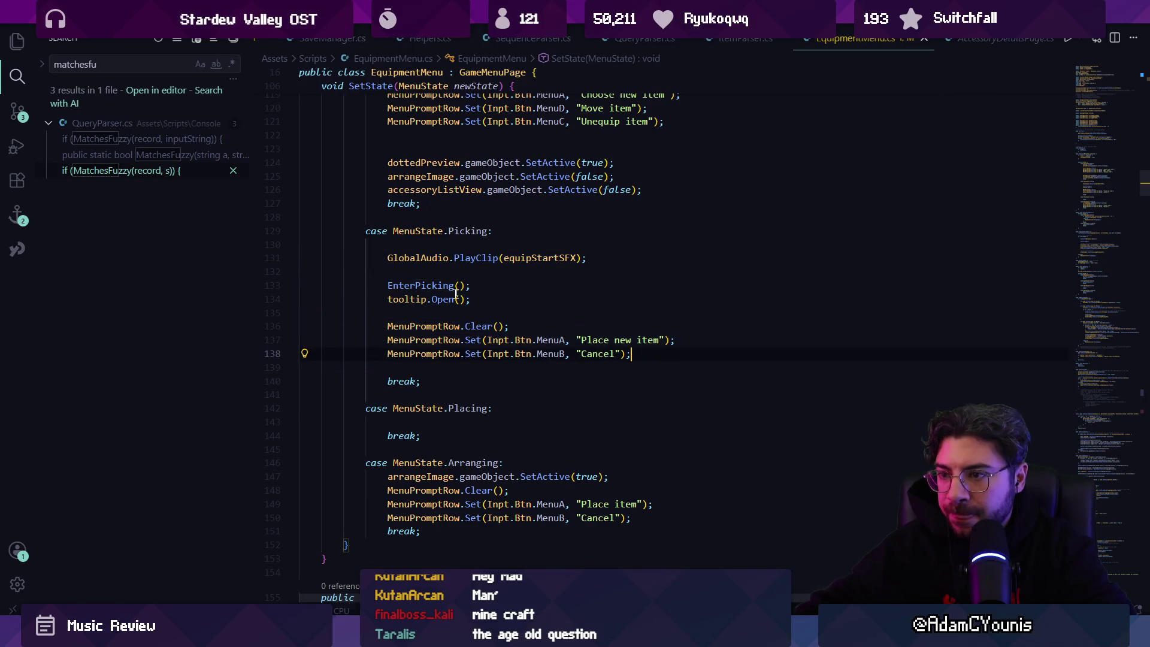
Open EnterPicking and copy its lines that activate and refresh the accessory list
{"action": "left_click", "coordinate": [426, 285], "text": "ctrl"}
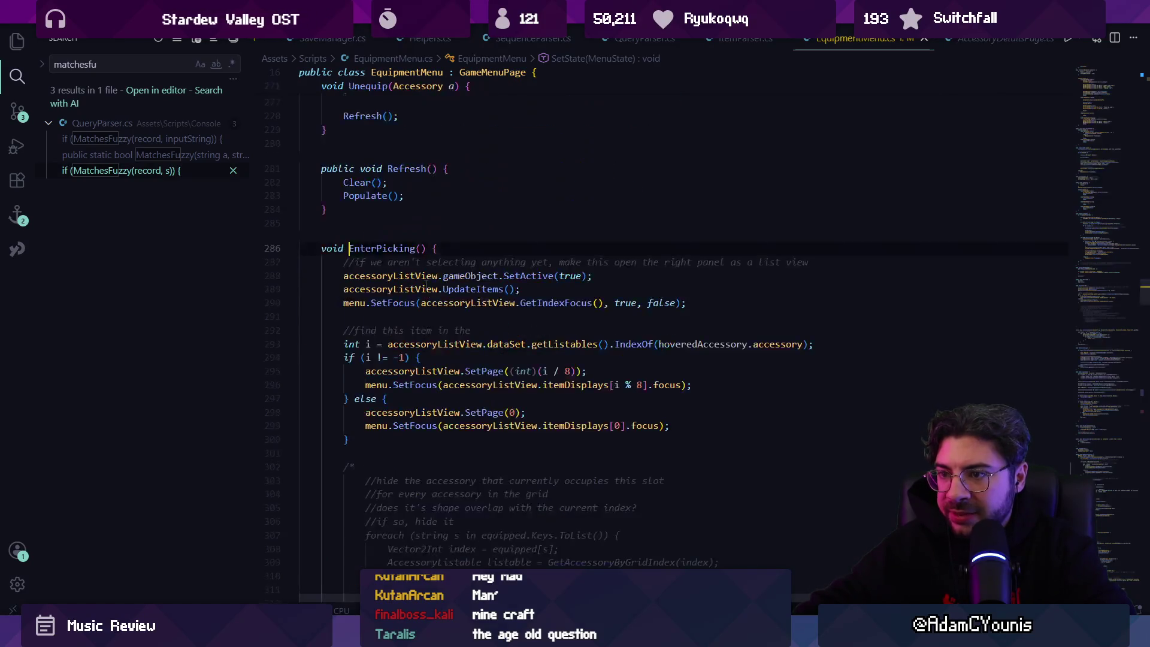
{"action": "left_click", "coordinate": [377, 249]}
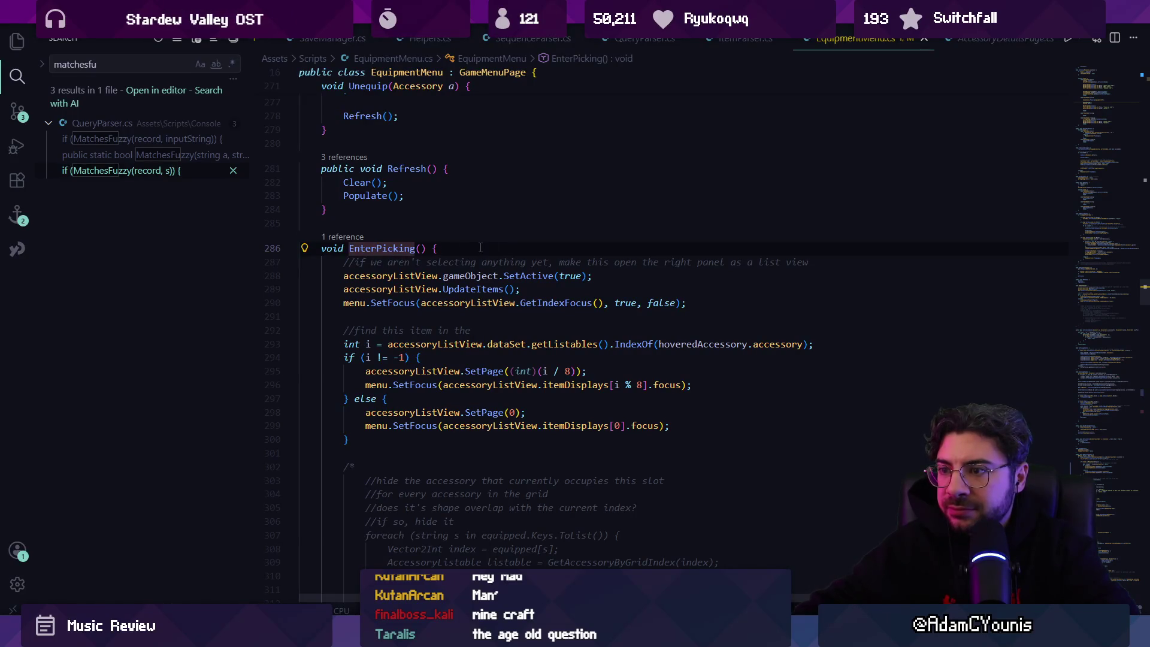
{"action": "key", "text": "alt+Left"}
{"action": "key", "text": "alt+Right"}
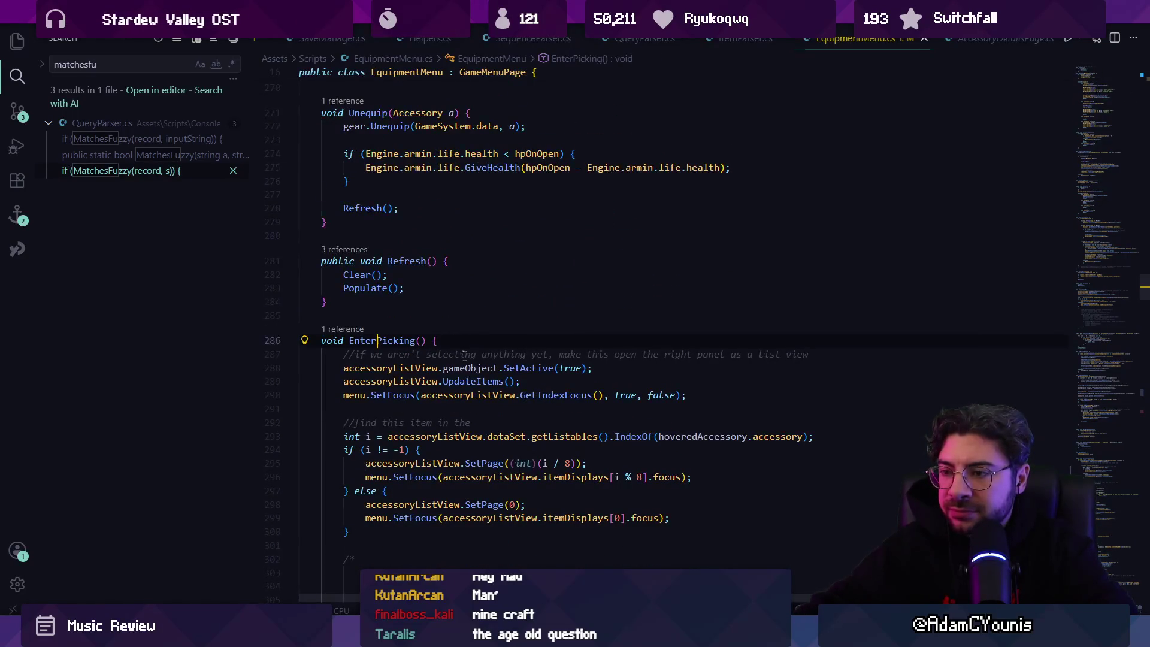
{"action": "scroll", "coordinate": [464, 354], "scroll_direction": "down", "scroll_amount": 2}
{"action": "key", "text": "ctrl+k"}
{"action": "key", "text": "ctrl+i"}
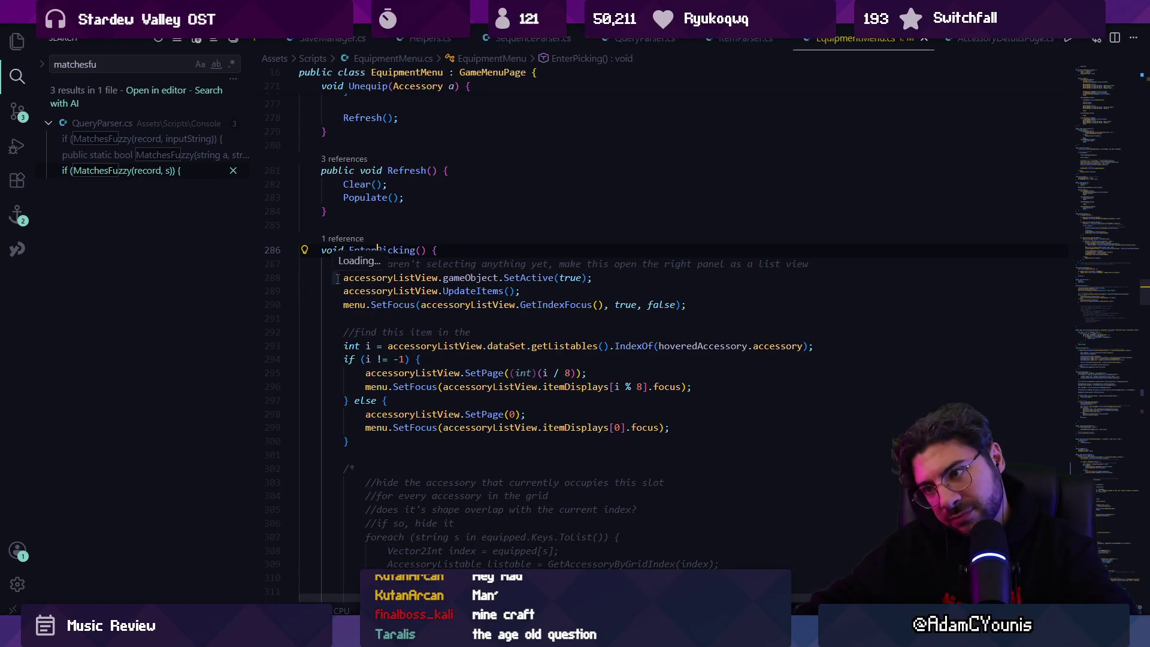
{"action": "scroll", "coordinate": [338, 281], "scroll_direction": "down", "scroll_amount": 3}
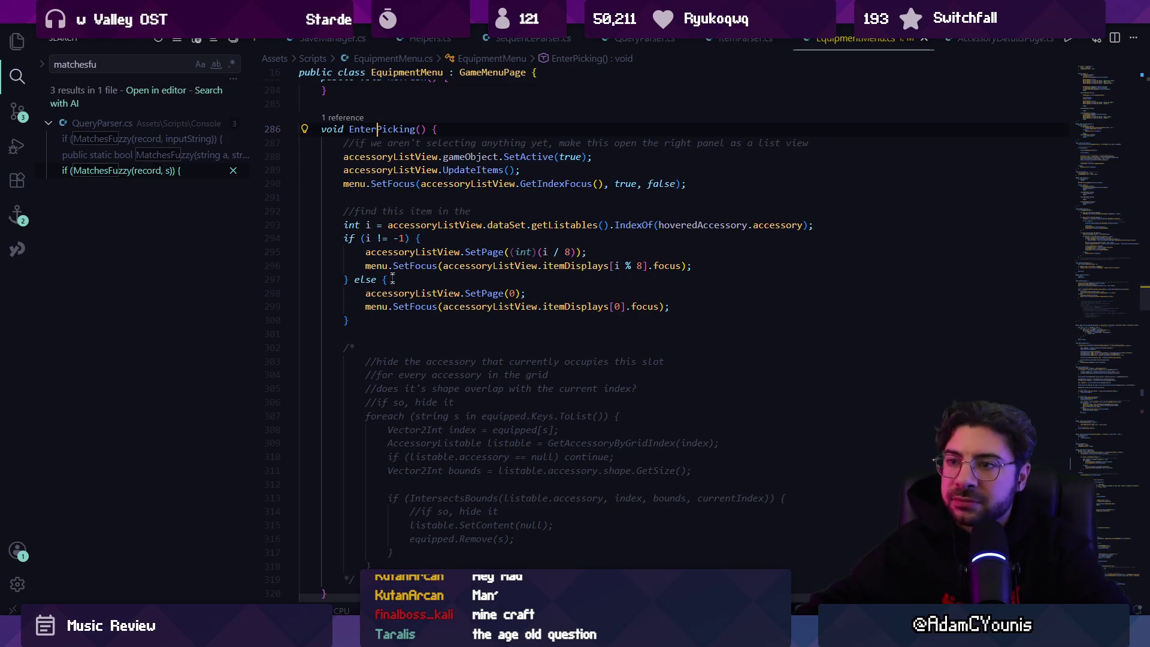
{"action": "left_click_drag", "start_coordinate": [533, 170], "coordinate": [317, 157]}
{"action": "key", "text": "ctrl+c"}
{"action": "key", "text": "alt+Left"}
{"action": "key", "text": "alt+Left"}
{"action": "key", "text": "alt+Left"}
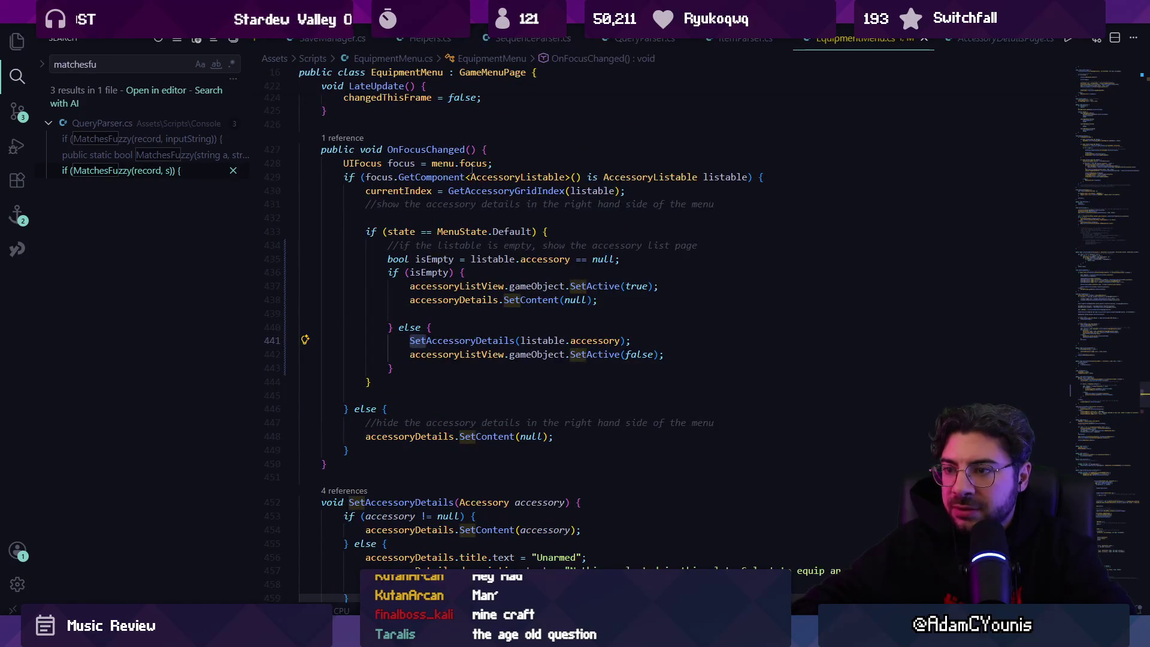
Paste the SetActive(true) and UpdateItems() lines below SetContent(null) in the empty-slot branch and save
{"action": "key", "text": "Up"}
{"action": "key", "text": "Up"}
{"action": "key", "text": "ctrl+v"}
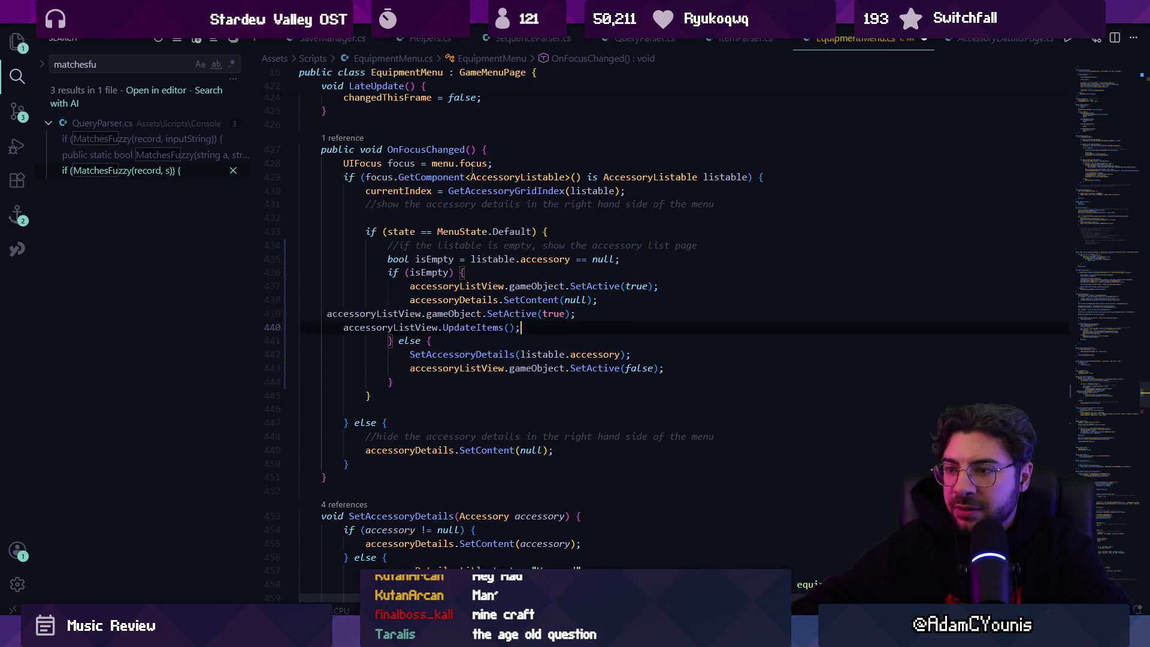
{"action": "key", "text": "Up"}
{"action": "key", "text": "Up"}
{"action": "key", "text": "Up"}
{"action": "key", "text": "alt+Down"}
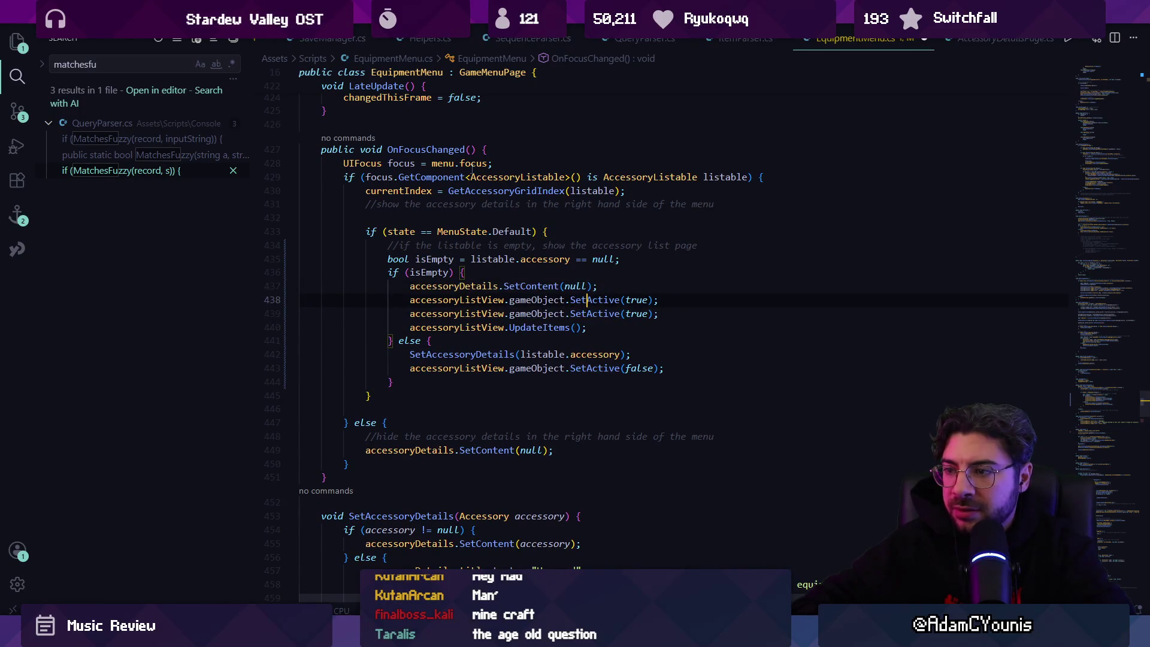
{"action": "key", "text": "ctrl+s"}
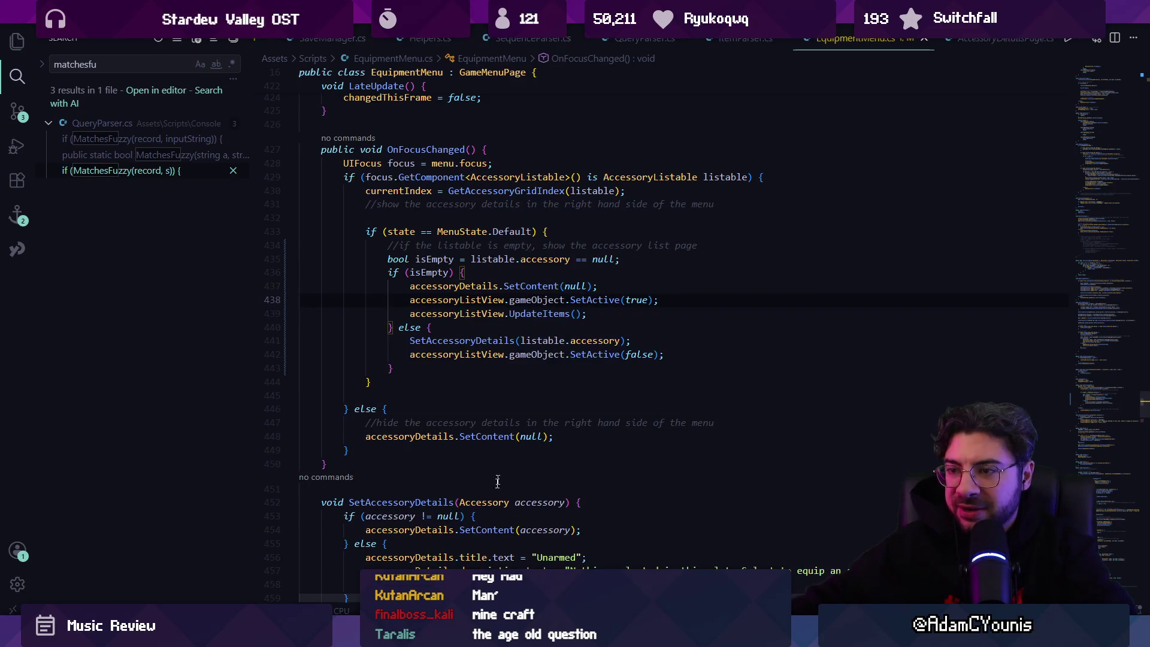
In Unity, reopen the Equipment page and move between the sword and the empty slot to test
{"action": "key", "text": "alt+Tab"}
{"action": "key", "text": "Escape"}
{"action": "key", "text": "Escape"}
{"action": "key", "text": "z"}
{"action": "key", "text": "Right"}
{"action": "key", "text": "Left"}
{"action": "key", "text": "Right"}
{"action": "key", "text": "ctrl+1"}
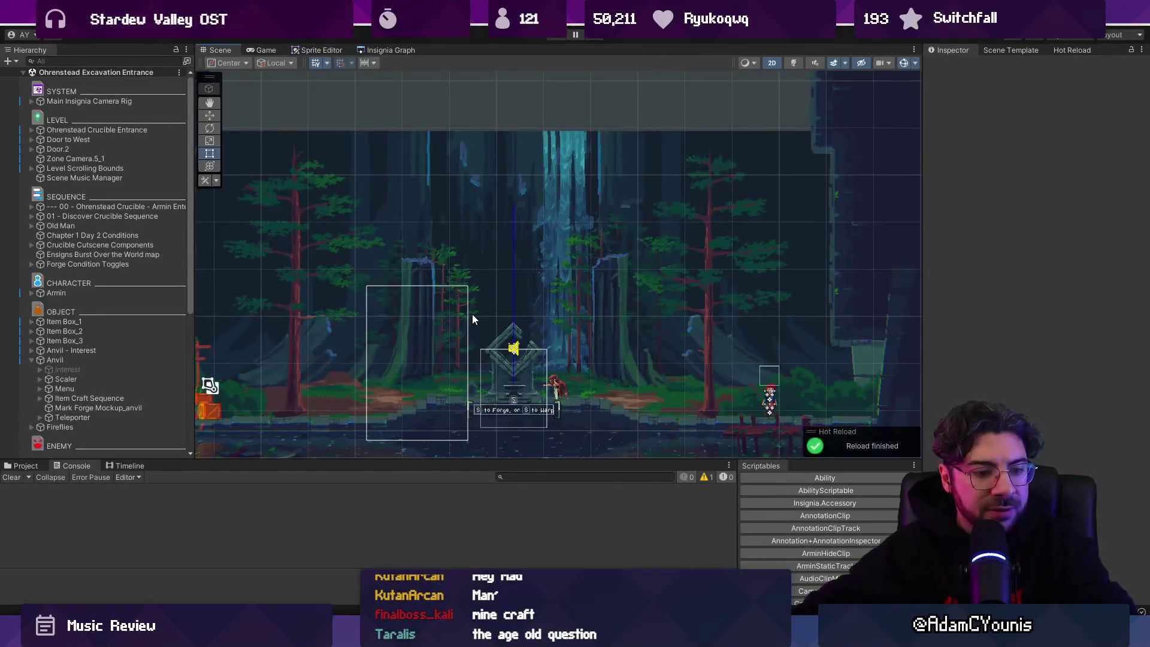
Preview Iron Pauldron for the empty slot, cancel, reselect the empty slot, then open the debug console
{"action": "key", "text": "ctrl+2"}
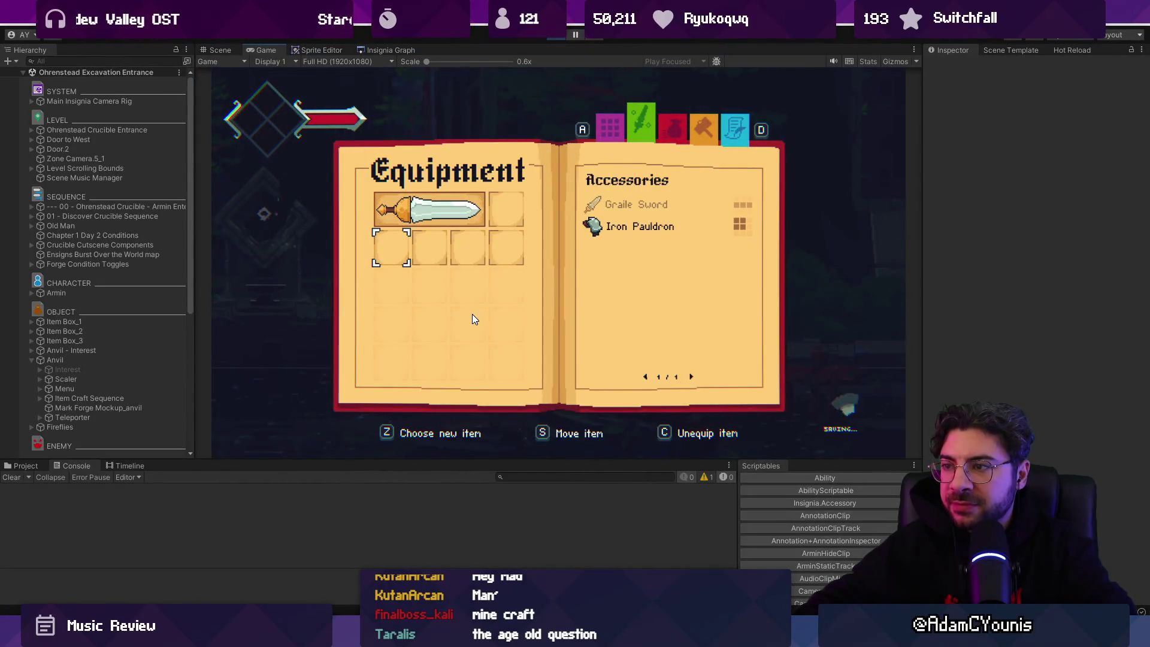
{"action": "key", "text": "z"}
{"action": "key", "text": "Down"}
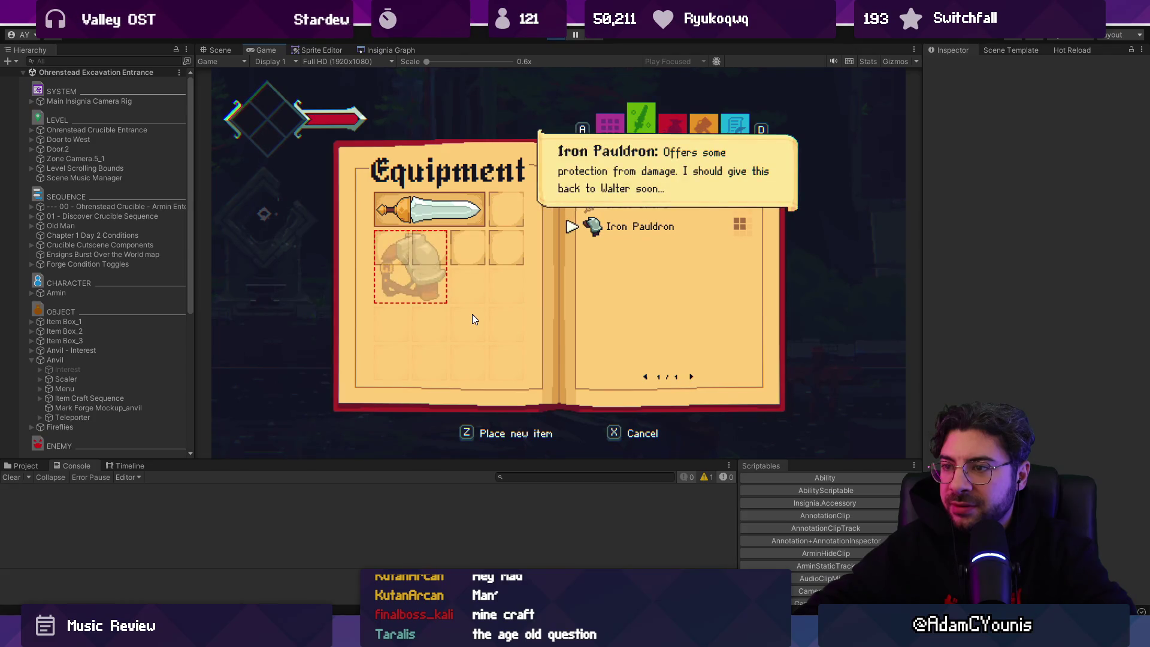
{"action": "key", "text": "x"}
{"action": "key", "text": "Up"}
{"action": "key", "text": "Right"}
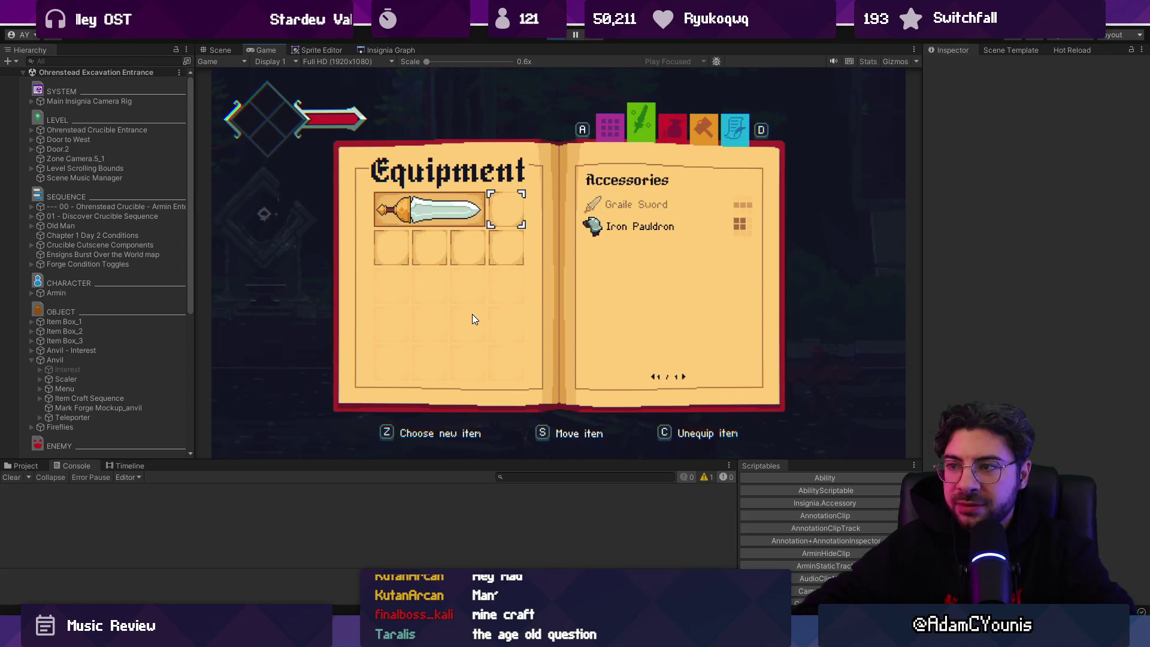
{"action": "key", "text": "Escape"}
{"action": "key", "text": "grave"}
Spawn two Accessory Pouches from the debug console and check the Equipment page
{"action": "type", "text": "Spawn"}
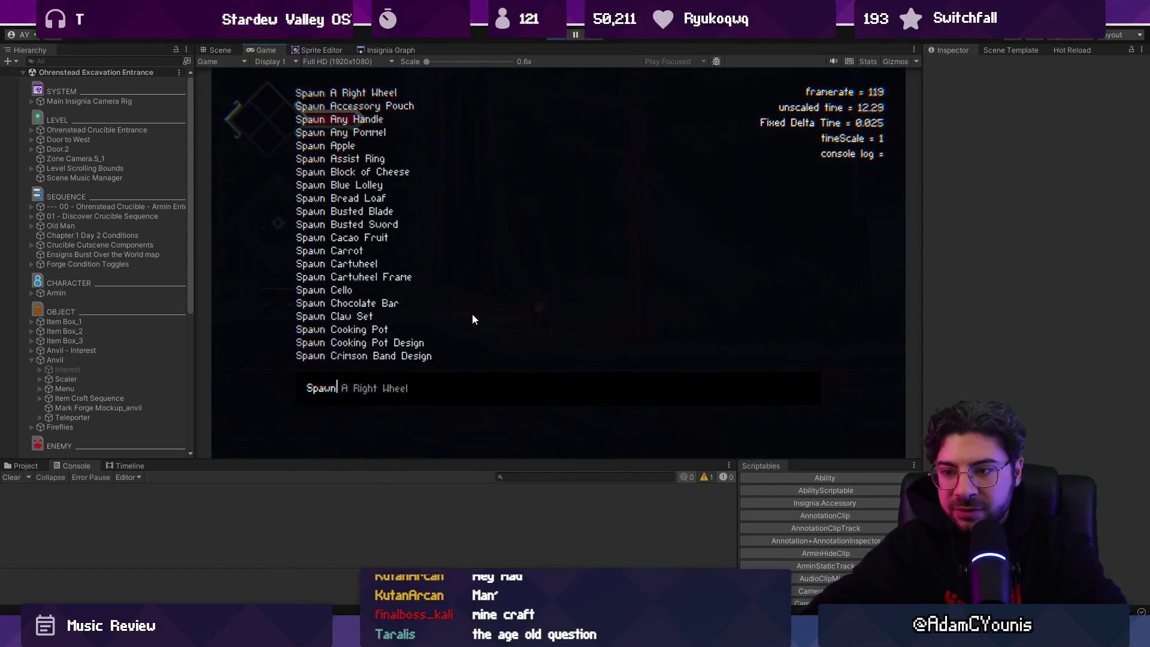
{"action": "type", "text": " Acces"}
{"action": "key", "text": "Return"}
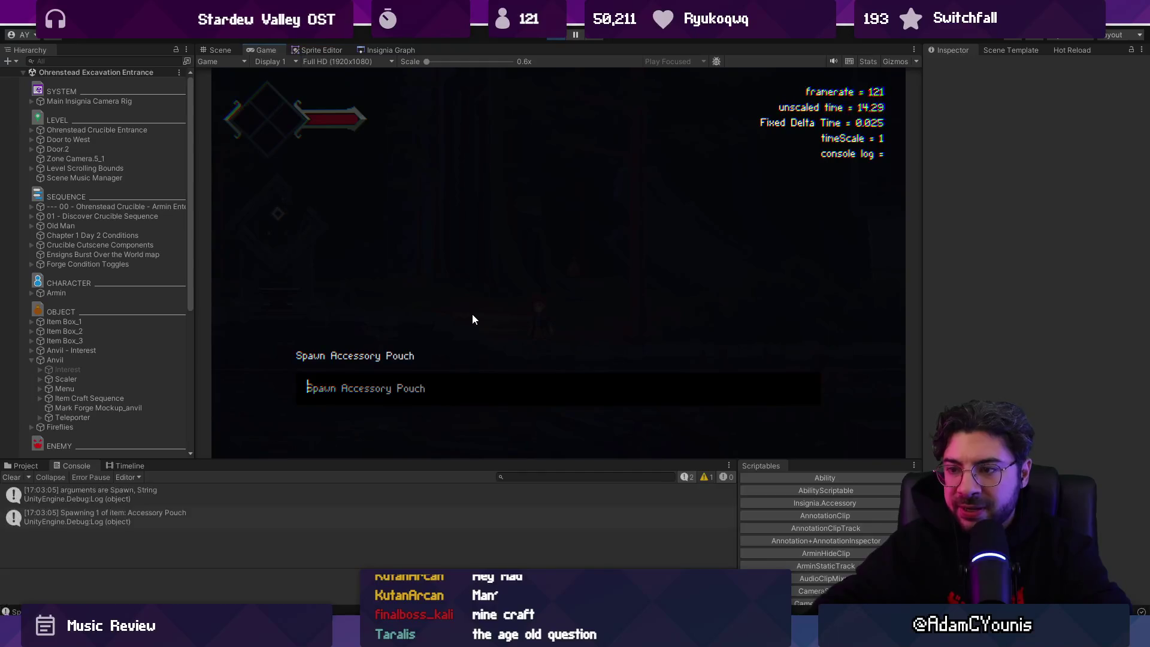
{"action": "key", "text": "Return"}
{"action": "key", "text": "Return"}
{"action": "key", "text": "Escape"}
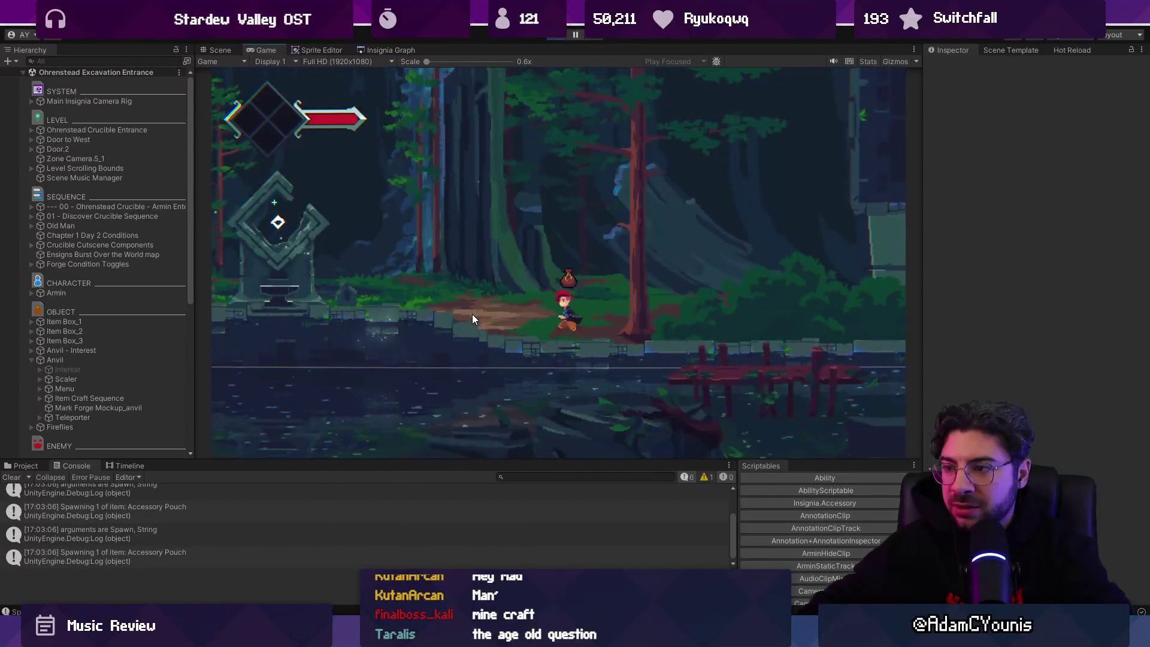
{"action": "key", "text": "Escape"}
{"action": "key", "text": "z"}
{"action": "key", "text": "x"}
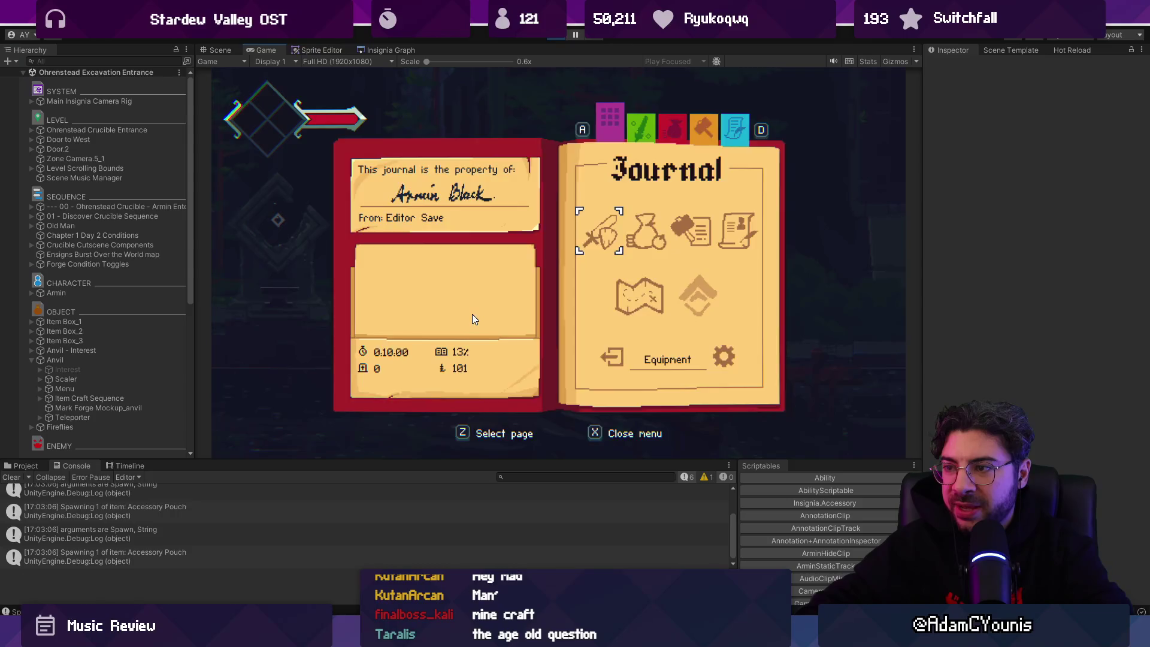
{"action": "key", "text": "x"}
Spawn a Honey Ring with the debug console
{"action": "key", "text": "grave"}
{"action": "type", "text": "Sp"}
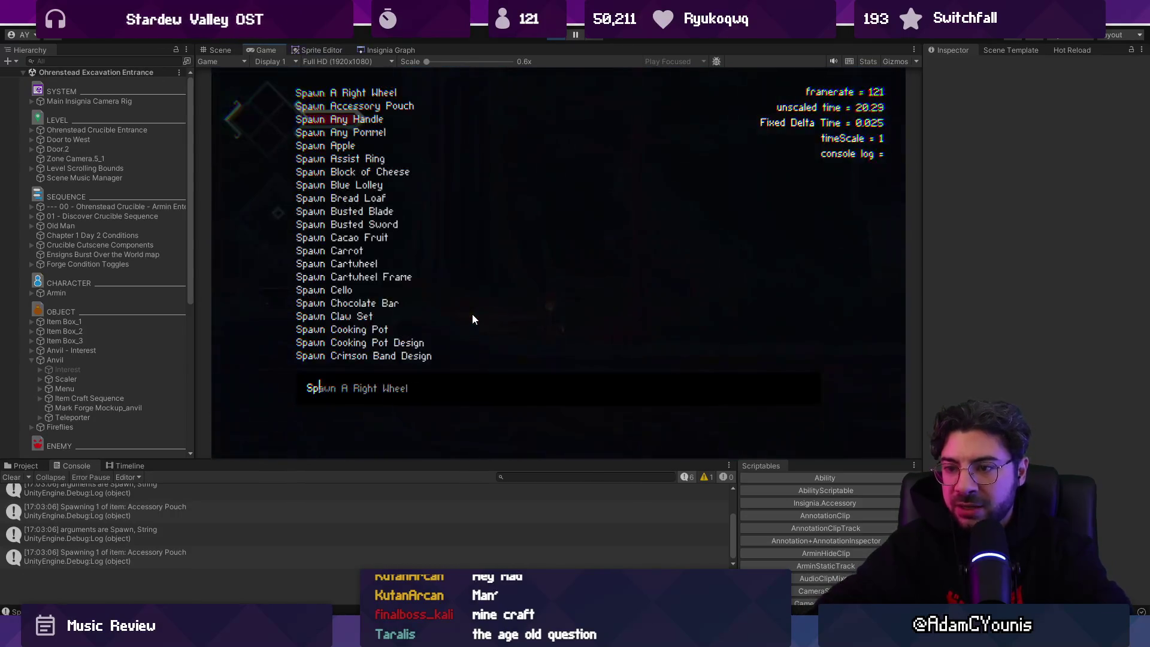
{"action": "type", "text": "awn A"}
{"action": "key", "text": "BackSpace"}
{"action": "type", "text": "Honey Ring"}
{"action": "key", "text": "Return"}
Spawn a Reckless Pauldron and an Iron Pauldron, then reopen the journal menu
{"action": "type", "text": "Spa"}
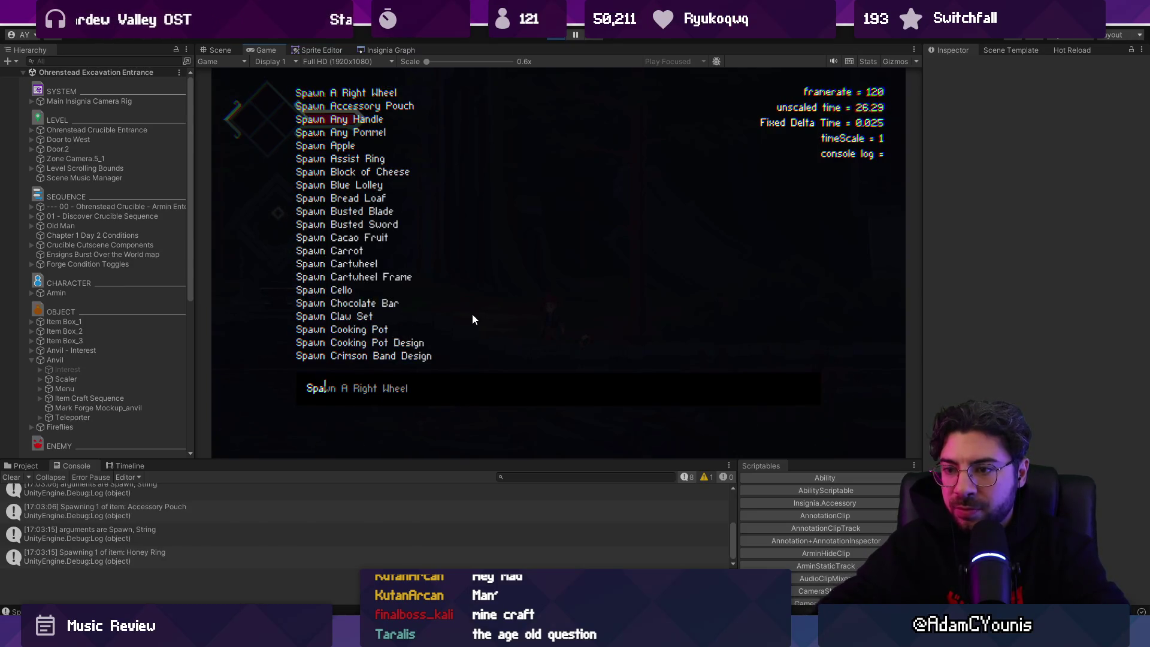
{"action": "type", "text": "wn Pau"}
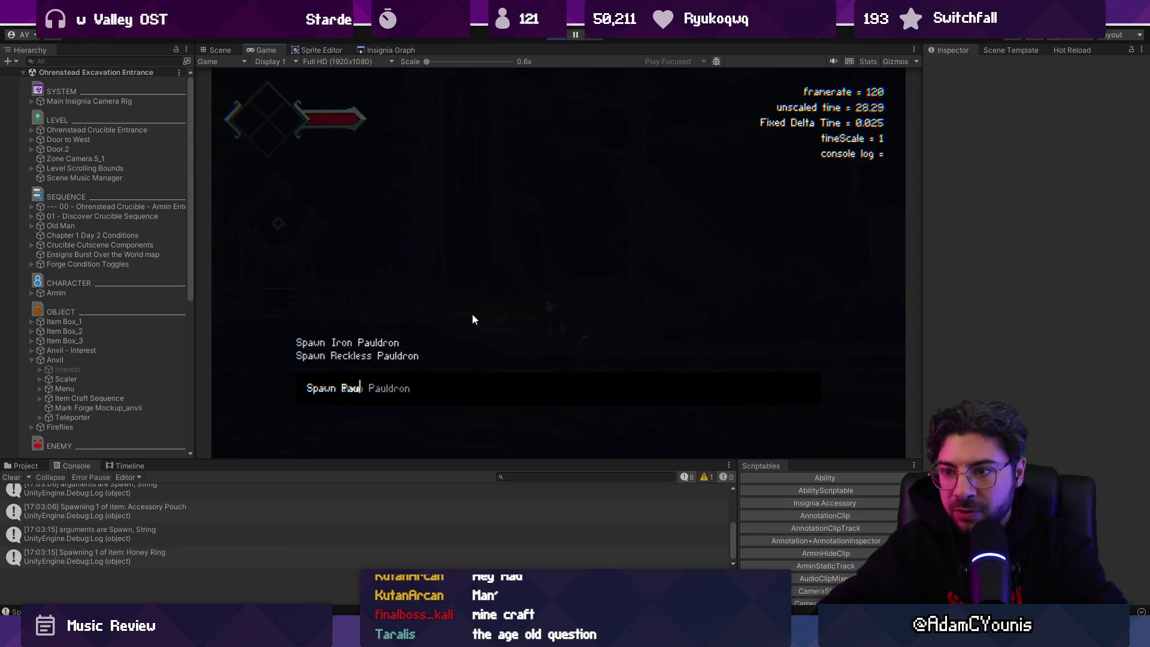
{"action": "key", "text": "BackSpace"}
{"action": "key", "text": "BackSpace"}
{"action": "key", "text": "BackSpace"}
{"action": "type", "text": "Reckless"}
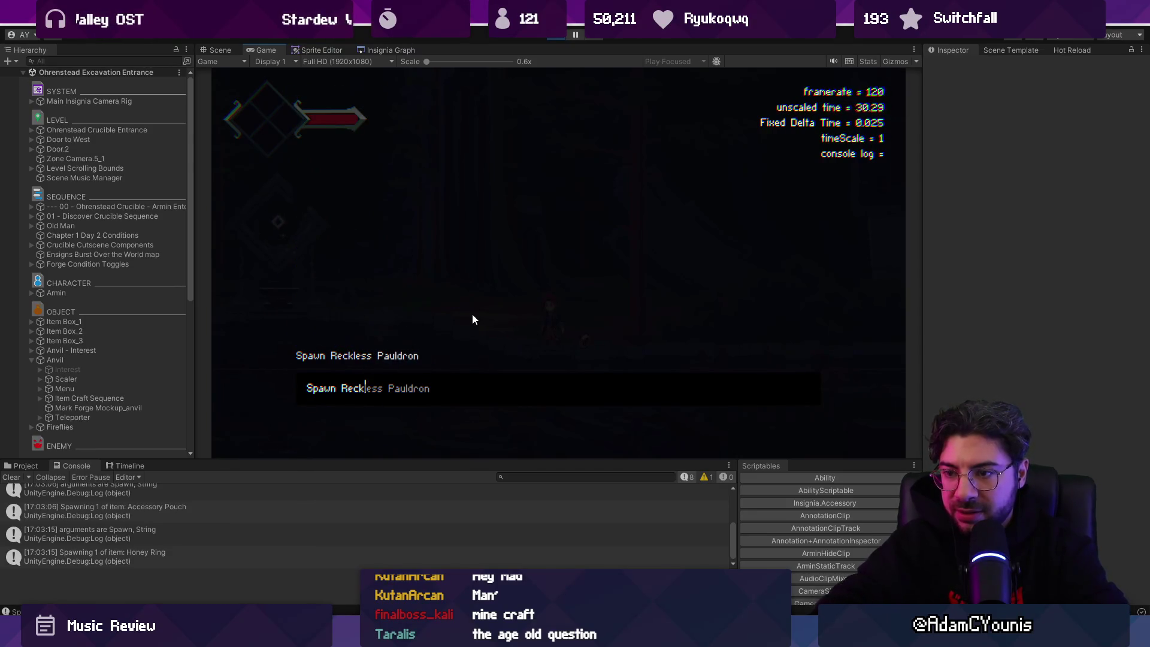
{"action": "key", "text": "Return"}
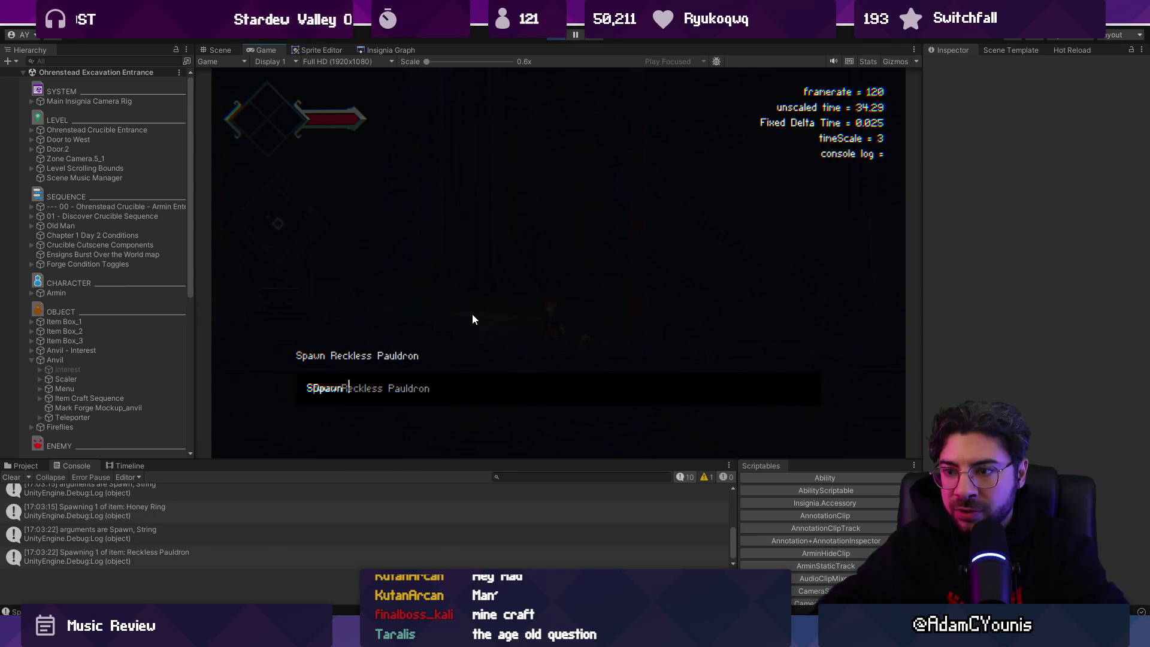
{"action": "type", "text": "p"}
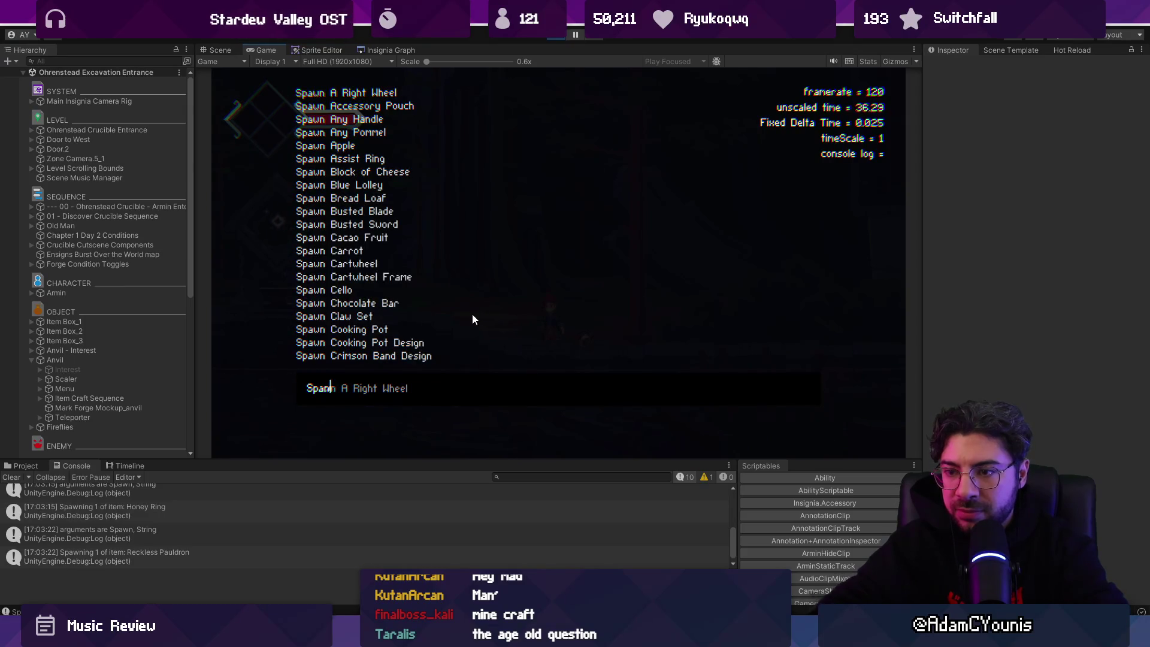
{"action": "type", "text": "Iron Pau"}
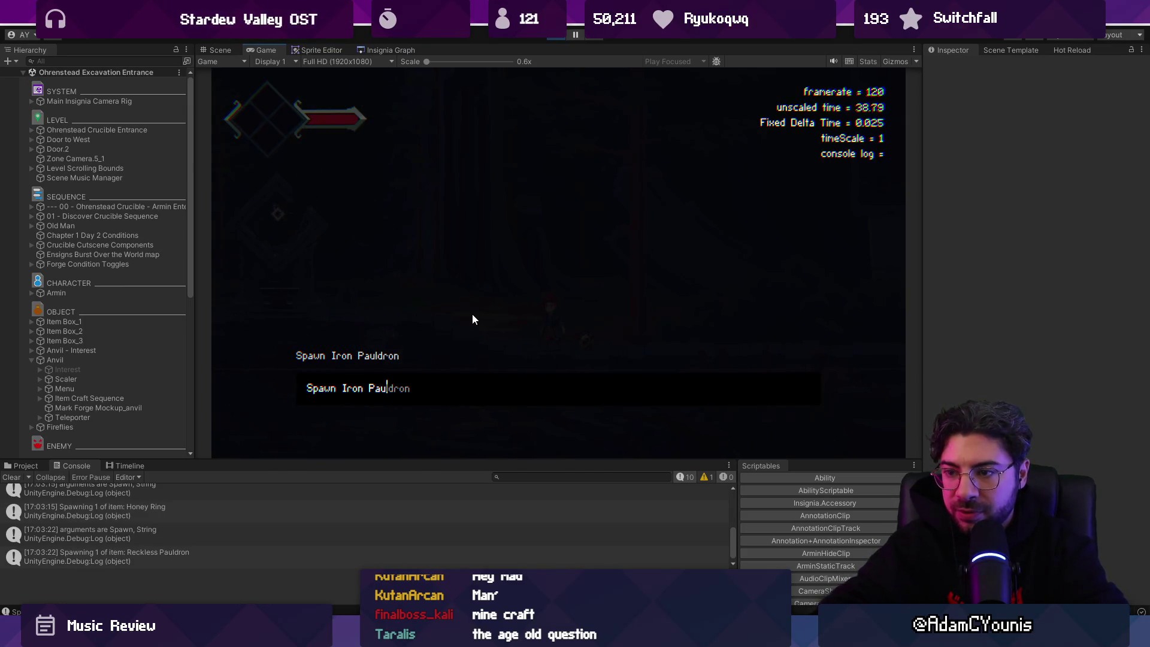
{"action": "key", "text": "Return"}
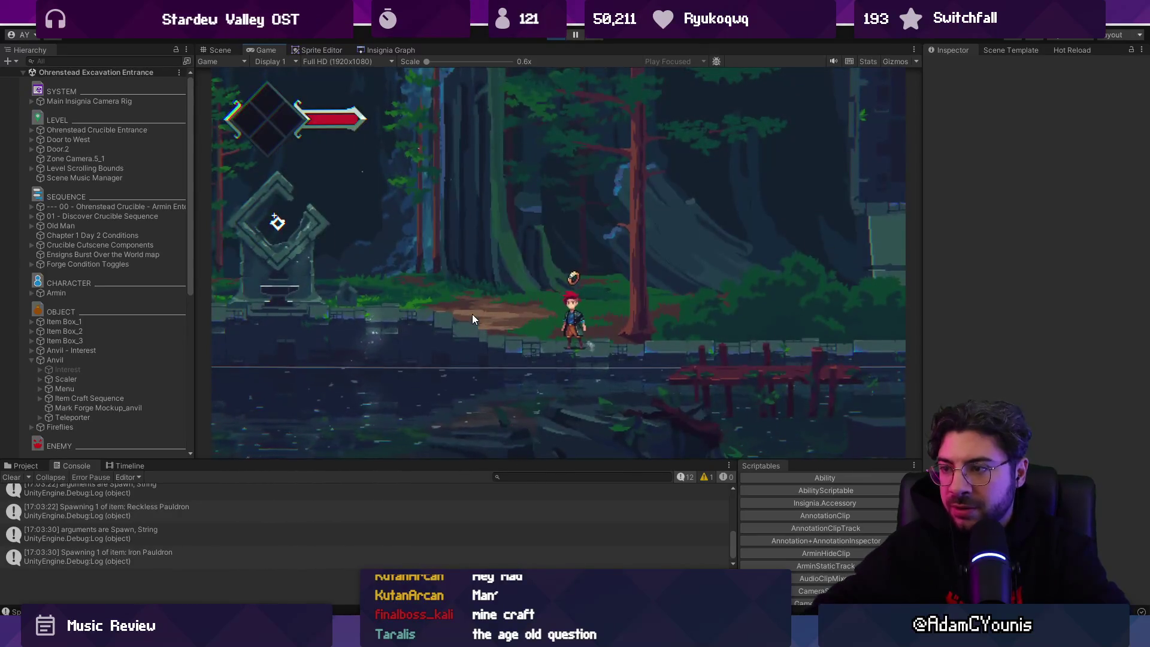
{"action": "key", "text": "Escape"}
On the Equipment page, place the Reckless Pauldron, Iron Pauldron and Honey Ring into empty grid slots
{"action": "key", "text": "z"}
{"action": "key", "text": "z"}
{"action": "key", "text": "Down"}
{"action": "key", "text": "Down"}
{"action": "key", "text": "Down"}
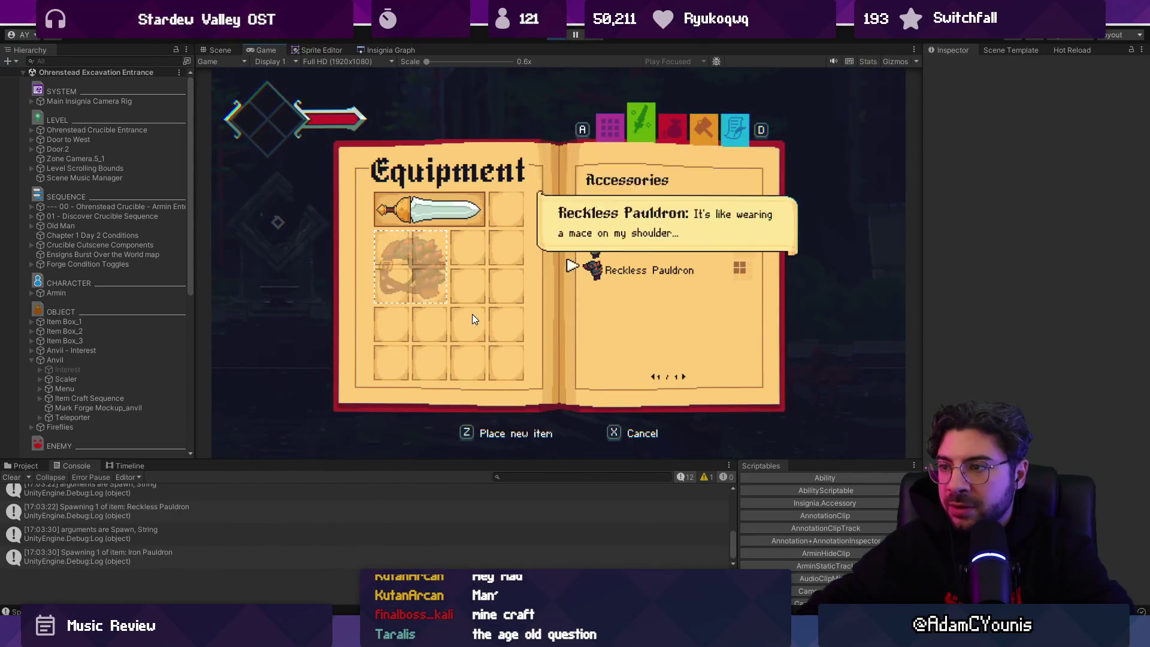
{"action": "key", "text": "z"}
{"action": "key", "text": "z"}
{"action": "key", "text": "Down"}
{"action": "key", "text": "Down"}
{"action": "key", "text": "z"}
{"action": "key", "text": "Up"}
{"action": "key", "text": "z"}
{"action": "key", "text": "Down"}
{"action": "key", "text": "z"}
Pick up the Honey Ring and put it back, then switch between the journal and Equipment pages
{"action": "key", "text": "Right"}
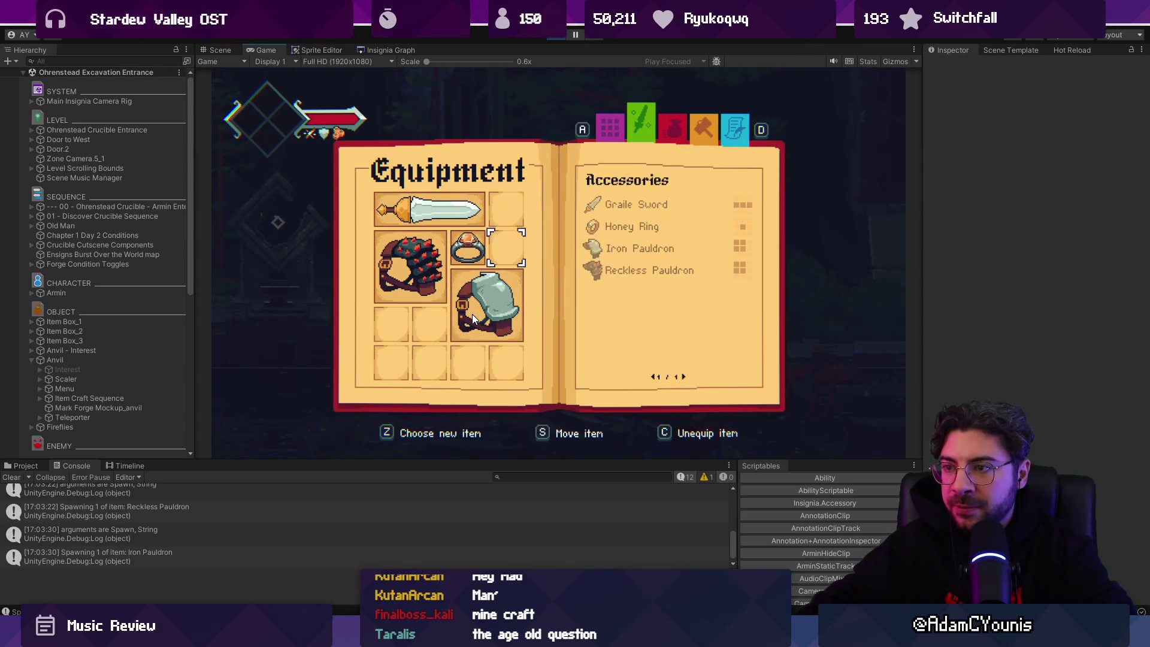
{"action": "key", "text": "Left"}
{"action": "key", "text": "s"}
{"action": "key", "text": "z"}
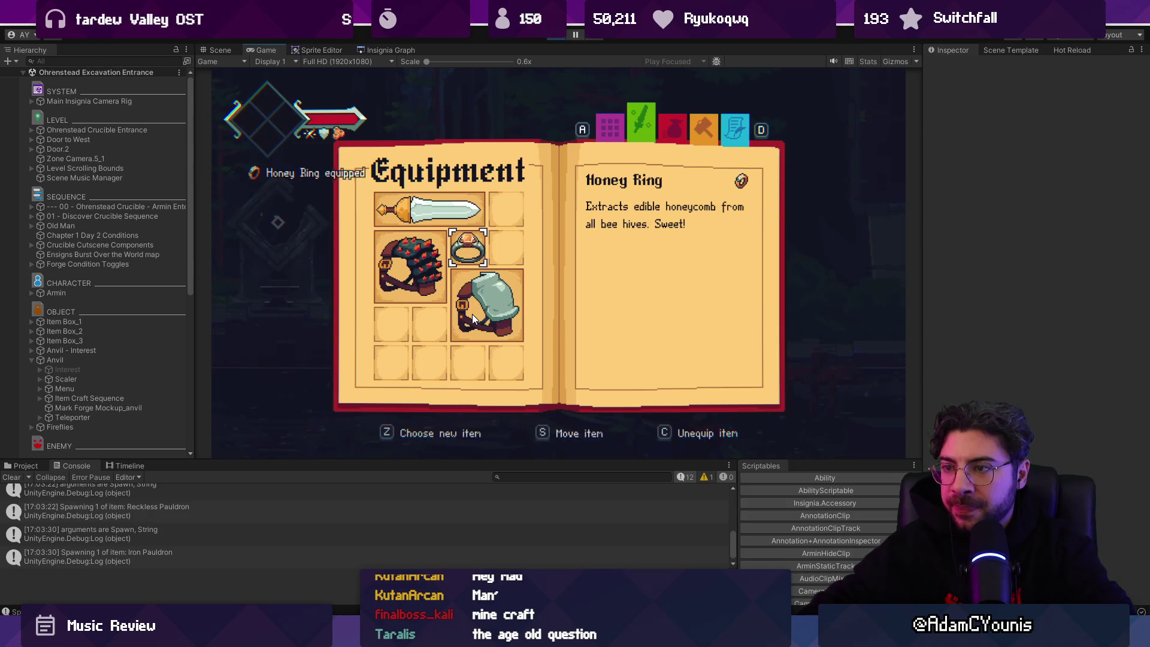
{"action": "key", "text": "a"}
{"action": "key", "text": "d"}
{"action": "key", "text": "a"}
{"action": "key", "text": "d"}
Unequip the Honey Ring, check the Iron Pauldron's details, then re-equip the Honey Ring in the freed slot
{"action": "key", "text": "Down"}
{"action": "key", "text": "c"}
{"action": "key", "text": "Right"}
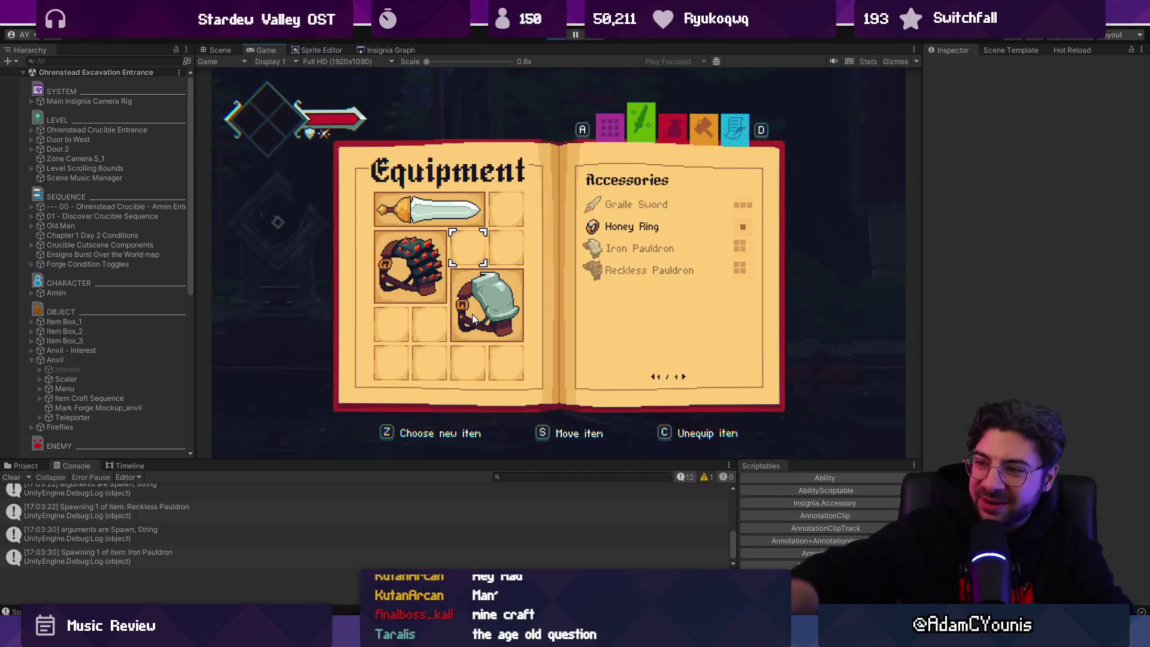
{"action": "key", "text": "Down"}
{"action": "key", "text": "Up"}
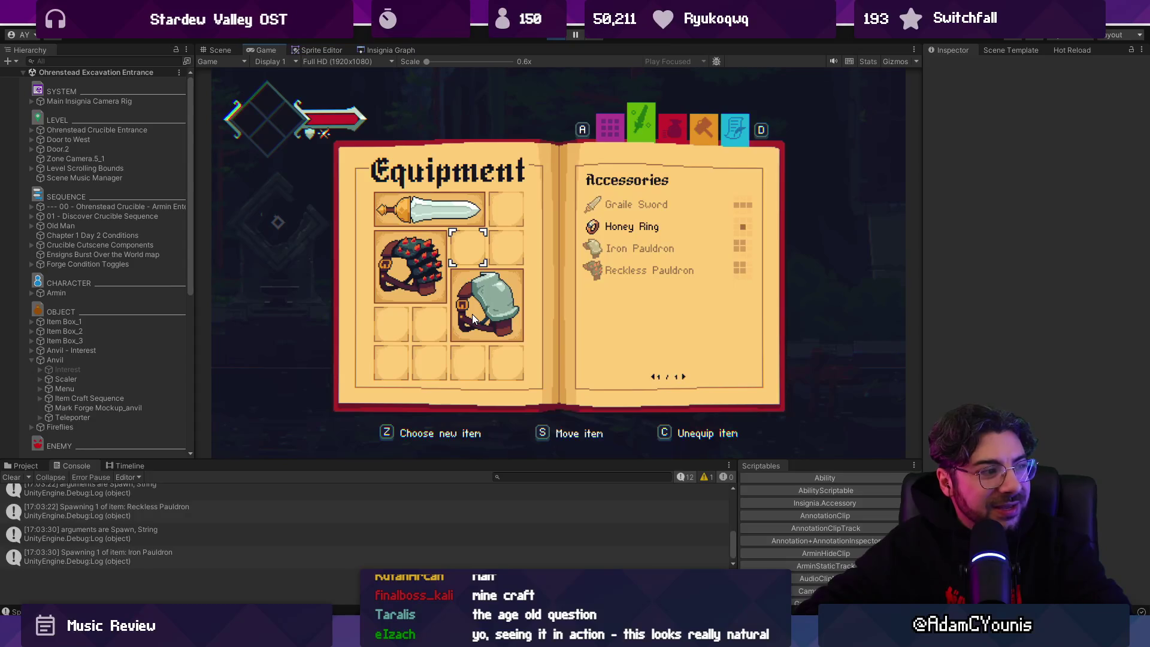
{"action": "key", "text": "z"}
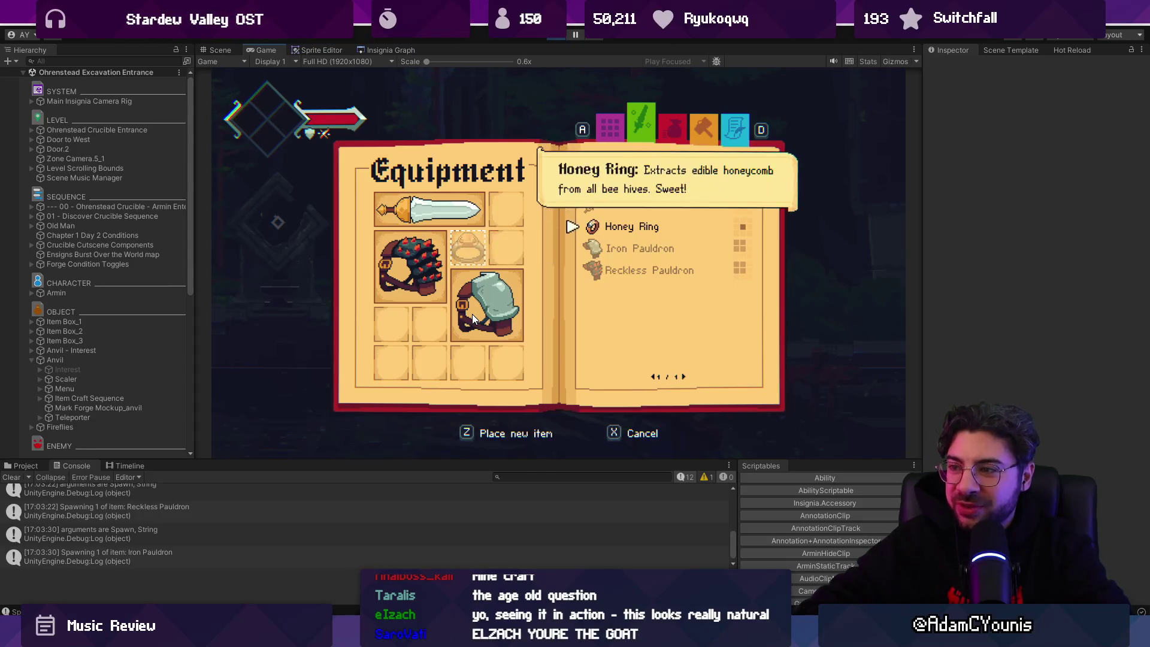
{"action": "key", "text": "z"}
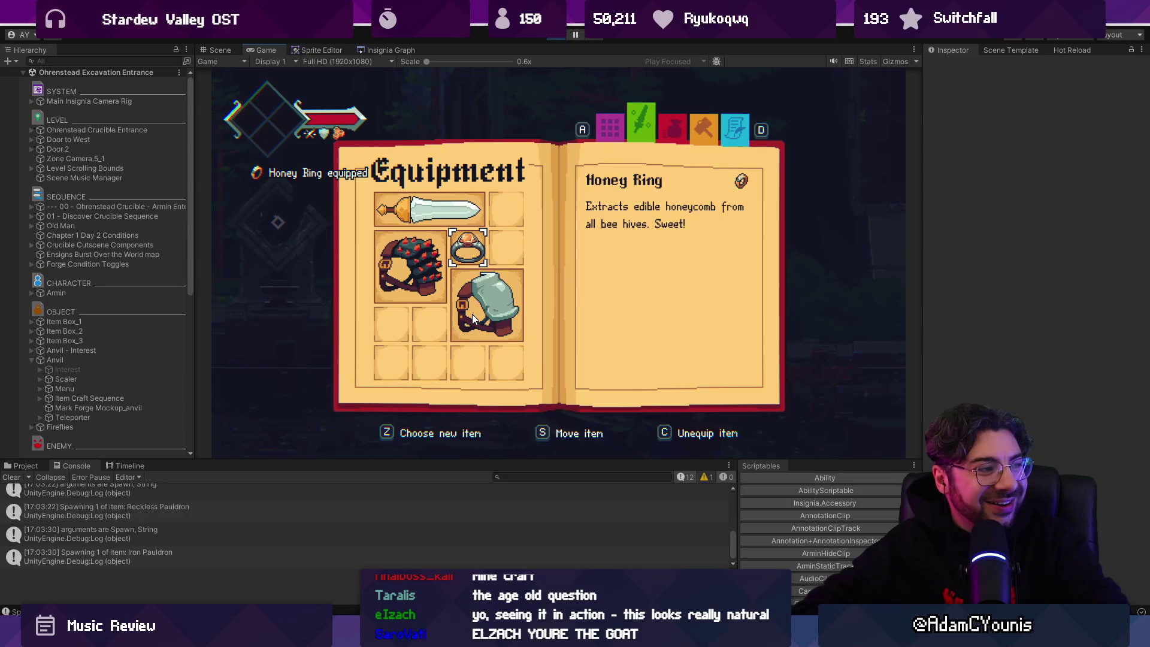
Close the journal and bring up the debug console listing Spawn commands
{"action": "key", "text": "x"}
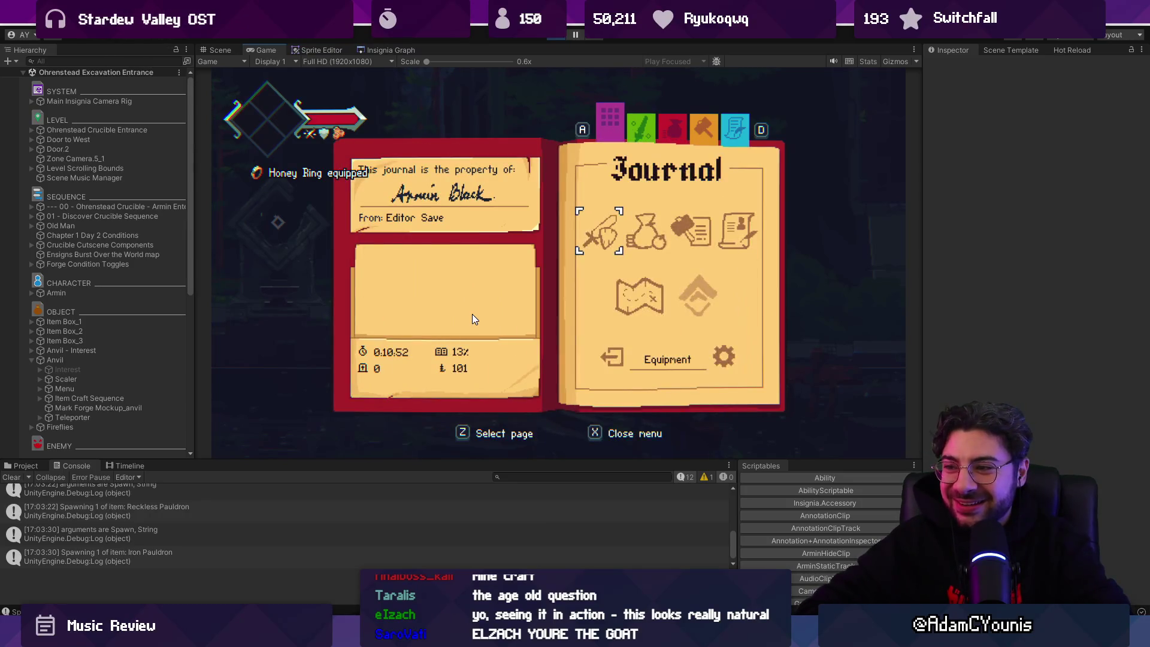
{"action": "key", "text": "x"}
{"action": "key", "text": "grave"}
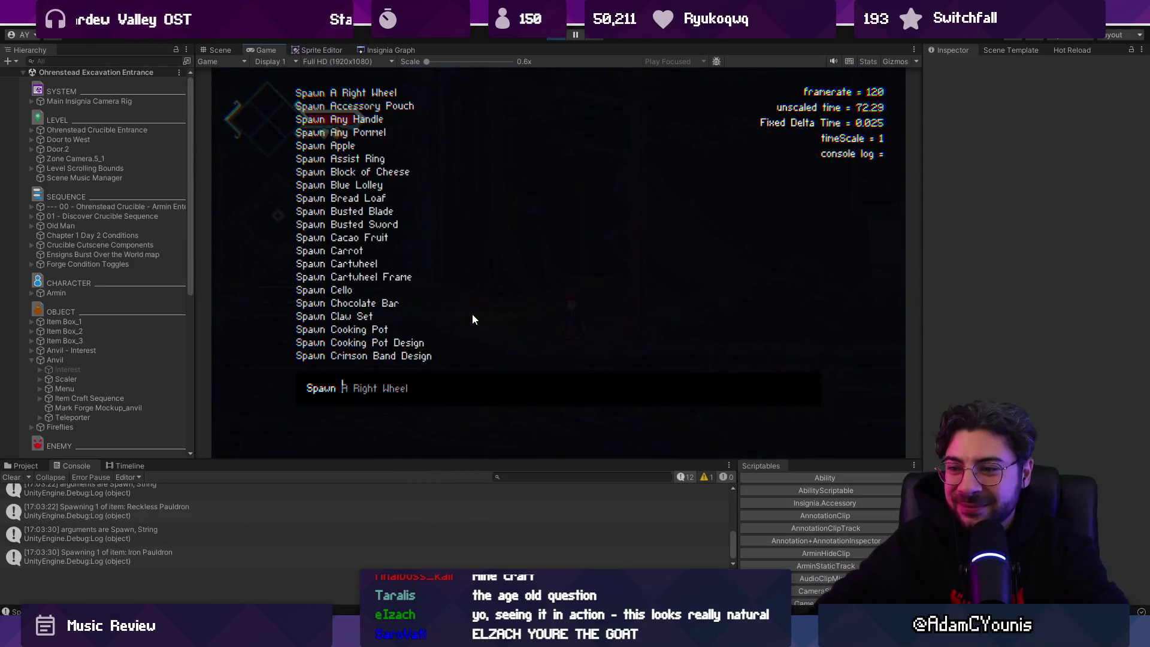